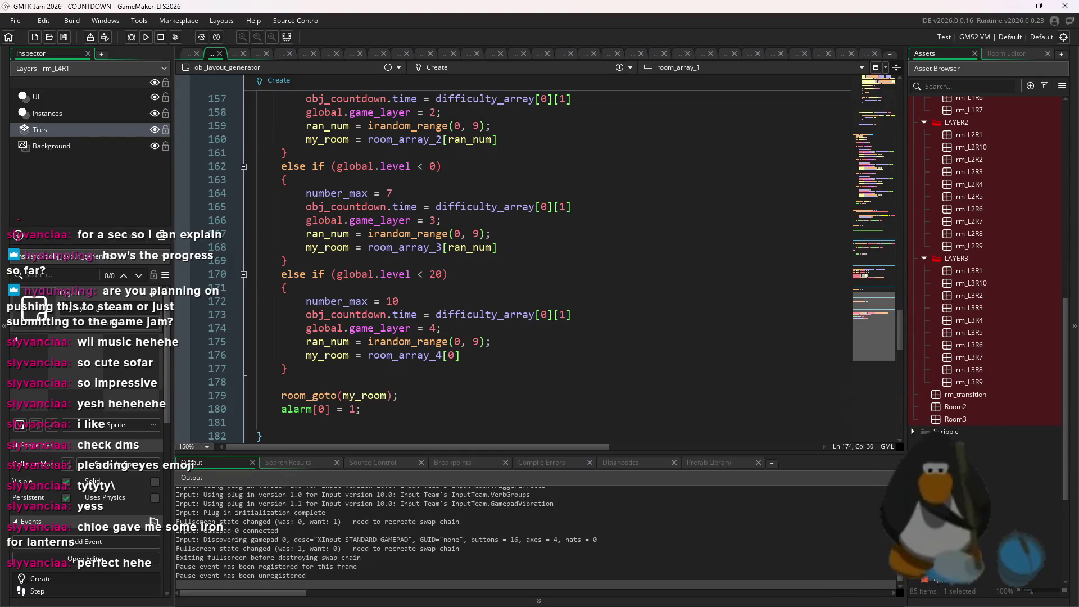
- In Aseprite, apply Replace Color using the bright red #ff1e2e sampled from the sprite
key("alt+Tab")
scroll(810, 327, "down", 2)
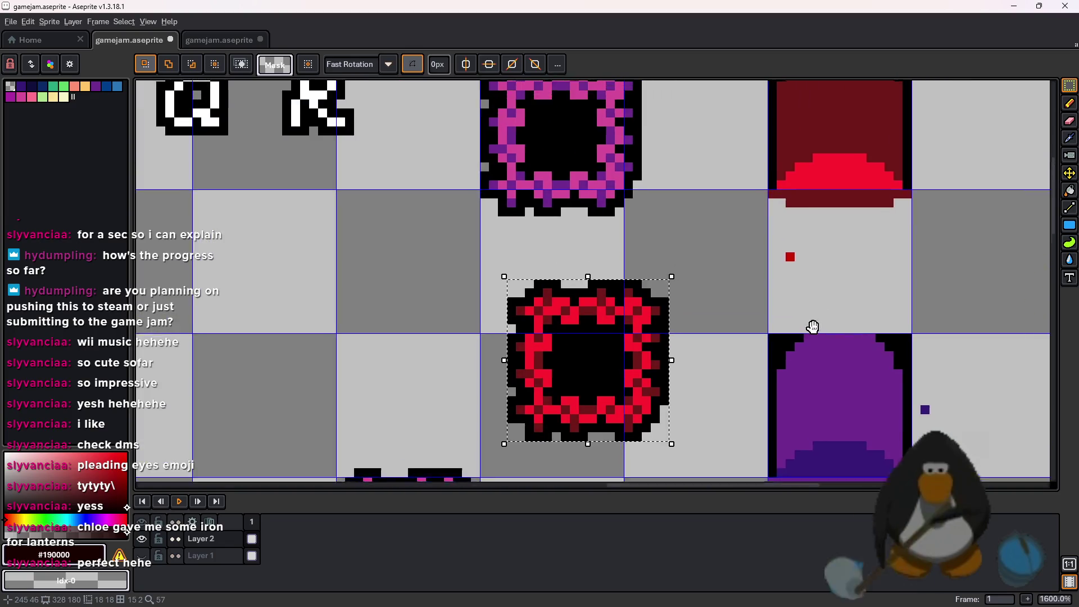
scroll(784, 321, "up", 3)
key("shift+r")
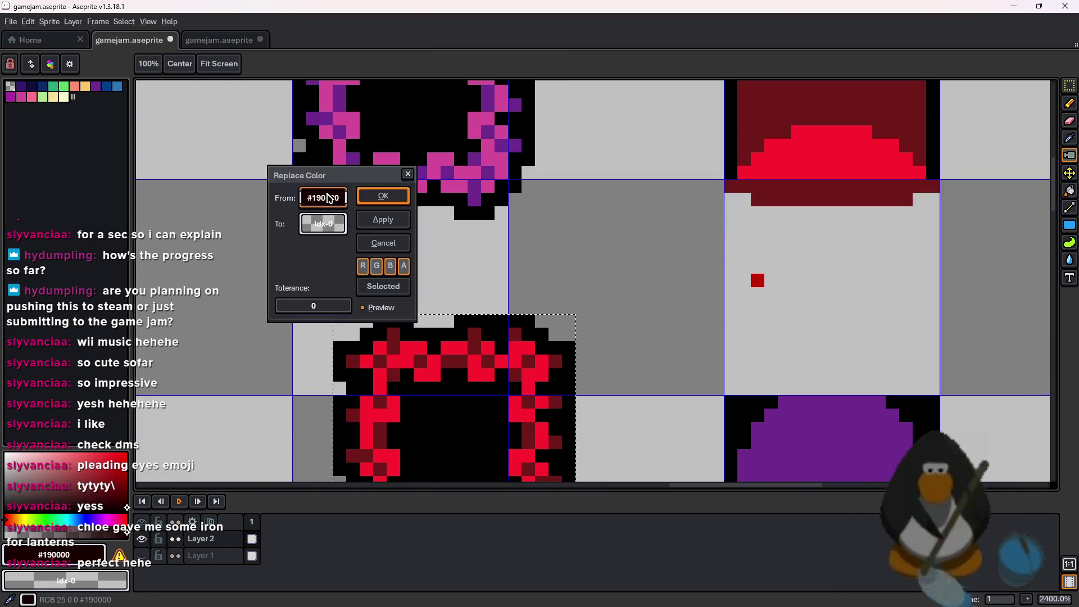
left_click(514, 351)
left_click_drag(320, 221, 849, 151)
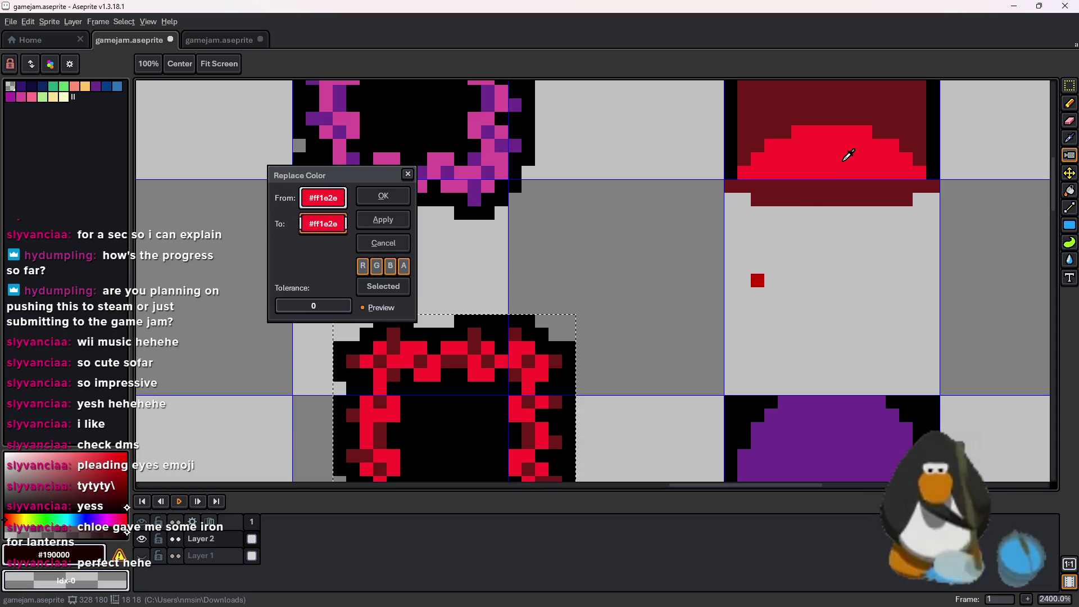
left_click(388, 196)
- Select the bright-red ring sprite on the sheet, then return to GameMaker
left_click_drag(553, 208, 568, 187)
left_click(592, 283)
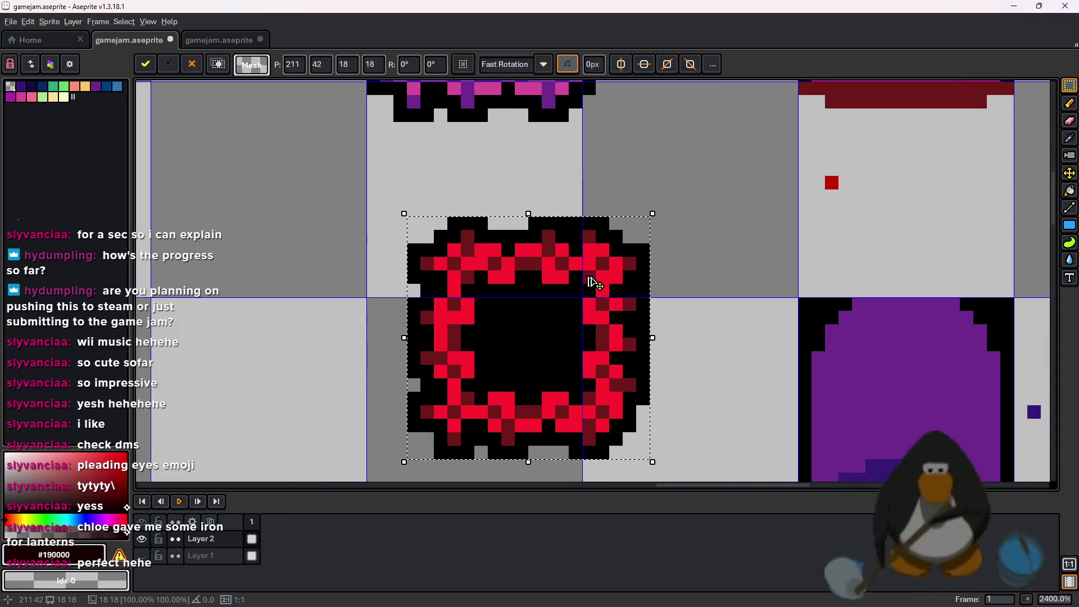
left_click(1015, 6)
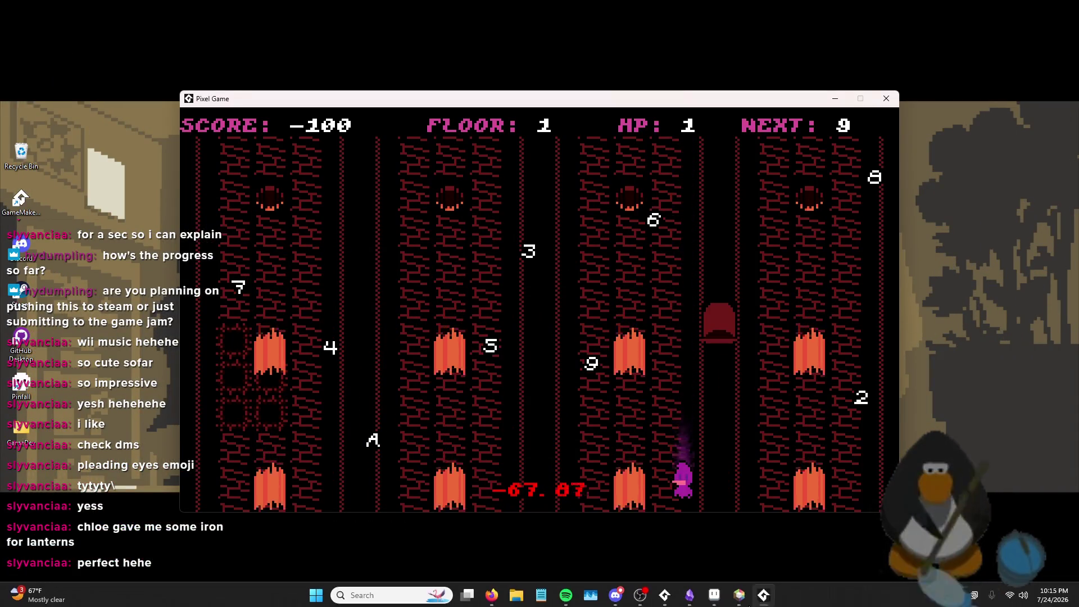
left_click(714, 593)
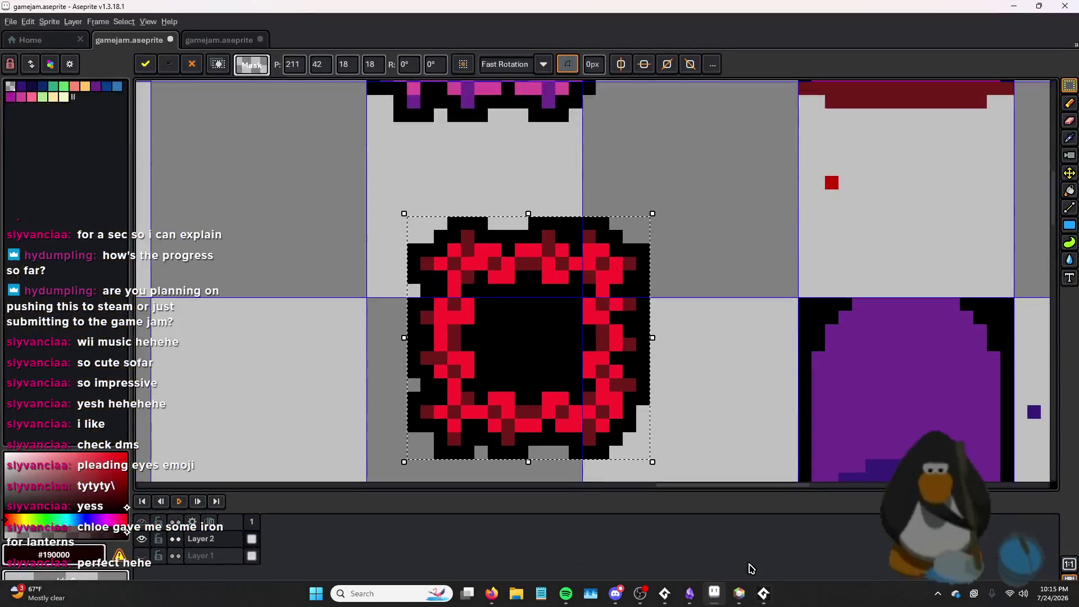
left_click(667, 593)
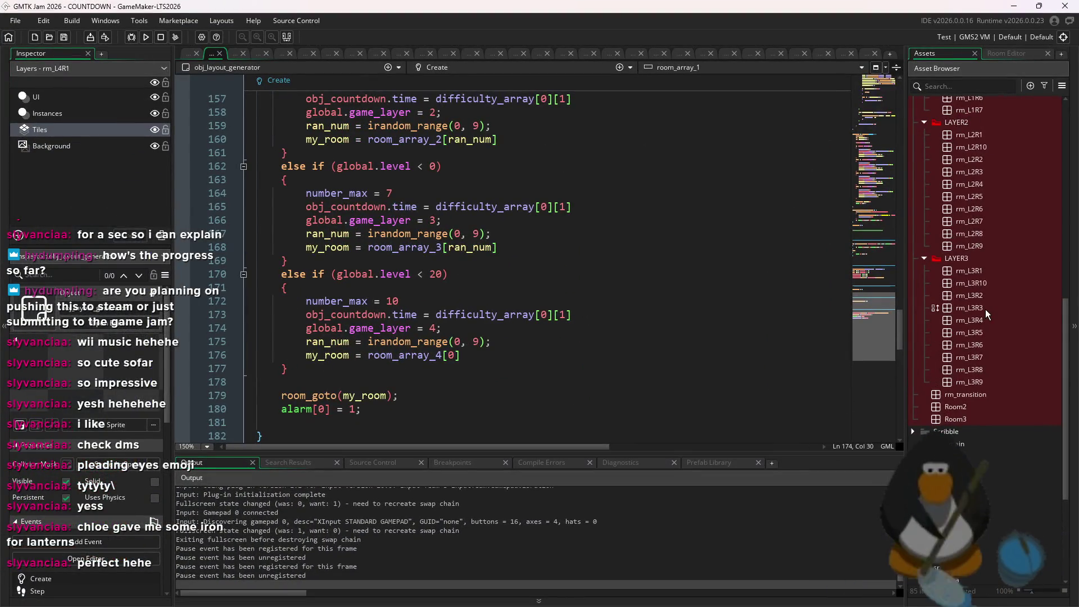
- Paste the bright-red ring as the door sprite's fourth frame and relaunch the game
scroll(986, 310, "down", 2)
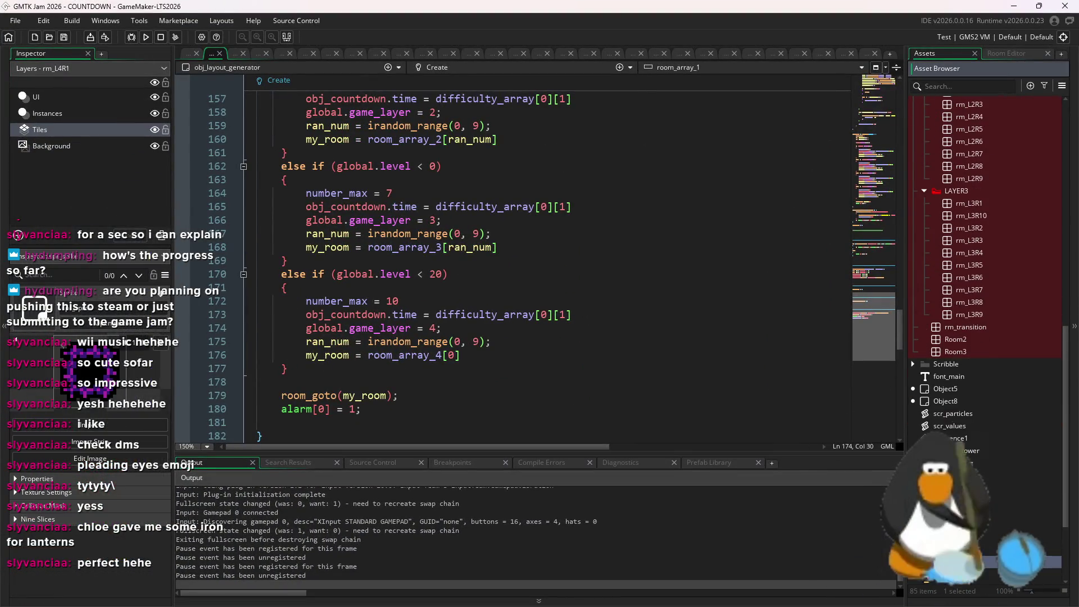
double_click(956, 563)
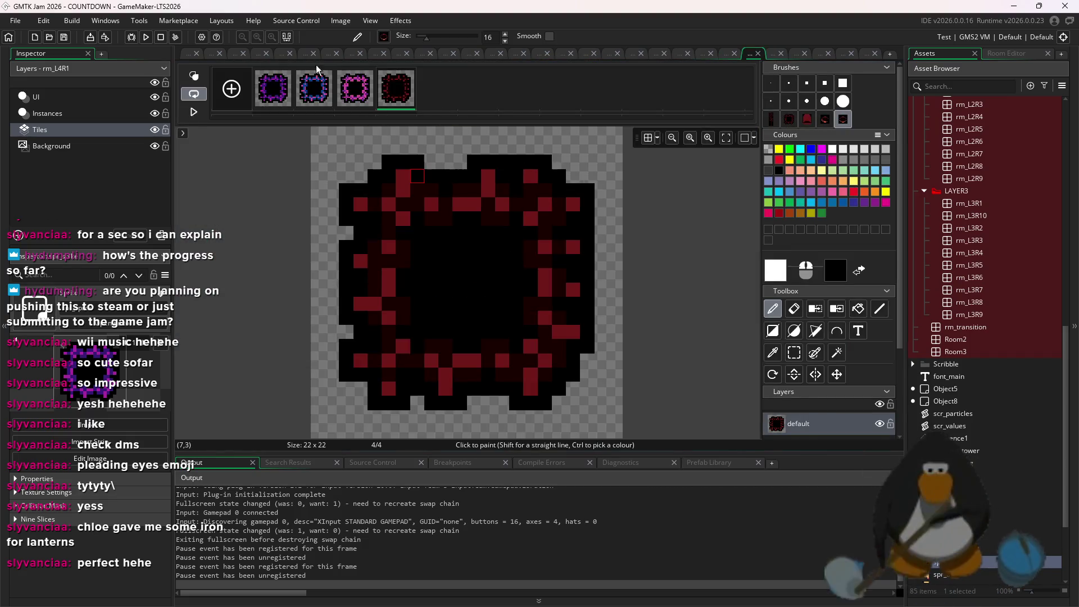
key("ctrl+v")
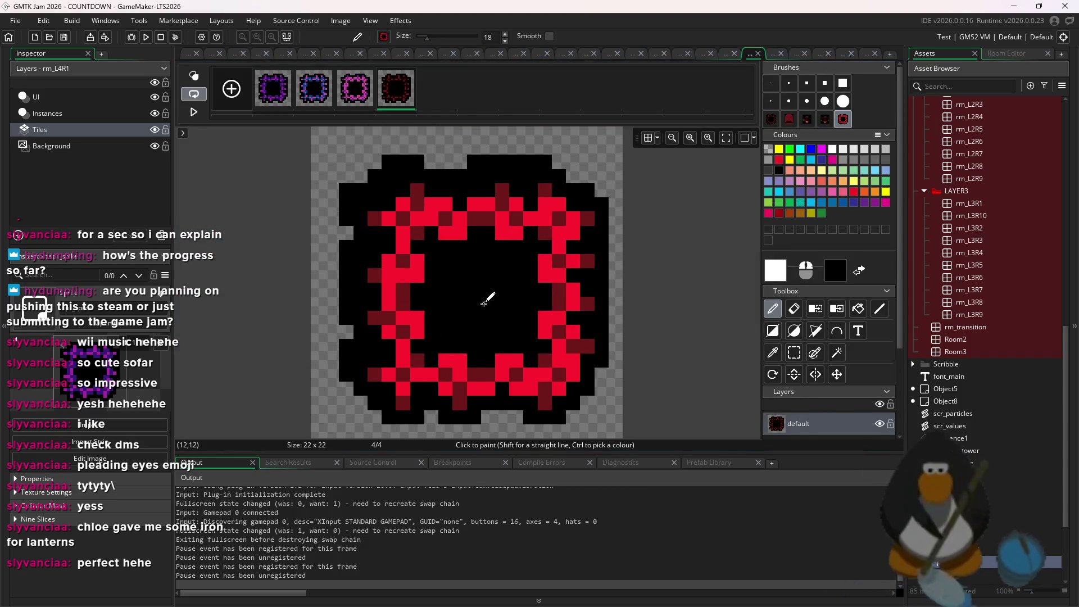
left_click(151, 38)
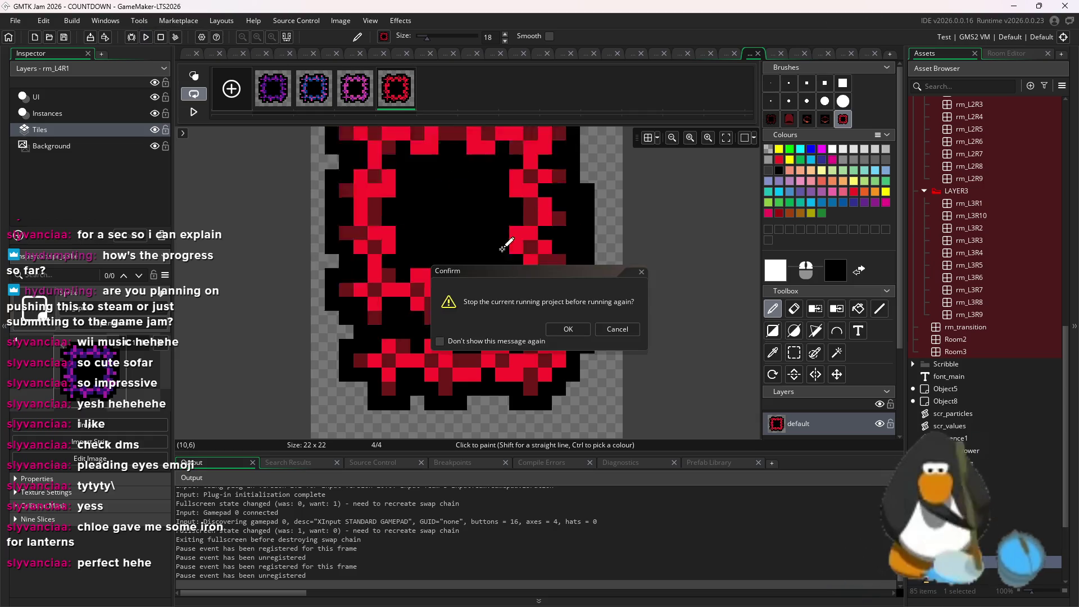
key("Return")
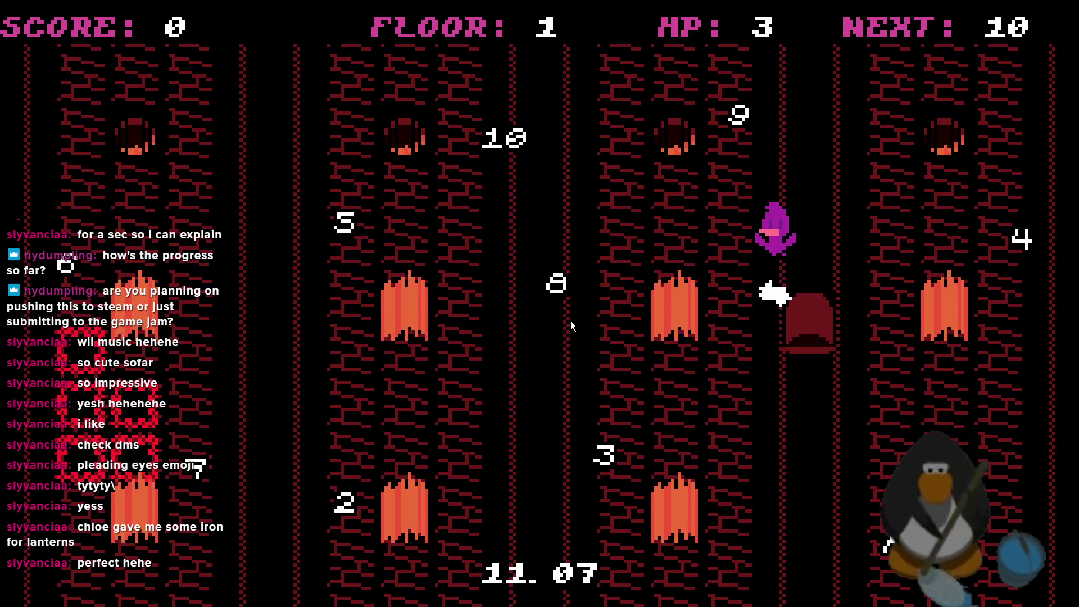
- Leave the door and collect the 10, 9, 8 and 6 pickups across the lanes
key("Left")
key("Up")
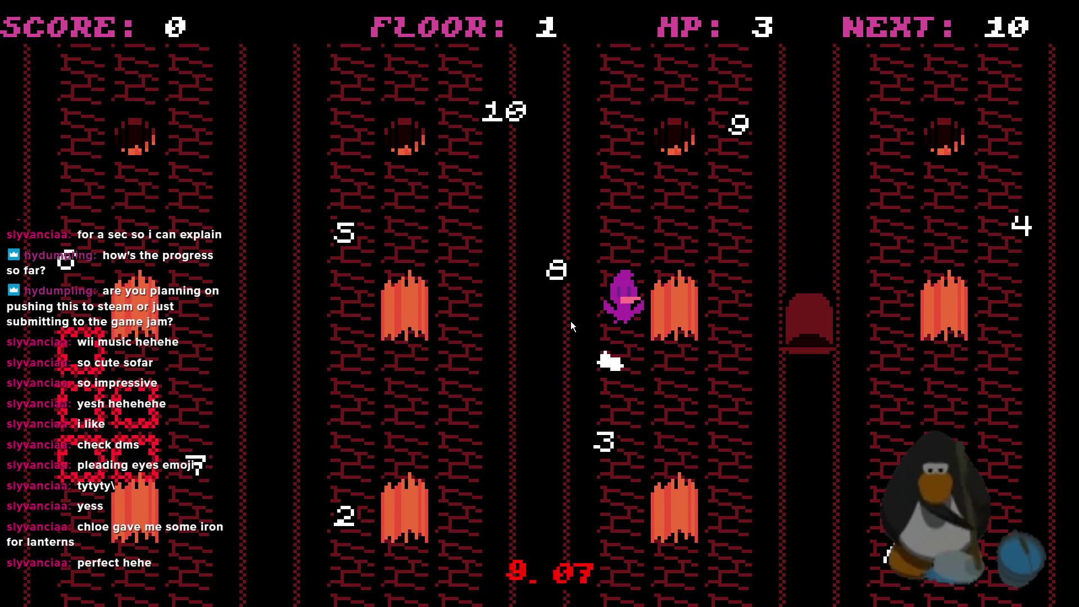
key("Left")
key("Up")
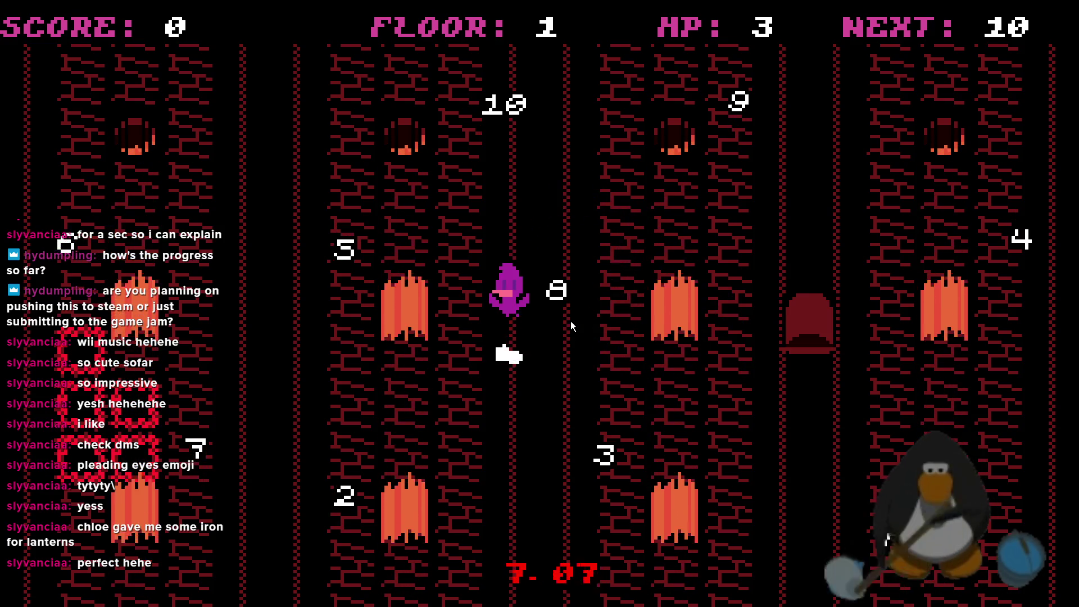
key("Right")
key("Right")
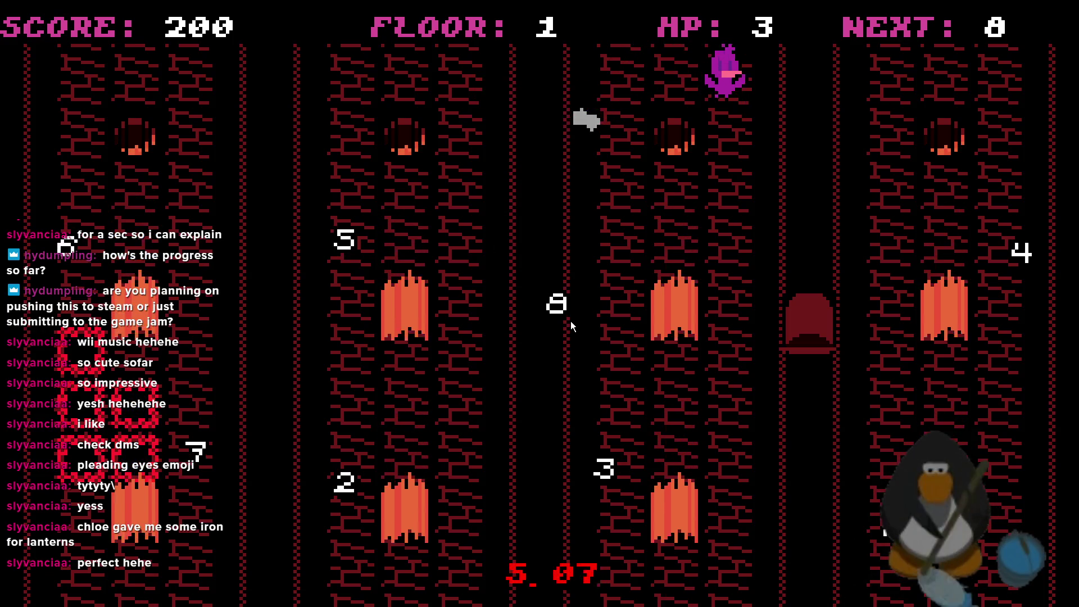
key("Left")
key("Left")
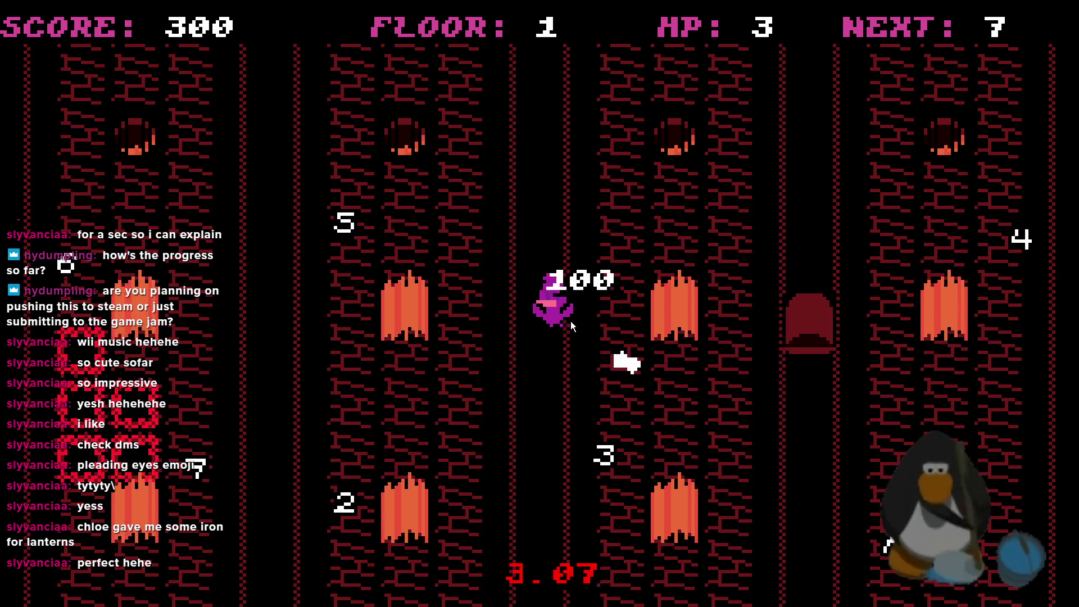
key("Left")
key("Left")
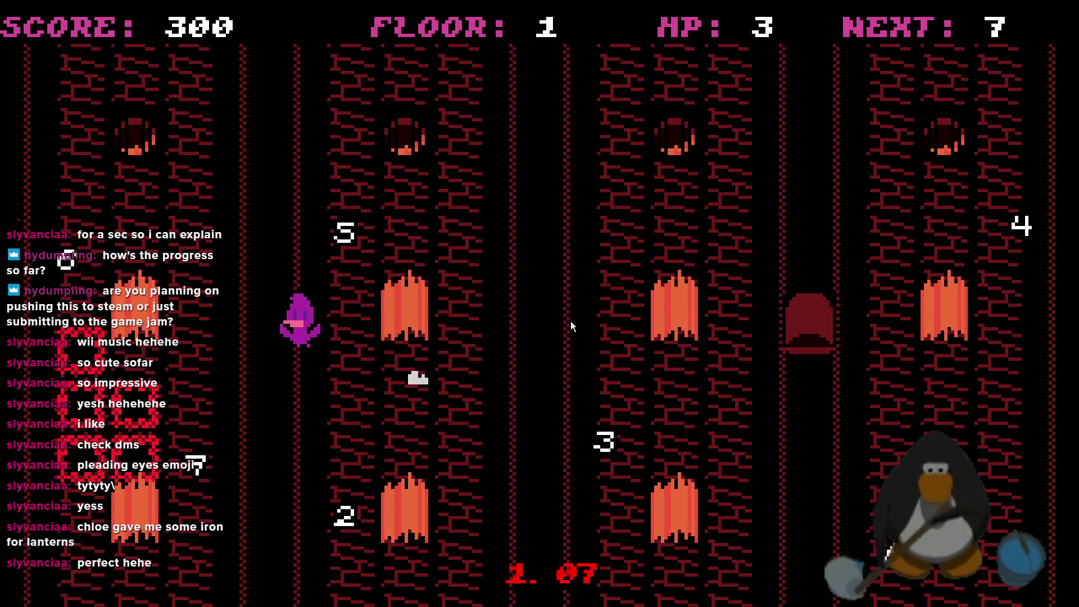
key("Left")
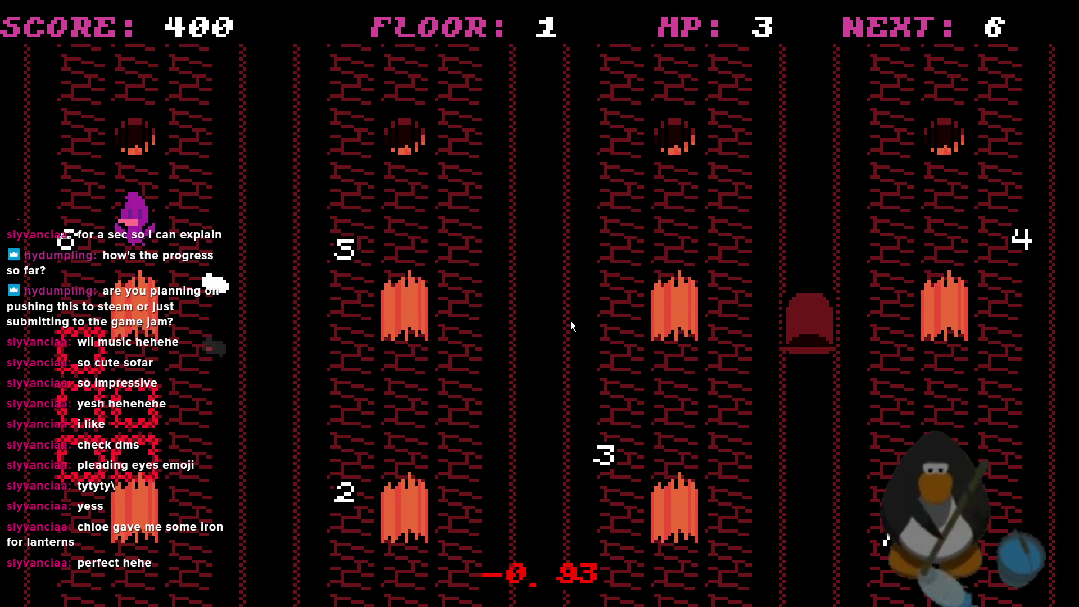
key("Left")
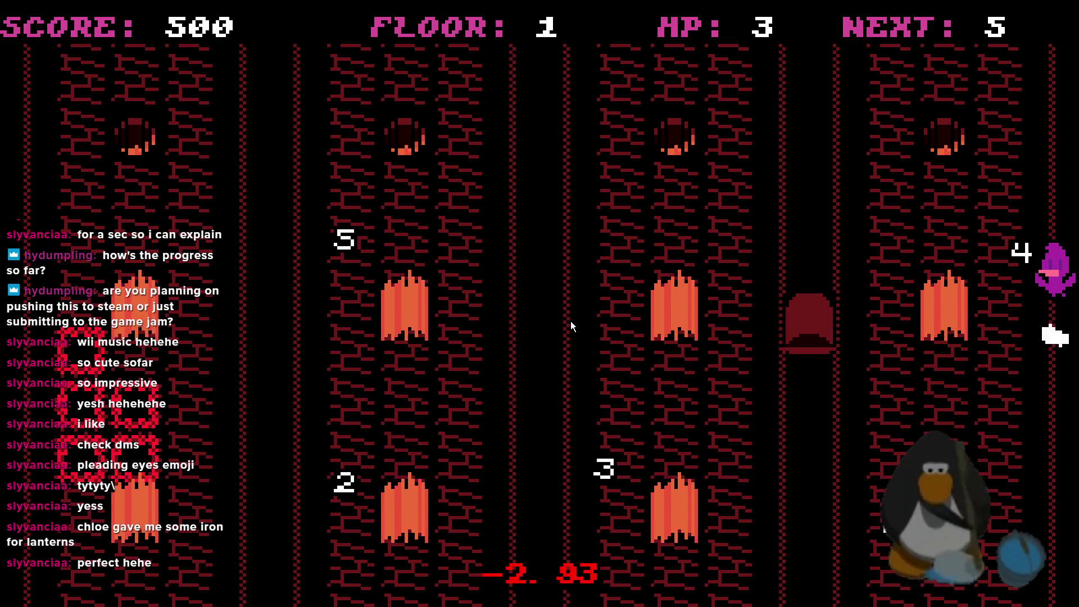
key("Left")
key("Left")
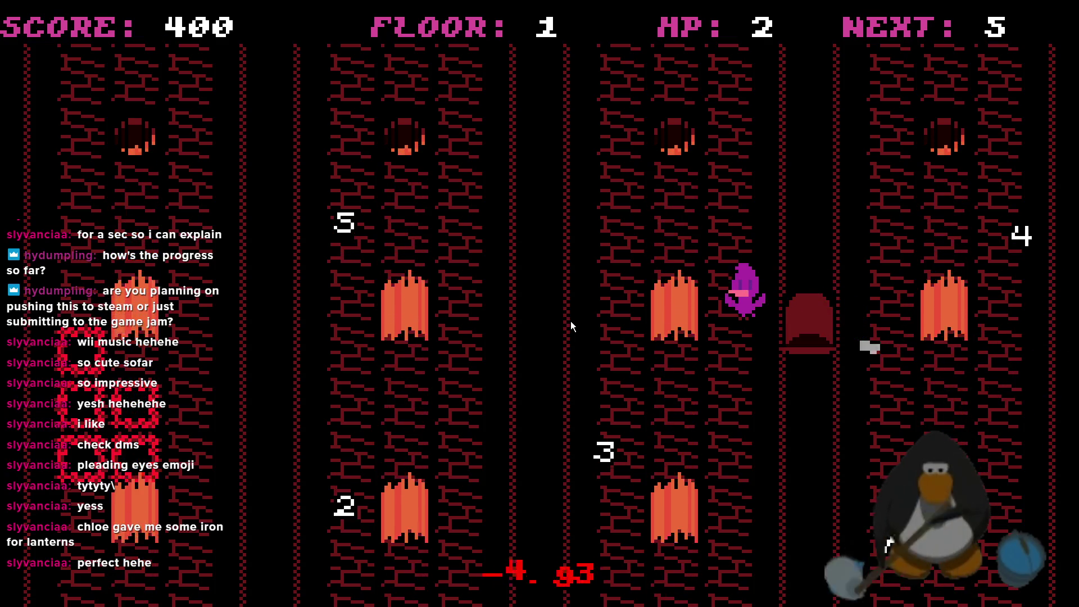
key("Left")
- Collect the 5 and then the 4 pickups
key("Up")
key("Down")
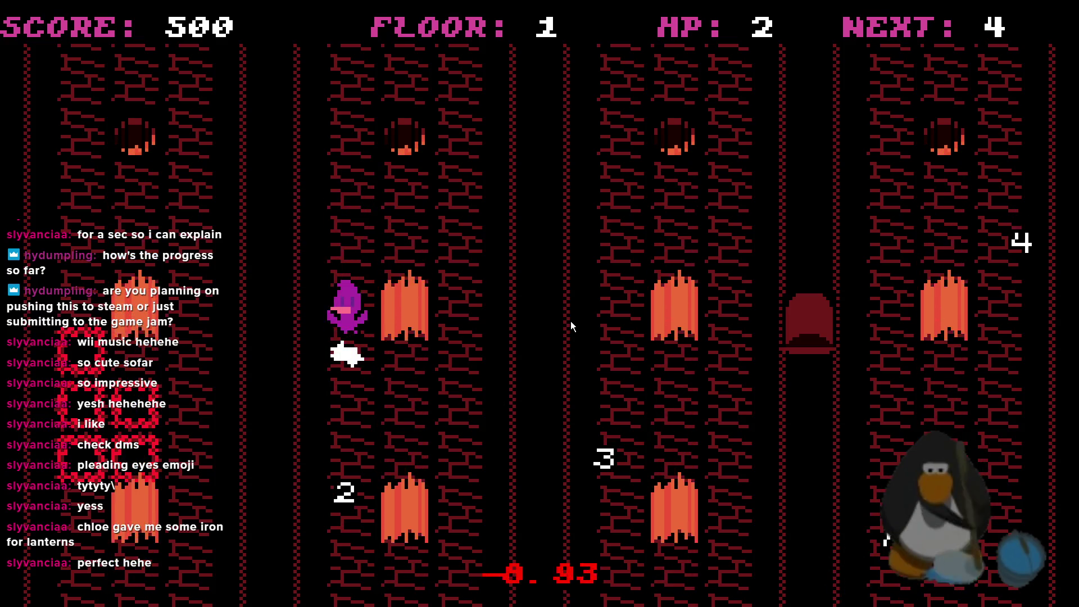
key("Right")
key("Right")
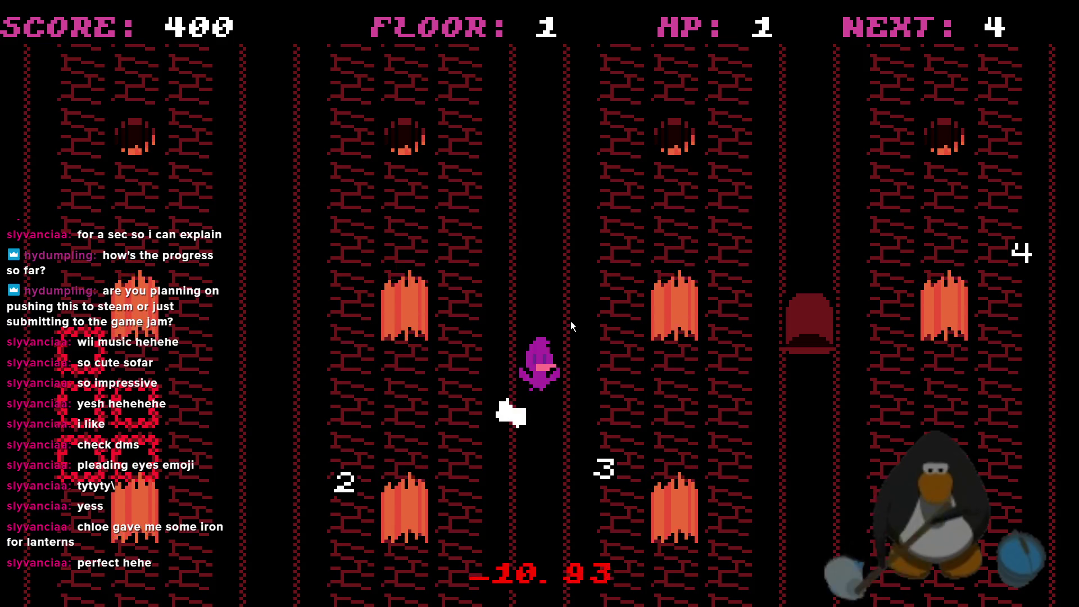
key("Down")
key("Right")
key("Up")
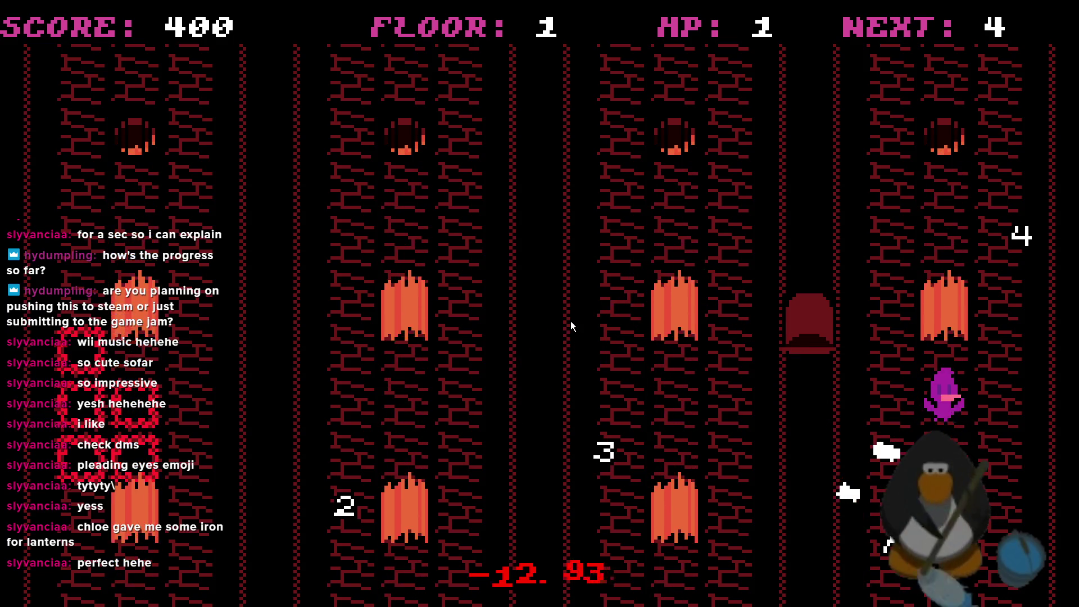
key("Down")
key("Down")
key("Left")
- Collect the 3, 2 and A to clear the room and reach floor 2
key("Left")
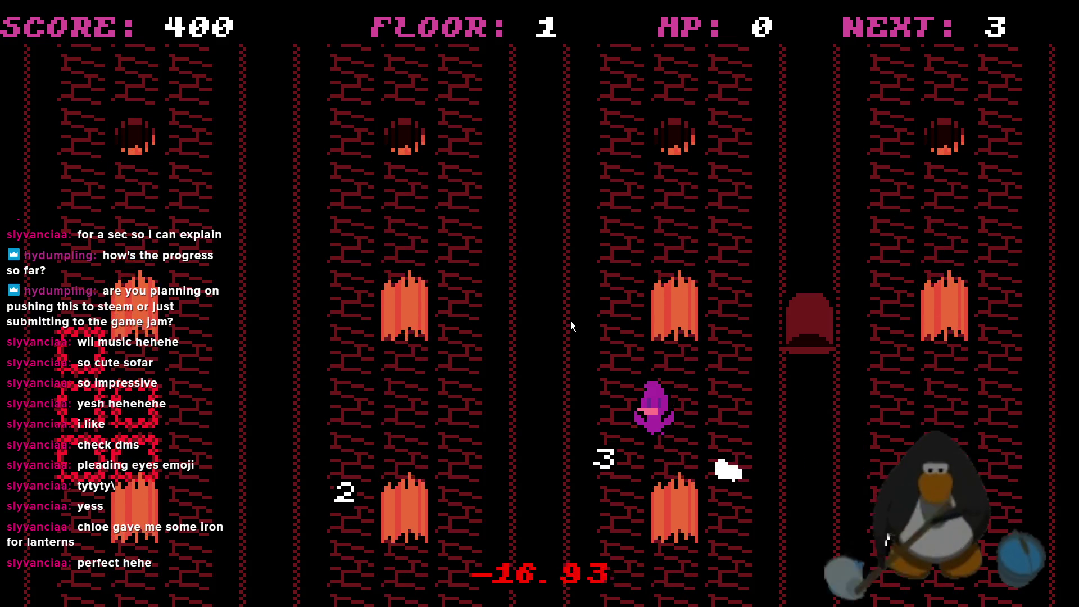
key("Down")
key("Left")
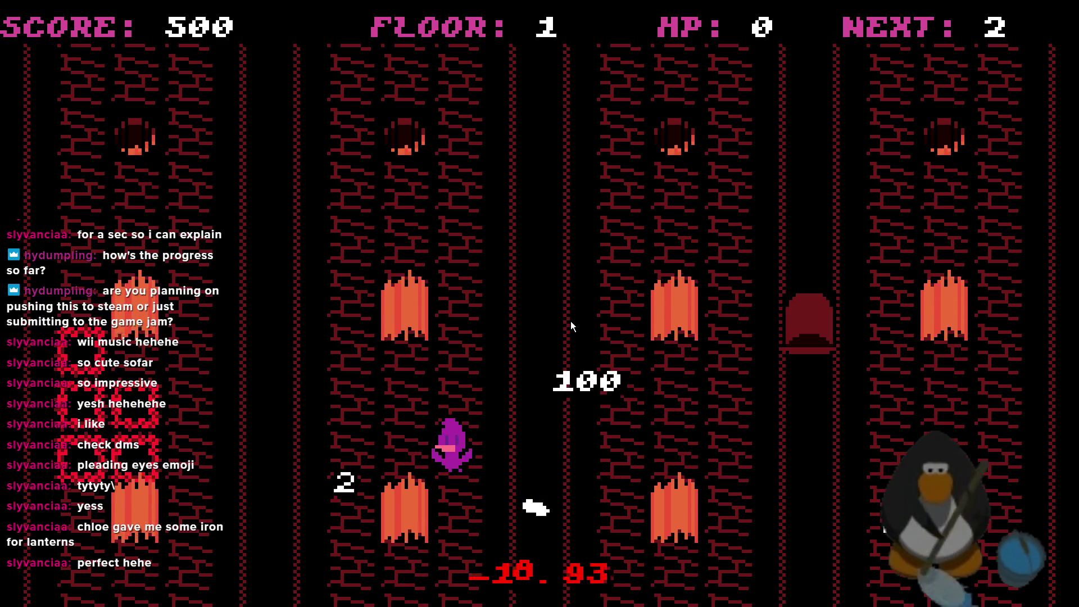
key("Up")
key("Right")
key("Right")
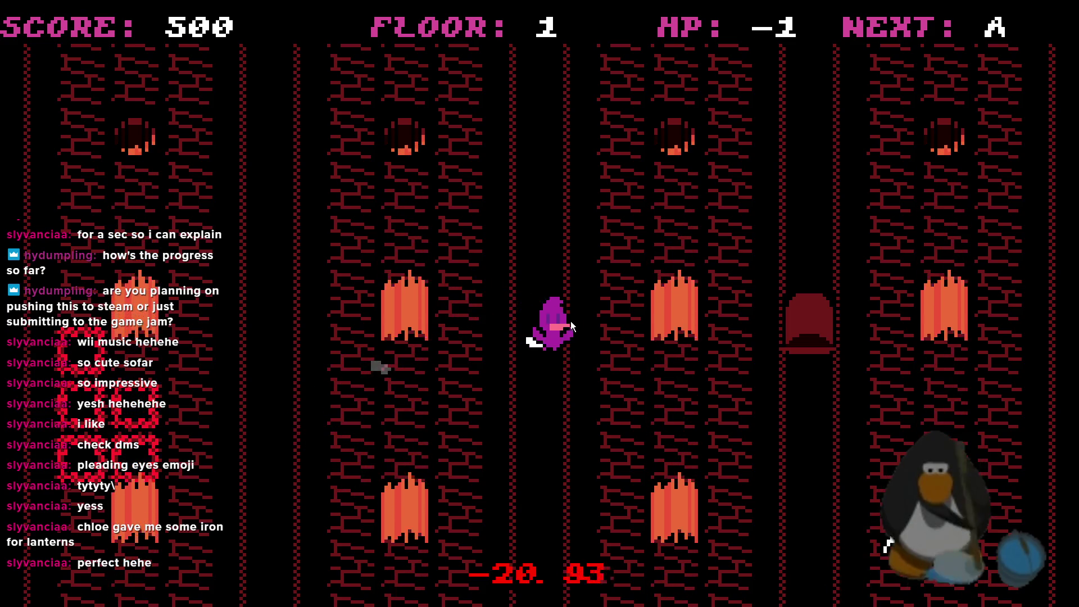
key("Down")
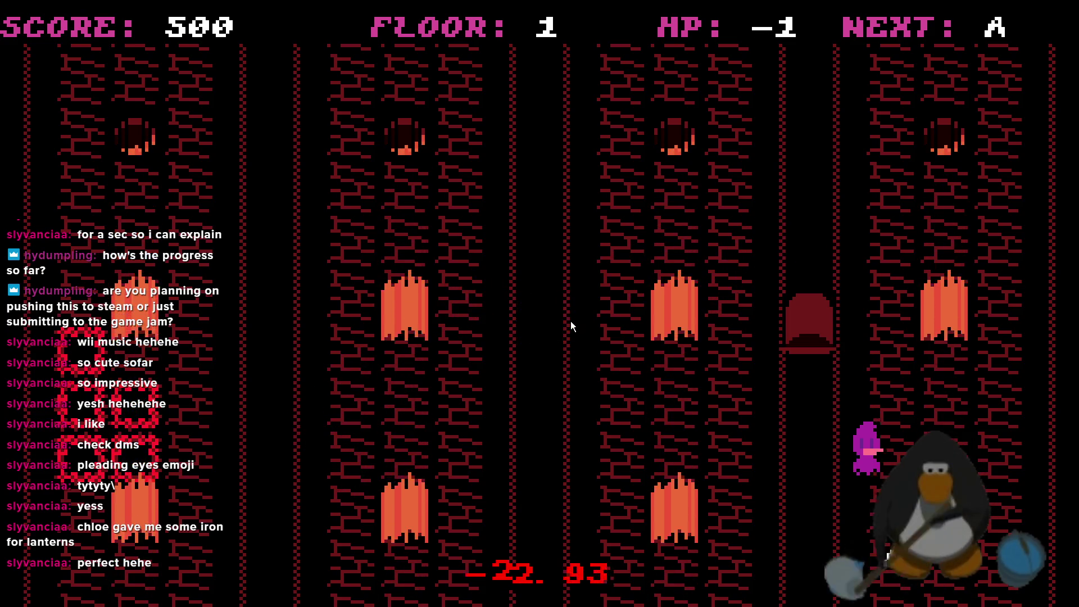
key("Up")
key("Left")
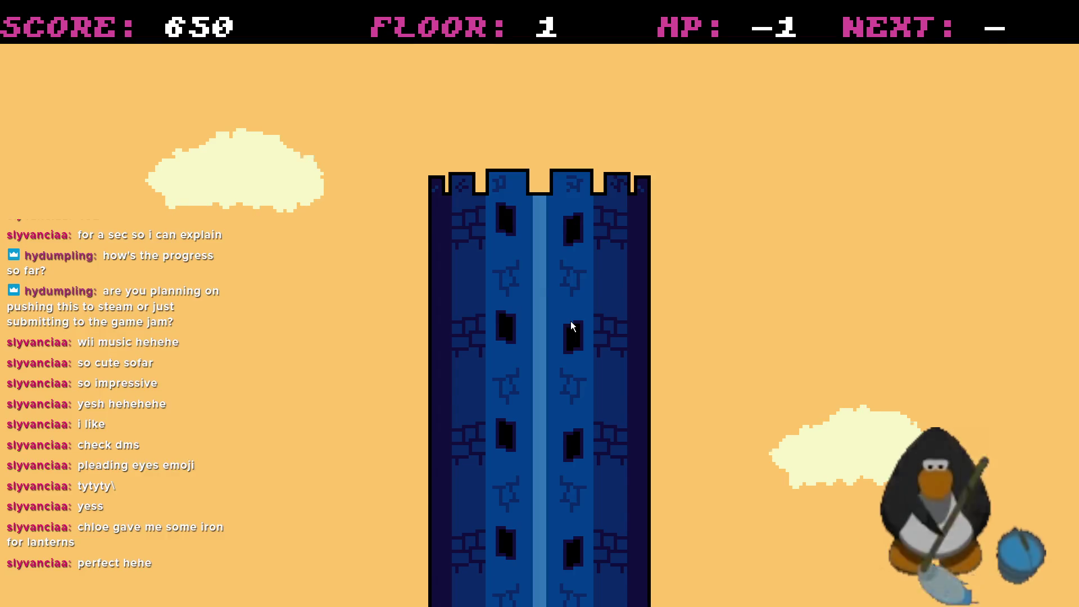
key("Right")
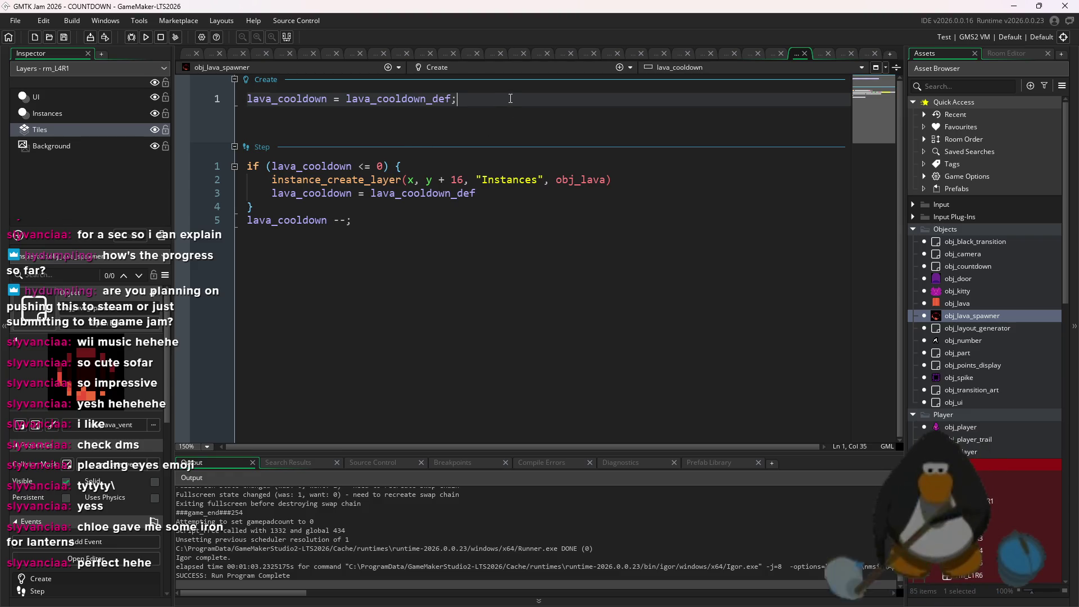
- Add a depth line based on obj_player.depth to obj_lava_spawner's Create event and run the game
key("Return")
type("depth=")
key("BackSpace")
key("BackSpace")
type("= obj_player")
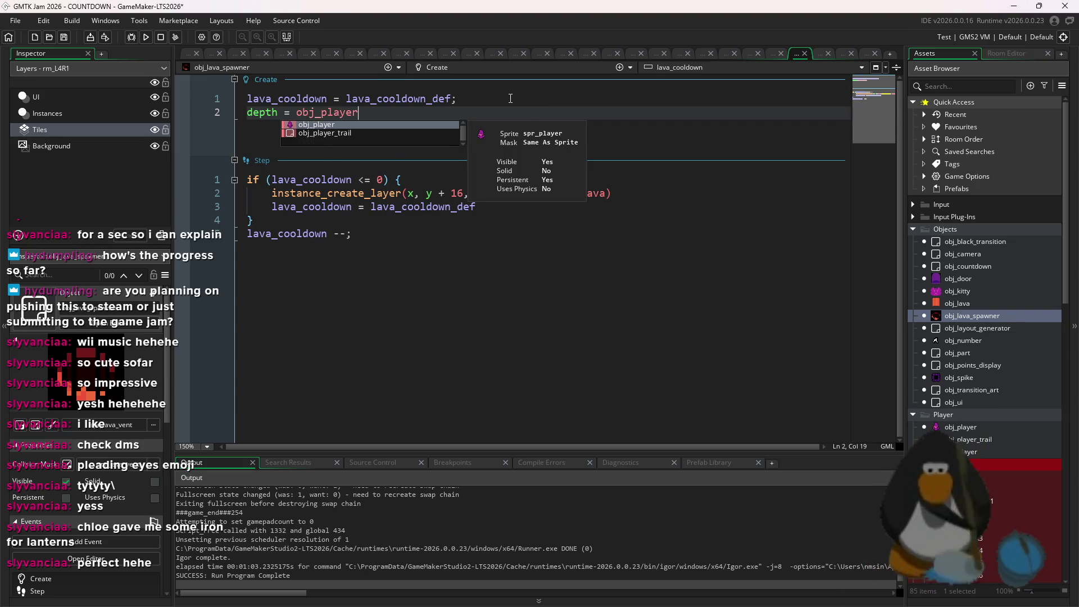
type(".depth -")
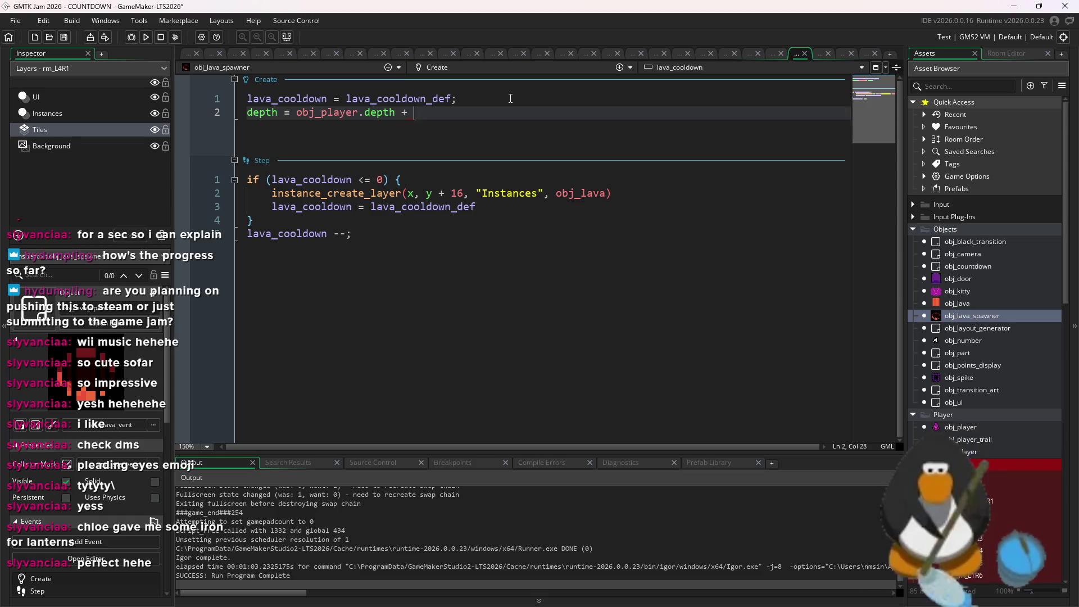
left_click(145, 38)
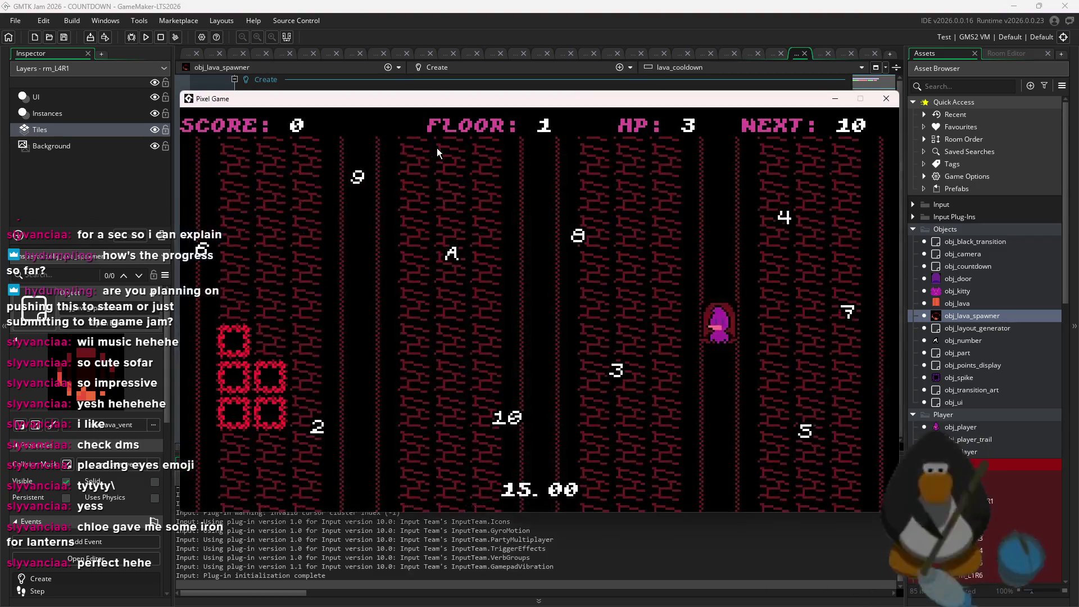
- Change the depth offset to obj_player.depth + 40 and rebuild, stopping the running game
left_click(431, 84)
left_click(423, 112)
key("Delete")
key("Delete")
type("40")
type("40")
left_click(145, 36)
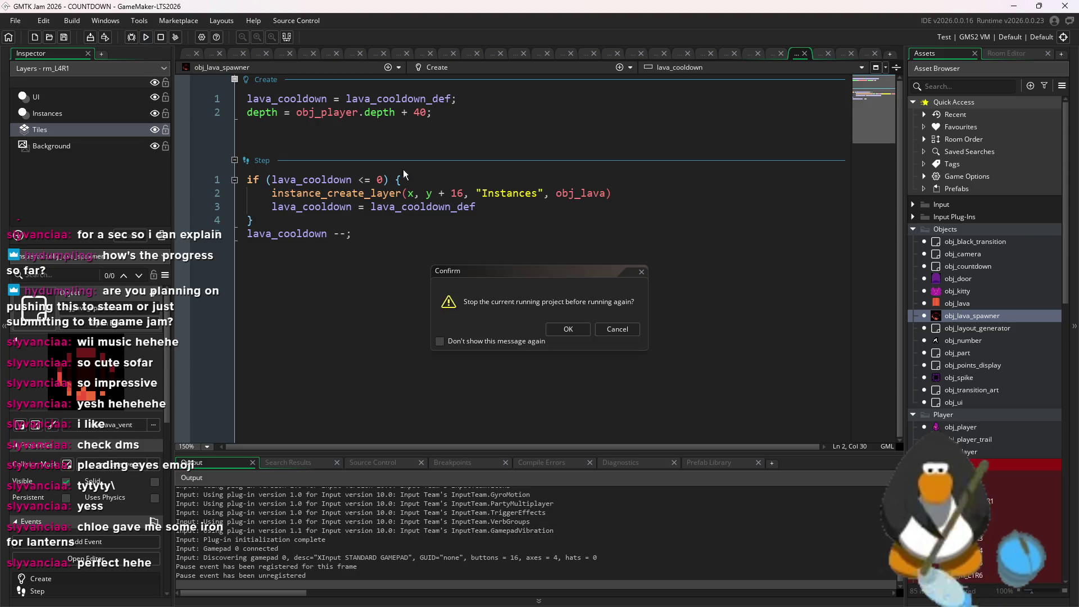
left_click(576, 331)
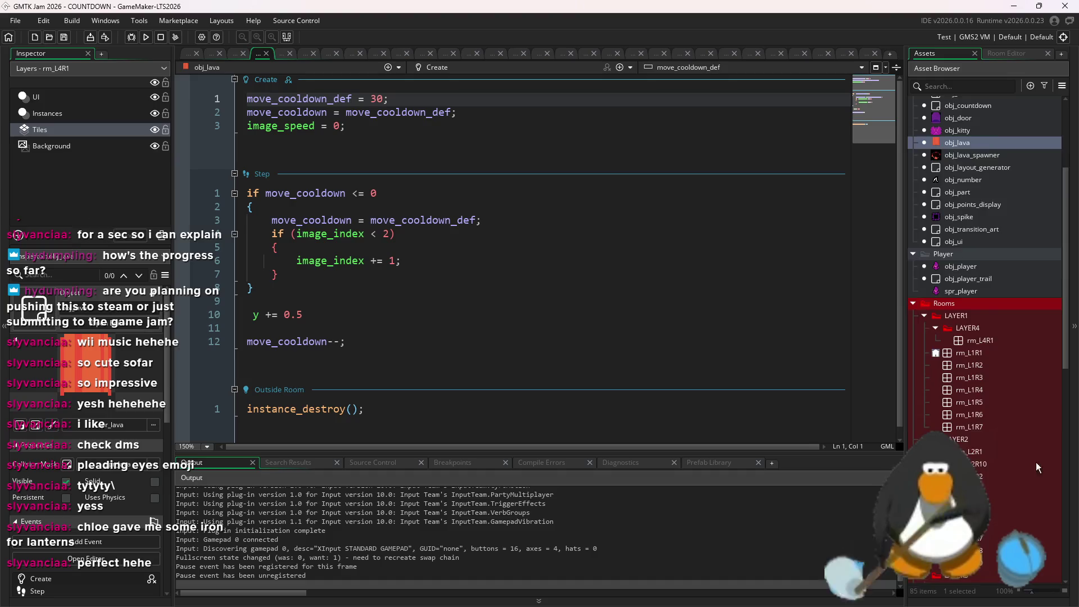
- Open spr_lava, look through its animation frames, and set the collision mask mode to Manual
double_click(88, 360)
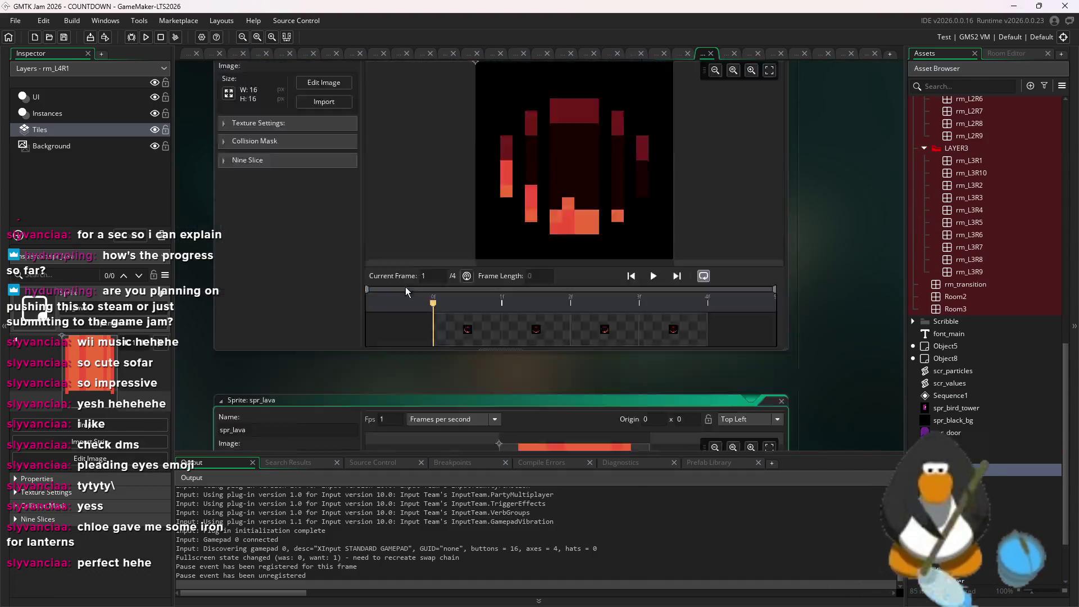
left_click(268, 207)
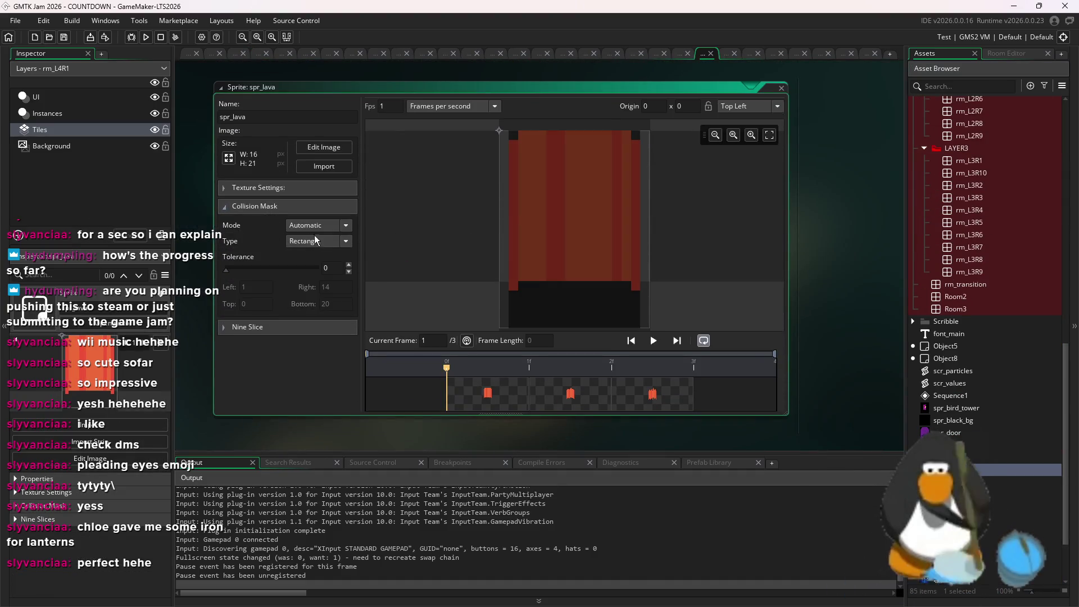
left_click(636, 387)
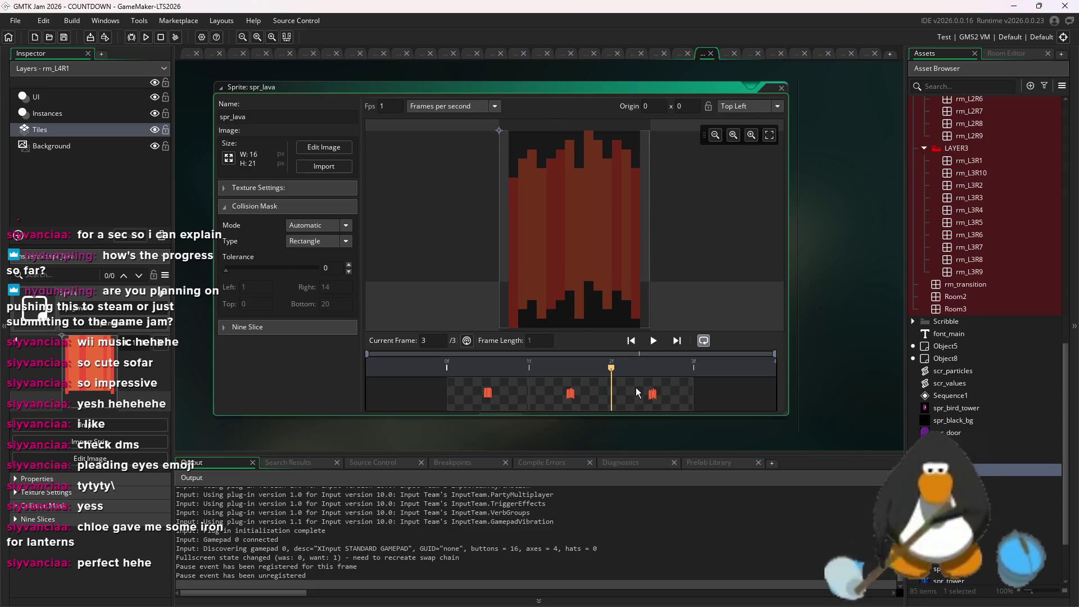
left_click(495, 388)
left_click(675, 390)
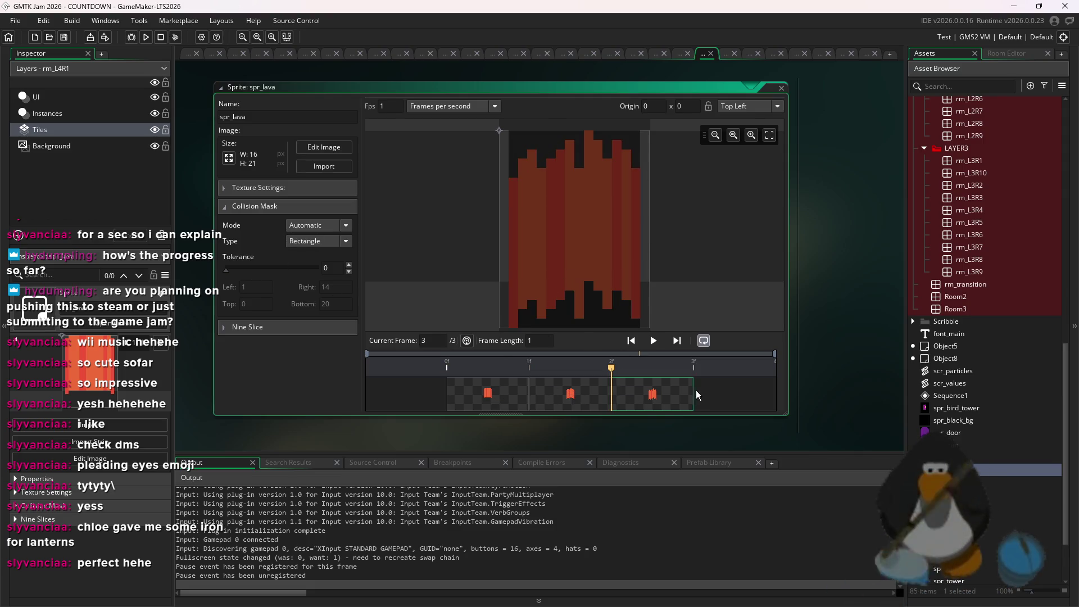
left_click(319, 241)
left_click(319, 225)
left_click(314, 256)
- Resize the mask to left 2, right 13, top 4, bottom 15, checking it on each lava frame
mouse_move(638, 335)
left_mouse_down()
mouse_move(634, 284)
mouse_move(525, 285)
left_mouse_up()
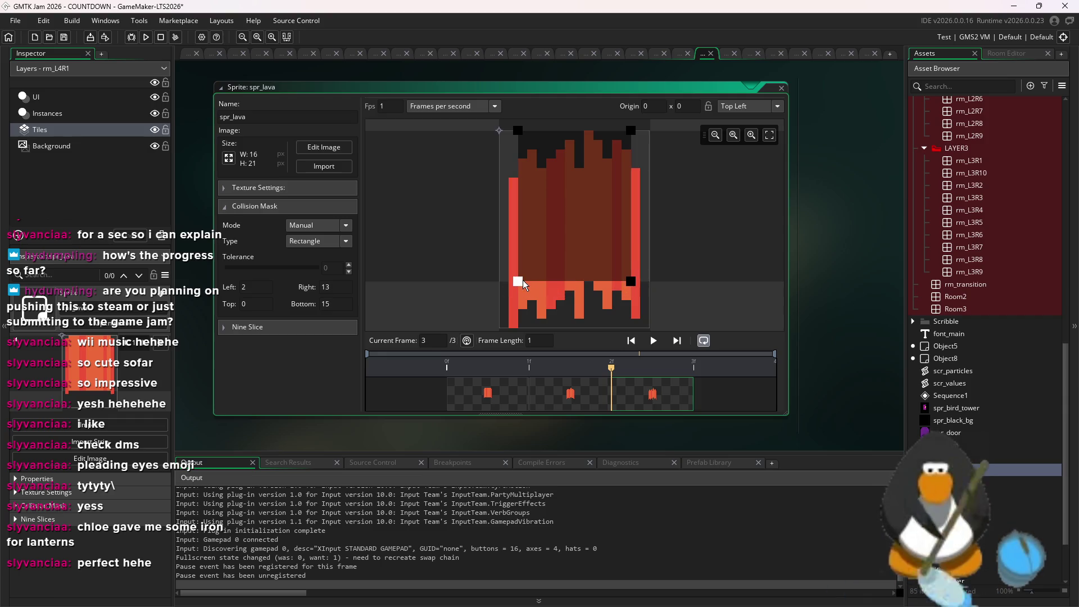
left_click_drag(631, 131, 631, 173)
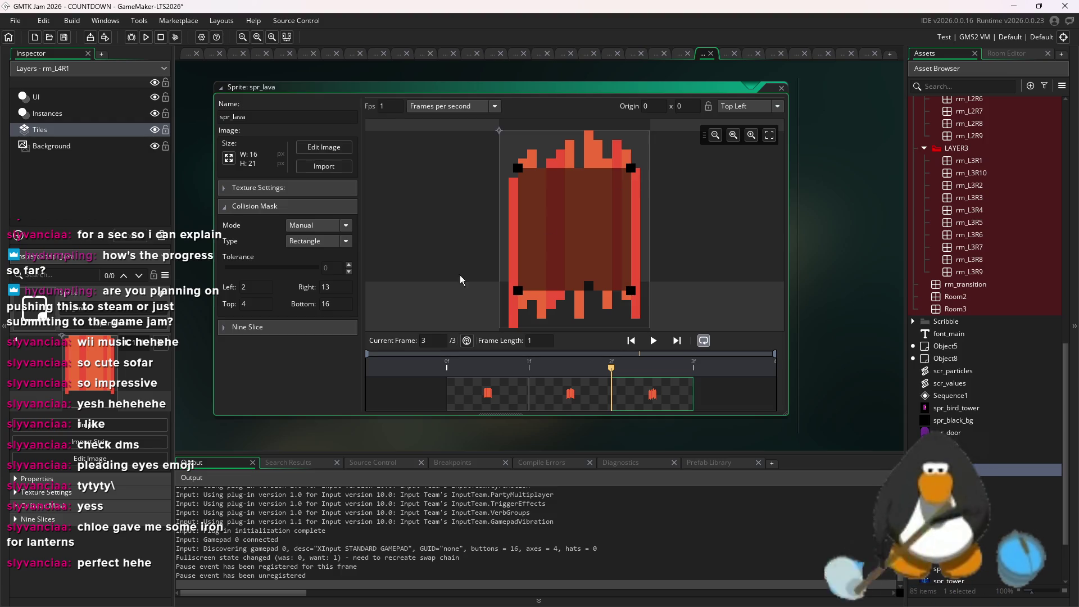
left_click(497, 406)
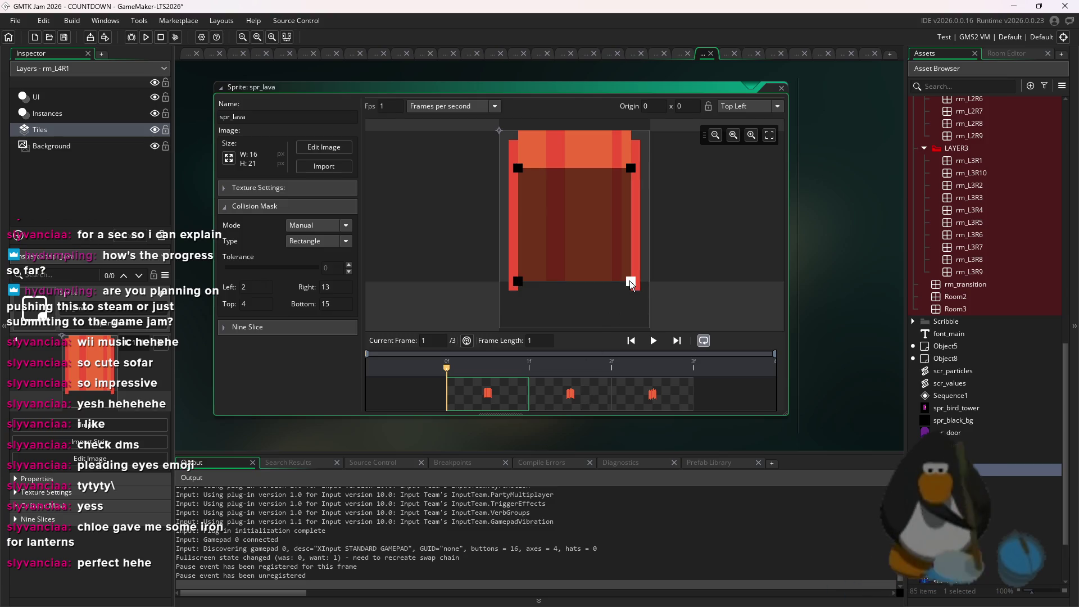
left_click(569, 394)
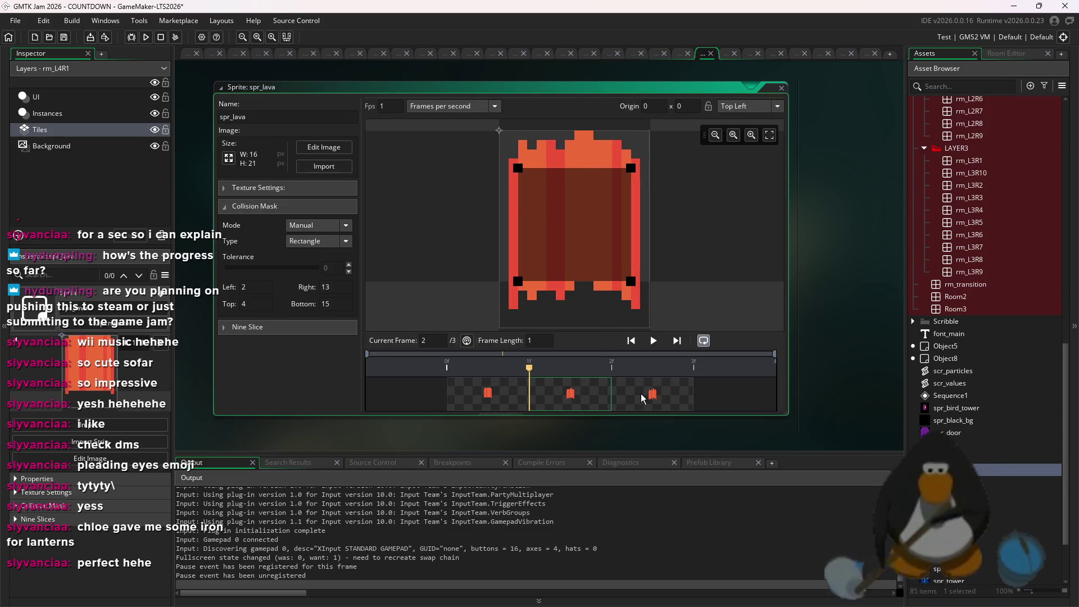
left_click_drag(641, 394, 589, 386)
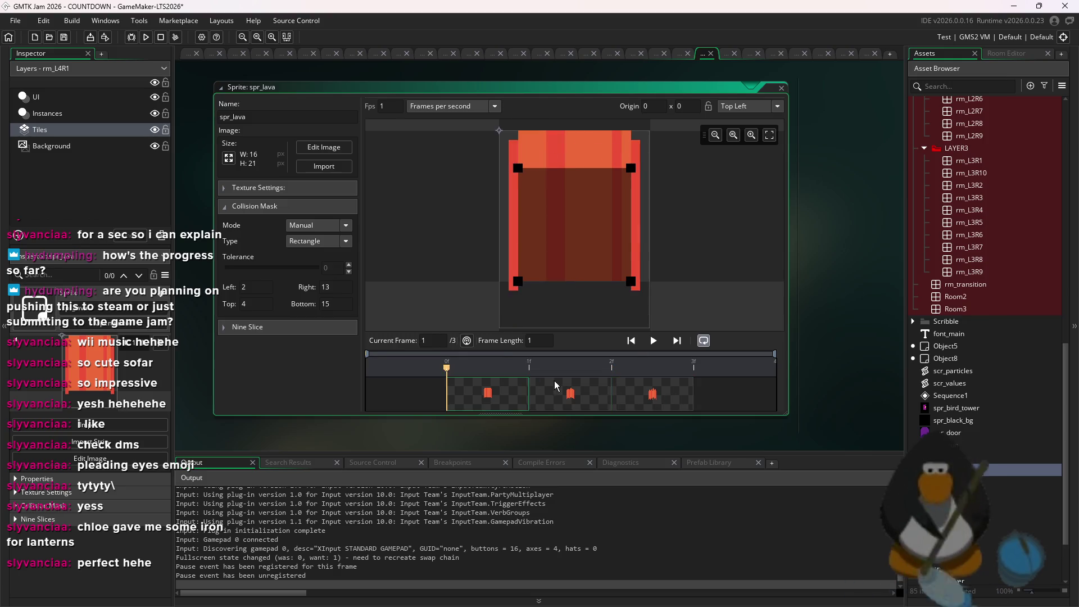
left_click(636, 390)
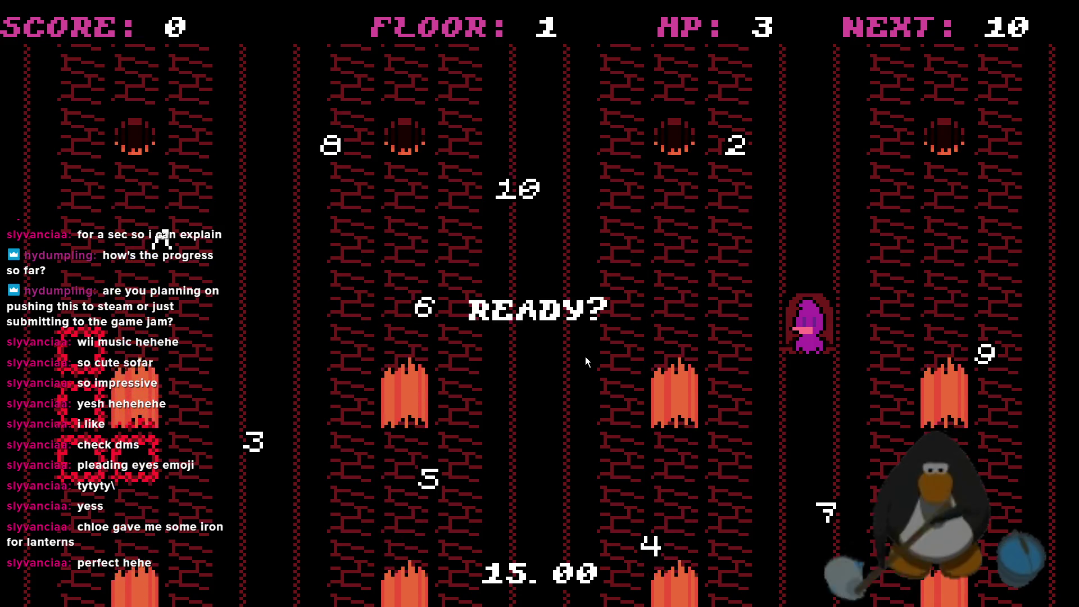
- Start the run and collect the 10 and 9 by leaping between the lanes
key("space")
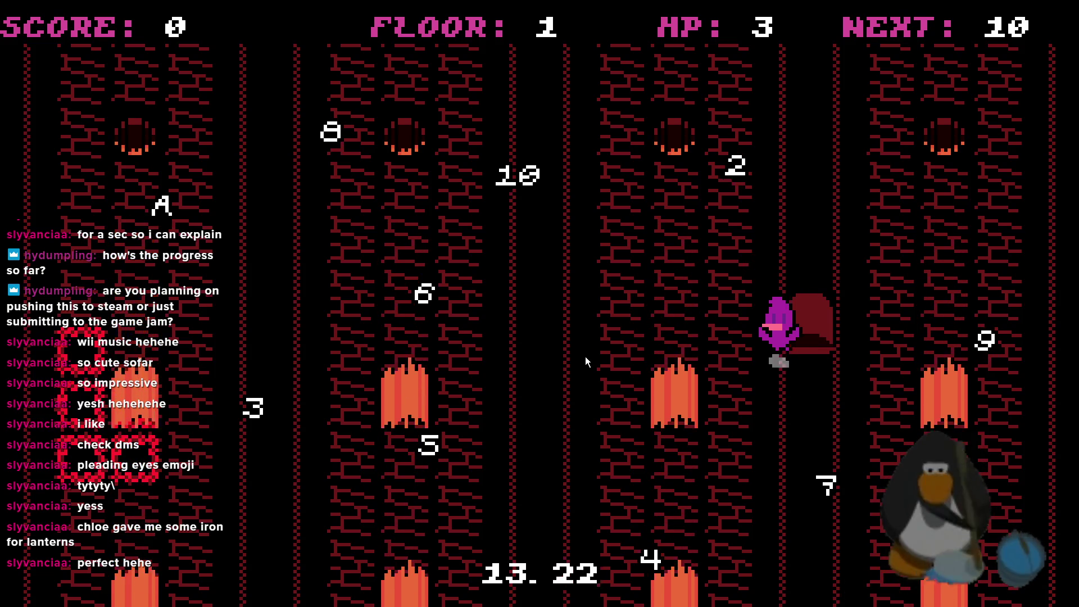
key("Left")
key("Right")
key("Left")
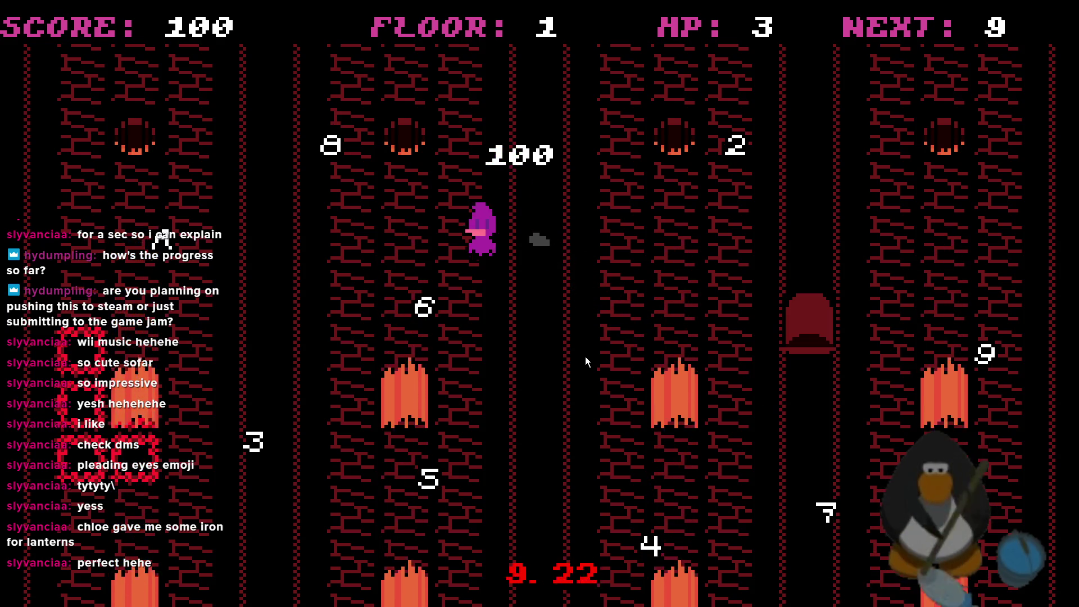
key("Right")
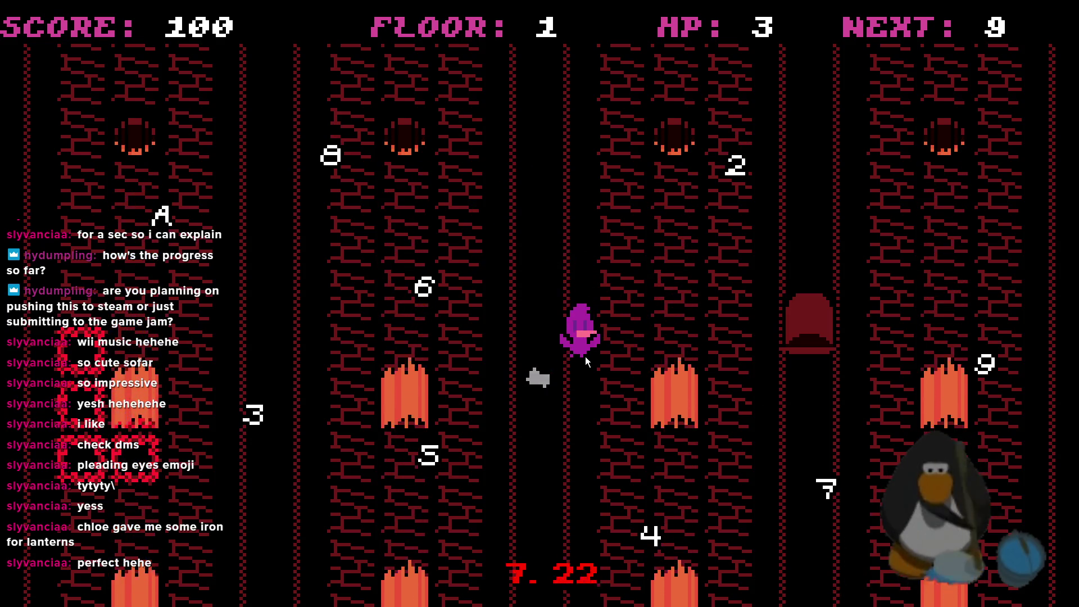
key("Right")
key("Left")
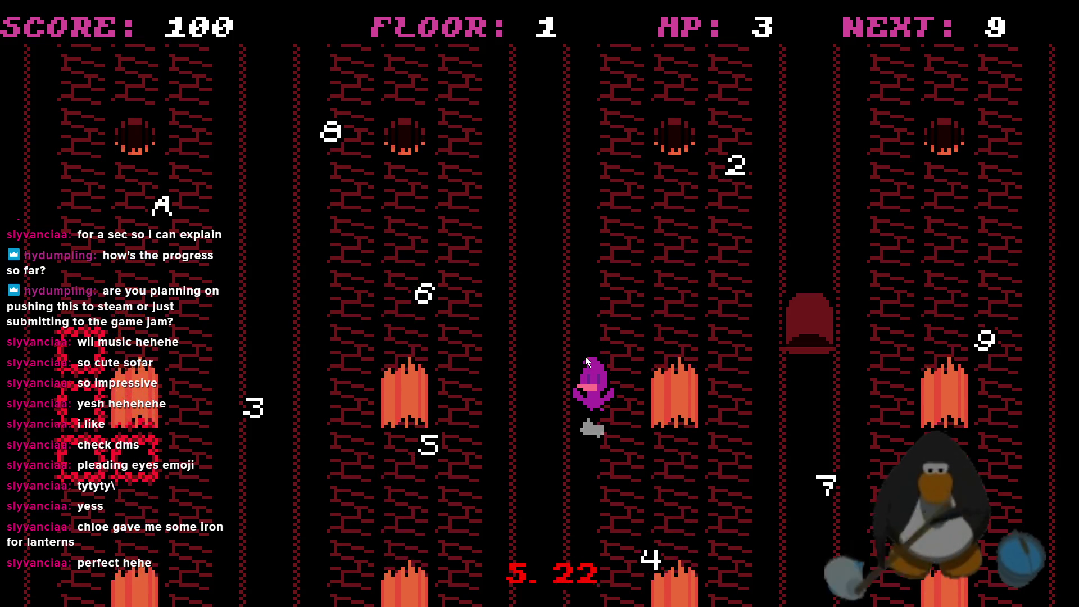
key("Right")
key("Right")
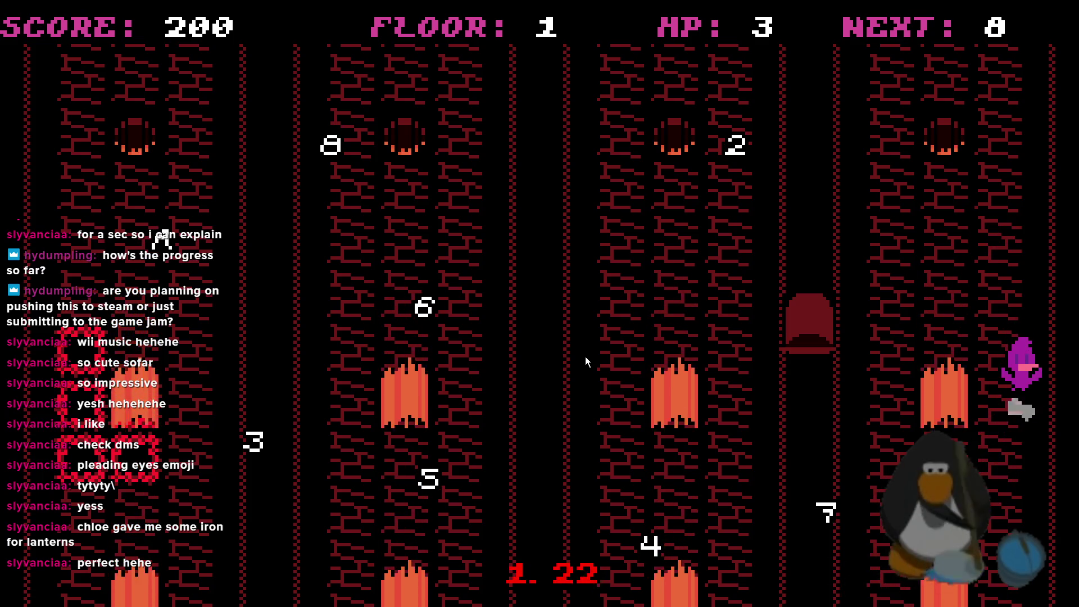
key("Left")
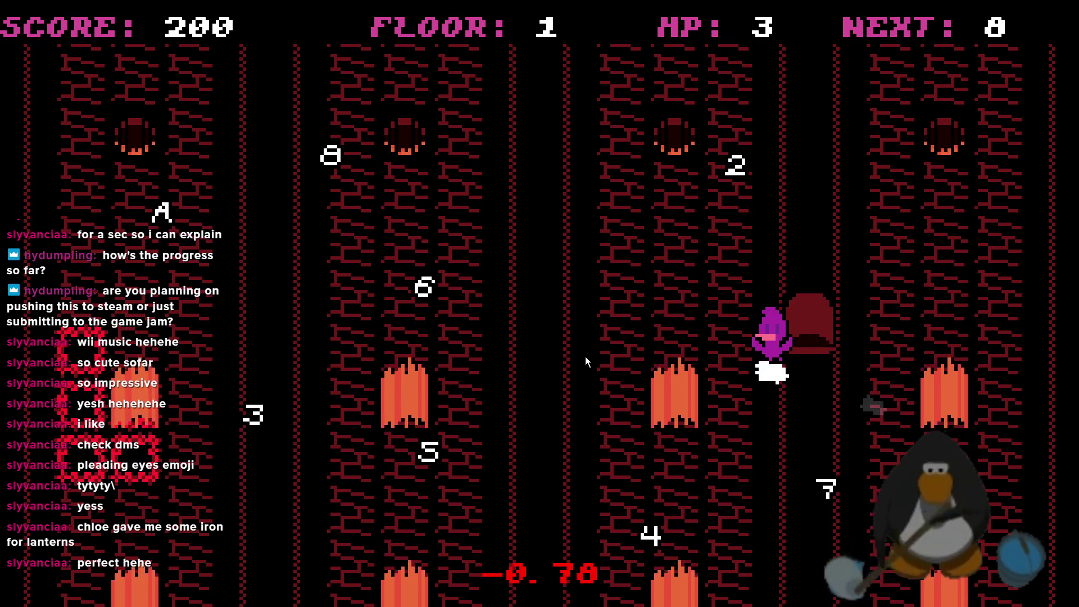
- Collect the 8, 7, 6 and 5 pickups
key("Left")
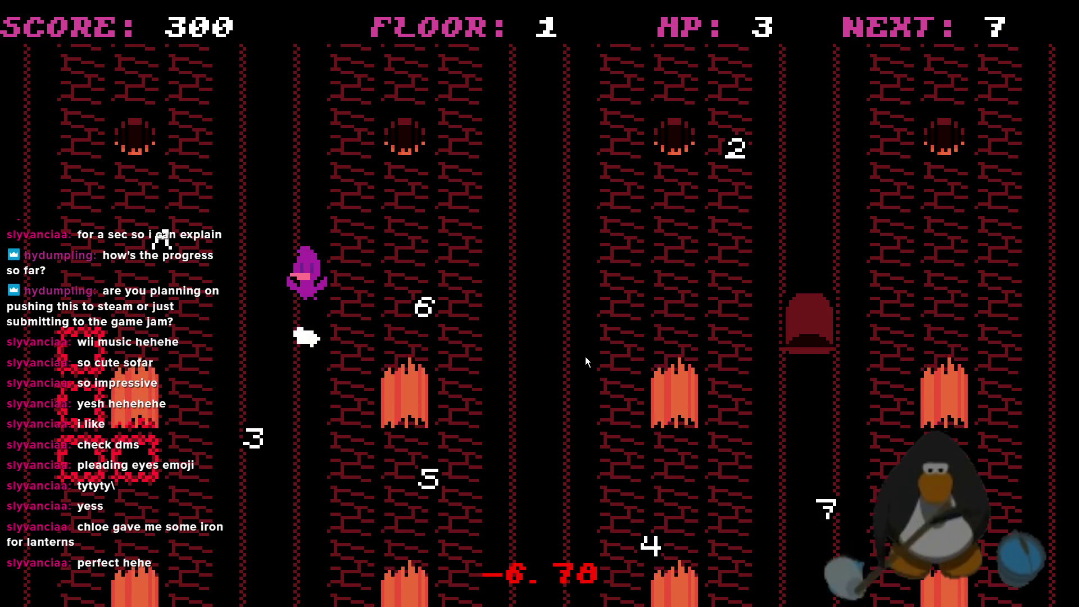
key("Right")
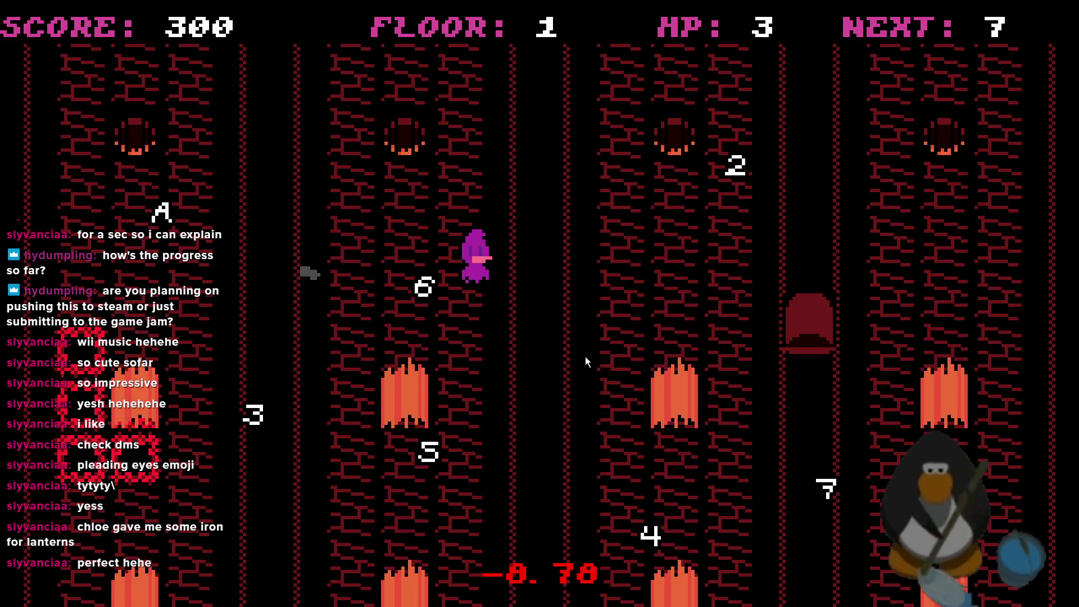
key("Right")
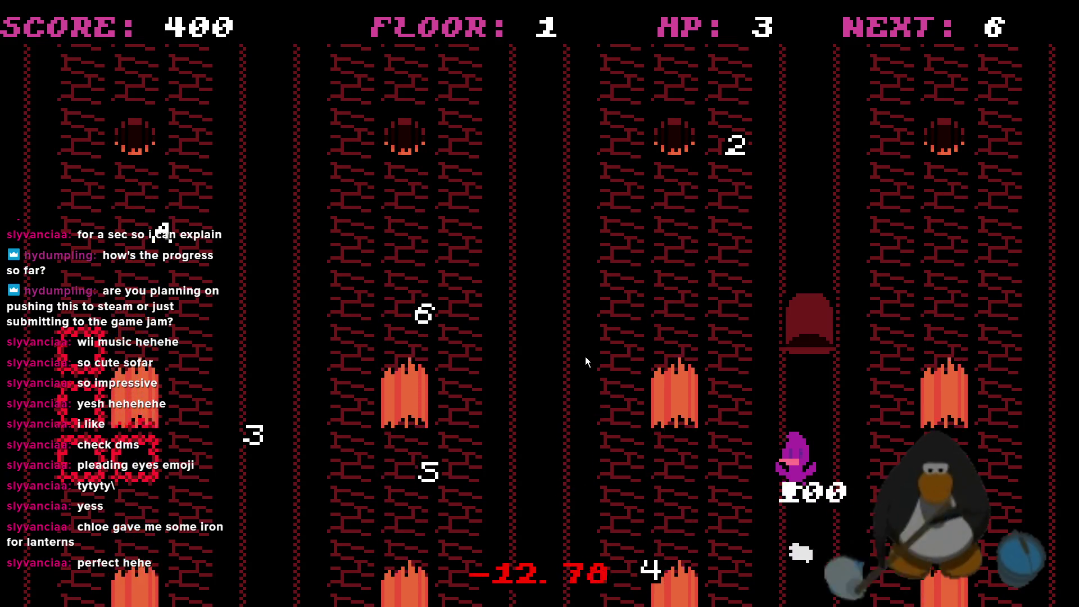
key("Left")
key("Left")
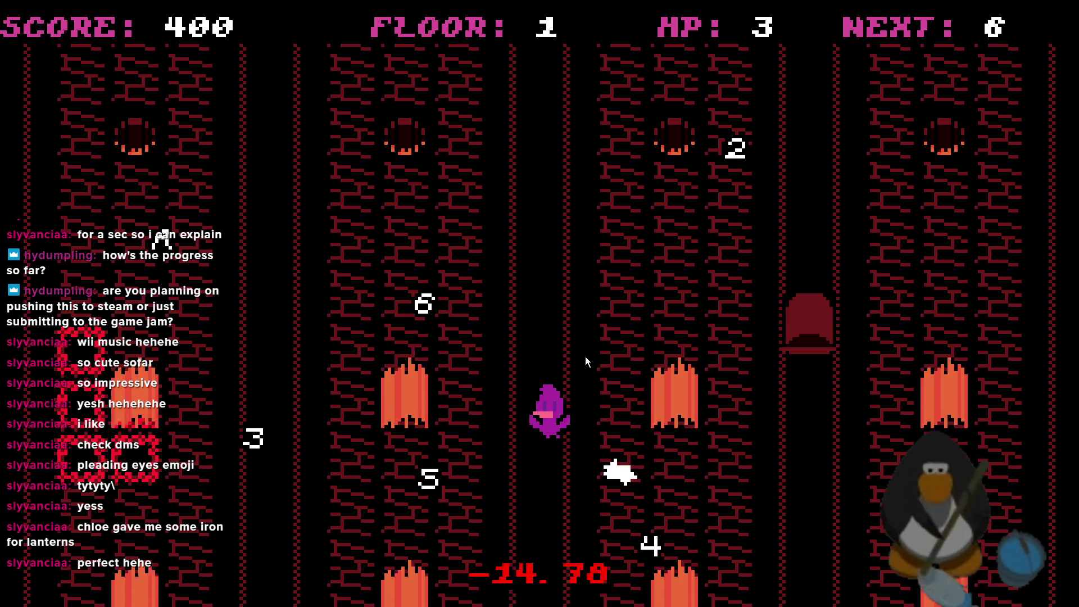
key("Left")
key("Left")
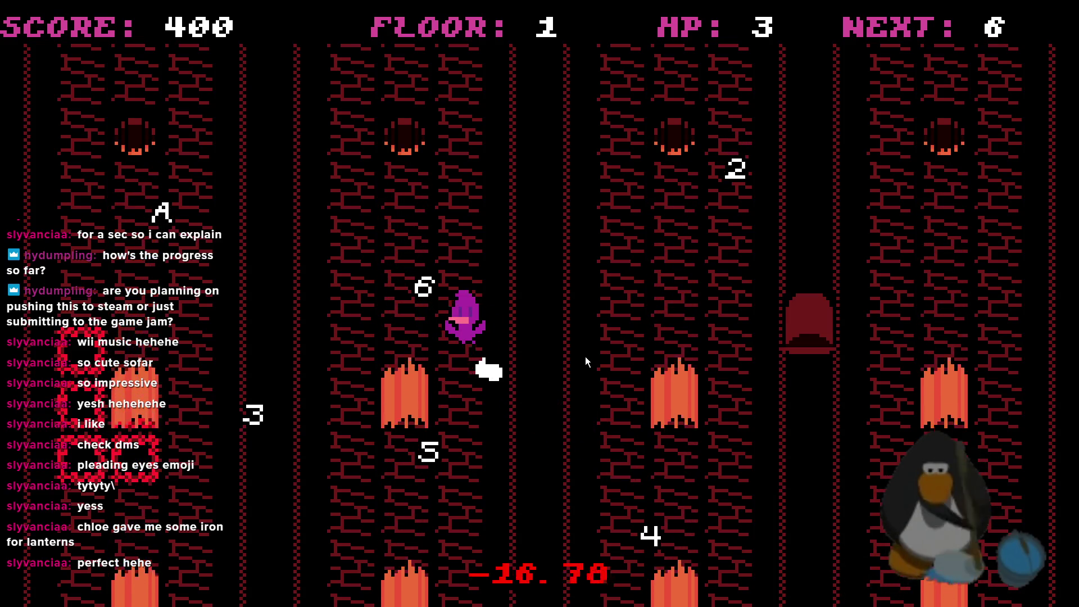
key("Down")
key("Right")
- Collect the 4 and 3, then climb over the wall column toward the 2
key("Down")
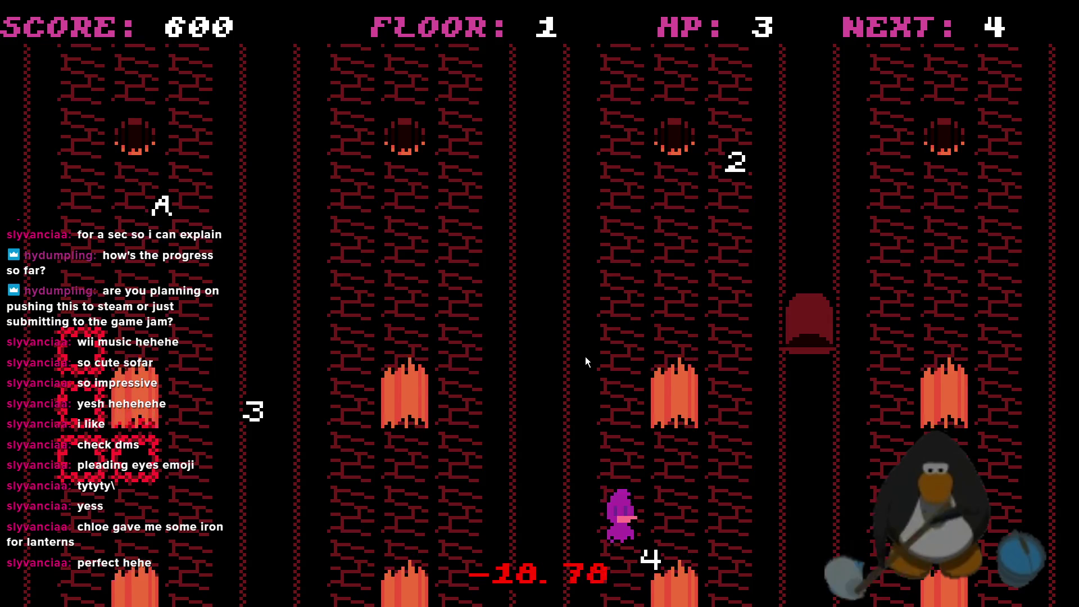
key("Left")
key("Up")
key("Left")
key("Left")
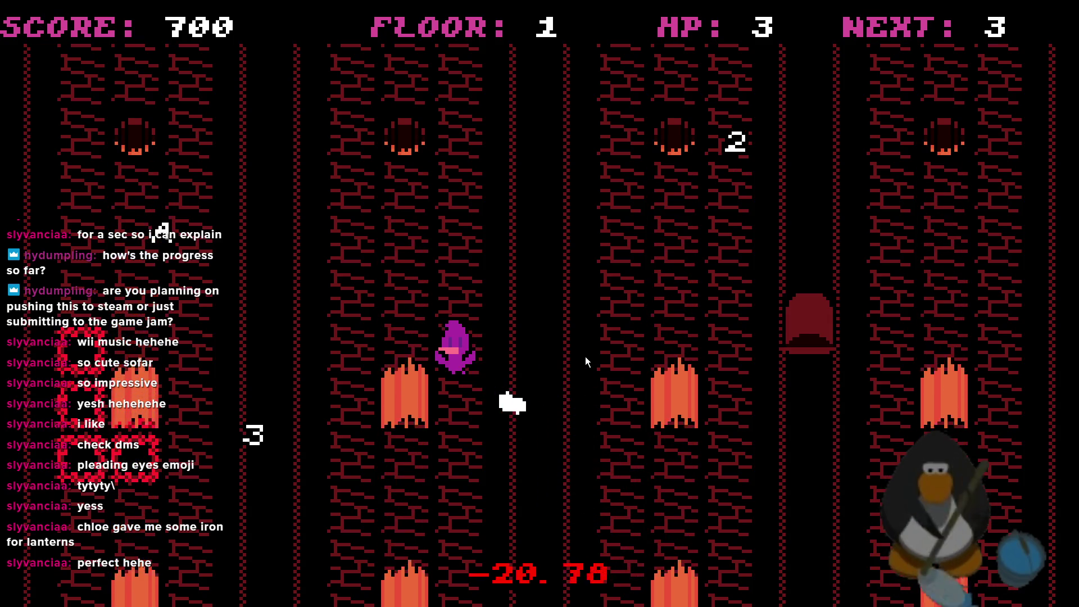
key("Down")
key("Up")
key("Up")
key("Right")
key("Down")
key("Right")
key("Up")
key("Down")
key("Up")
- Collect the 2 and zig-zag left across the corridors toward the A
key("Up")
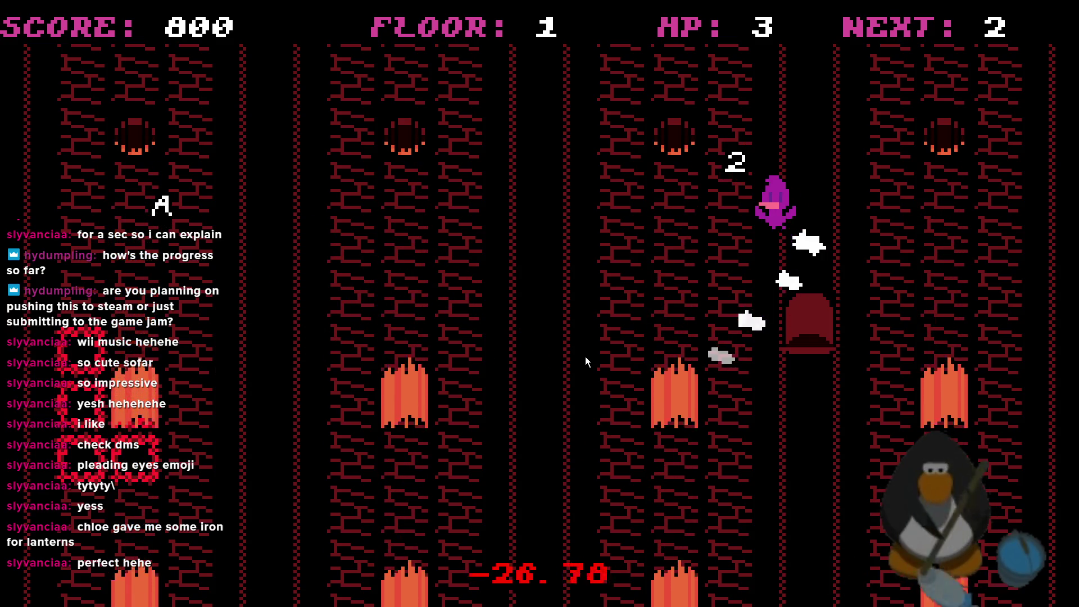
key("Left")
key("Down")
key("Left")
key("Down")
key("Up")
key("Down")
- Collect the A to clear the room and enter the exit door to floor 2
key("Up")
key("Left")
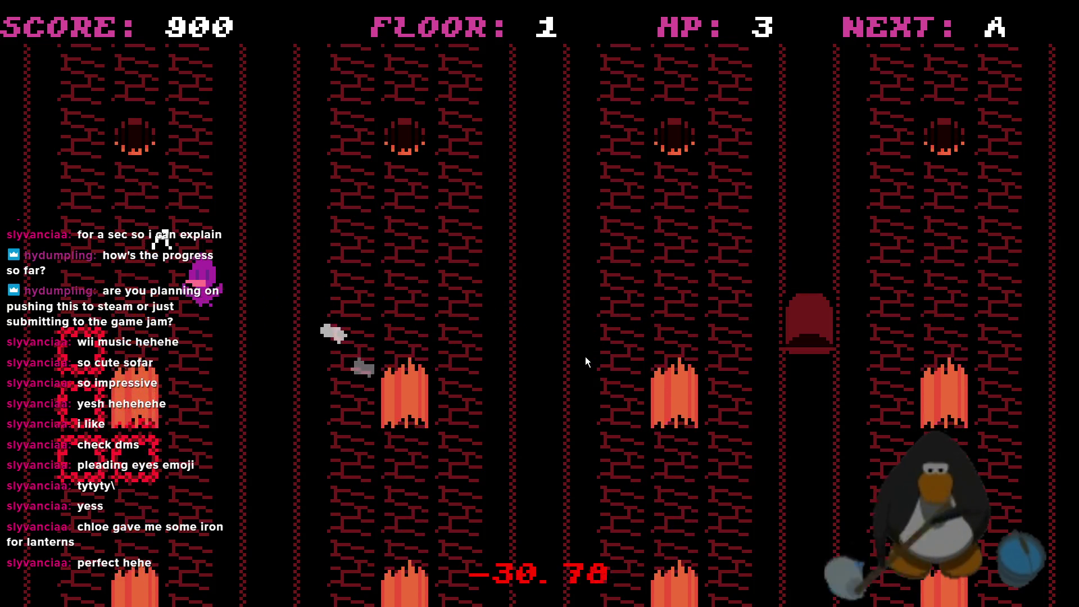
key("Up")
key("Right")
key("Down")
key("Up")
key("Down")
key("Right")
key("Right")
key("Up")
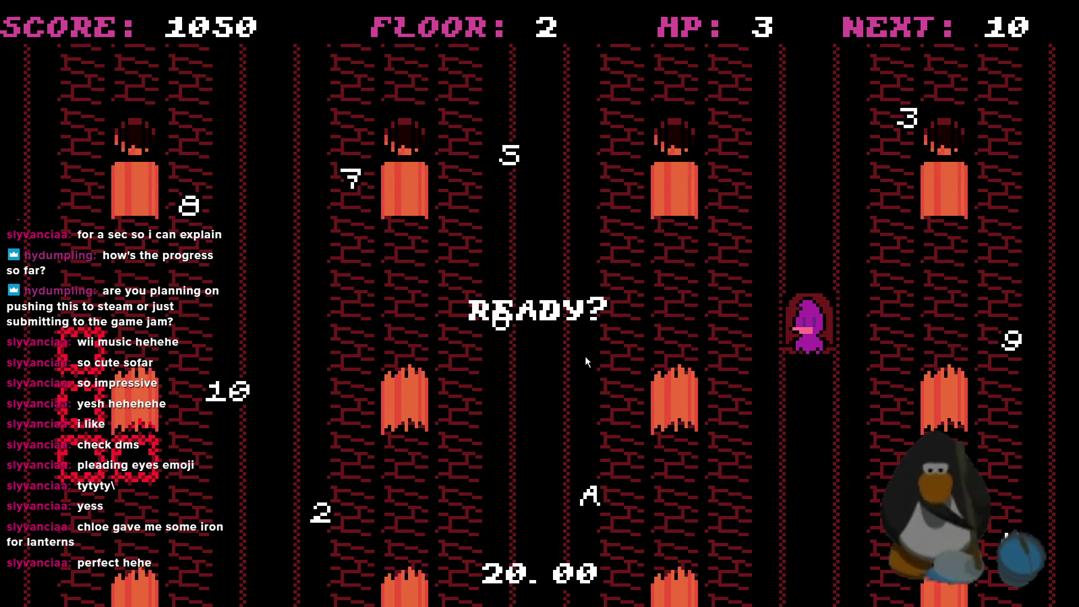
- Leave the door on floor 2, cross the room and collect the 9
key("Up")
key("Left")
key("Left")
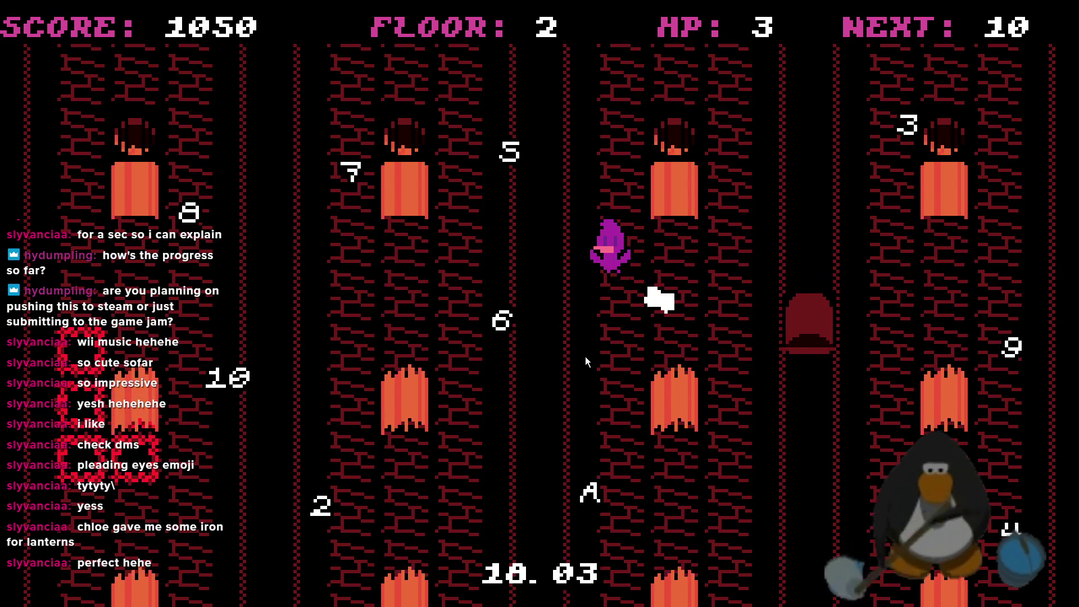
key("Left")
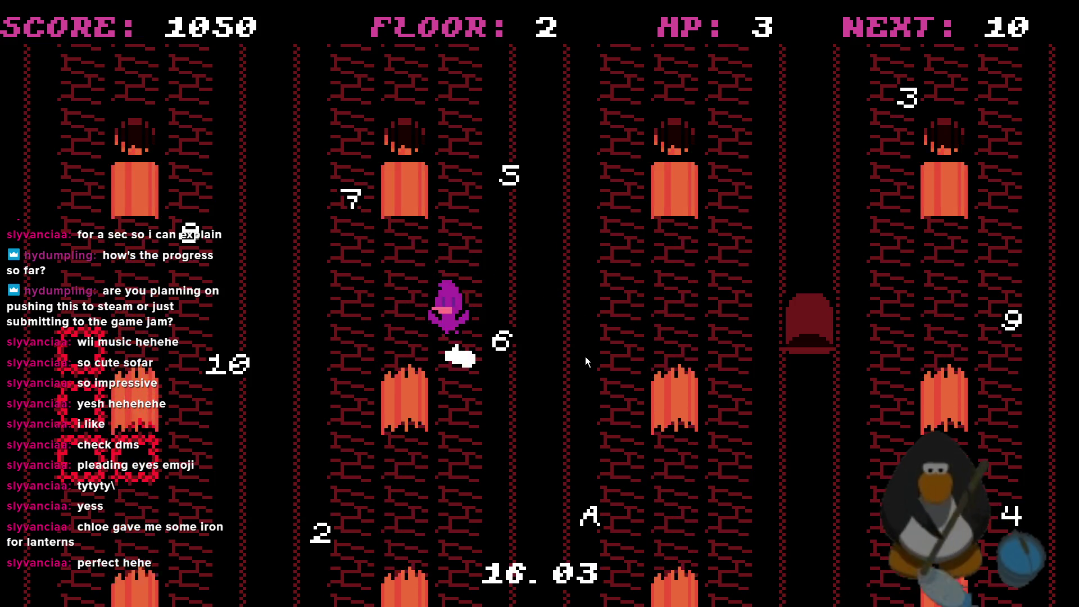
key("Right")
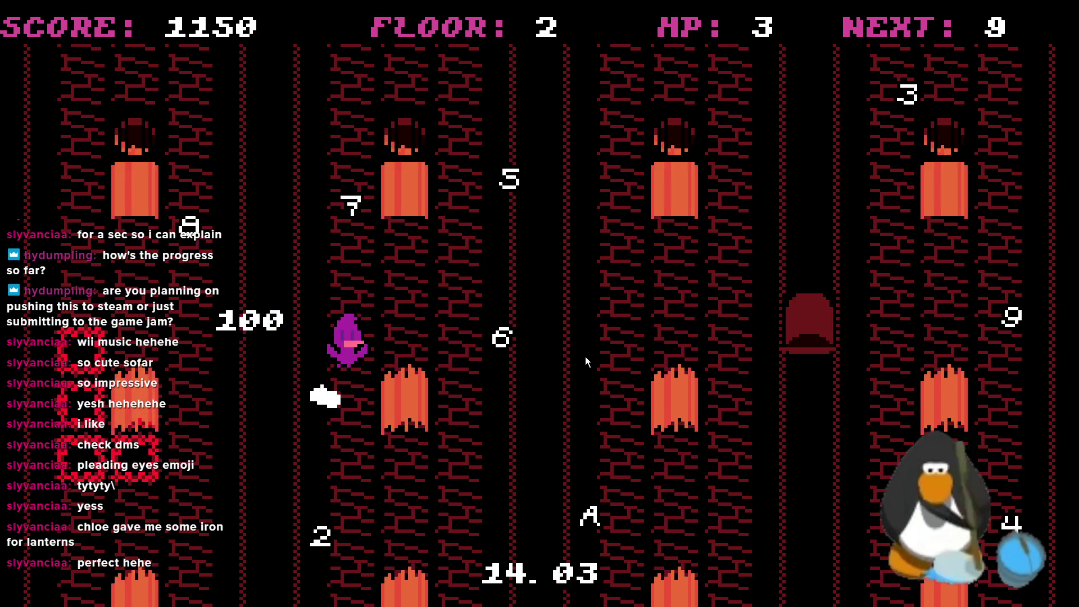
key("Right")
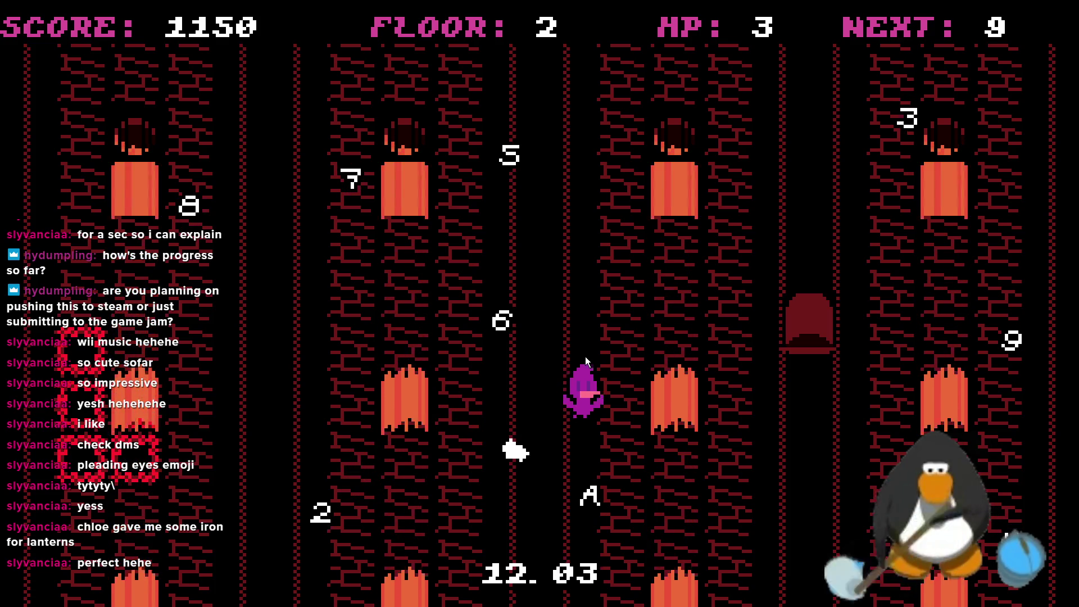
key("Right")
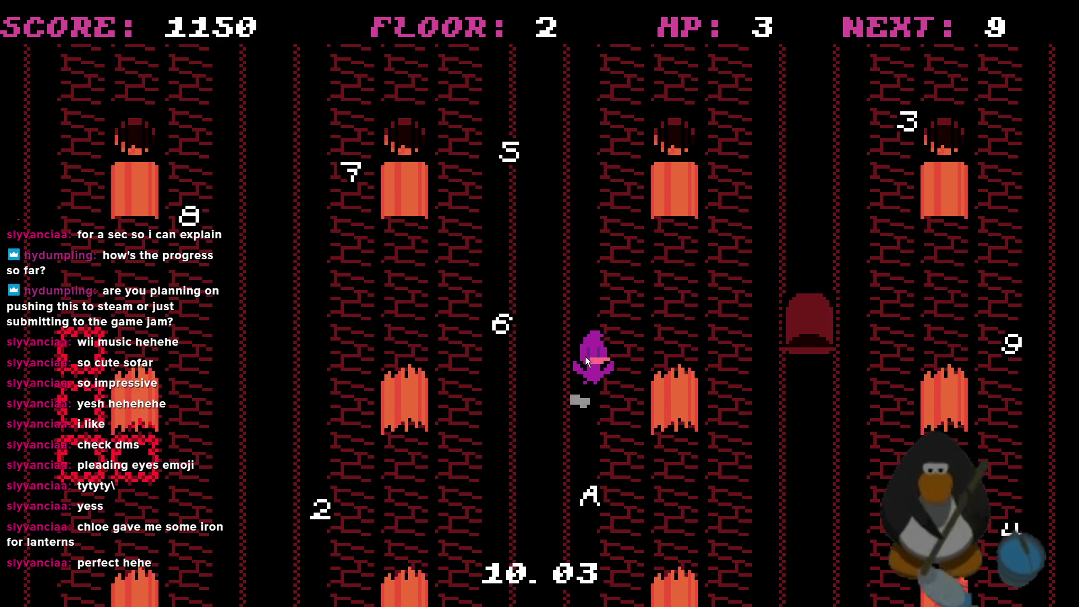
key("Right")
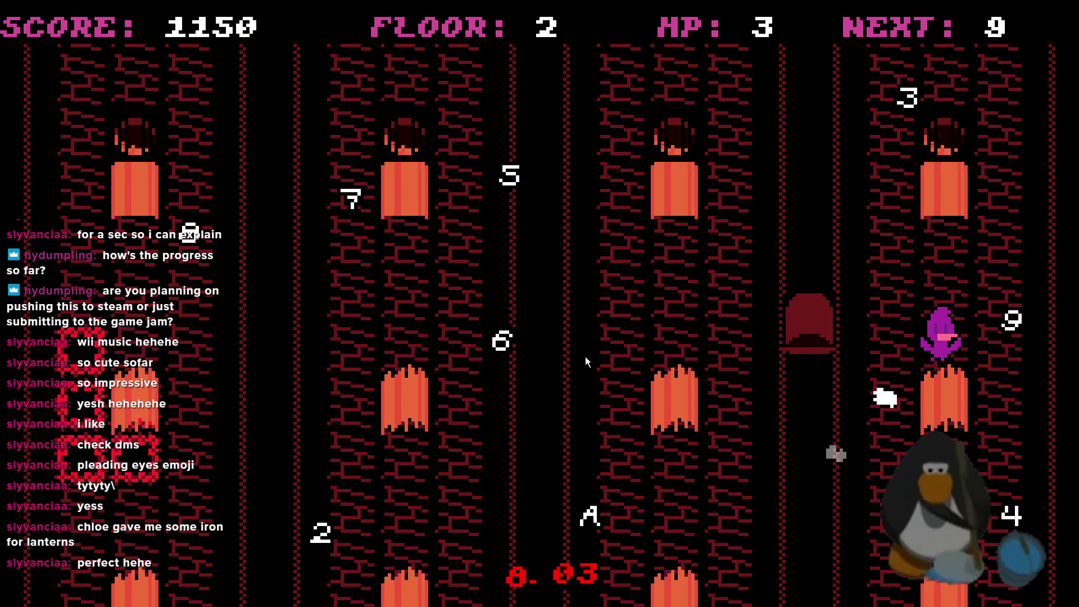
key("Left")
key("Left")
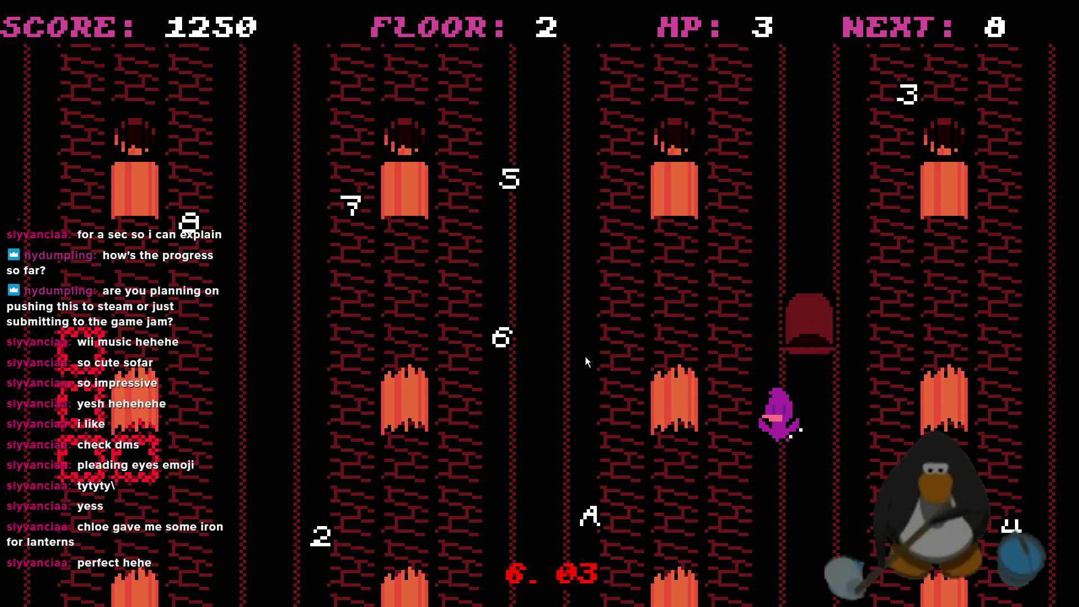
key("Left")
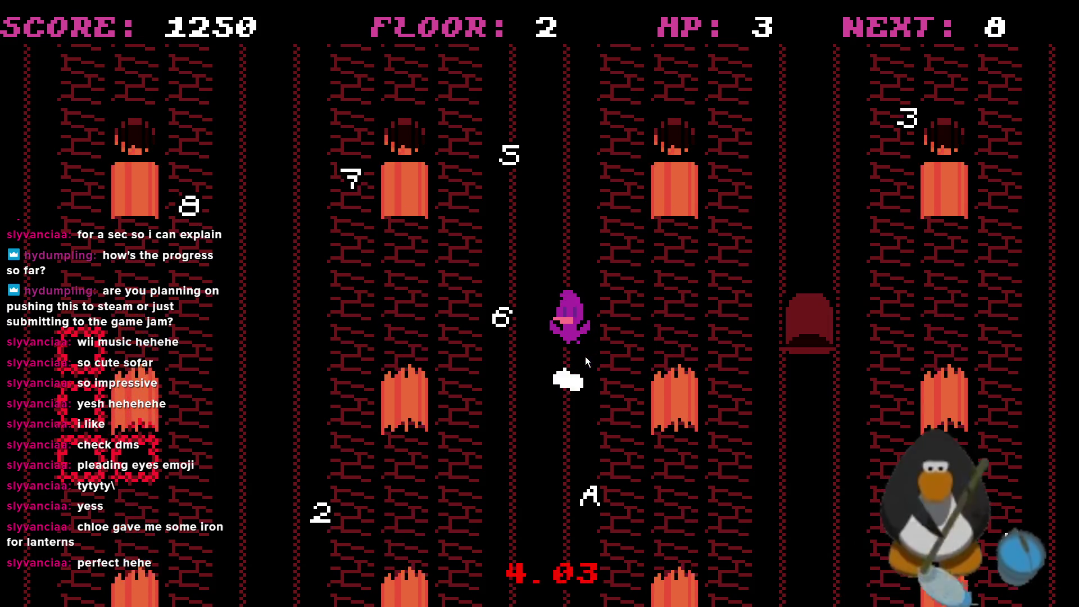
key("Left")
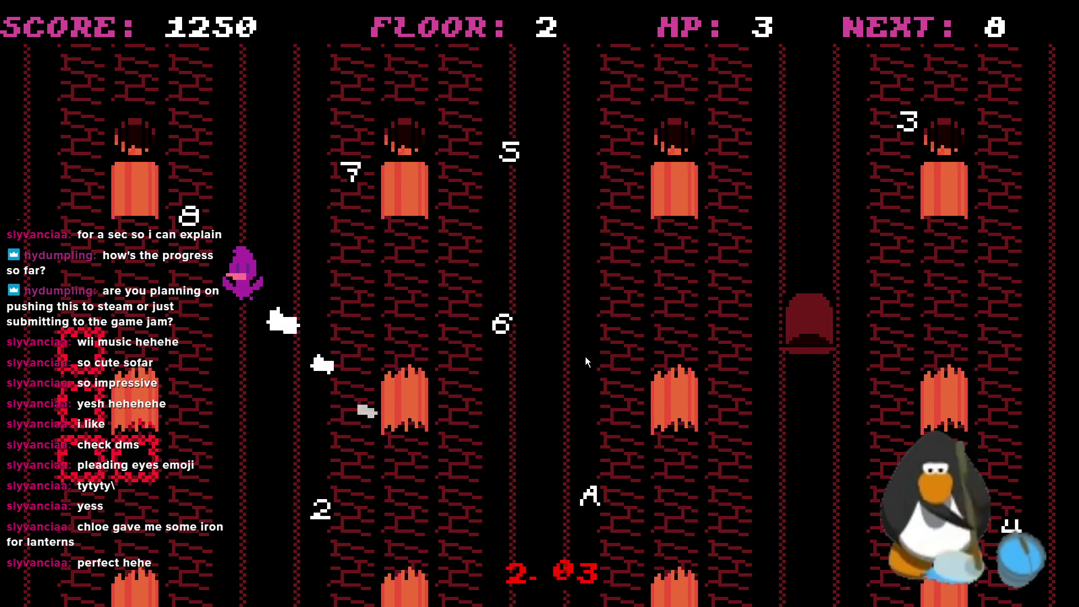
- Collect the 8, 7, 6, 5 and 4 pickups, then move toward the 3
key("Right")
key("Right")
key("Up")
key("Right")
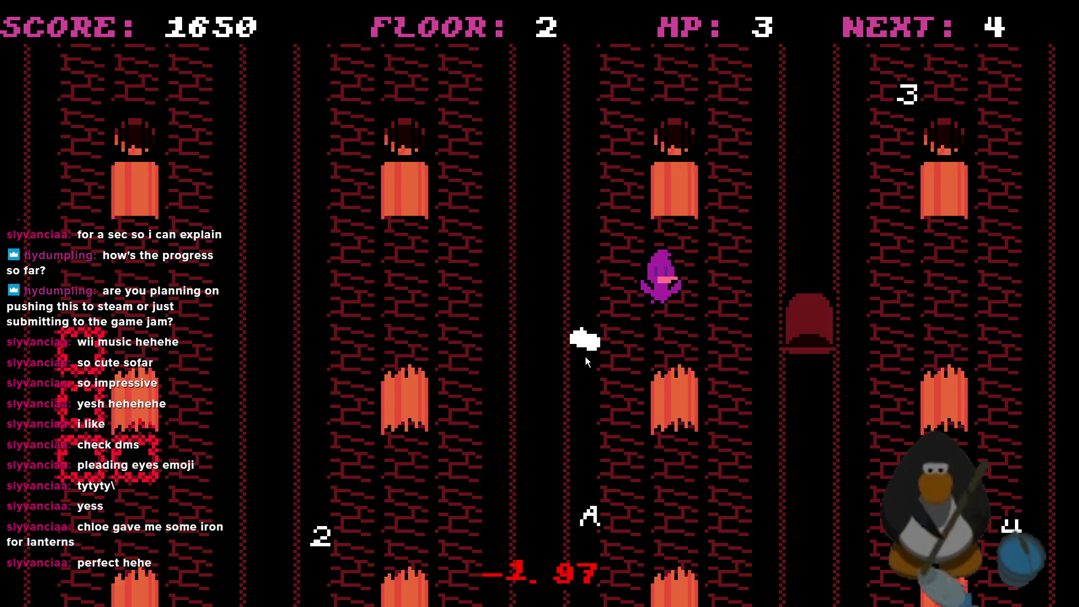
key("Down")
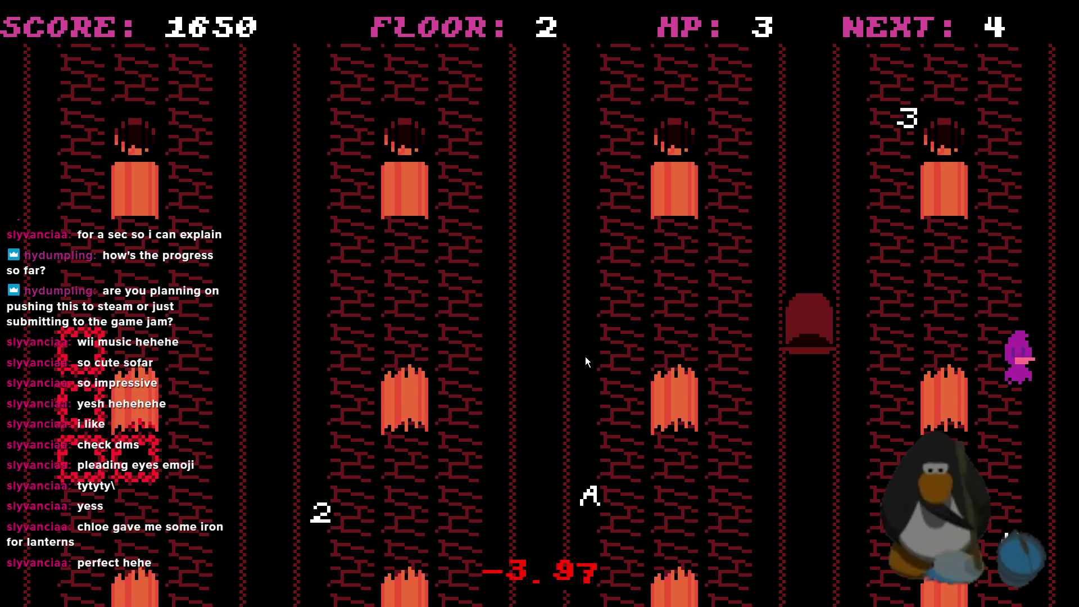
key("Up")
key("Left")
key("Down")
key("Right")
- Collect the 3 and 2 pickups until the screen fades to black
key("Right")
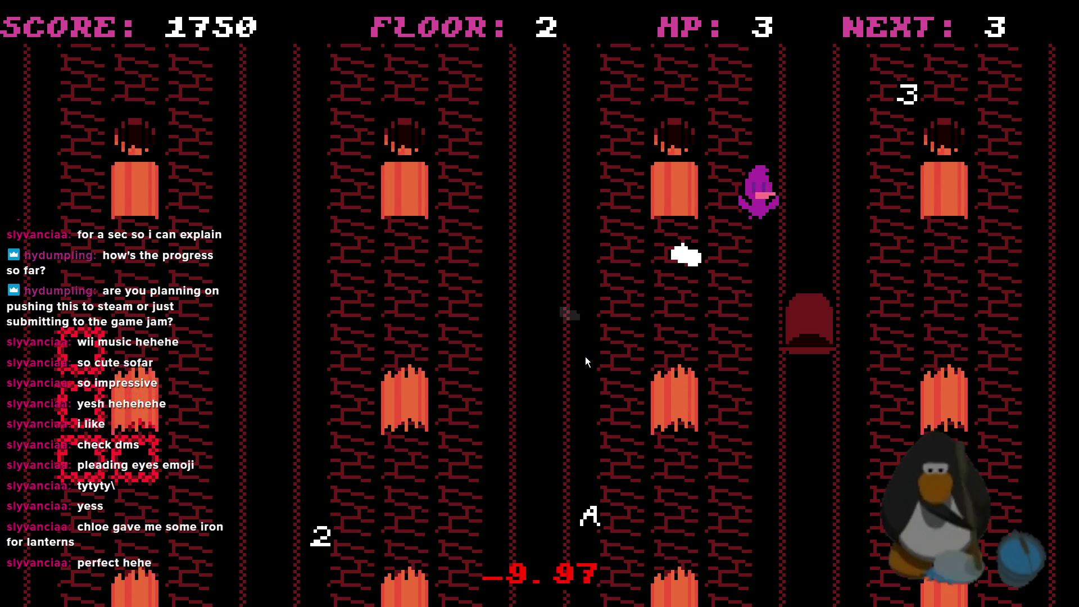
key("Left")
key("Left")
key("Down")
key("Up")
key("Down")
key("Right")
key("Down")
key("Right")
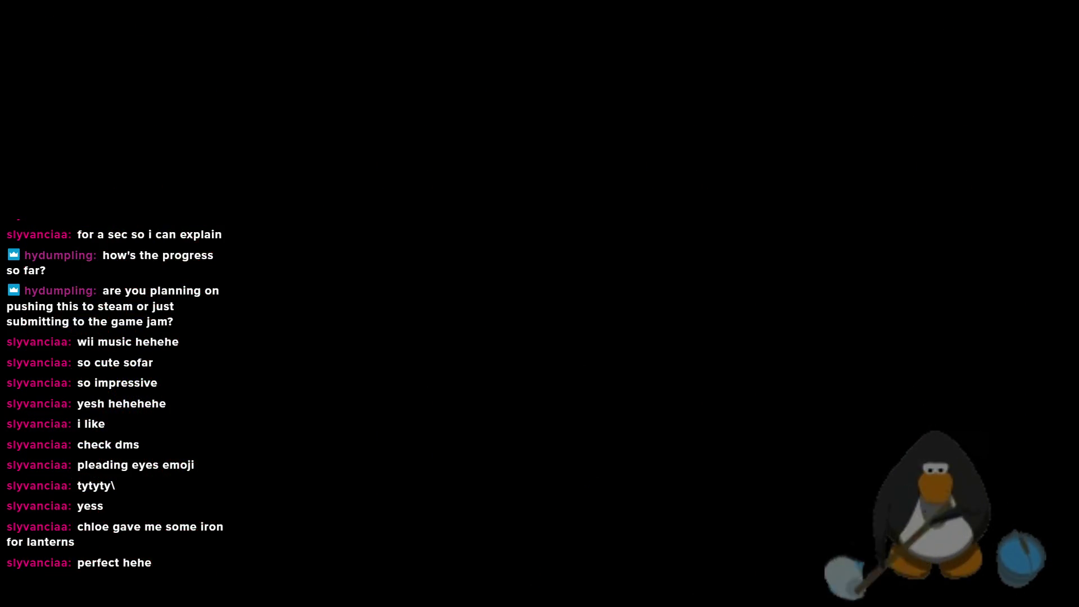
- Close all editor tabs except the code tab and open room rm_L4R1
right_click(214, 54)
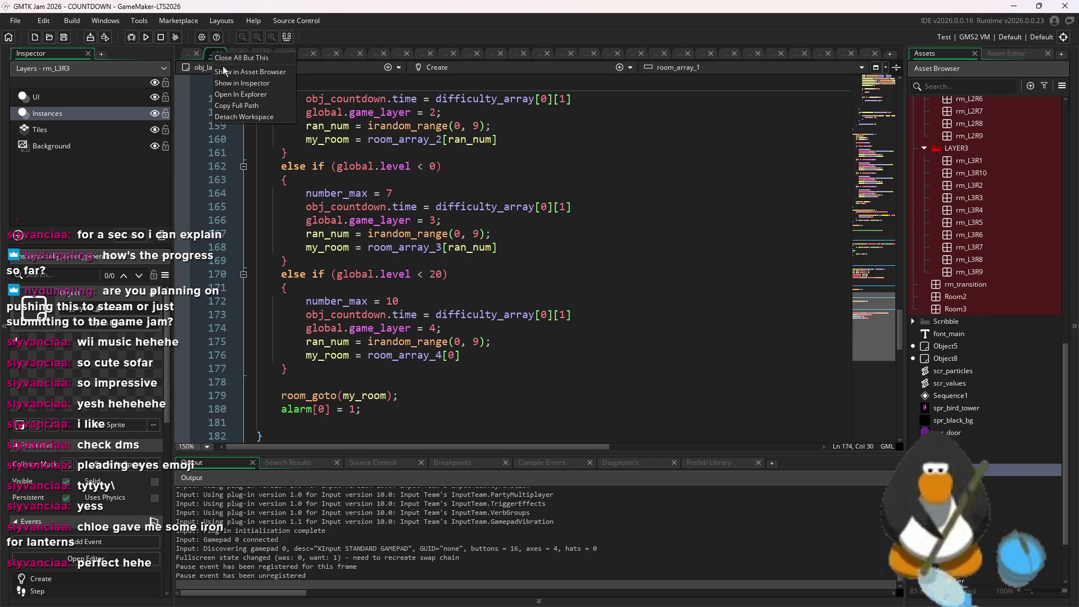
left_click(242, 58)
scroll(965, 259, "up", 7)
double_click(989, 161)
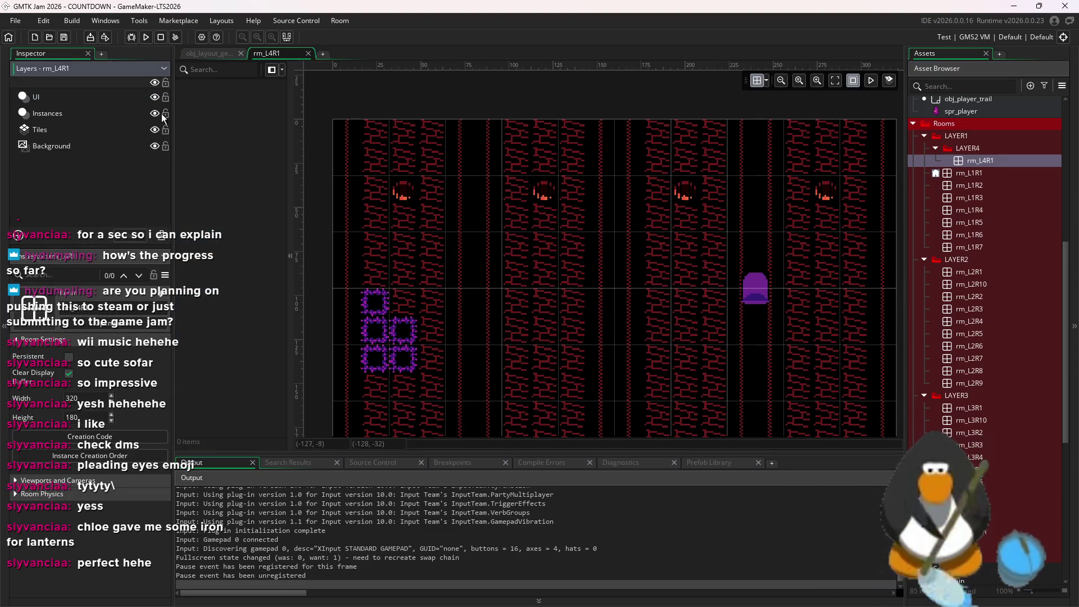
- On the Instances layer, shift the four lava spawners up near the room's top
left_click(134, 115)
mouse_move(845, 194)
left_mouse_down()
mouse_move(388, 185)
mouse_move(404, 133)
left_mouse_up()
scroll(959, 253, "up", 5)
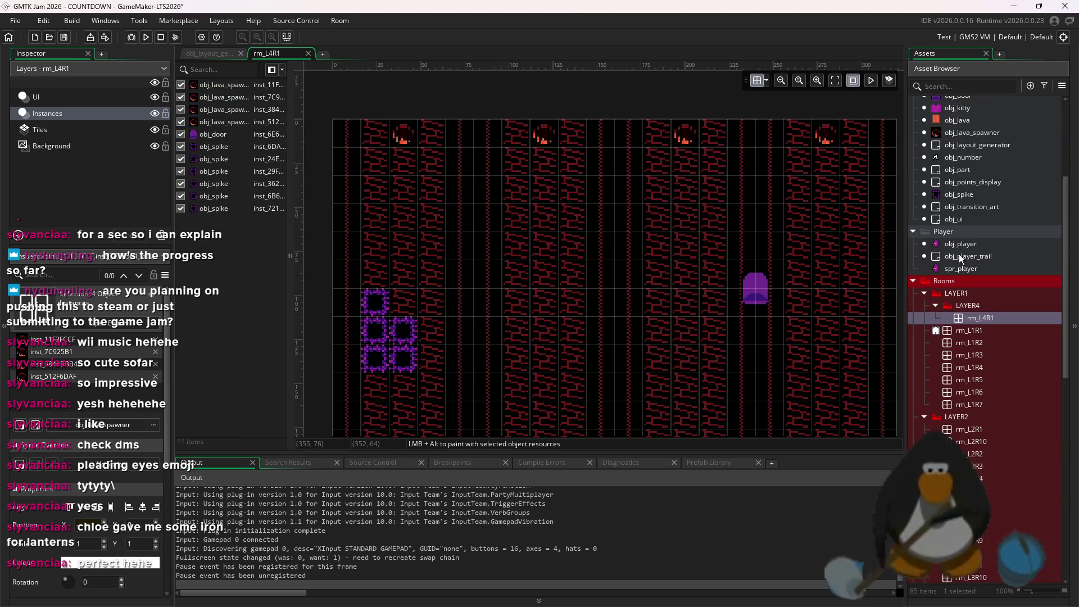
mouse_move(868, 110)
left_mouse_down()
mouse_move(363, 147)
mouse_move(403, 163)
left_mouse_up()
left_click(444, 132)
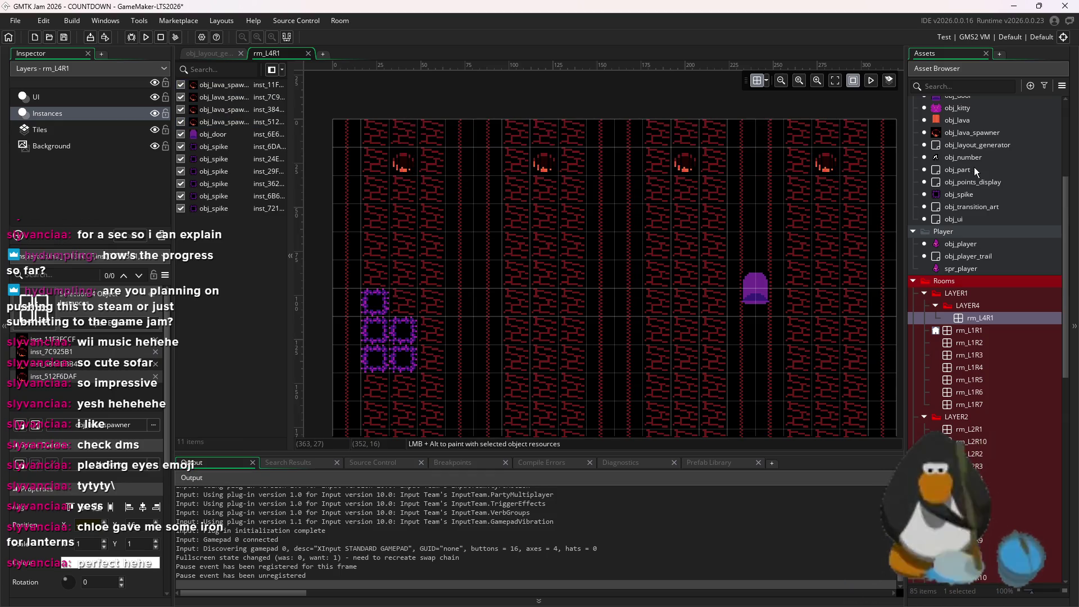
scroll(977, 218, "up", 2)
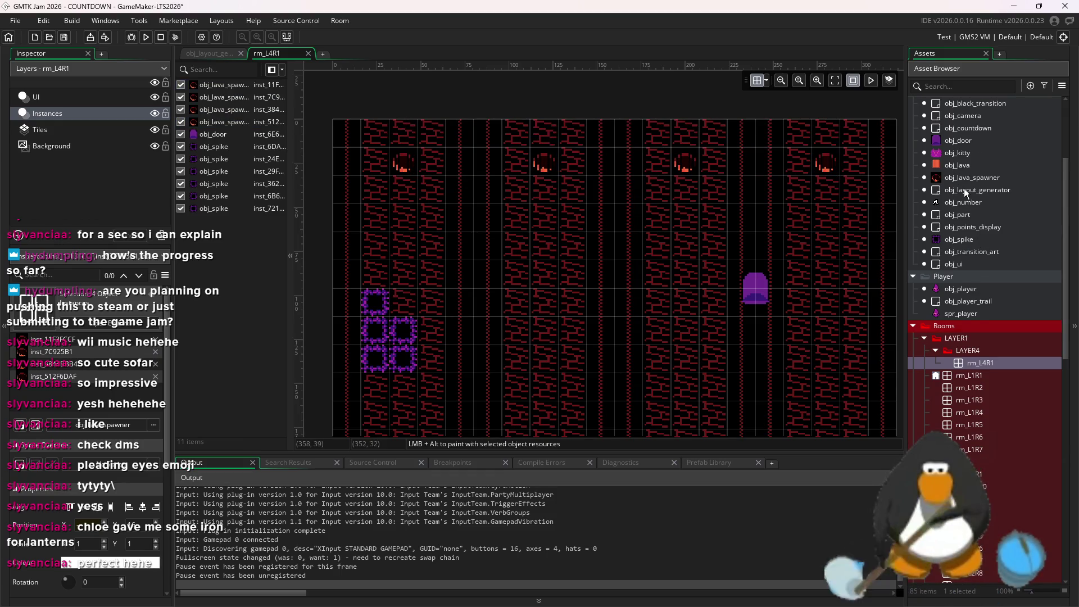
scroll(965, 193, "up", 1)
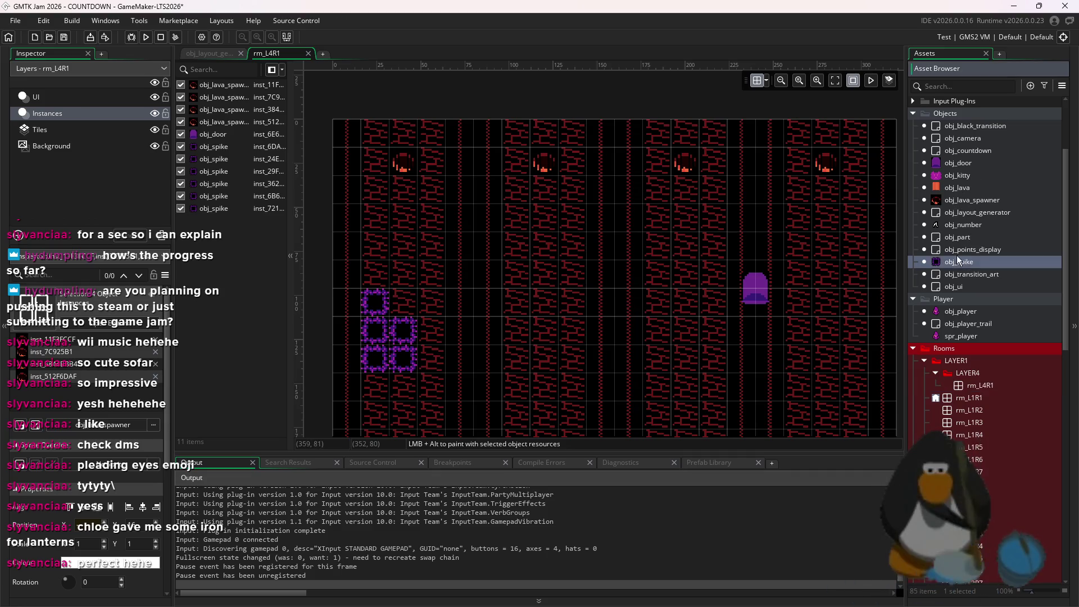
- Paint a row of obj_spike along rm_L4R1's top, then run and confirm restarting the game
left_click_drag(957, 256, 854, 162)
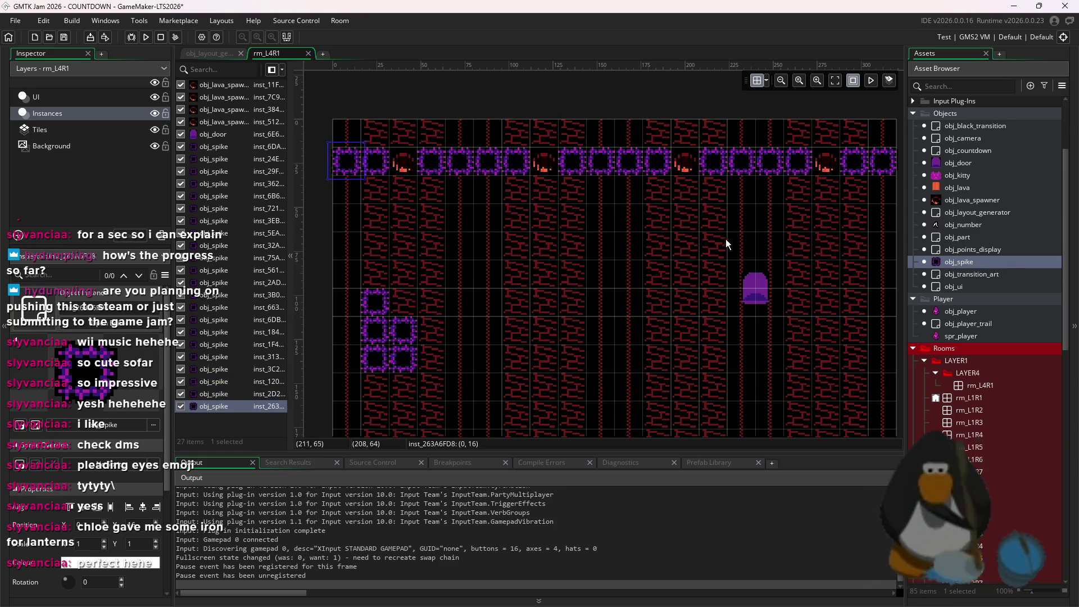
scroll(771, 234, "down", 2)
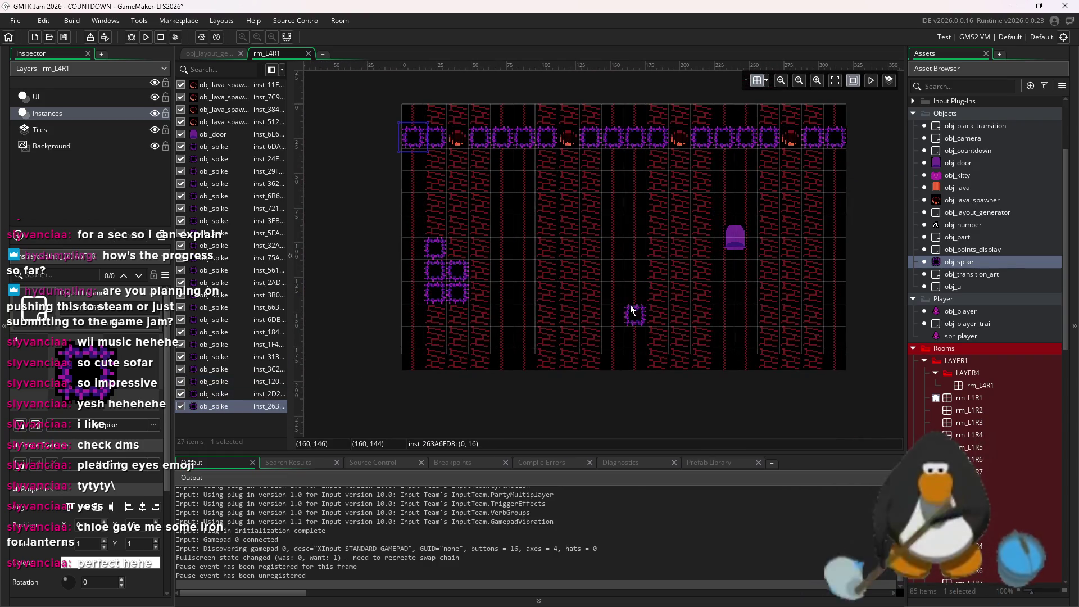
left_click(146, 39)
left_click(581, 319)
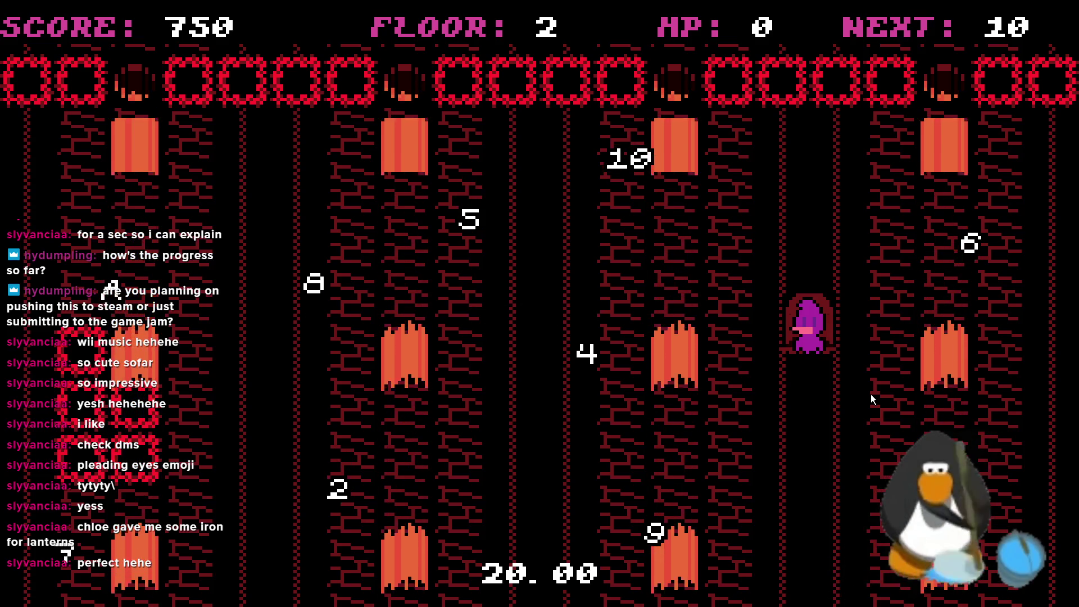
- Start the round, leave the door, grab the 10 pickup and weave through the lanes
key("space")
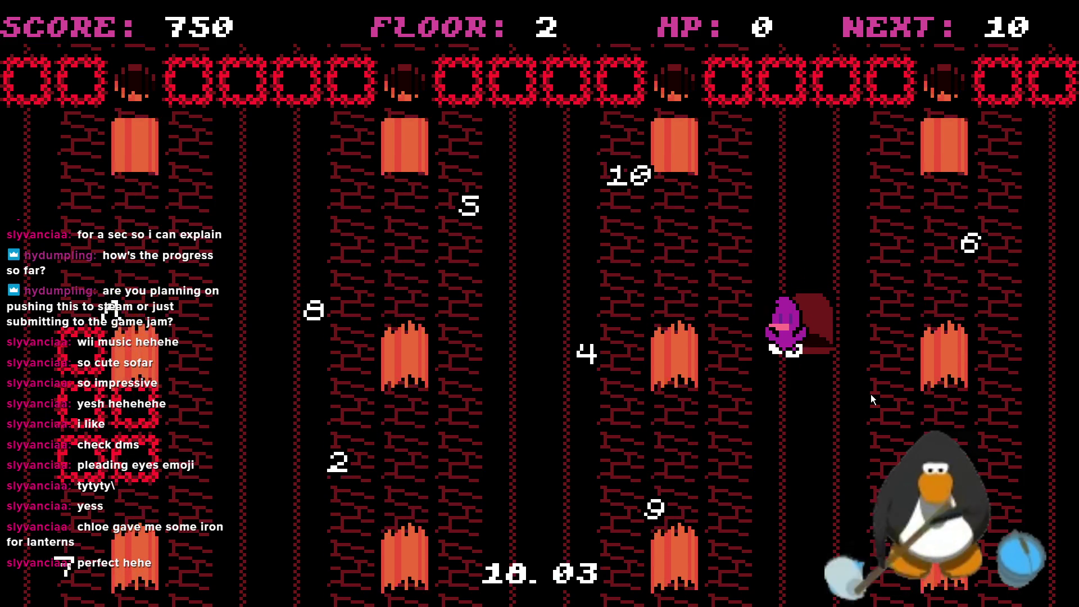
key("Left")
key("Left")
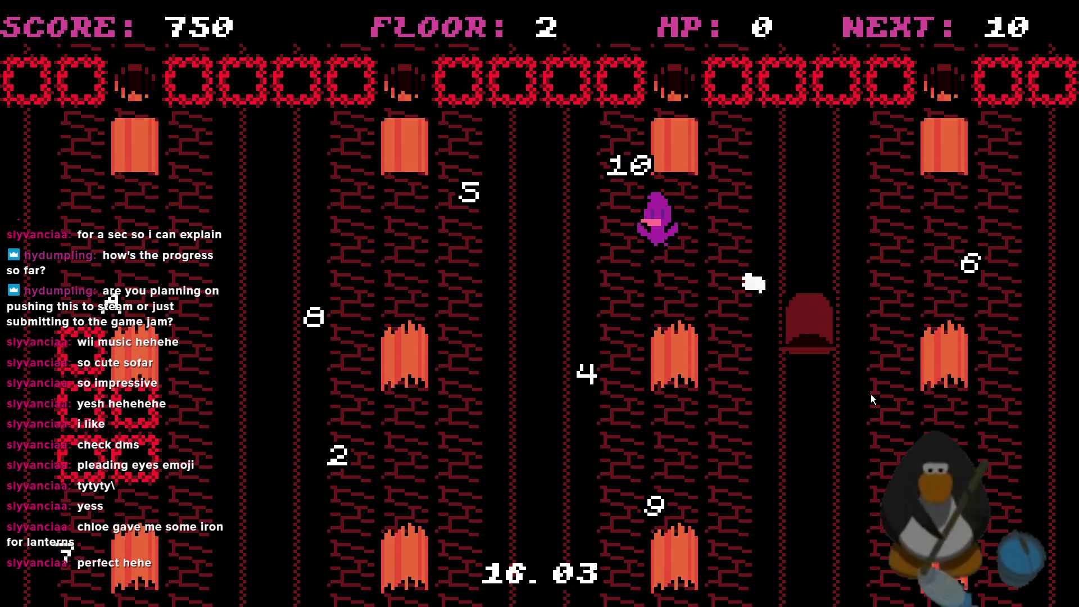
key("Left")
key("Down")
key("Left")
key("Left")
key("Up")
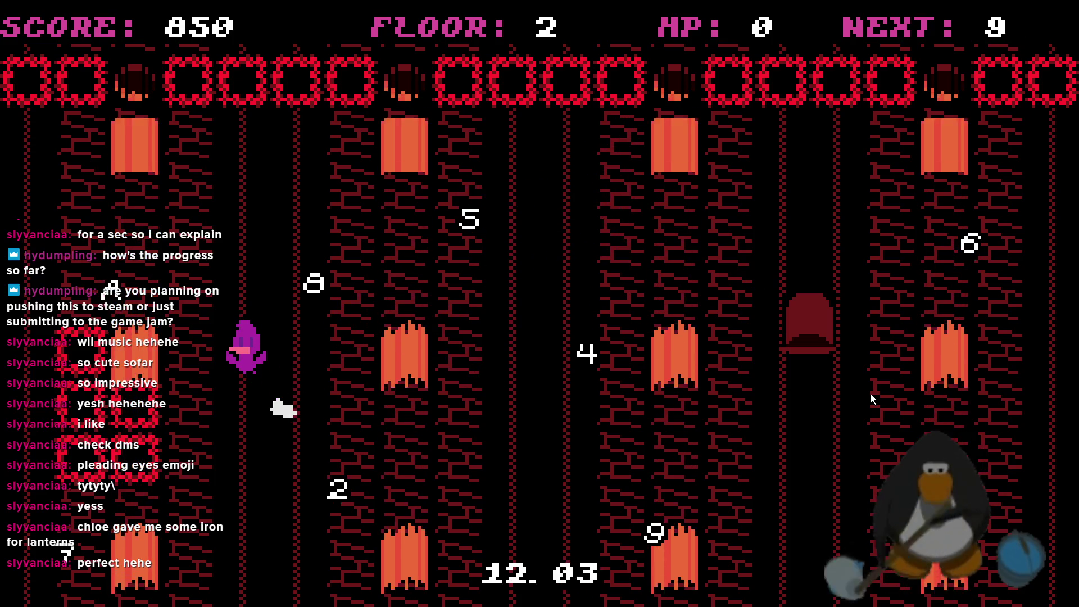
key("Right")
key("Right")
key("Down")
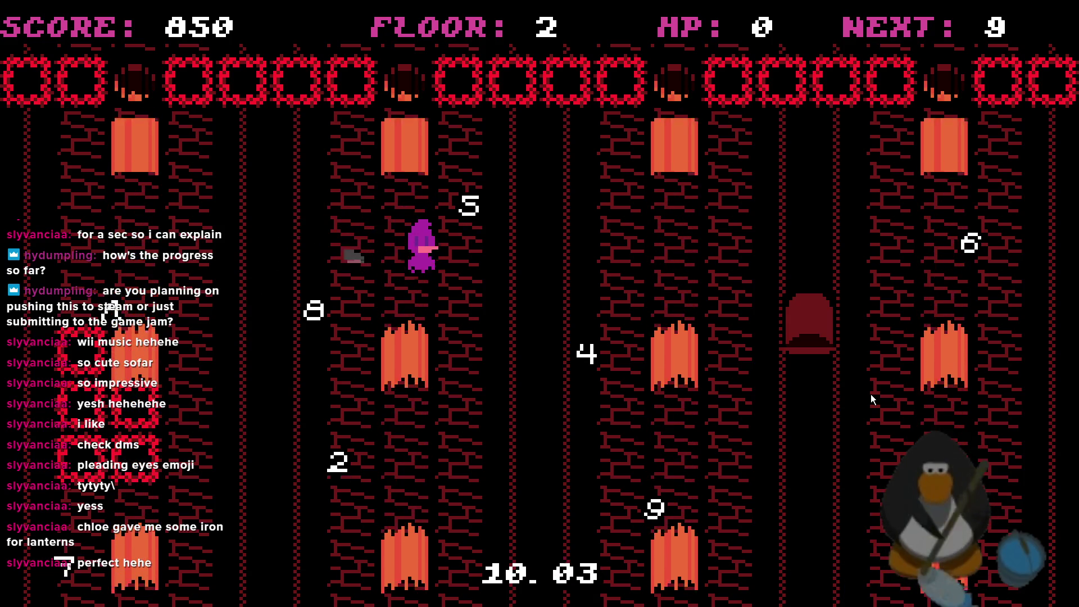
key("Right")
key("Down")
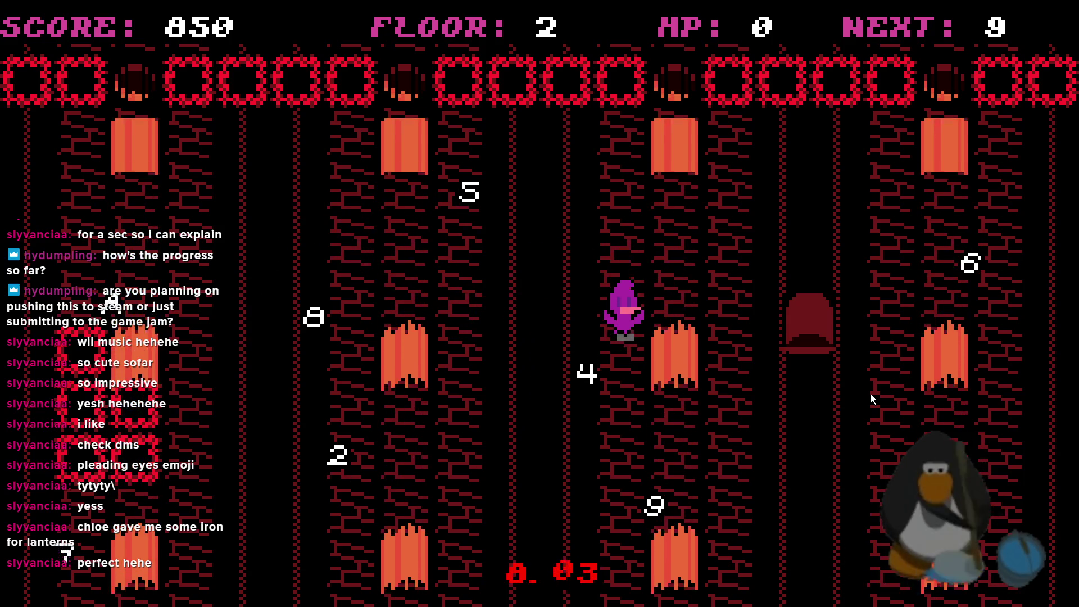
- Destroy the 9 enemy, then circle around to defeat the 8
key("Up")
key("space")
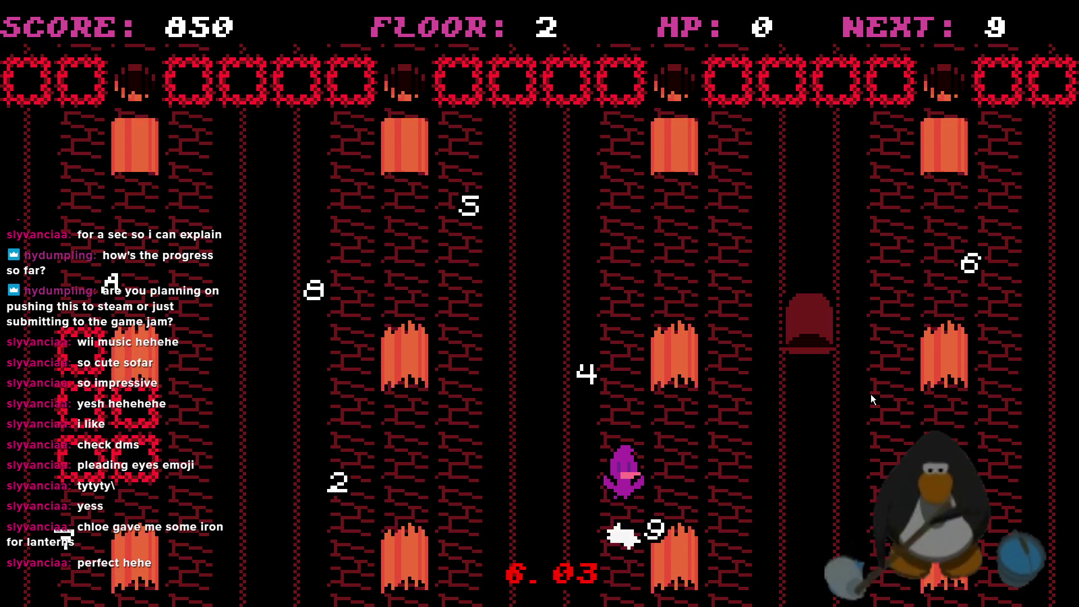
key("Right")
key("Right")
key("Down")
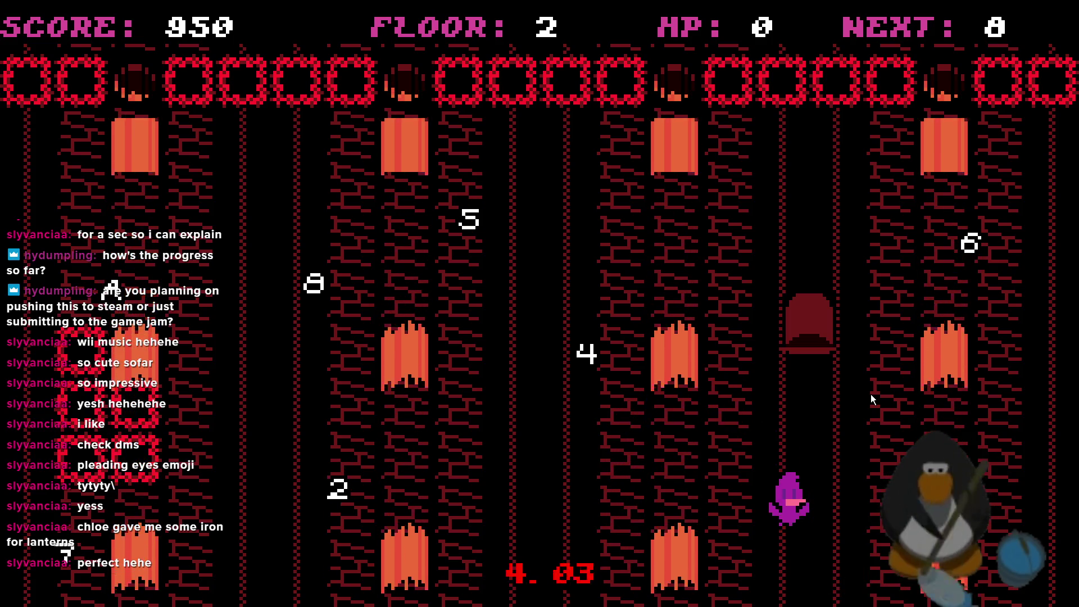
key("Up")
key("Left")
key("Down")
key("Left")
key("Up")
key("Left")
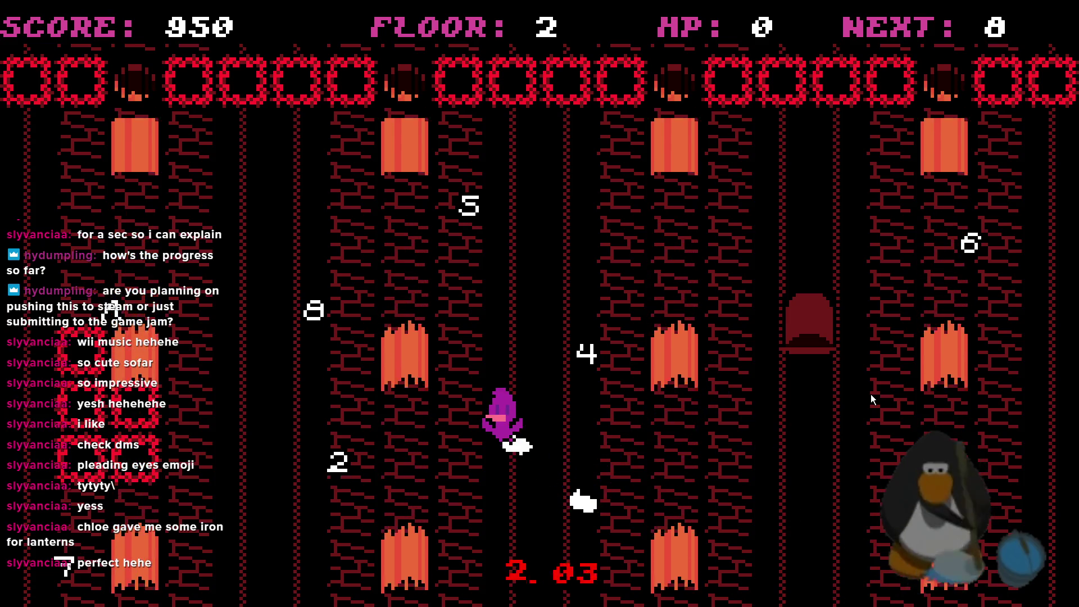
- Defeat enemies 7, 6, 5 and 4 in order
key("Down")
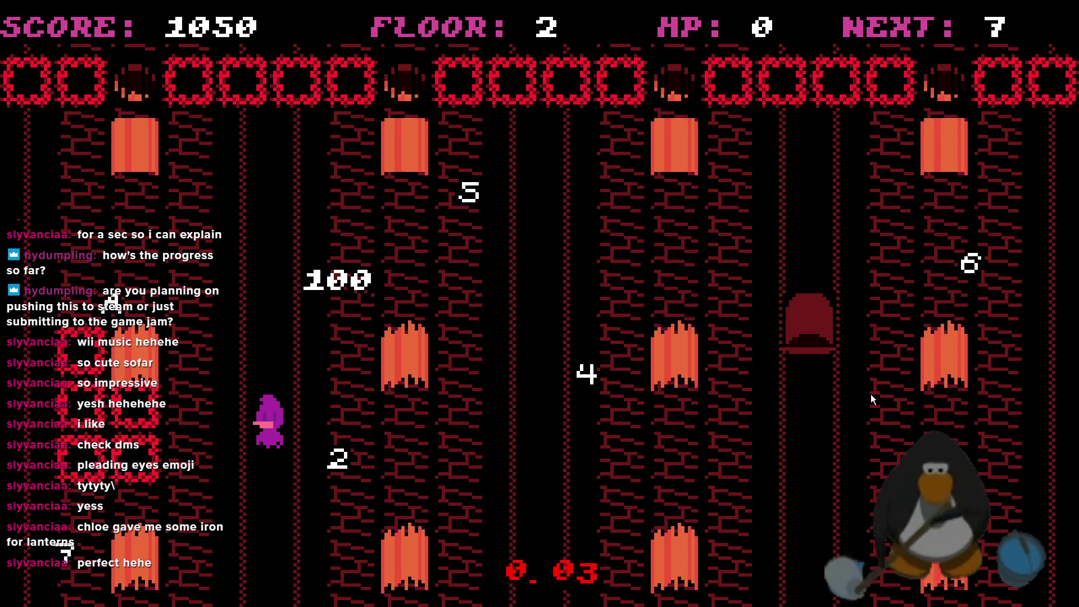
key("Left")
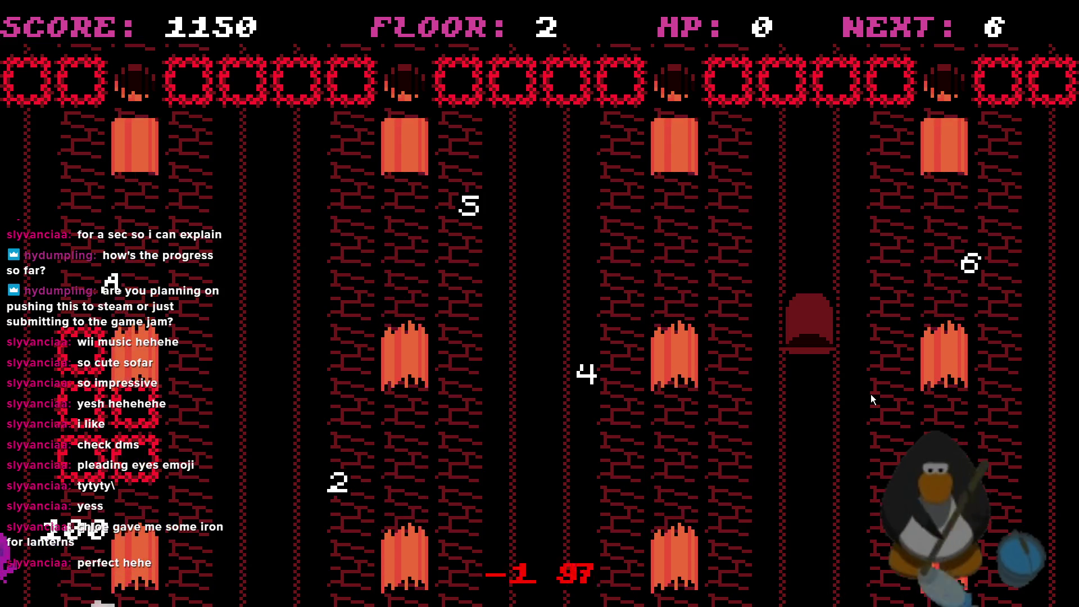
key("Up")
key("Left")
key("Down")
key("Up")
key("Left")
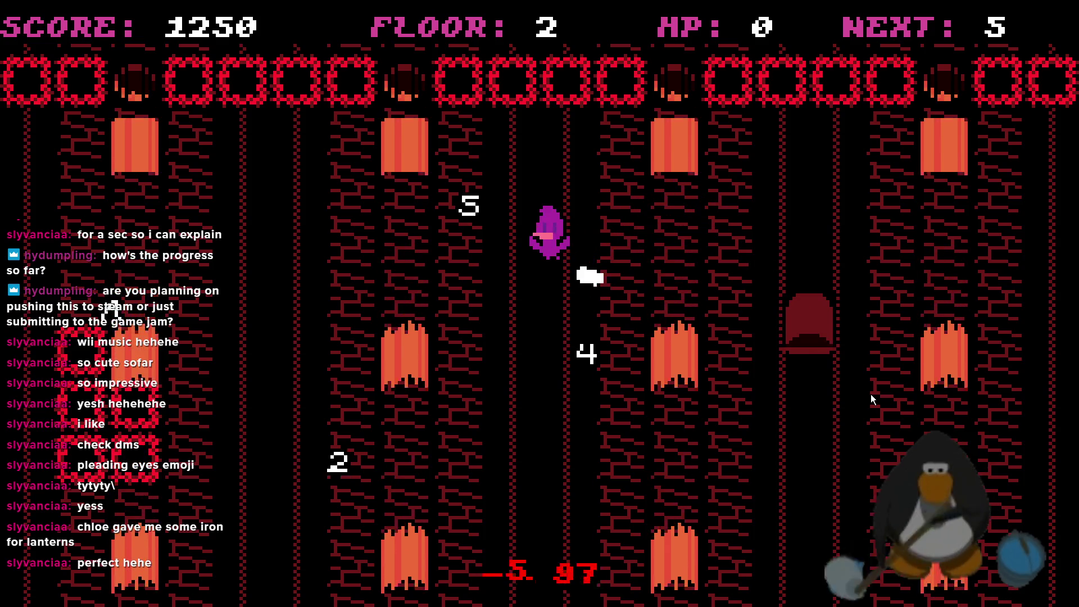
key("Down")
key("Up")
- Defeat the 3, the 2 and finally the A to reach ROOM CLEAR
key("Right")
key("Down")
key("Down")
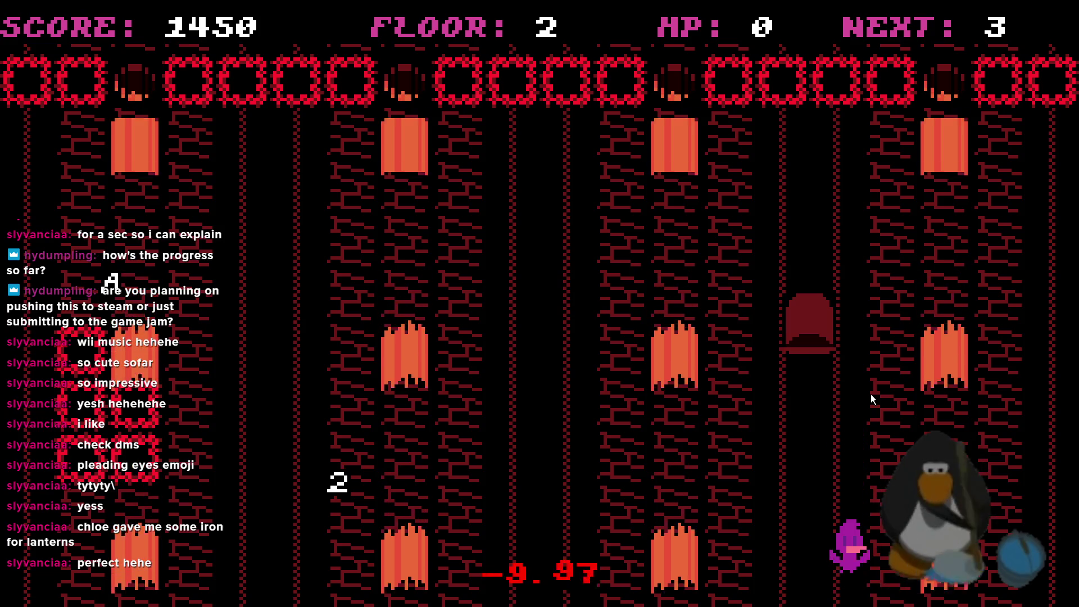
key("Up")
key("Left")
key("Left")
key("Down")
key("Left")
key("Up")
key("Left")
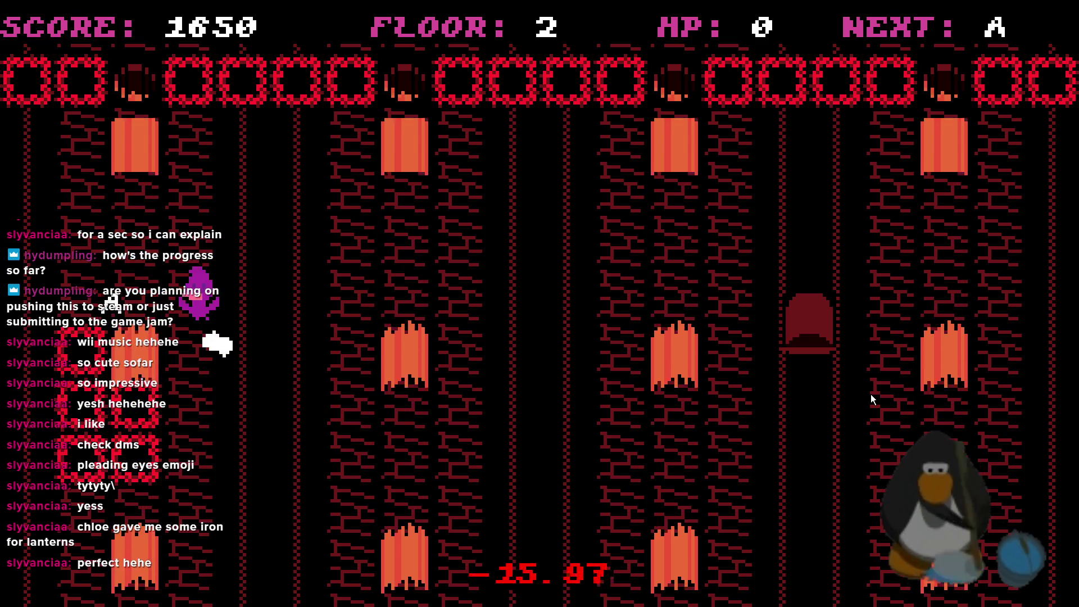
key("Right")
key("Up")
- Walk across the cleared room, then collect the first 10 pickup in the fresh floor 1 run
key("Right")
key("Down")
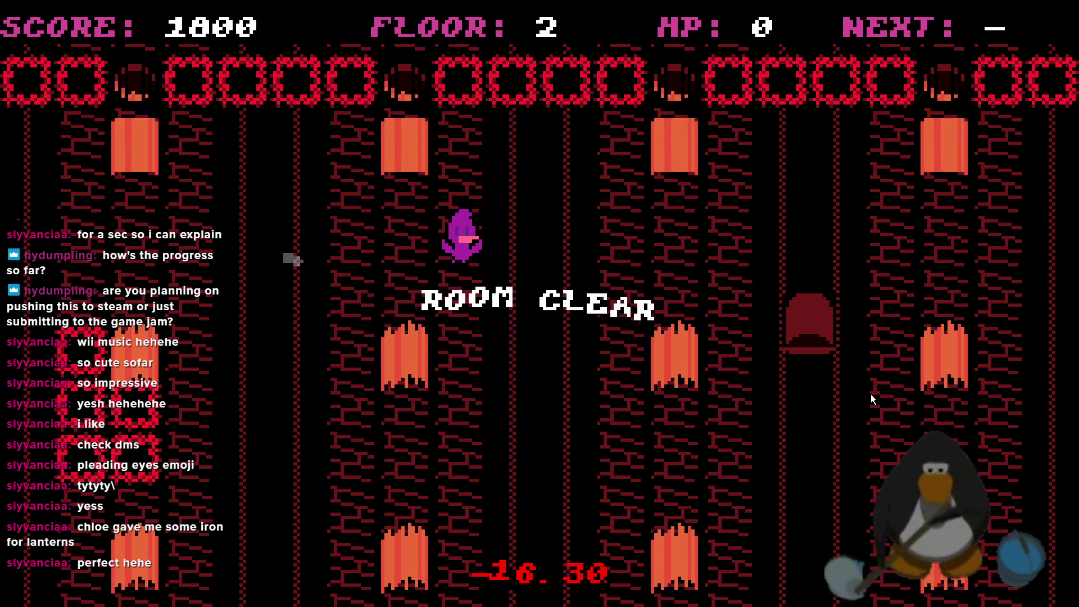
key("Up")
key("Down")
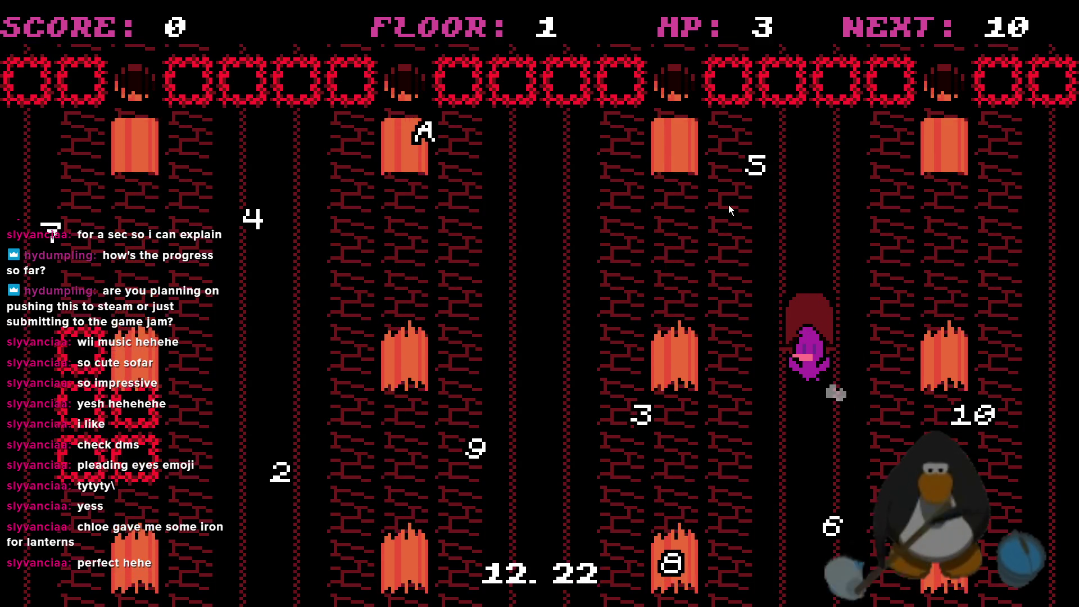
key("Right")
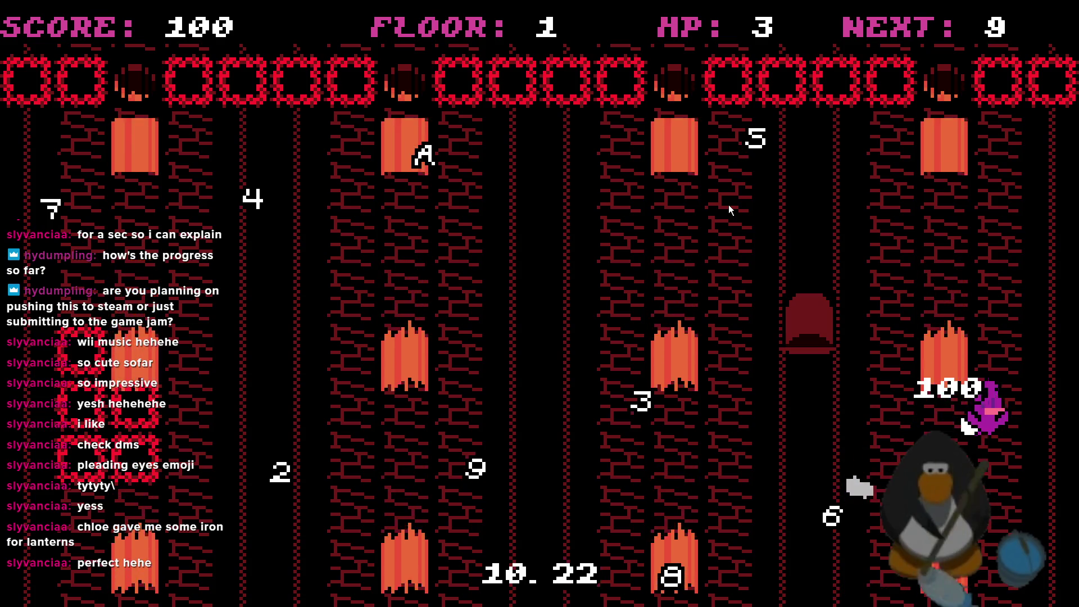
- Collect the 10, 9 and 8 pickups
key("Up")
key("Left")
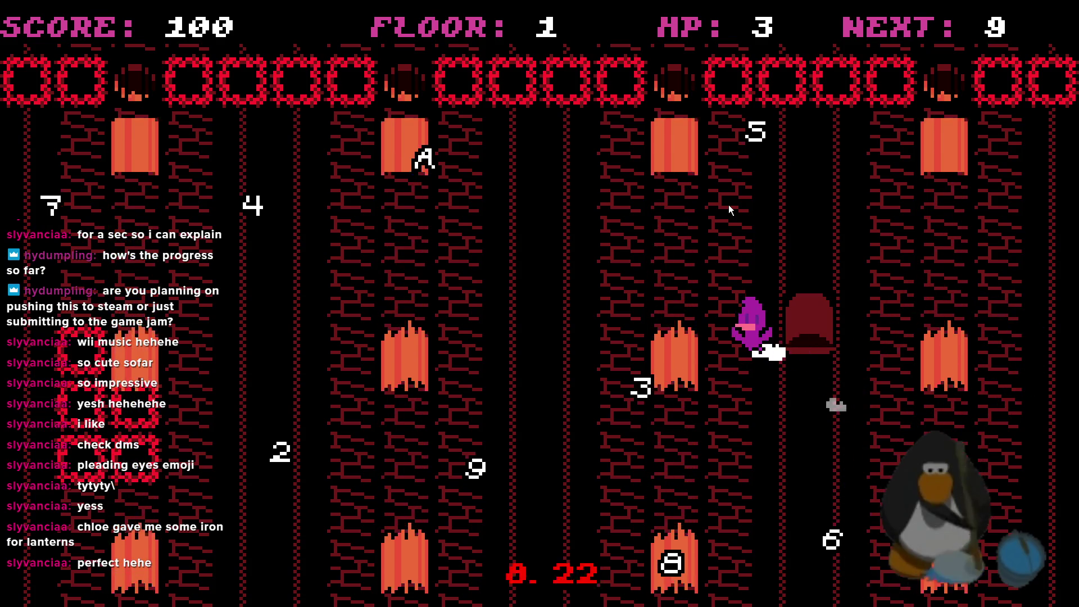
key("Down")
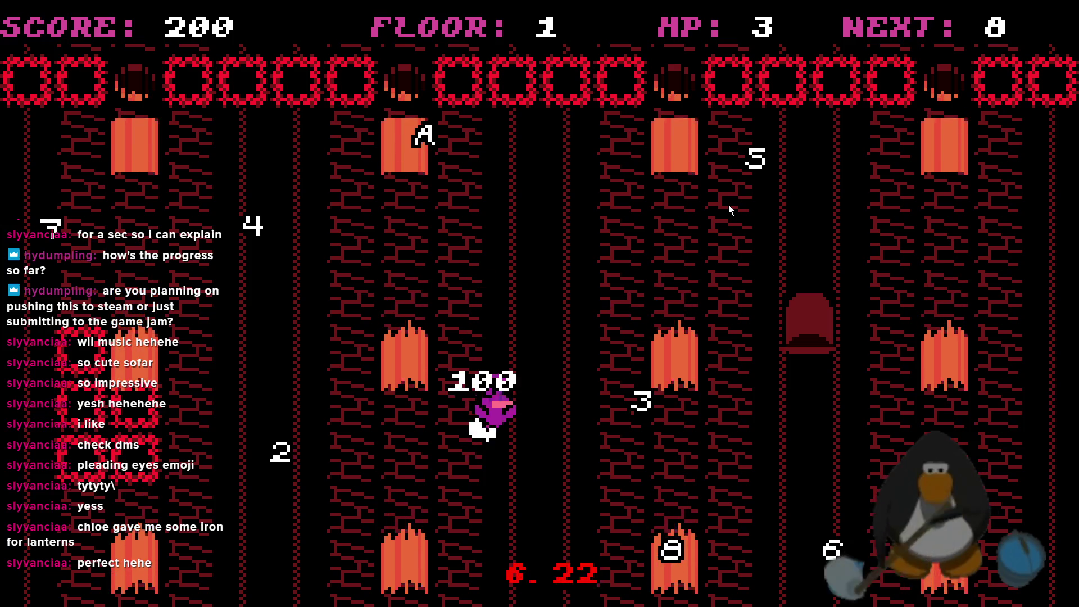
key("Right")
key("Down")
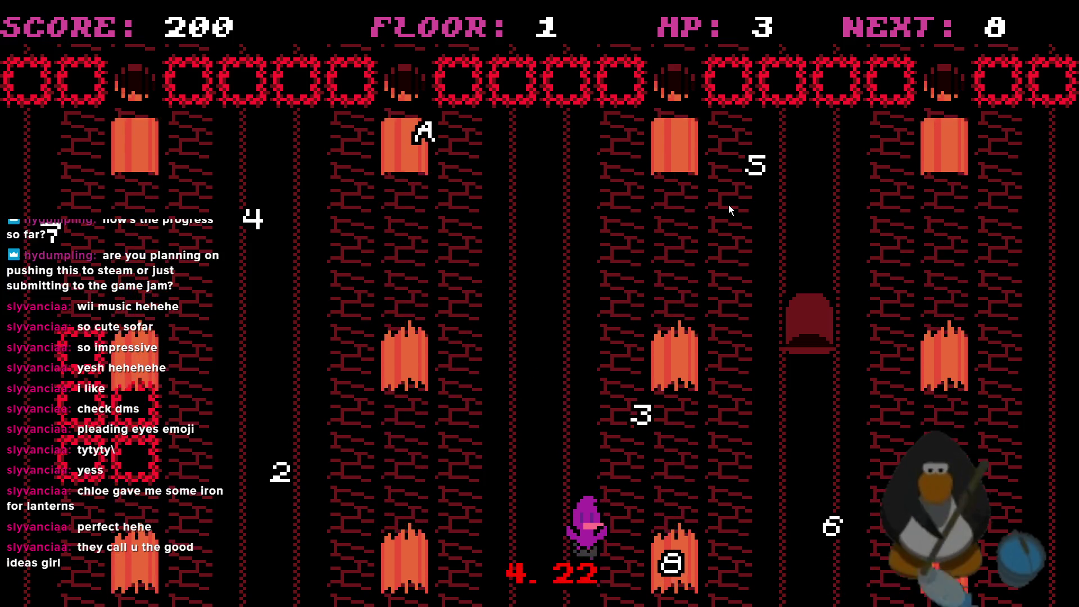
key("Up")
key("Down")
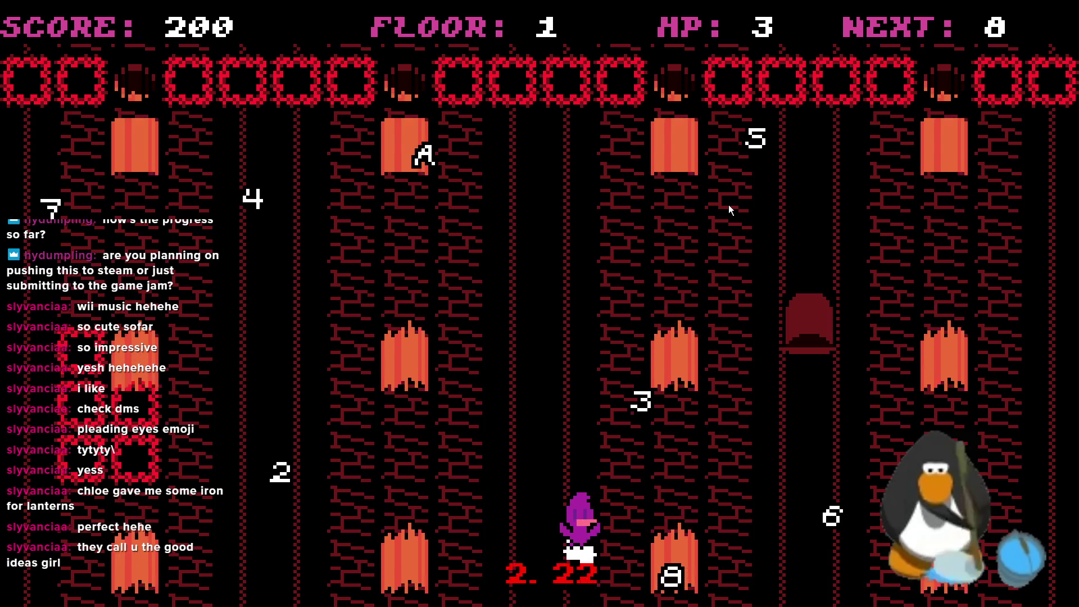
key("Right")
key("Down")
key("Right")
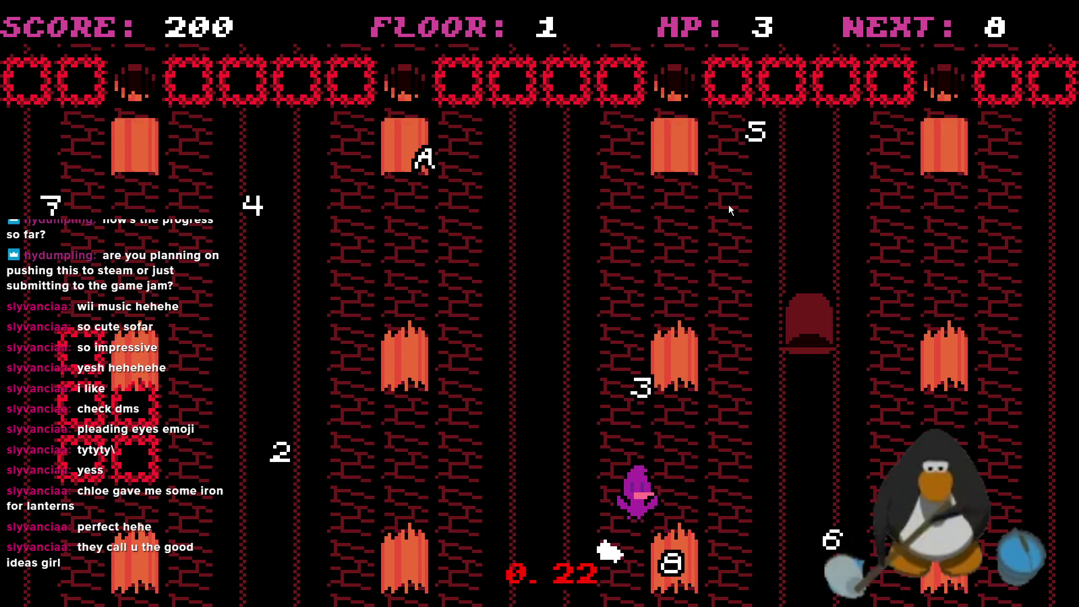
key("Down")
- Dodge up the middle column and collect the 7 at the left edge
key("Left")
key("Up")
key("Up")
key("Up")
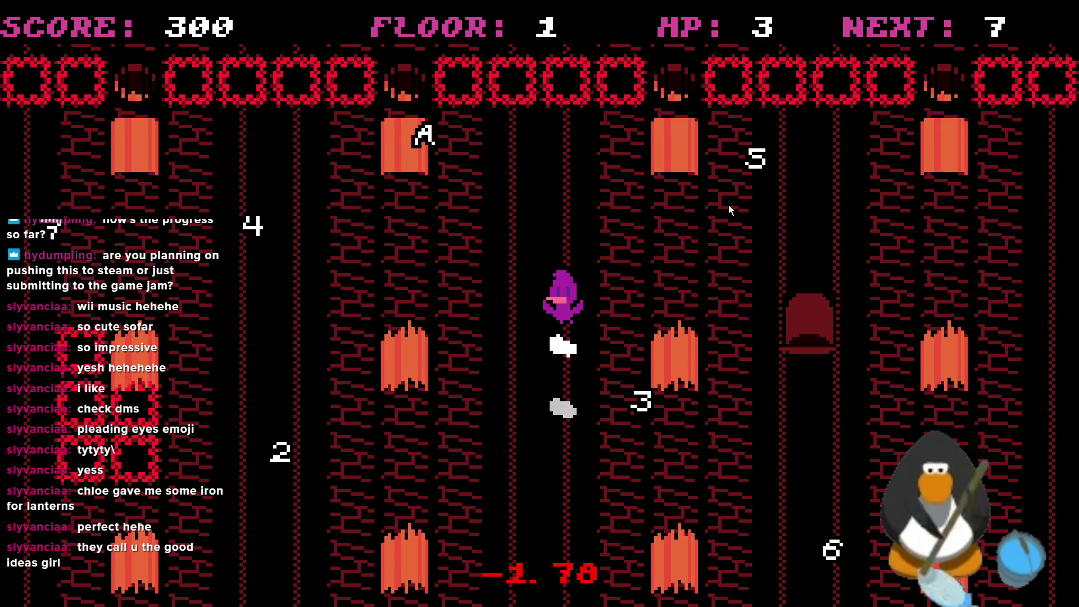
key("Up")
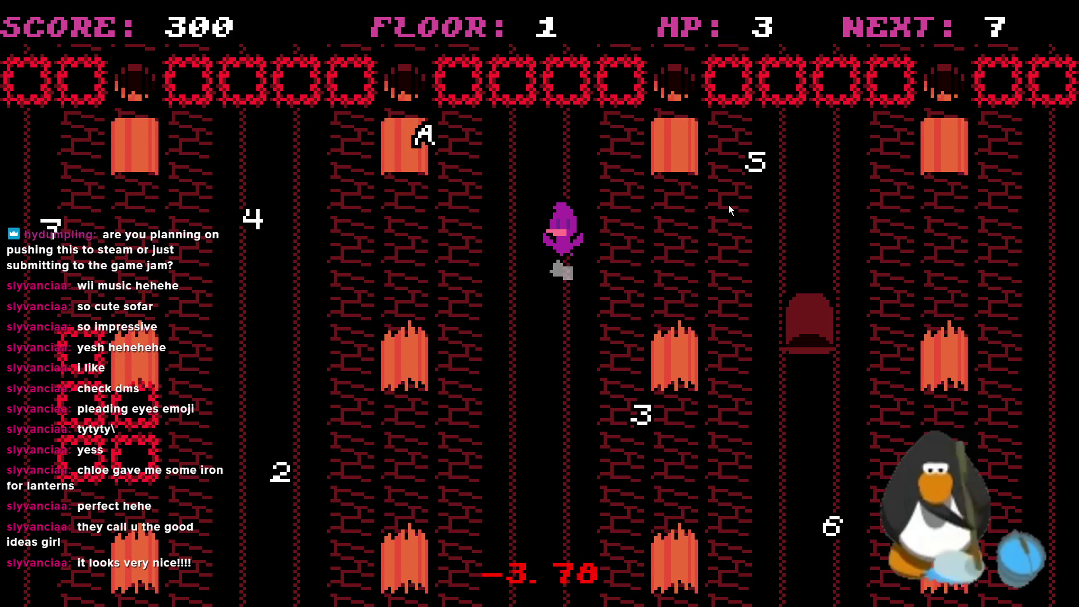
key("Up")
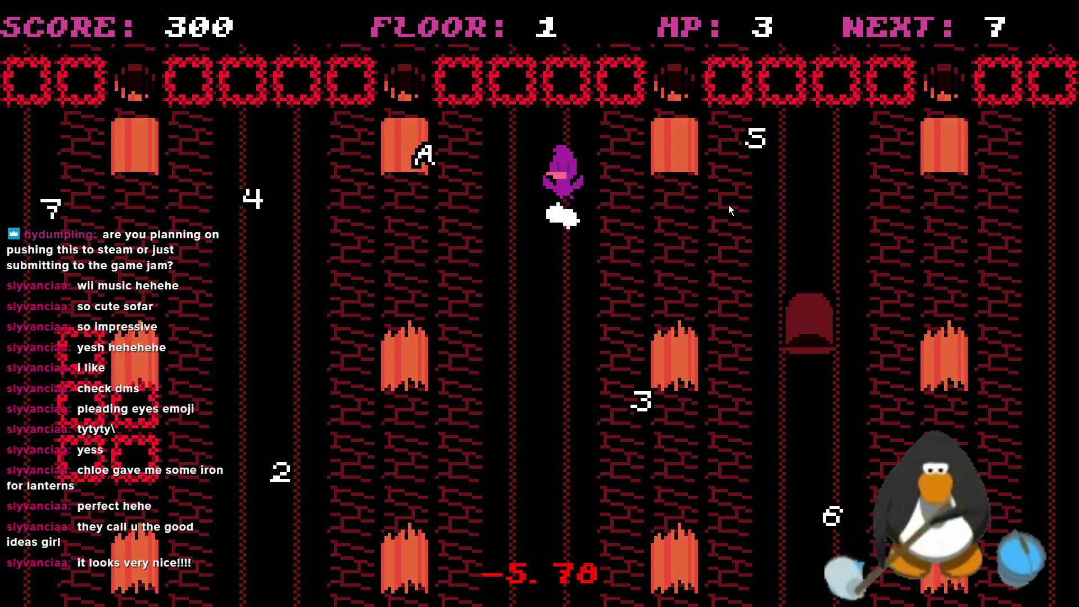
key("Up")
key("Up")
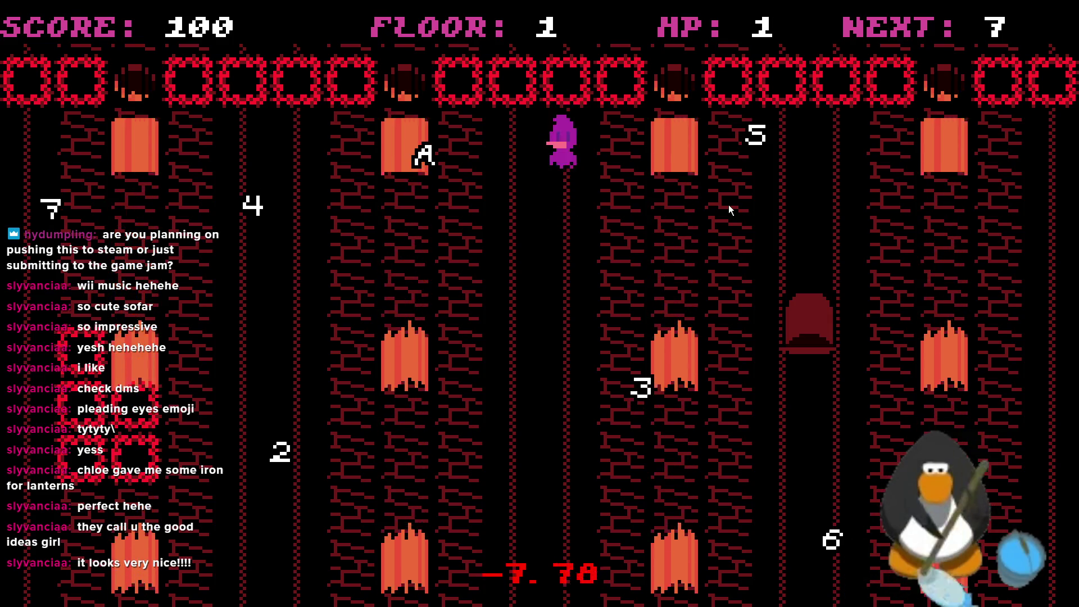
key("Down")
key("Up")
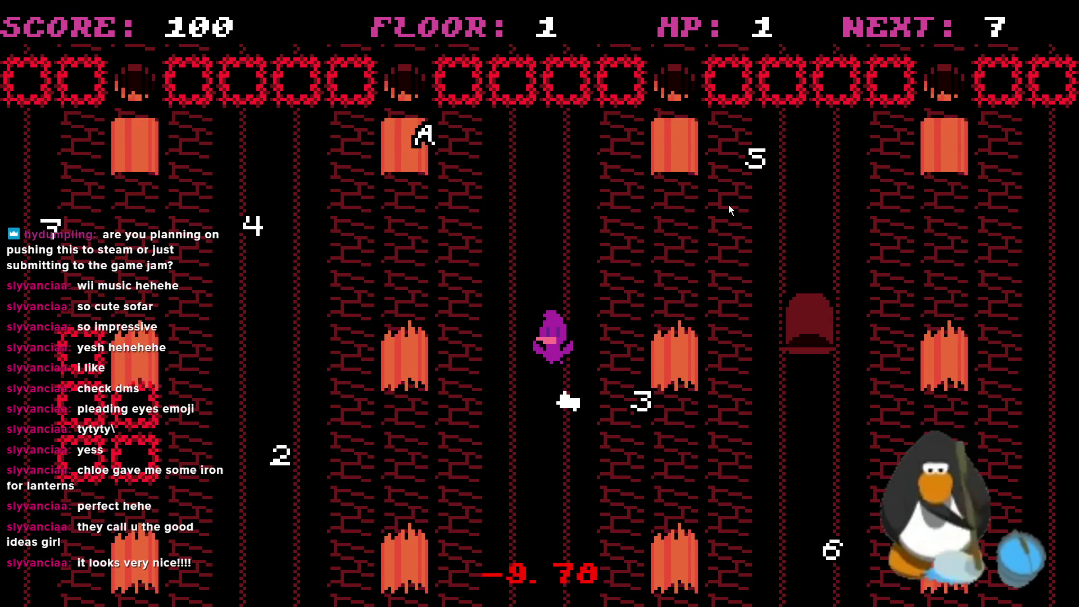
key("Down")
key("Left")
key("Right")
key("Left")
key("Up")
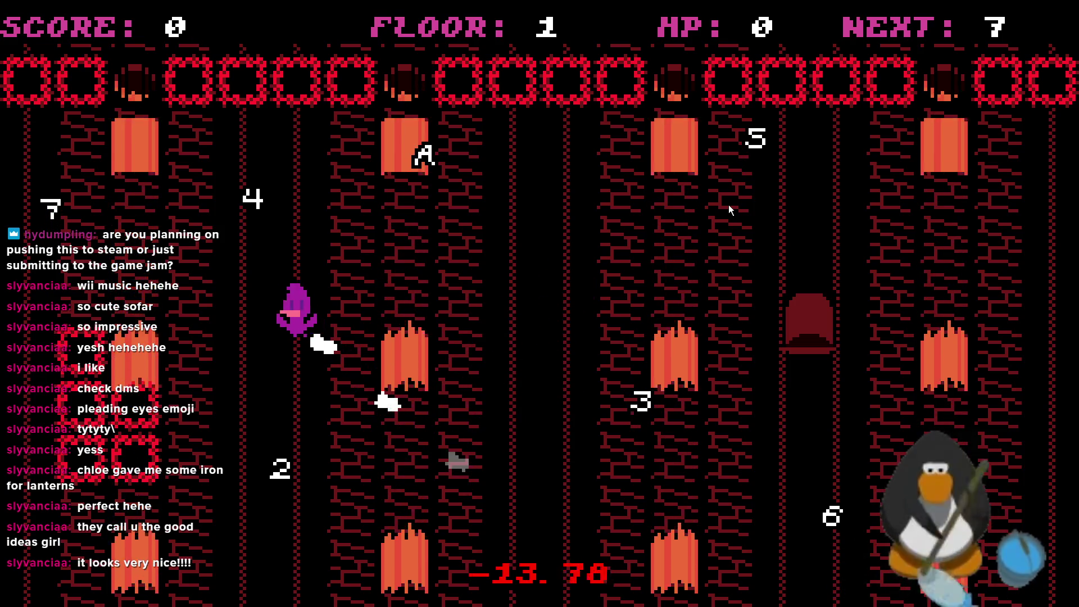
key("Up")
key("Right")
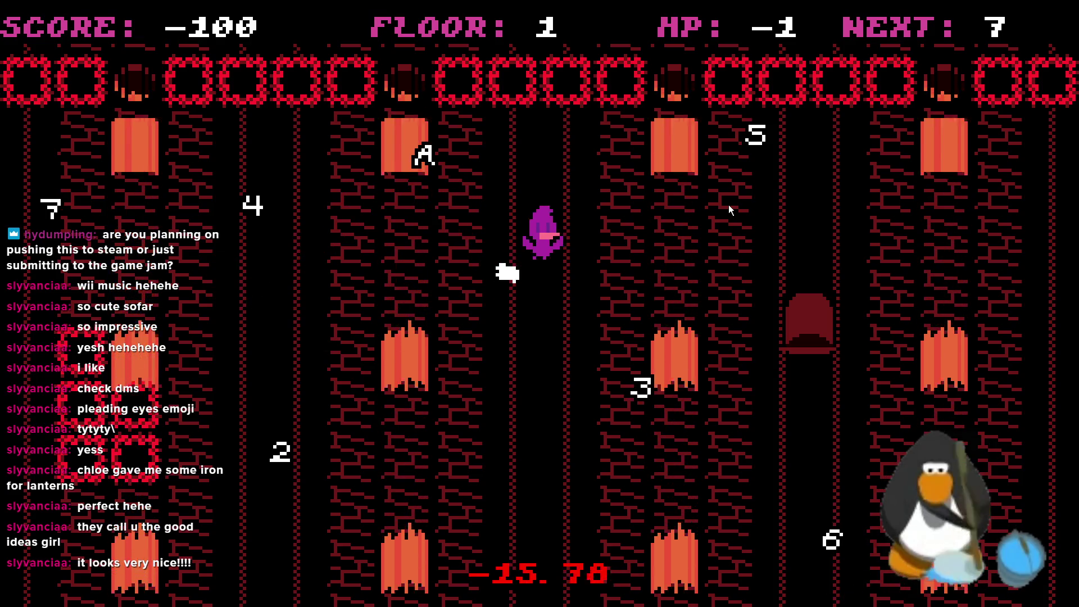
key("Down")
key("Left")
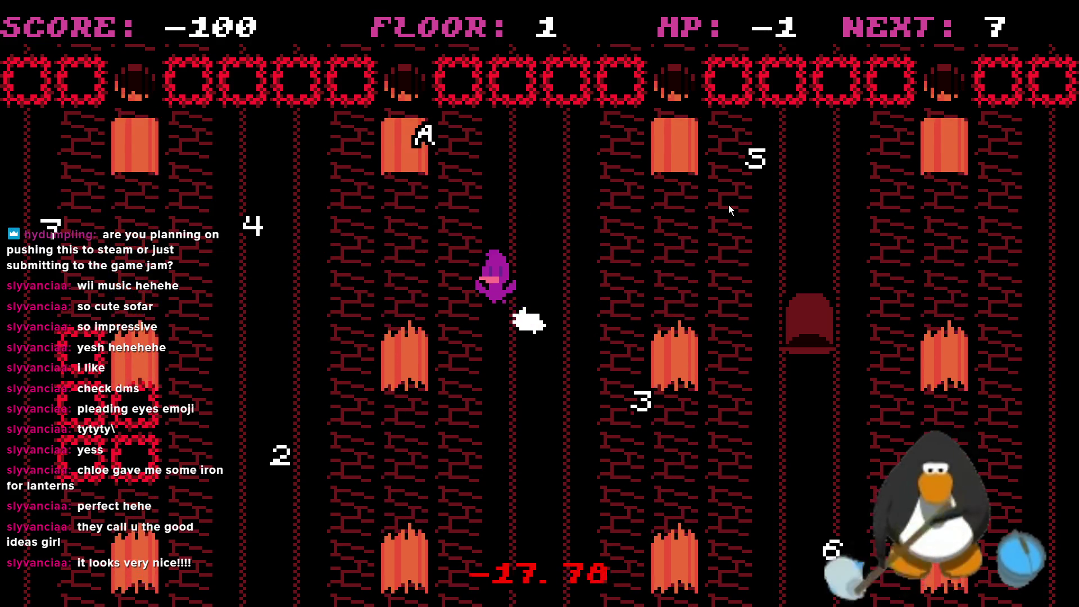
key("Left")
key("Up")
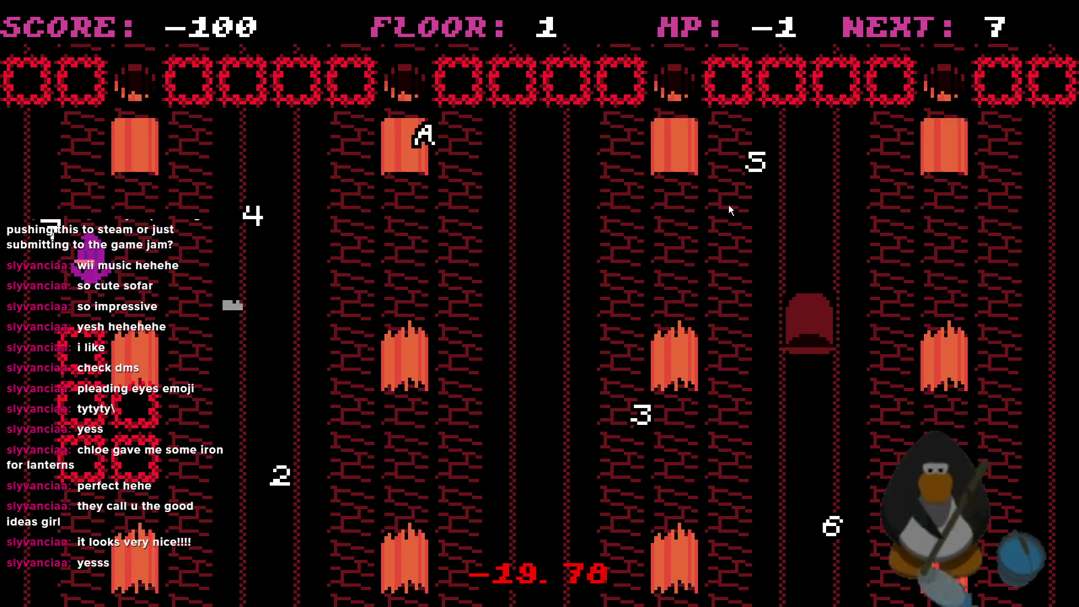
- Dodge hazards around the room centre, then move to the far right
key("Right")
key("Down")
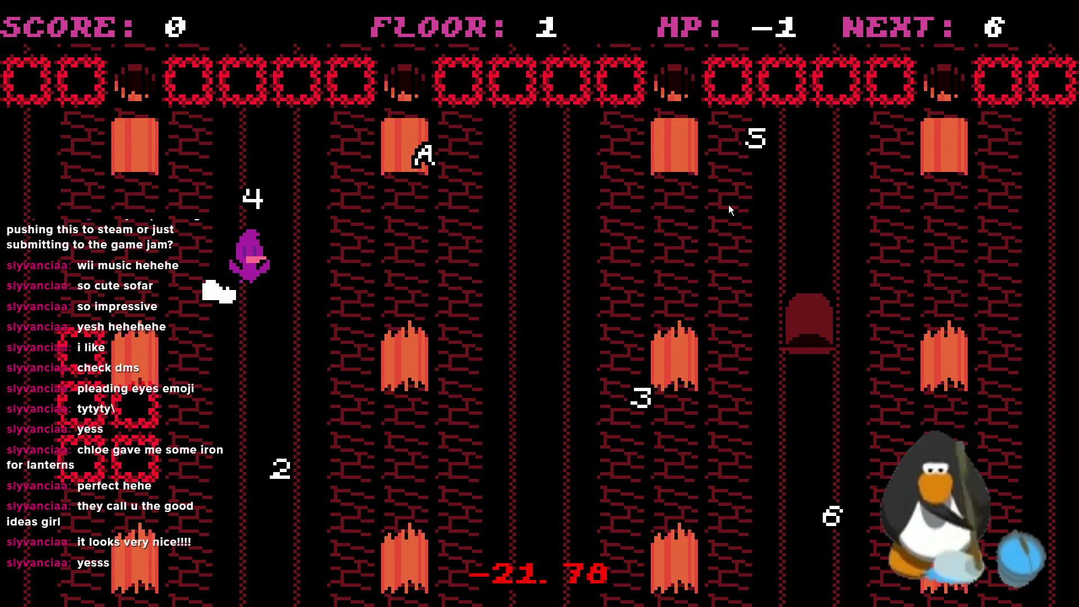
key("Down")
key("Up")
key("Right")
key("Down")
key("Right")
key("Up")
key("Down")
key("Left")
key("Left")
key("Down")
key("Up")
key("Right")
key("Left")
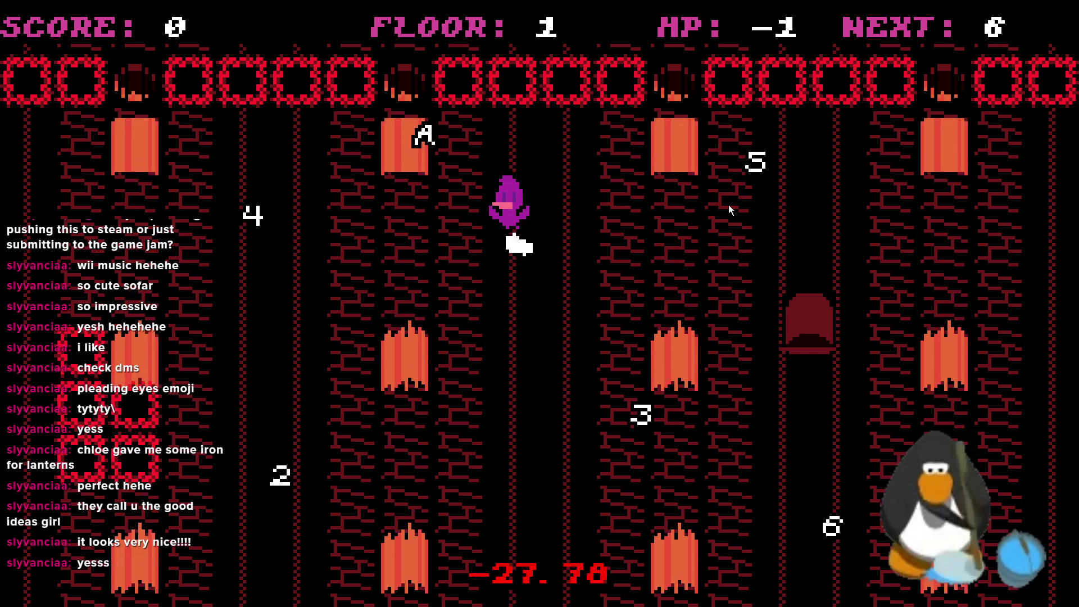
key("Down")
key("Up")
key("Down")
key("Up")
key("Down")
key("Up")
key("Right")
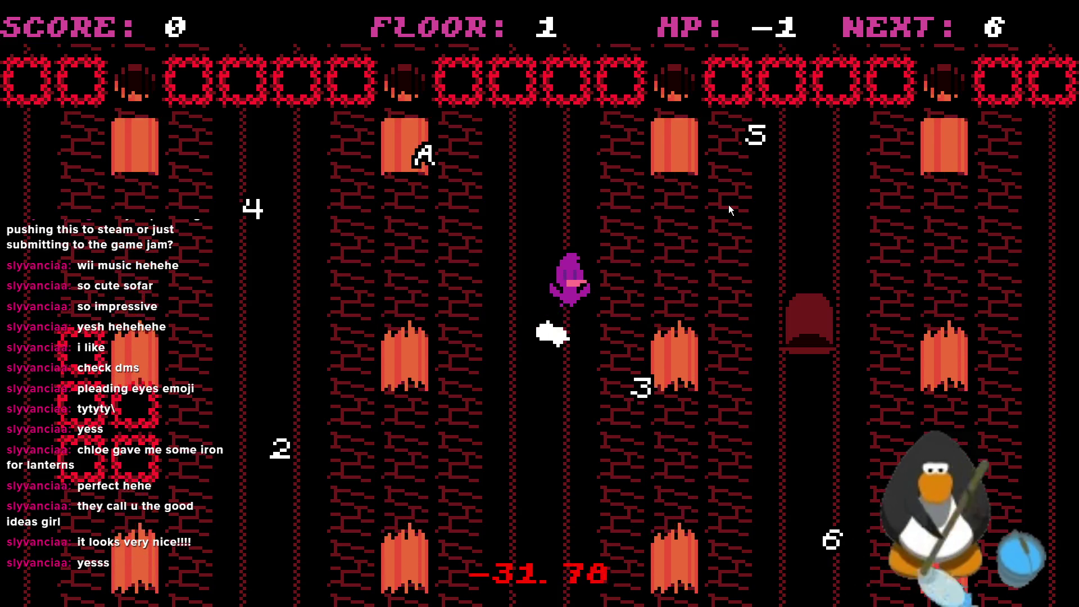
- Collect the 6 and 5 pickups
key("Right")
key("Down")
key("Left")
key("Down")
key("Right")
key("Down")
key("Left")
key("Up")
key("Up")
key("Up")
key("Up")
key("Left")
key("Up")
key("Down")
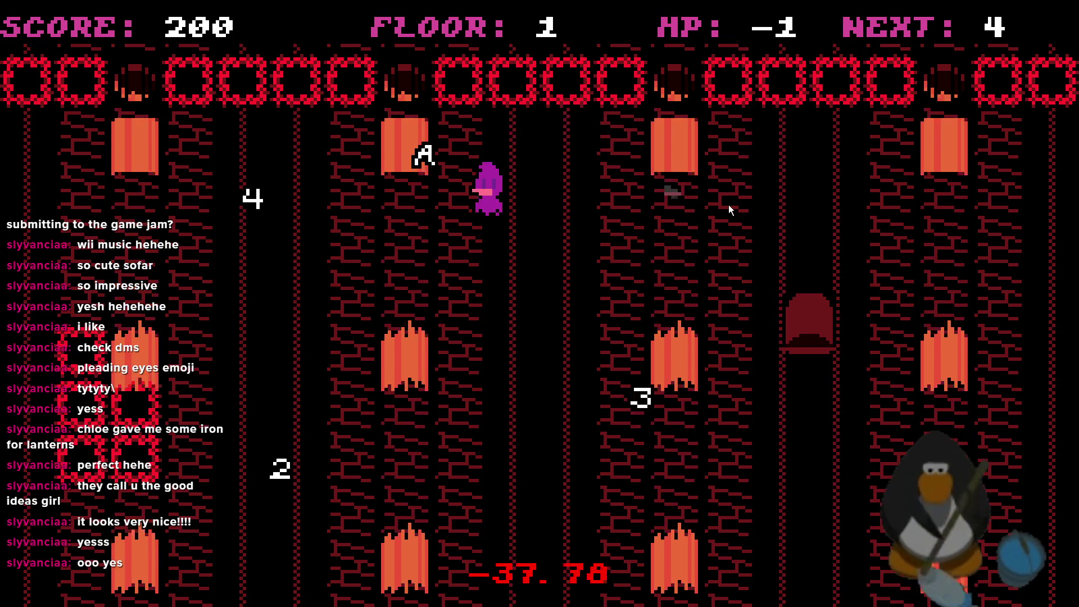
- Dodge around the middle column and collect the 4 pickup
key("Up")
key("Down")
key("Up")
key("Right")
key("Up")
key("Left")
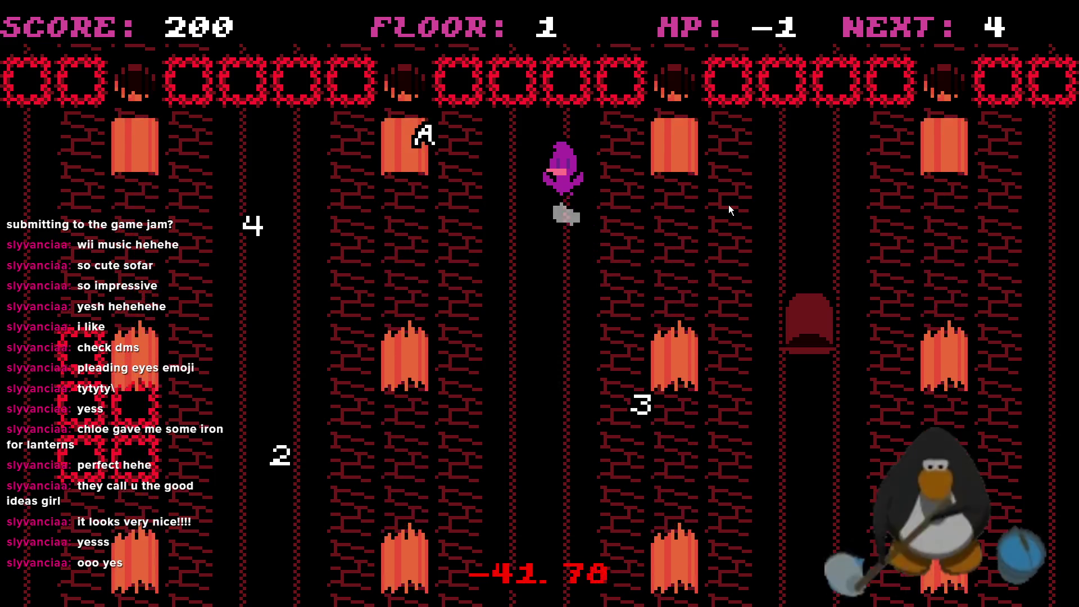
key("Down")
key("Left")
key("Up")
key("Down")
key("Left")
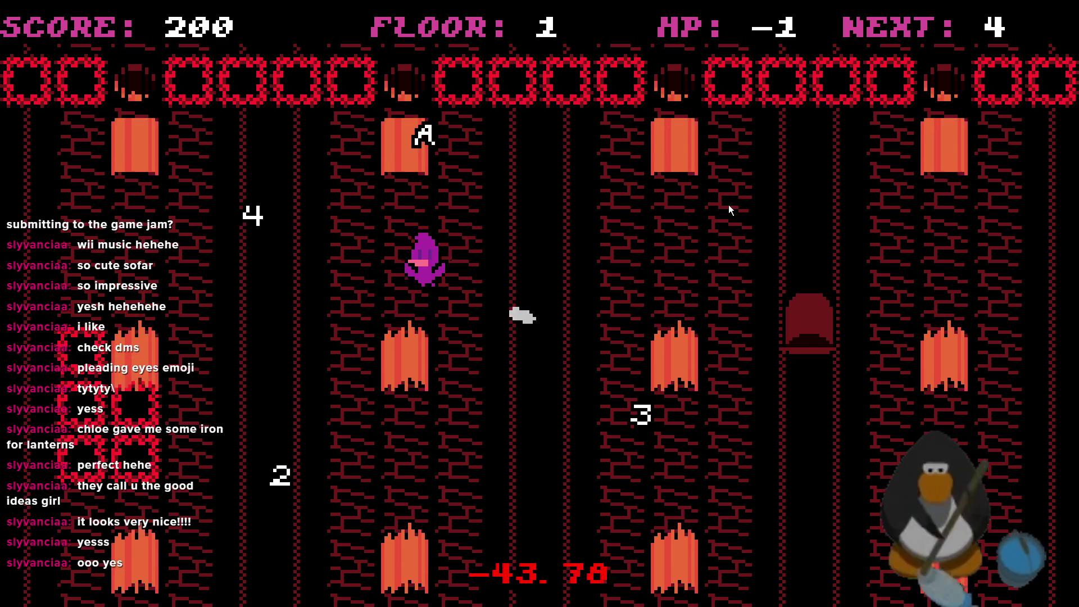
key("Right")
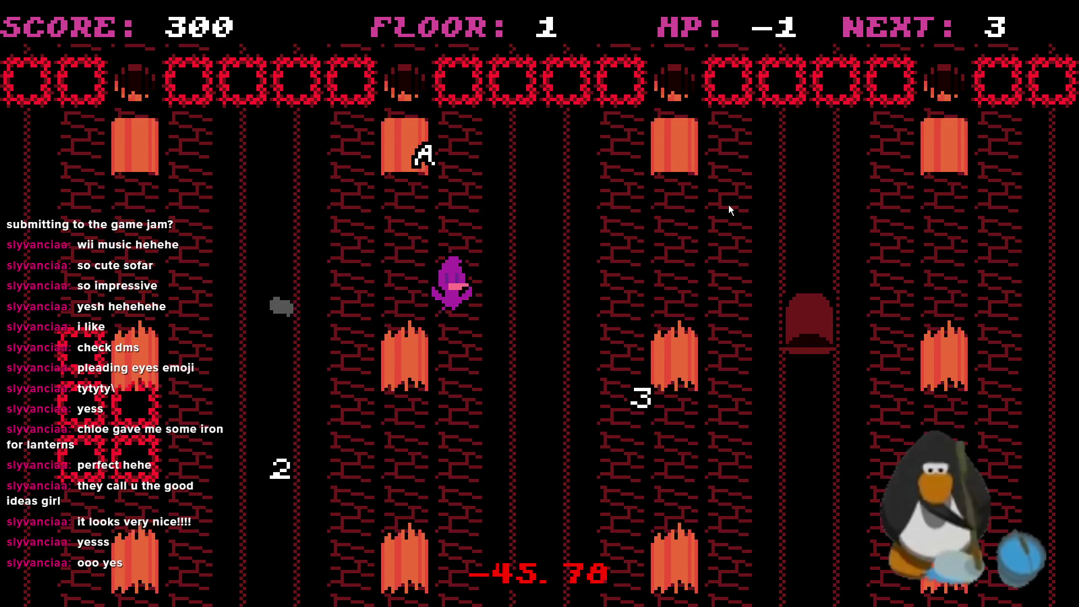
key("Down")
- Collect the 3, 2 and A pickups until ROOM CLEAR appears
key("Right")
key("Up")
key("Left")
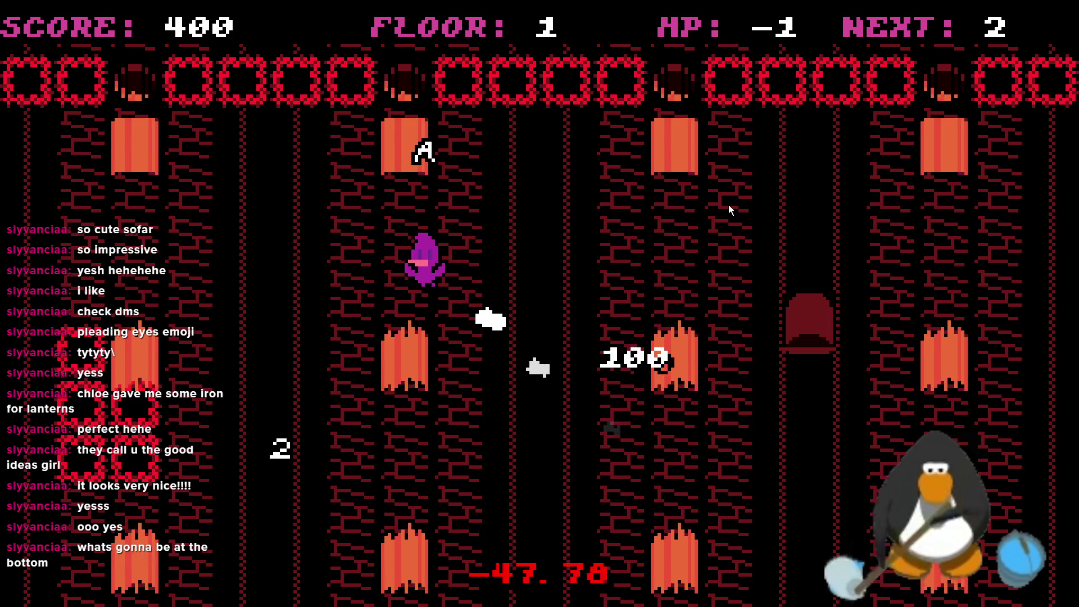
key("Down")
key("Down")
key("Left")
key("Up")
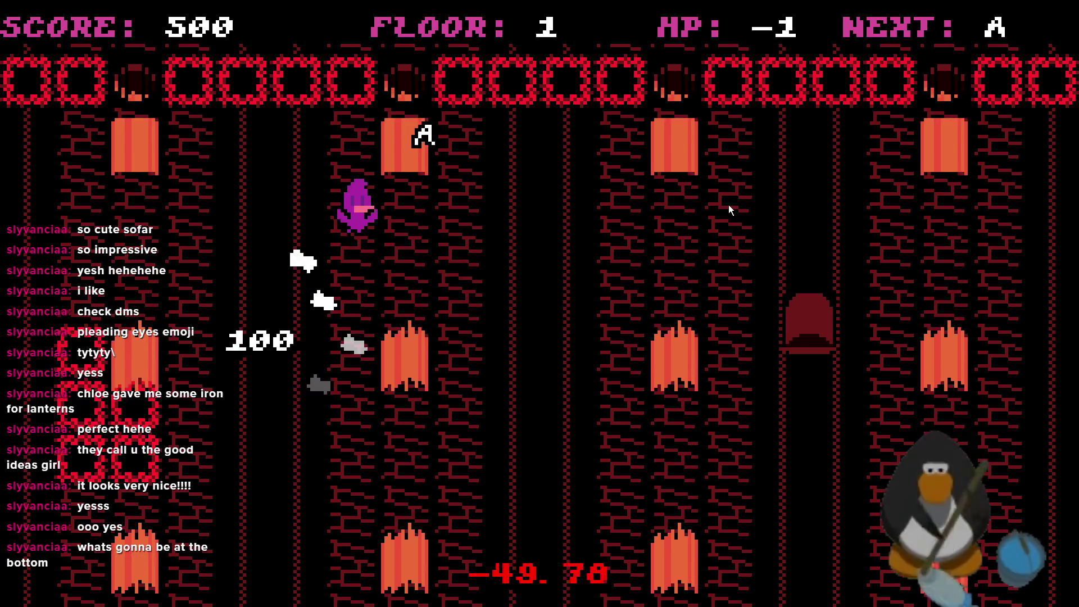
key("Right")
key("Up")
key("Right")
key("Down")
key("Right")
key("Up")
key("Left")
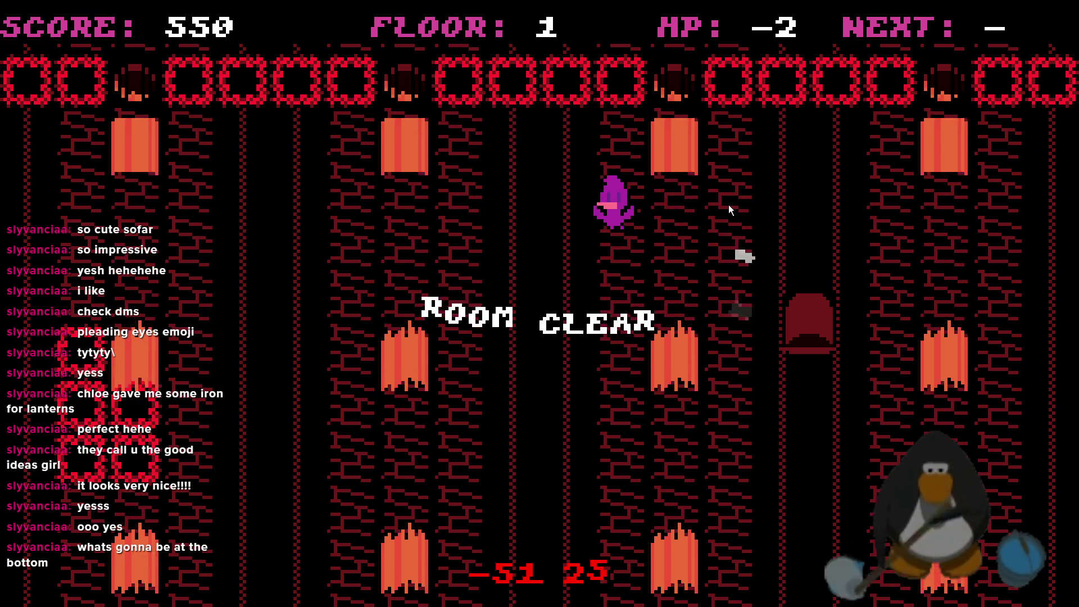
key("Down")
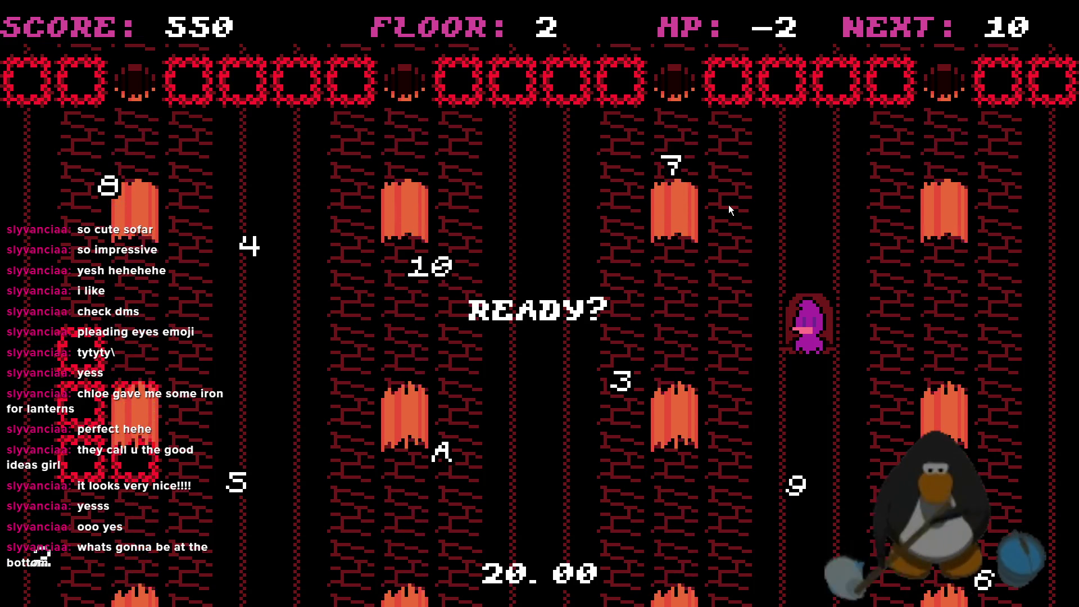
- Start the floor 2 countdown round from the READY? screen
left_click(729, 205)
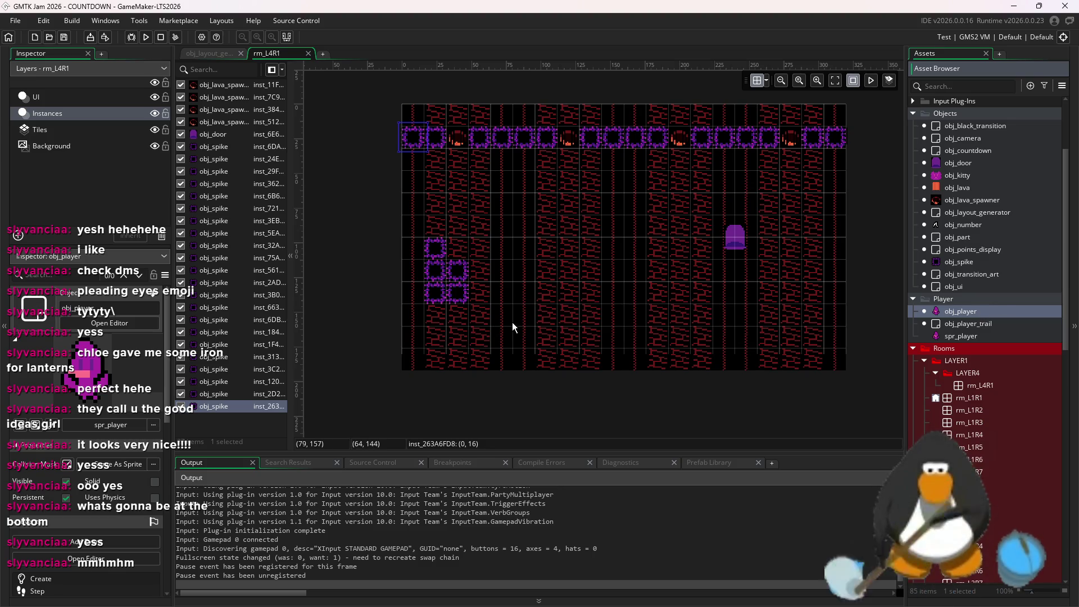
- Delete the five spikes on the left side of rm_L4R1
left_click_drag(512, 325, 419, 232)
key("Delete")
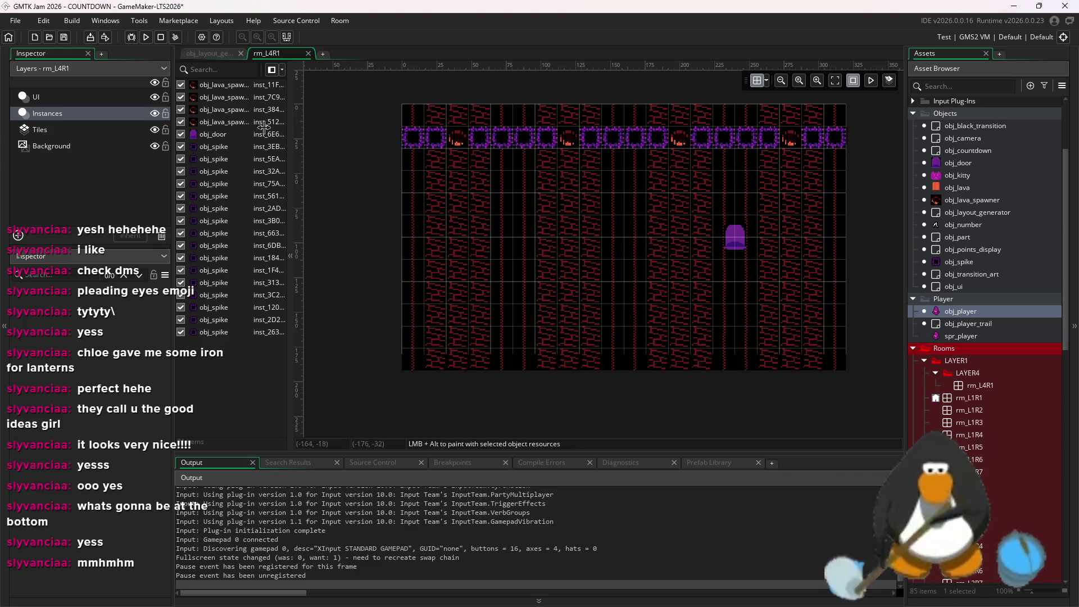
scroll(778, 230, "up", 3)
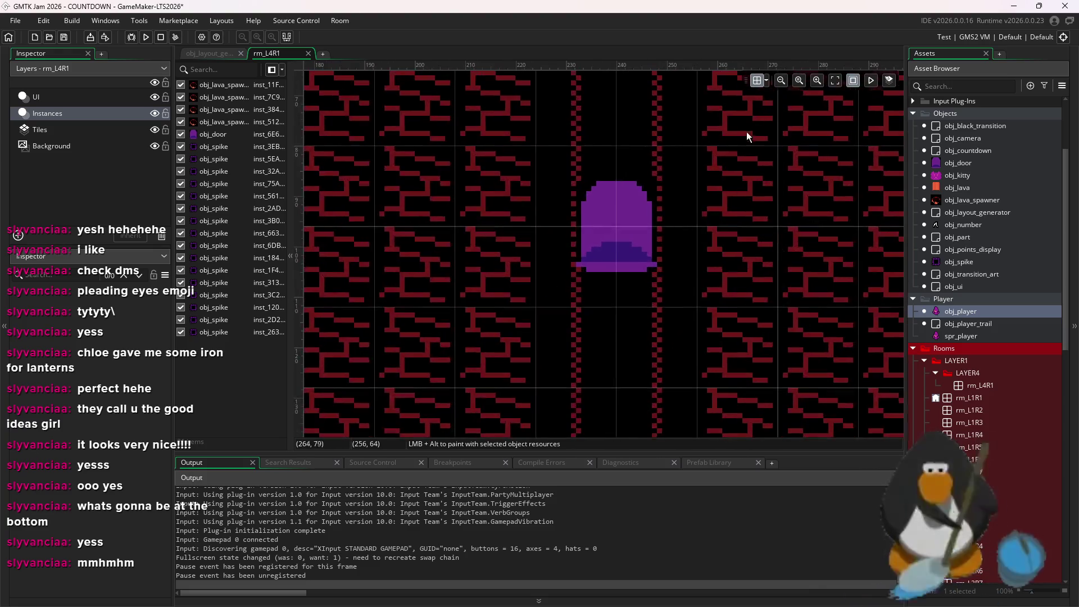
- Turn off grid snapping and nudge the door to X 248, Y 105
left_click_drag(633, 236, 686, 276)
left_click(766, 80)
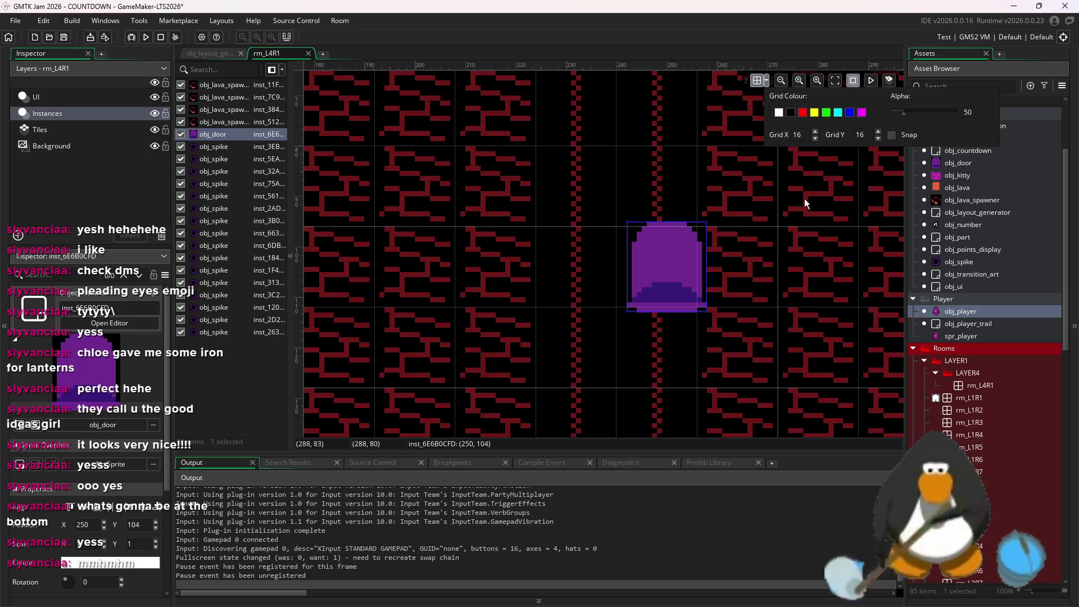
left_click_drag(687, 254, 678, 259)
left_click(670, 205)
scroll(674, 217, "down", 3)
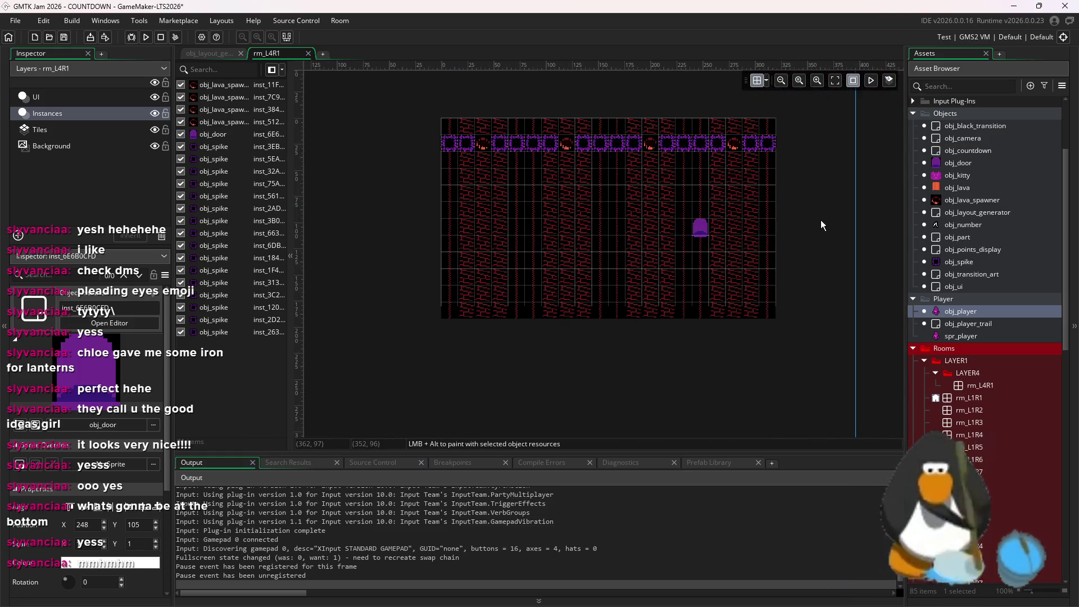
scroll(932, 393, "down", 4)
scroll(1003, 453, "down", 2)
scroll(1003, 453, "down", 3)
scroll(994, 179, "up", 3)
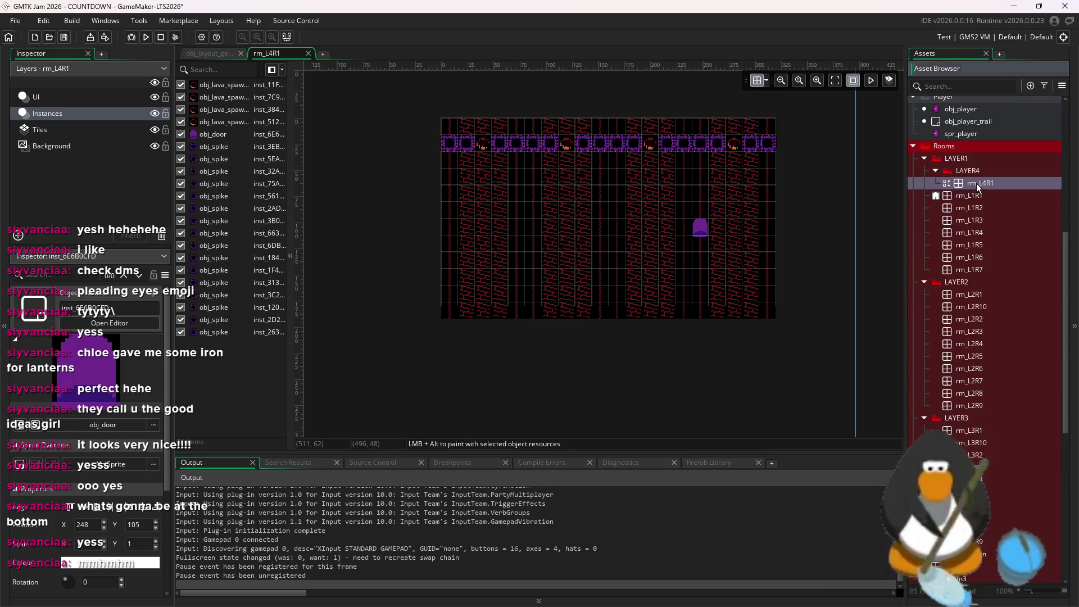
- Duplicate rm_L4R1, name the copy rm_L4R2, and open it
right_click(977, 184)
left_click(1010, 260)
key("BackSpace")
key("BackSpace")
key("BackSpace")
type("L4R2")
key("Return")
double_click(970, 197)
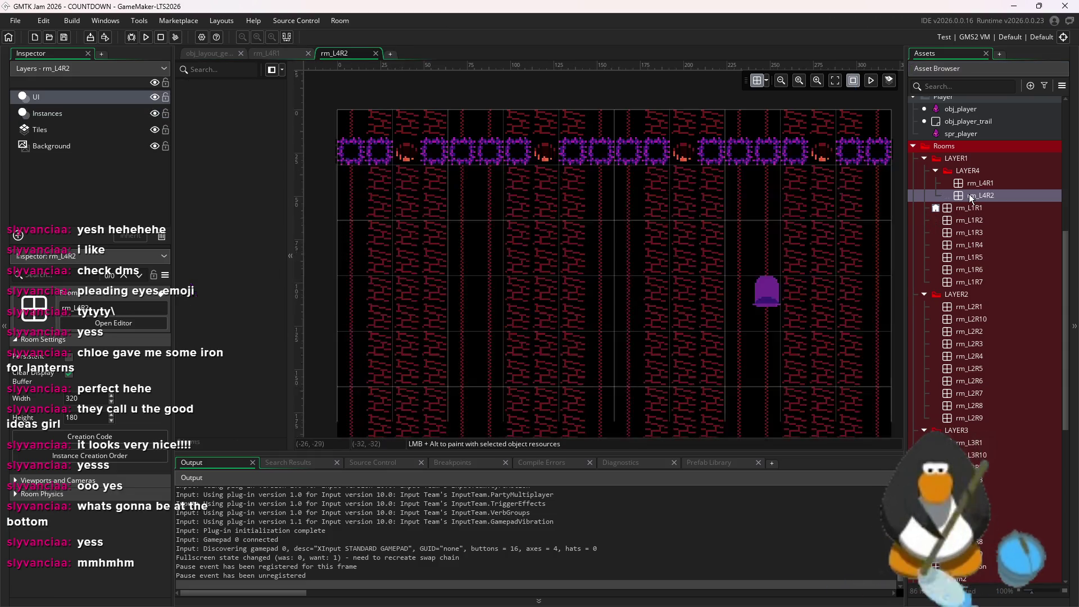
- Delete the top row of spawners and spikes and shift the door
left_click_drag(821, 175, 363, 144)
key("Delete")
left_click(718, 275)
left_click_drag(719, 276, 751, 262)
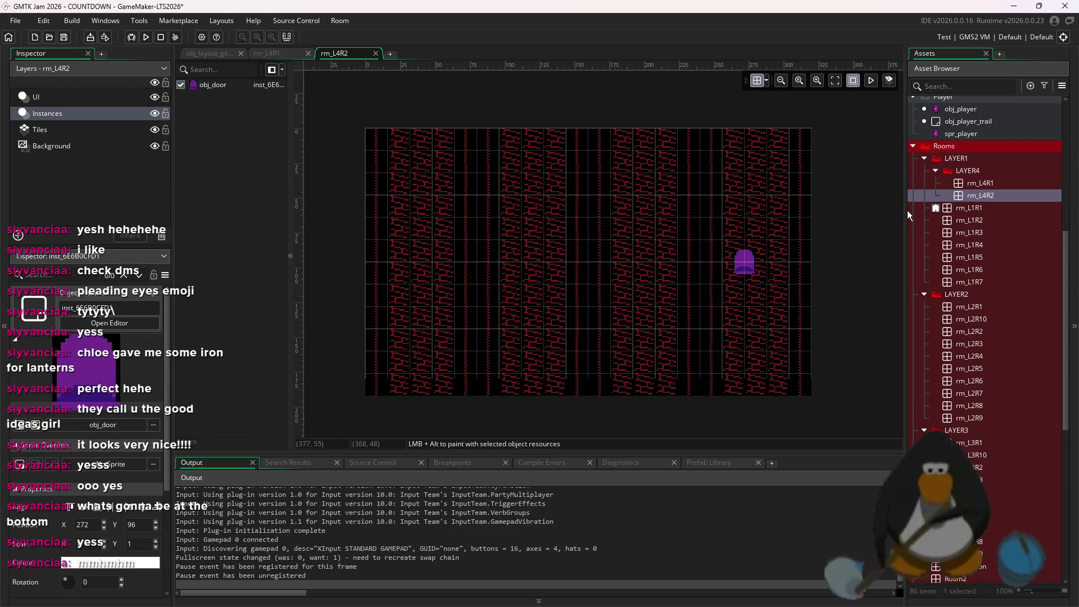
scroll(986, 236, "up", 5)
- Clear the red wall tiles from rm_L4R2 and return to the Instances layer
left_click(973, 200)
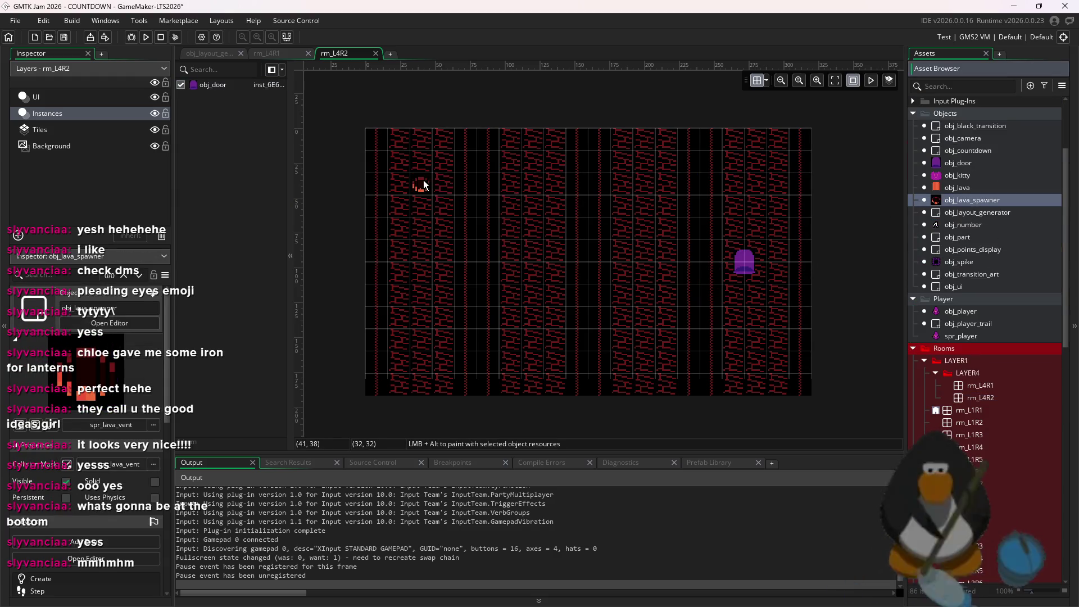
left_click(424, 181)
left_click(466, 183)
left_click(513, 184)
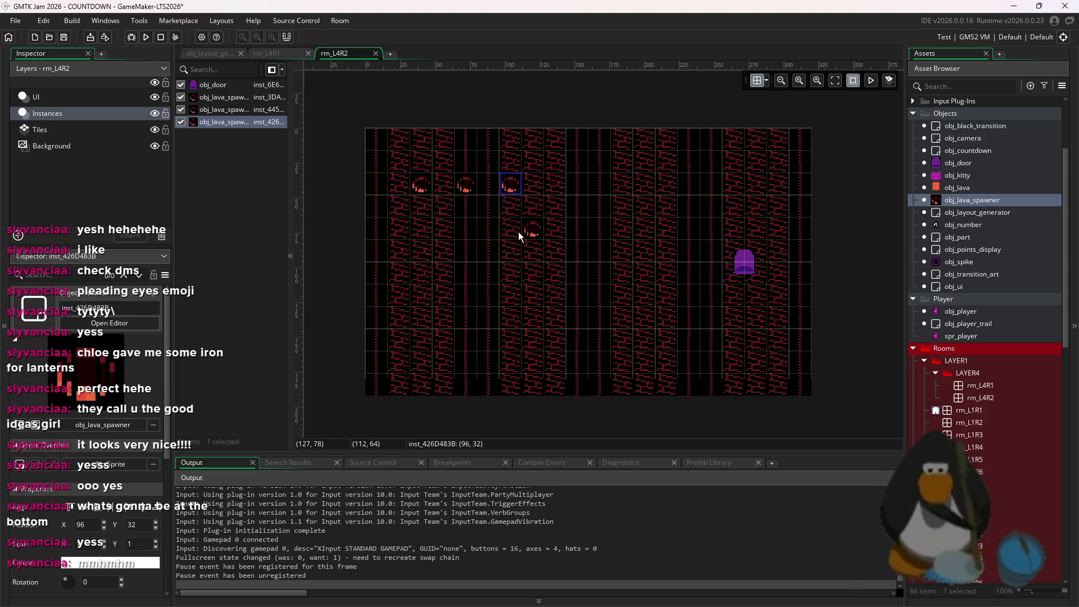
key("ctrl+z")
key("ctrl+z")
key("ctrl+z")
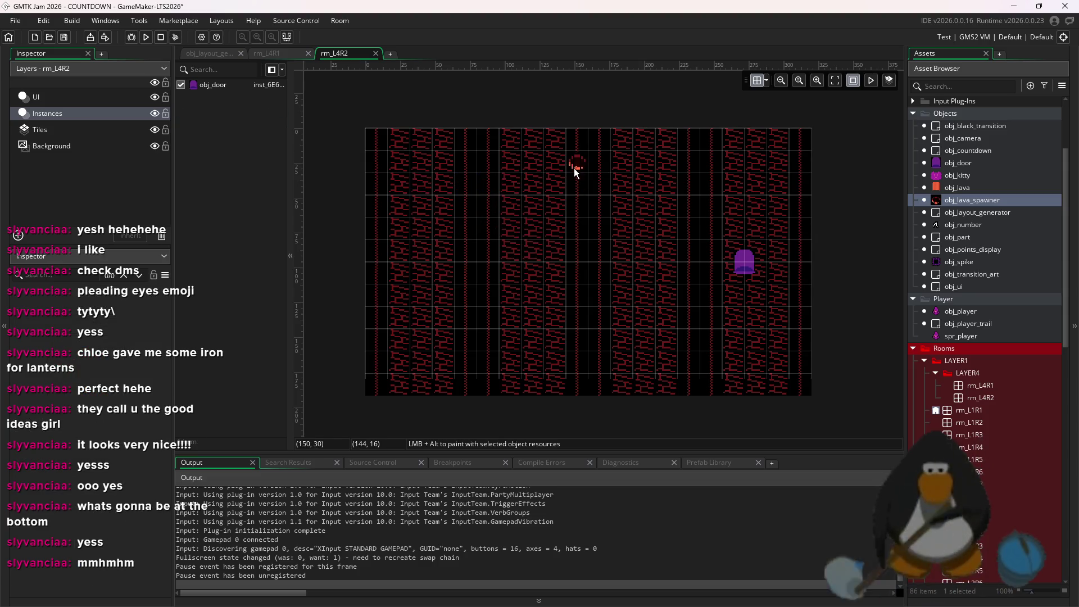
key("ctrl+z")
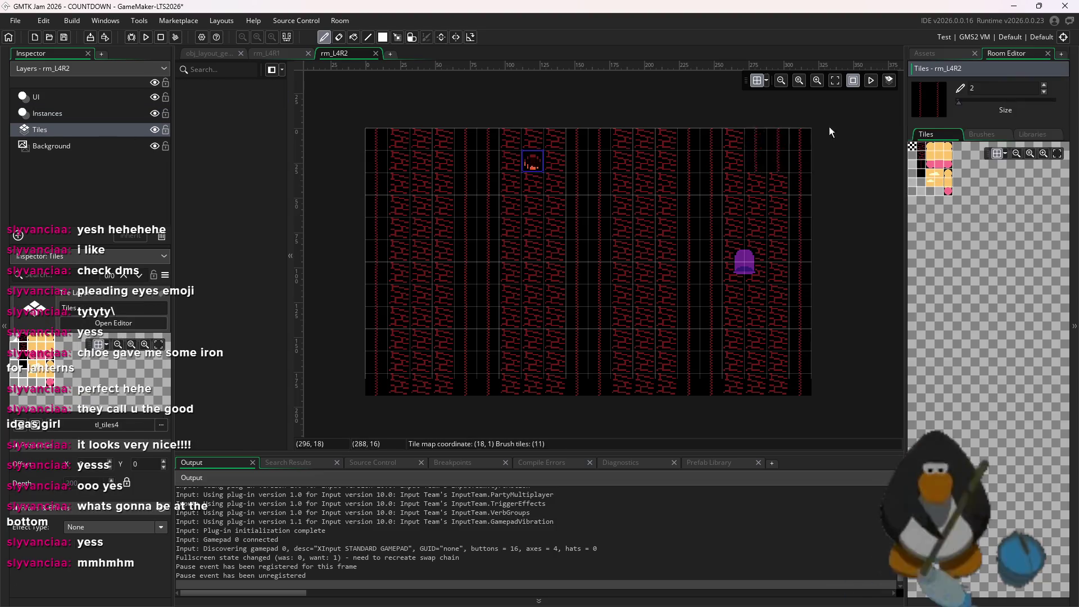
left_click(1014, 100)
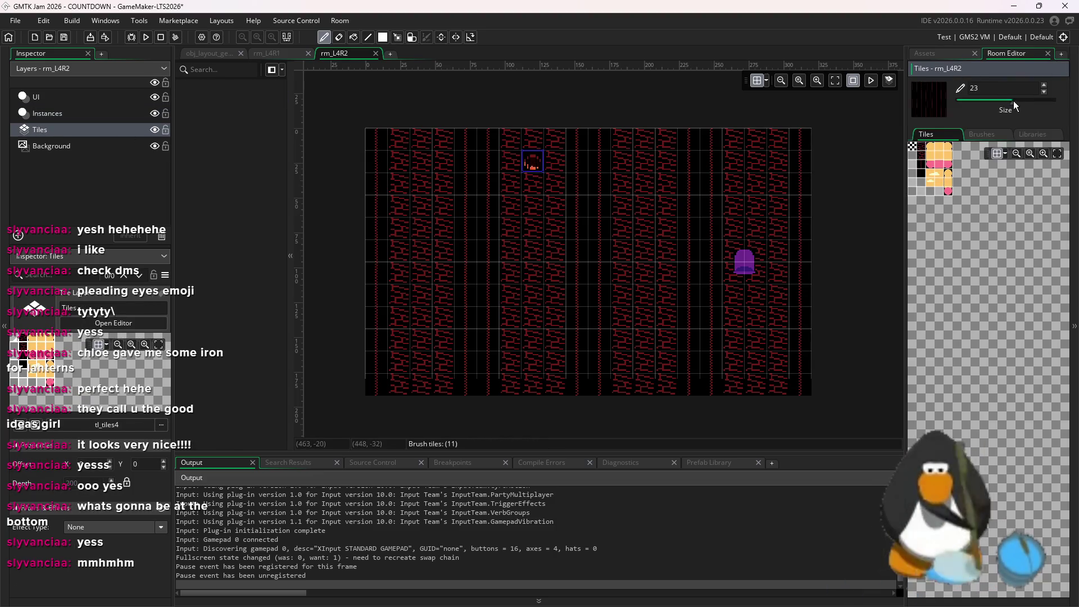
key("ctrl+z")
key("ctrl+z")
key("ctrl+z")
left_click(976, 53)
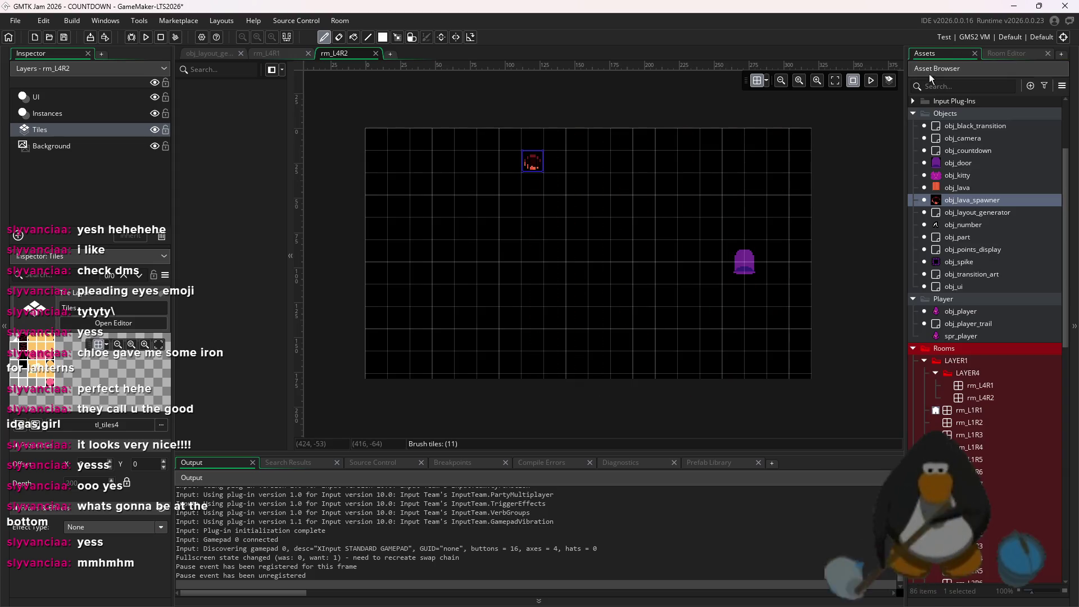
left_click(46, 115)
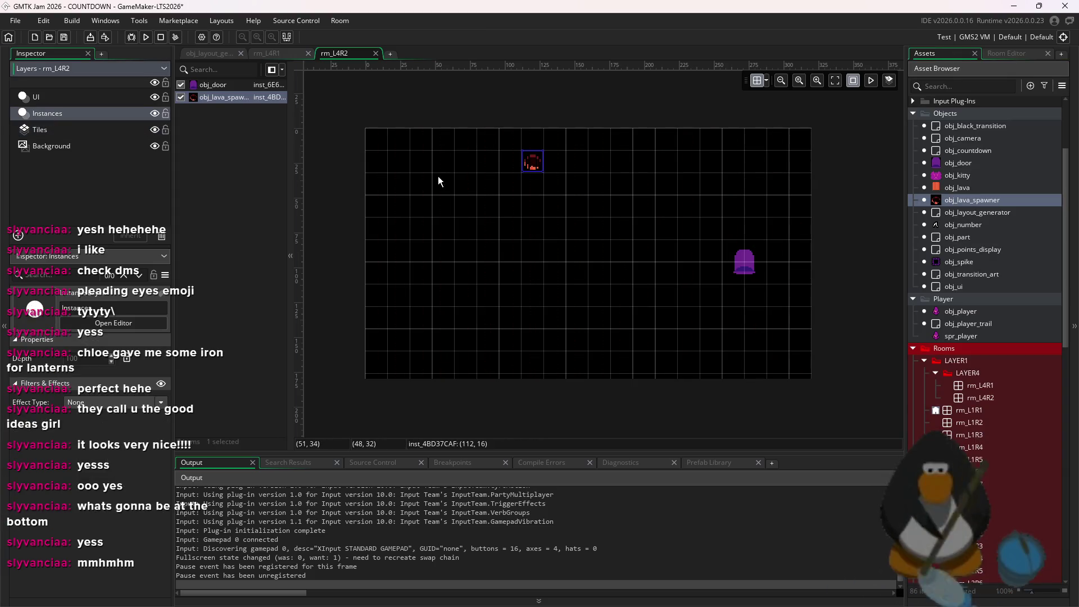
- Position three lava spawners in a row starting at (48, 96)
left_click_drag(537, 166, 442, 278)
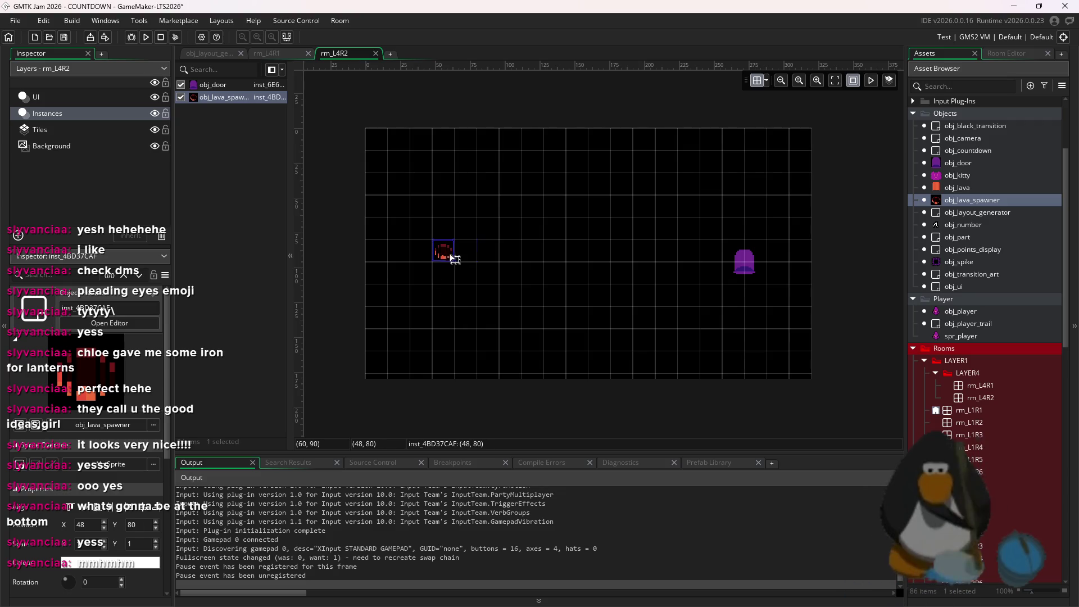
left_click(488, 251, "alt")
left_click(488, 295, "alt")
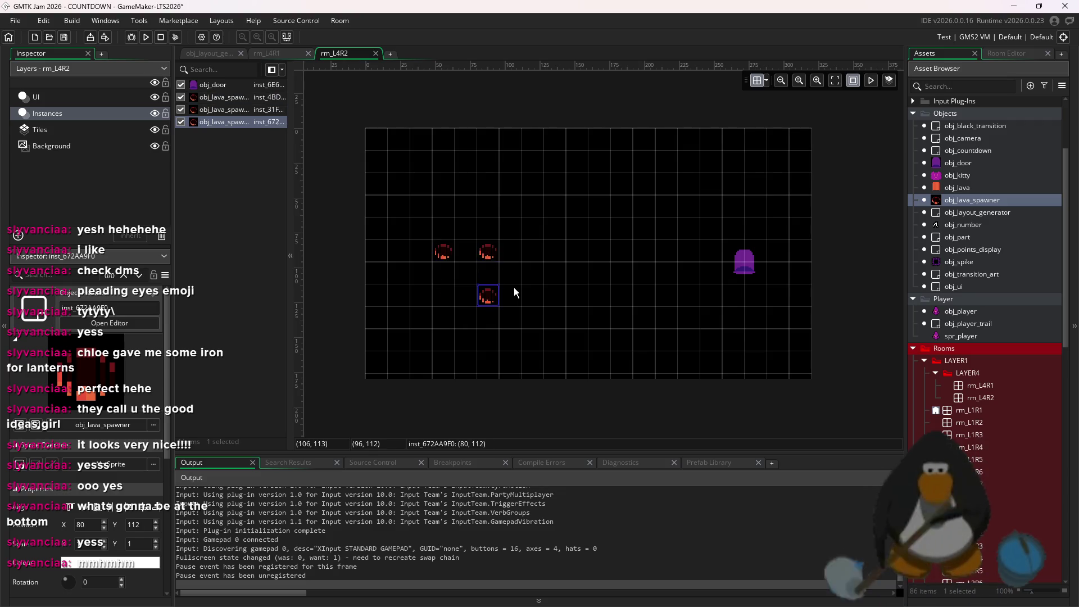
left_click_drag(513, 276, 527, 264)
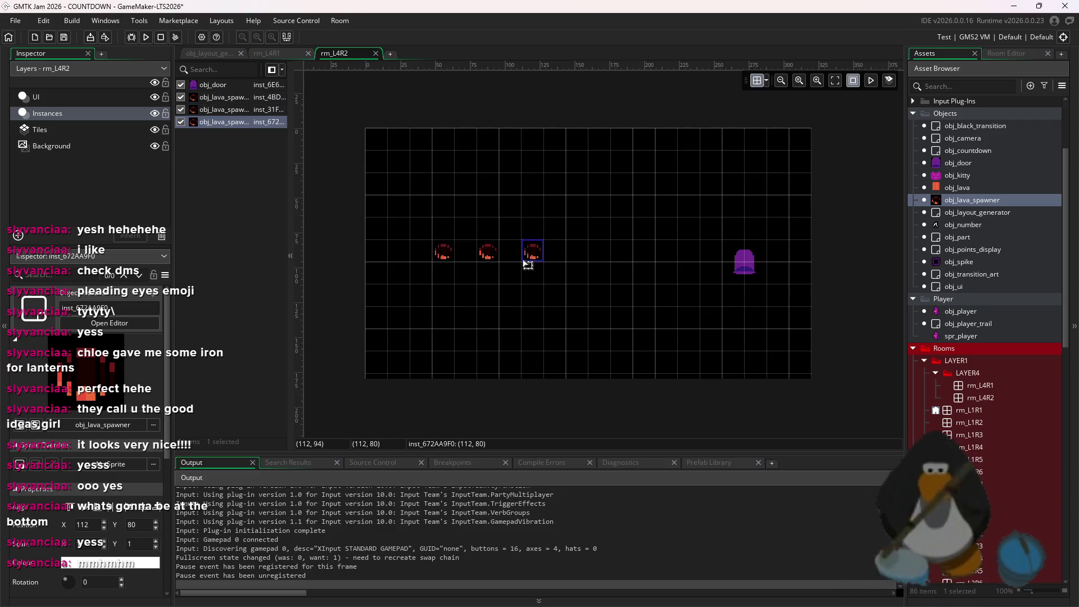
left_click(490, 261)
left_click(540, 255)
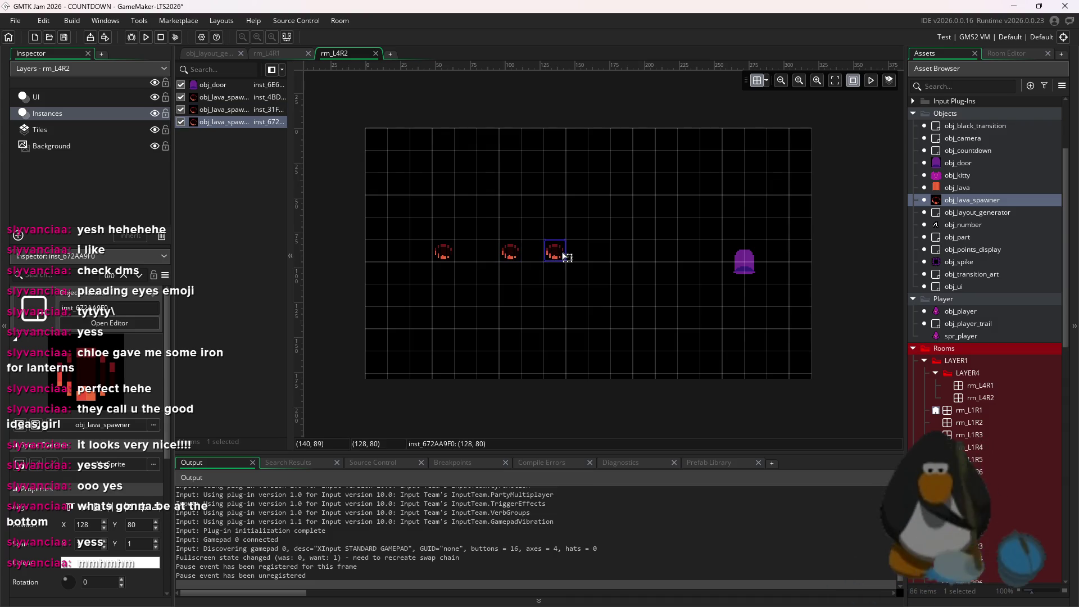
left_click_drag(576, 258, 581, 270)
- Paste two more spawners up to (224, 96) and move all five to y 64
key("ctrl+v")
left_click_drag(519, 318, 652, 253)
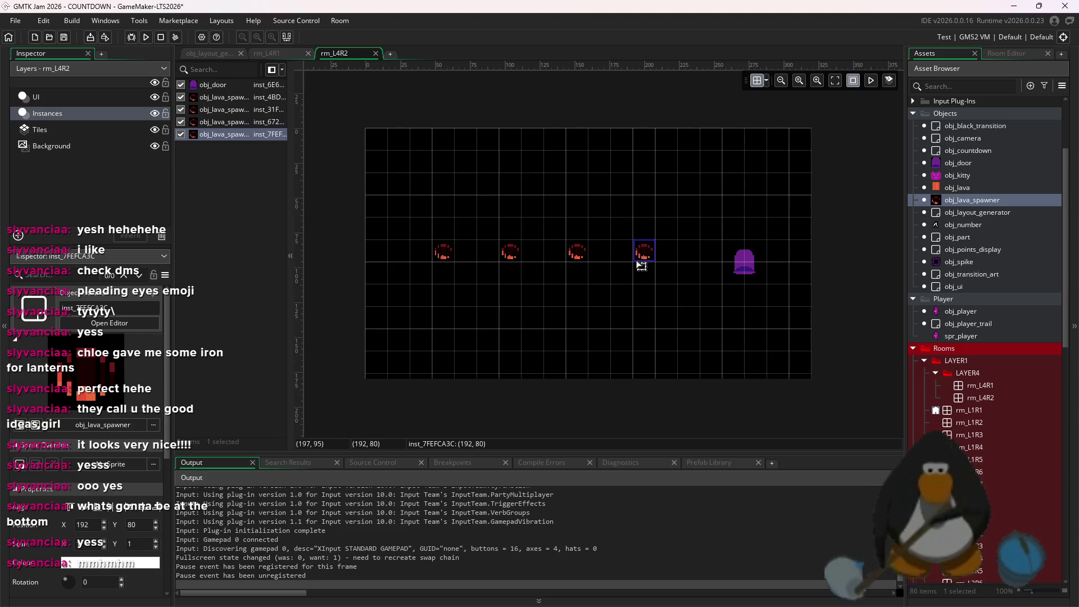
key("ctrl+v")
left_click_drag(543, 341, 697, 268)
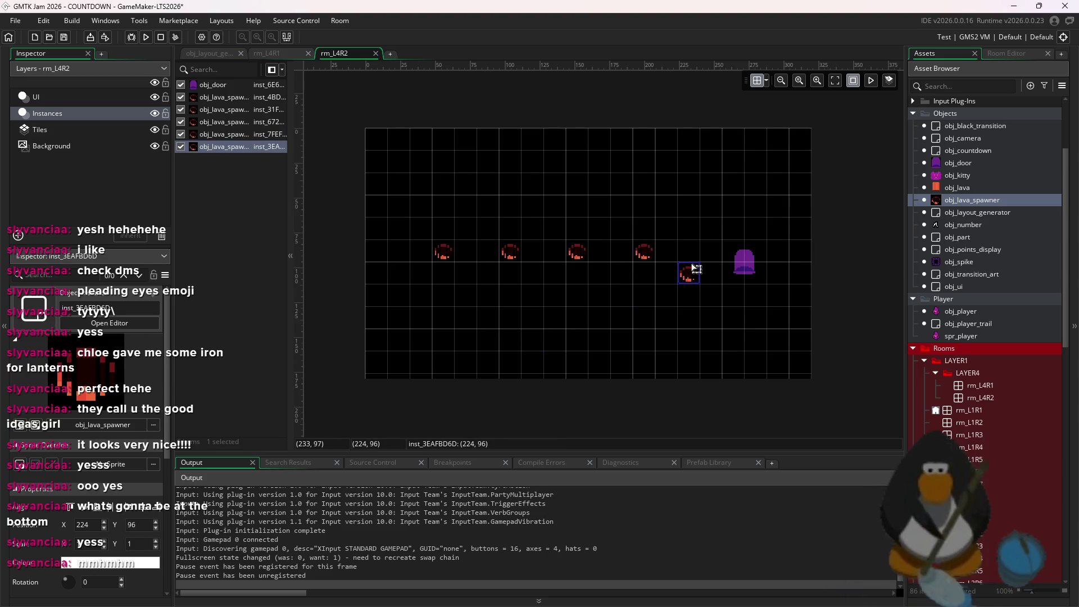
mouse_move(720, 206)
left_mouse_down()
mouse_move(464, 289)
mouse_move(425, 287)
left_mouse_up()
left_click_drag(444, 253, 406, 214)
left_click(406, 214)
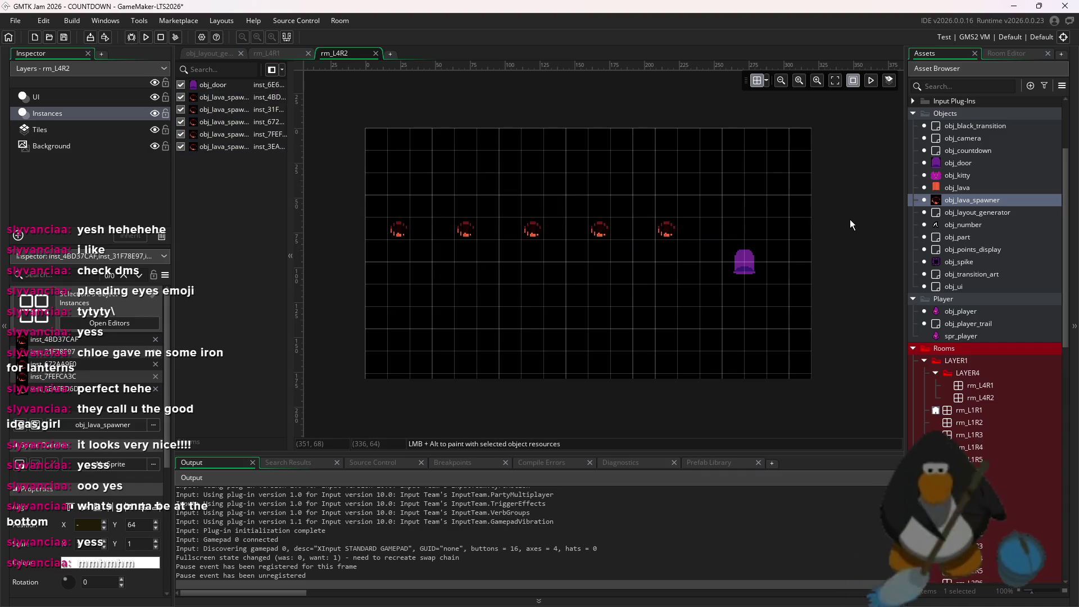
- Paint a continuous row of spikes at Y 48 above the spawners
left_click(959, 261)
mouse_move(674, 192)
left_mouse_down()
mouse_move(512, 208)
mouse_move(665, 238)
mouse_move(629, 231)
mouse_move(633, 207)
mouse_move(392, 212)
mouse_move(664, 208)
left_mouse_up()
key("ctrl+z")
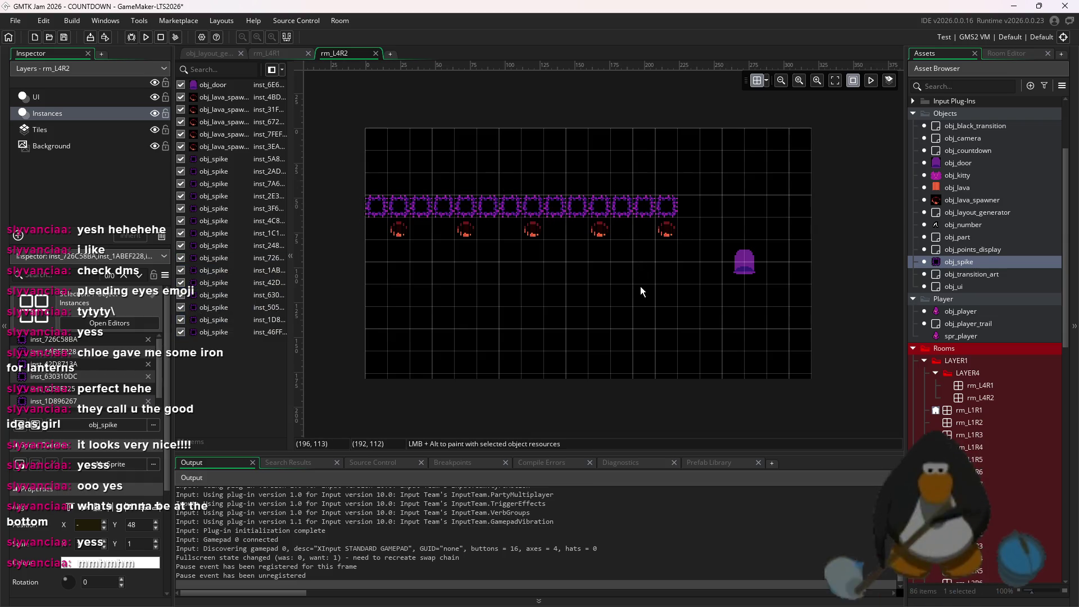
- Add one more spike at the row end and delete the two stray bottom spikes
key("super")
key("Escape")
left_click(678, 214, "alt")
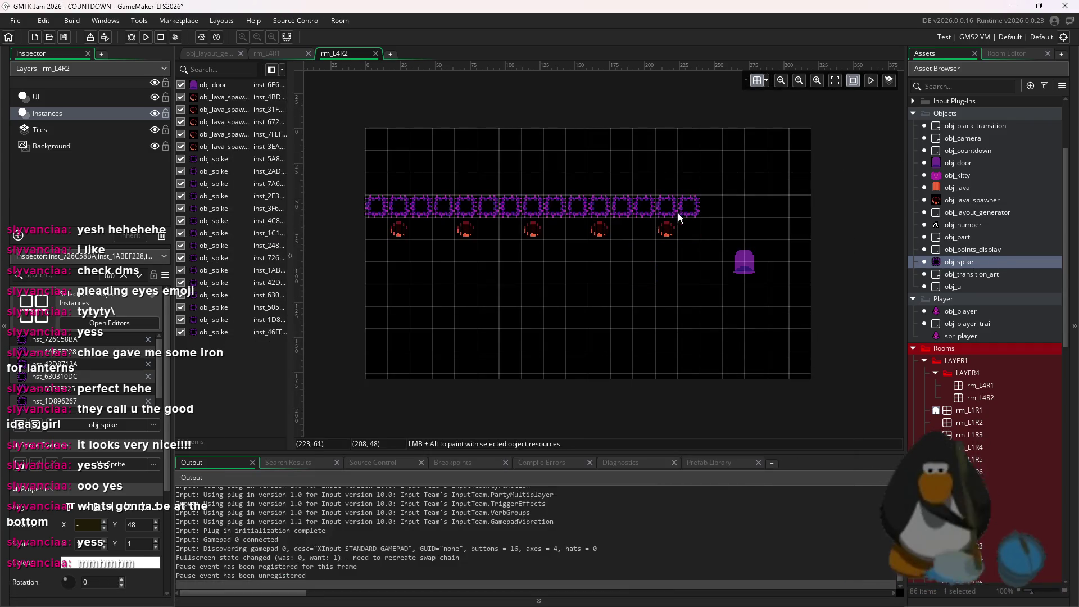
left_click_drag(694, 363, 662, 359, "alt")
left_click(685, 365, "ctrl")
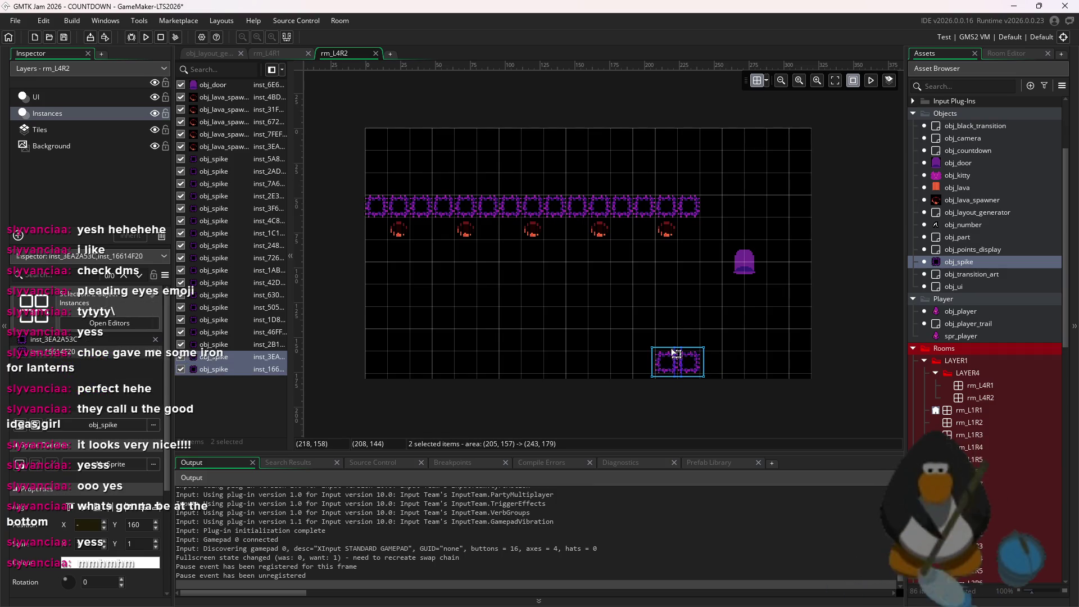
left_click(696, 244)
mouse_move(710, 329)
left_mouse_down()
mouse_move(652, 374)
mouse_move(686, 339)
left_mouse_up()
key("Delete")
- Move the door to X 272, Y 112 right of the spike row, undoing the stray spike move
mouse_move(743, 263)
left_mouse_down()
mouse_move(514, 319)
mouse_move(427, 178)
mouse_move(396, 170)
mouse_move(551, 178)
mouse_move(506, 302)
mouse_move(758, 274)
mouse_move(759, 296)
left_mouse_up()
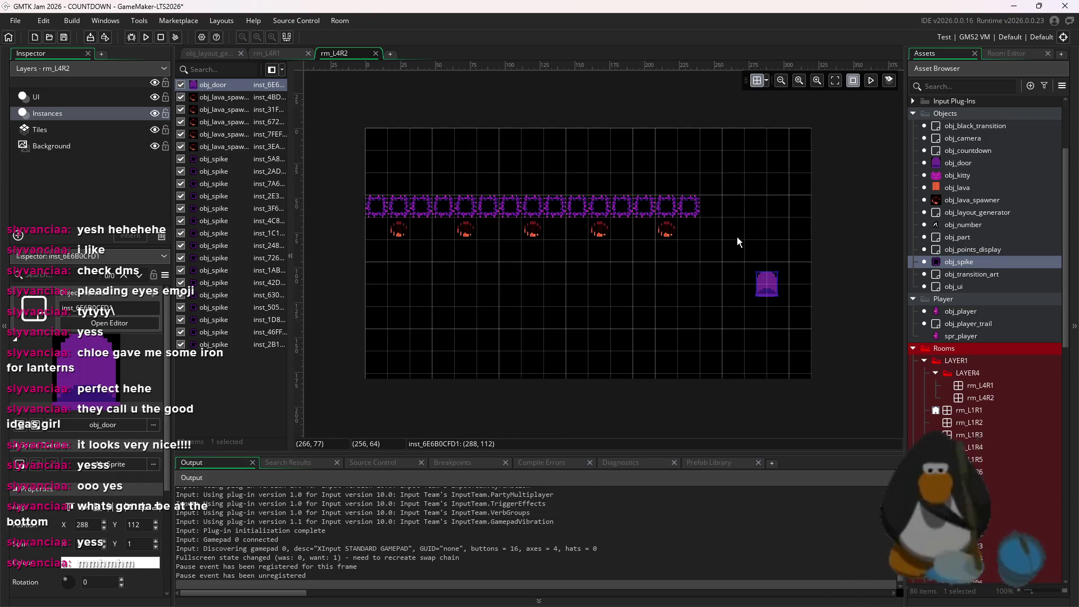
left_click(664, 262)
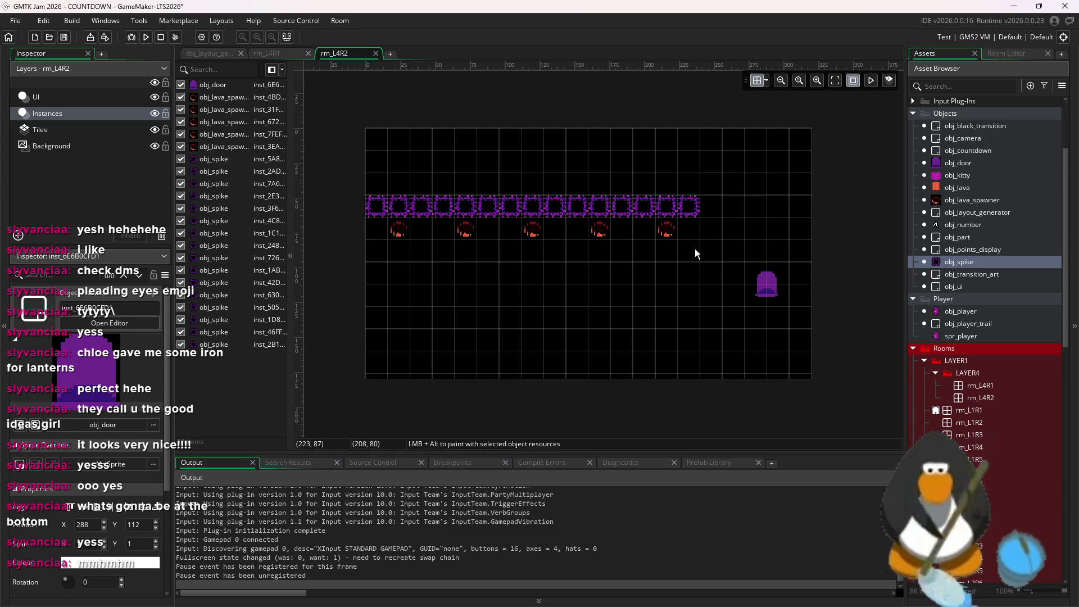
left_click_drag(760, 216, 739, 284)
left_click_drag(746, 240, 701, 197)
key("ctrl+z")
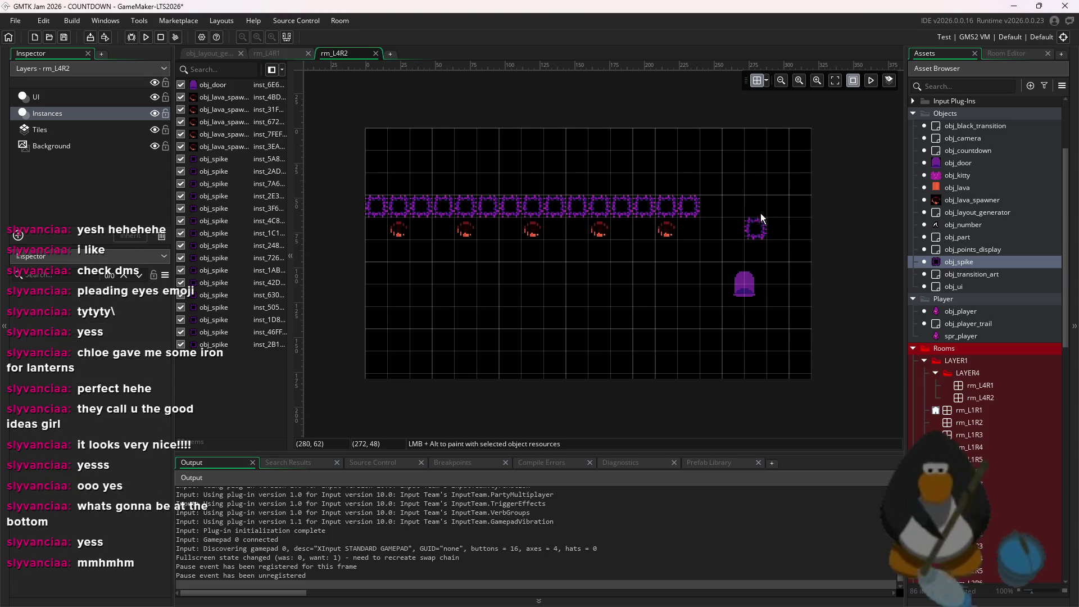
left_click_drag(787, 205, 719, 204)
left_click(774, 225)
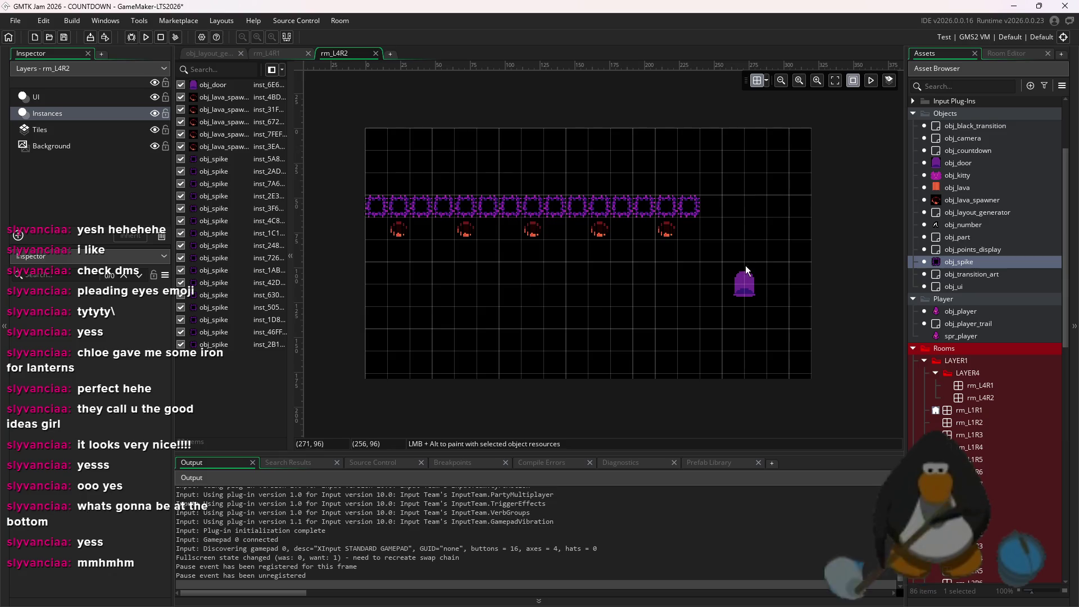
- Paint obj_spike columns above the spike row and a short column below the floor
mouse_move(477, 182)
left_mouse_down()
mouse_move(506, 165)
mouse_move(484, 150)
mouse_move(504, 137)
left_mouse_up()
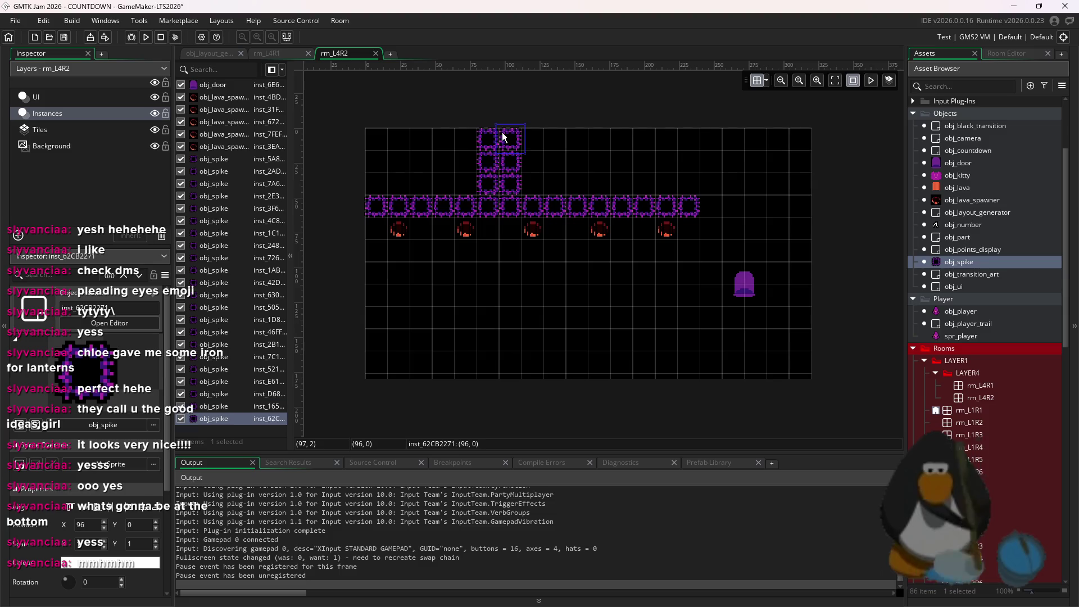
left_click(564, 192, "alt")
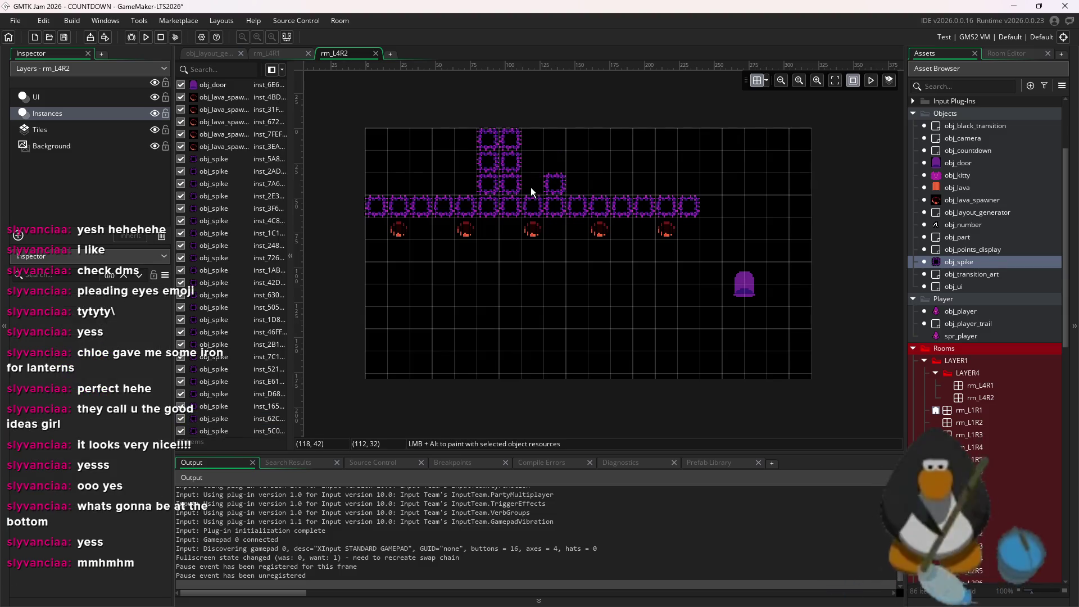
key("ctrl+z")
key("ctrl+z")
key("ctrl+z")
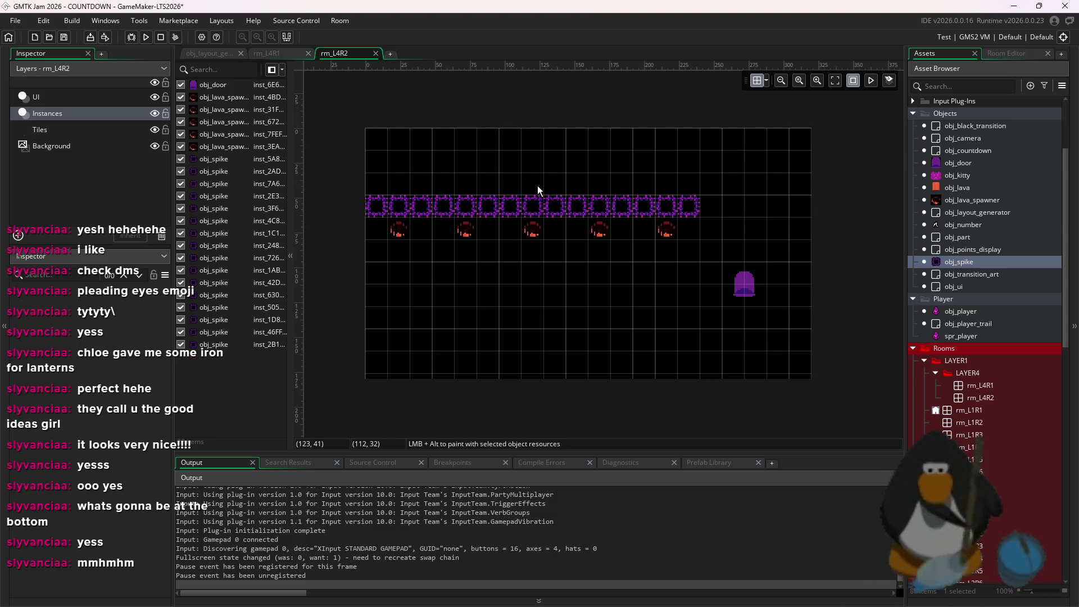
left_click_drag(538, 186, 534, 137)
left_click_drag(467, 185, 472, 139)
left_click(467, 357, "alt")
left_click(467, 379, "alt")
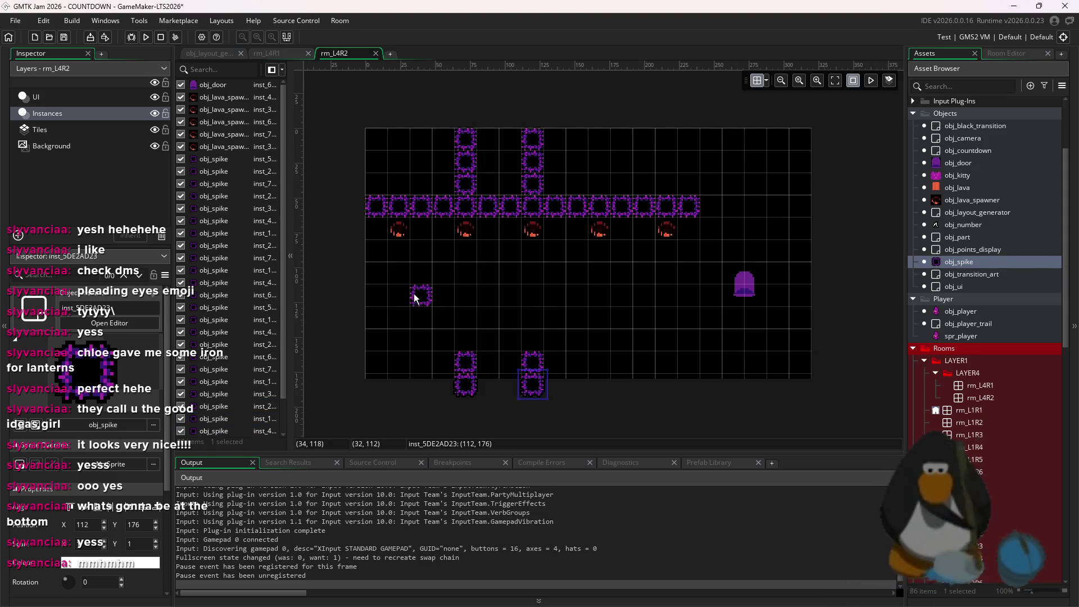
- Paint more spike columns rising past the room top and descending below the room
left_click_drag(604, 185, 606, 115)
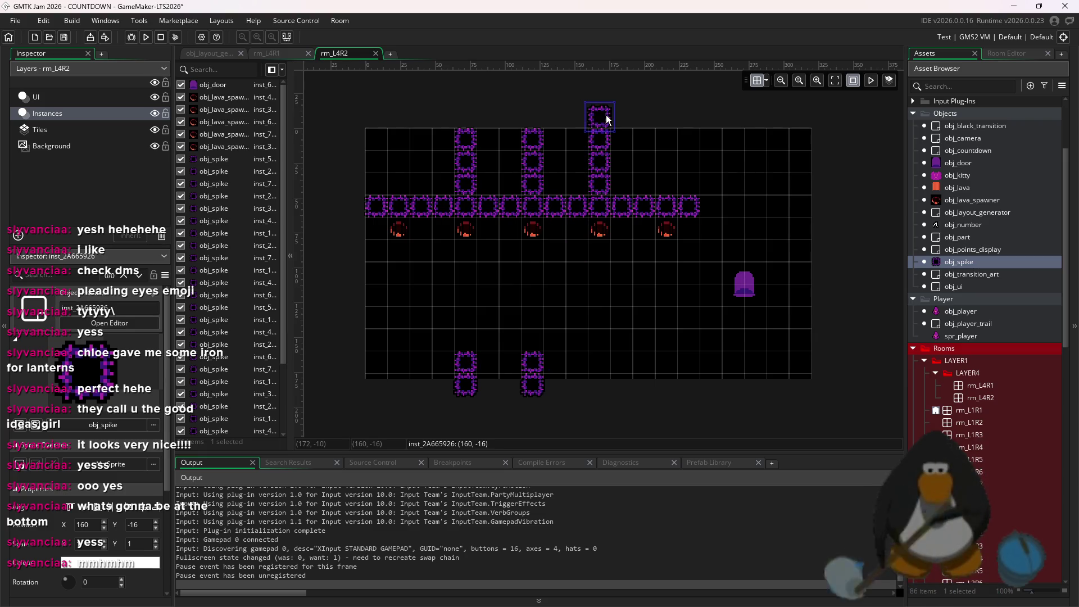
left_click(459, 116)
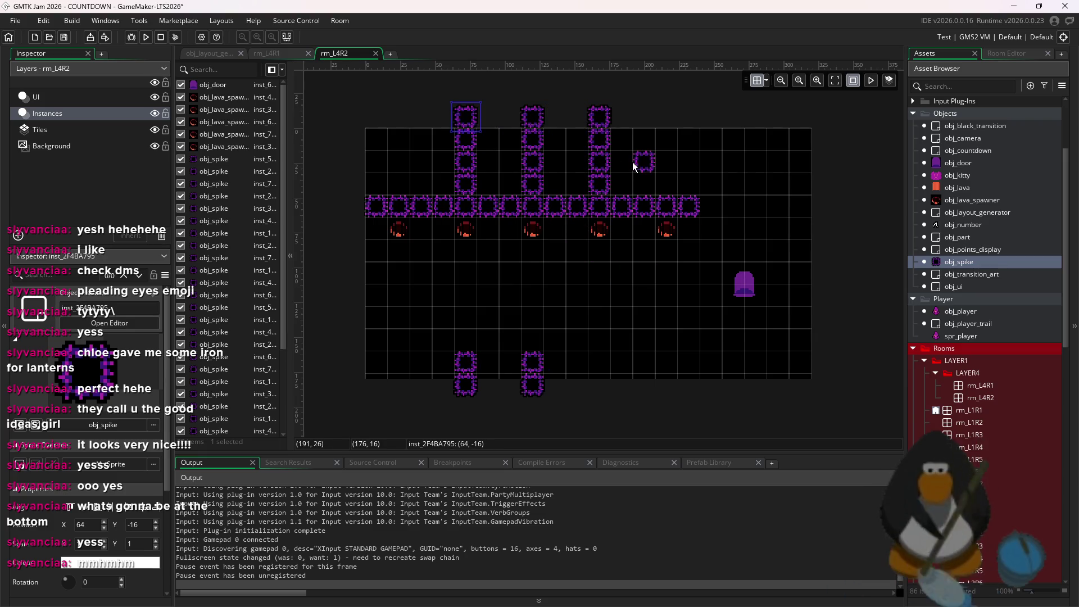
left_click_drag(666, 178, 667, 117)
left_click_drag(666, 344, 669, 424)
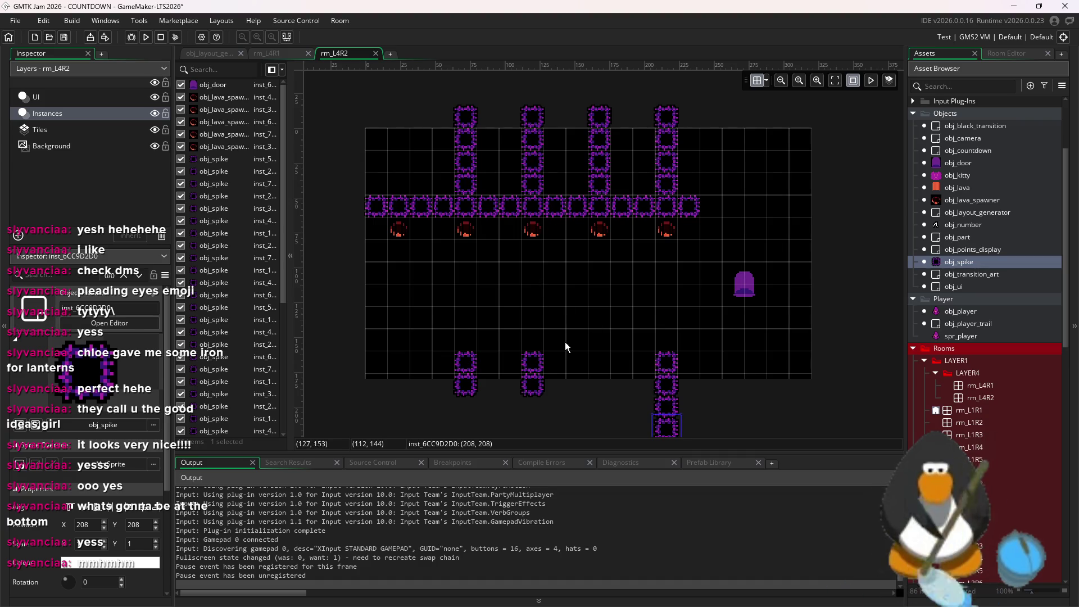
left_click_drag(599, 370, 599, 411)
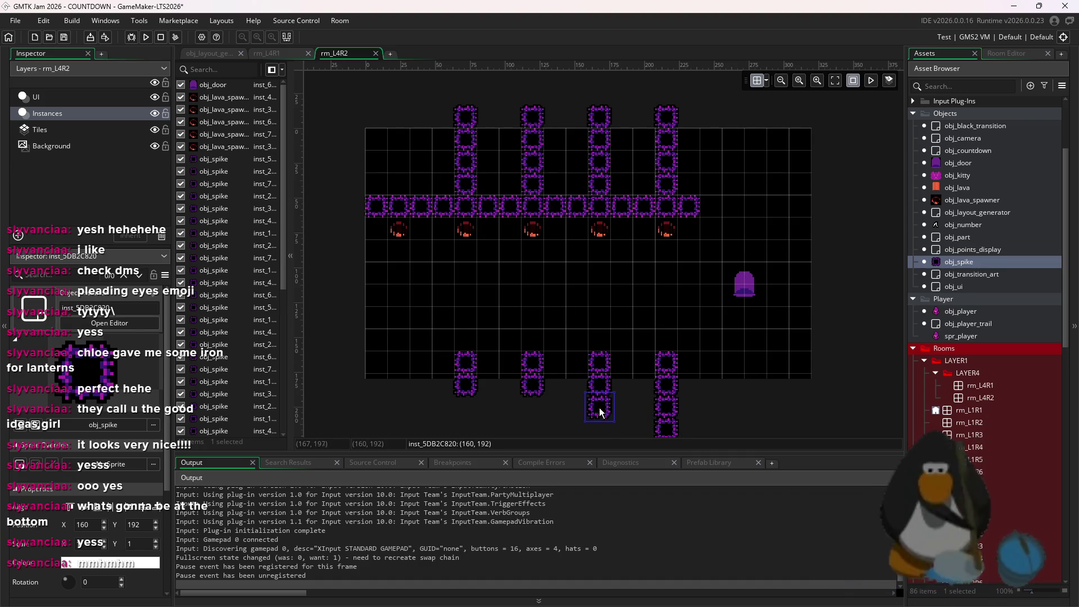
left_click(537, 412)
left_click(465, 407)
left_click(398, 184)
left_click(399, 162)
left_click_drag(398, 147, 400, 120)
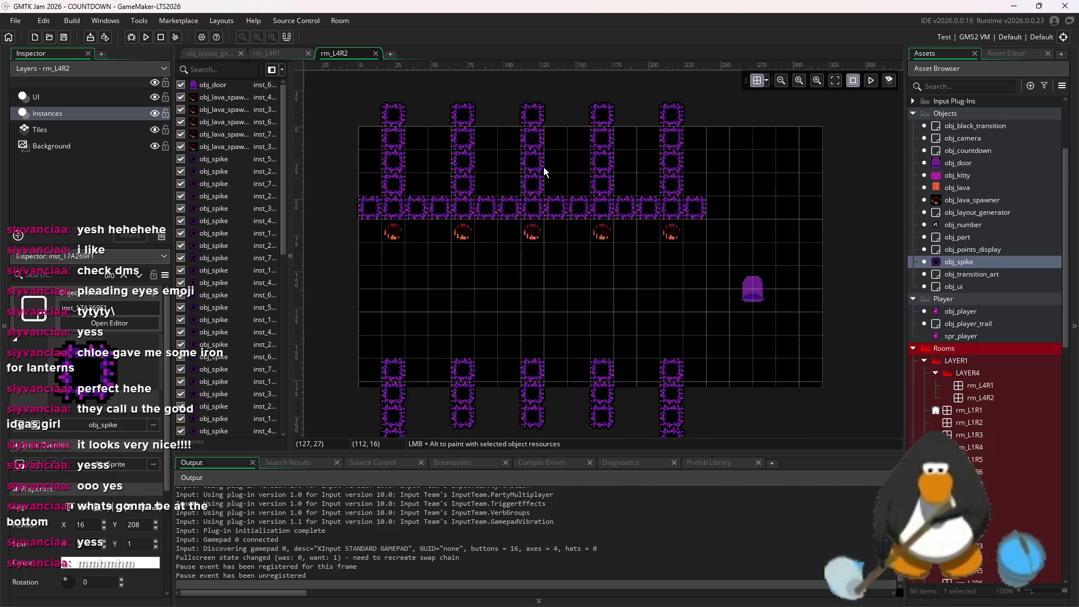
scroll(544, 167, "up", 2)
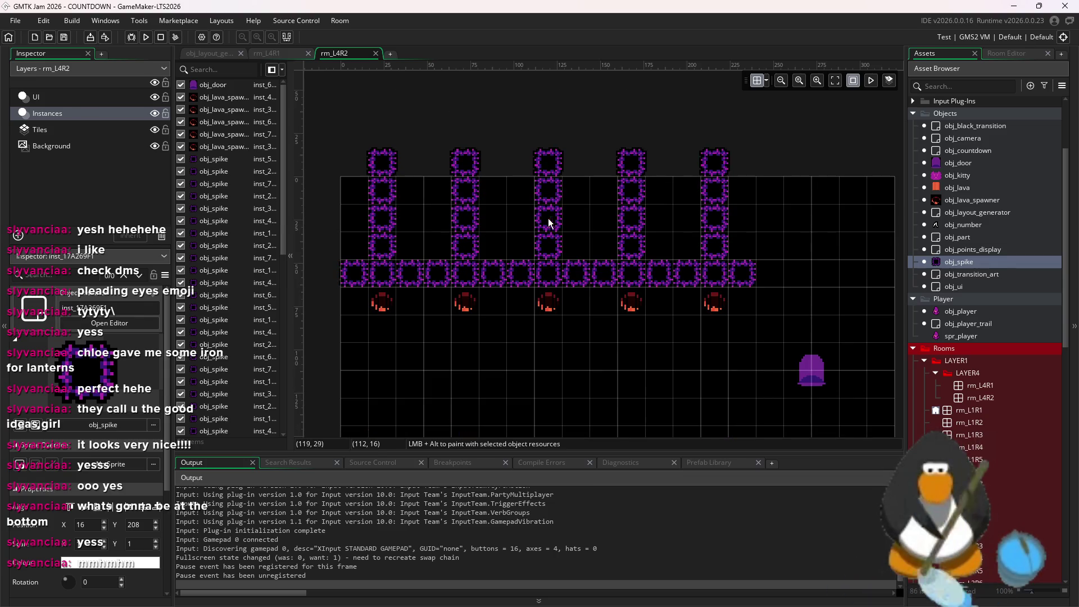
scroll(548, 218, "down", 2)
- Trim the upper spike columns' top spikes and shift the right columns one cell each
left_click_drag(564, 167, 560, 183)
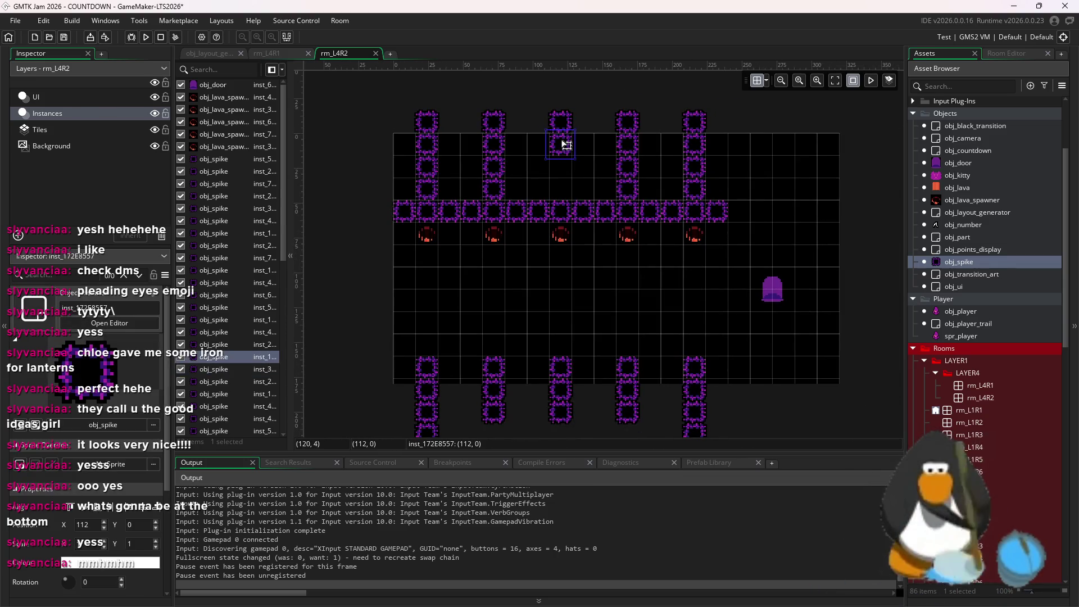
key("Delete")
left_click_drag(433, 194, 435, 115)
key("Delete")
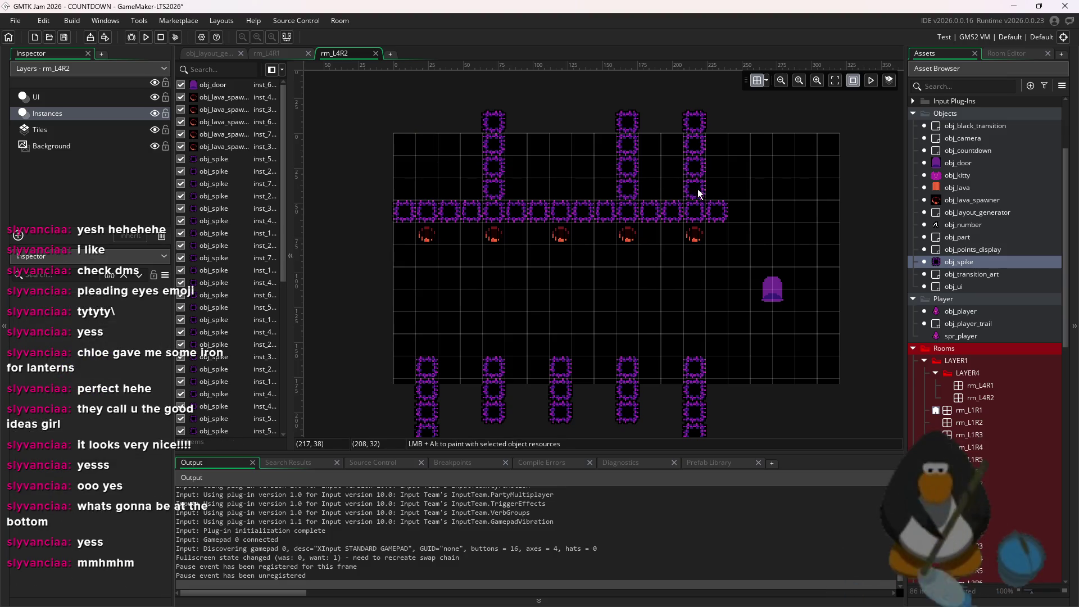
left_click_drag(697, 188, 692, 113)
left_click_drag(712, 153, 734, 152)
mouse_move(652, 193)
left_mouse_down()
mouse_move(610, 138)
mouse_move(606, 163)
left_mouse_up()
left_click(663, 161)
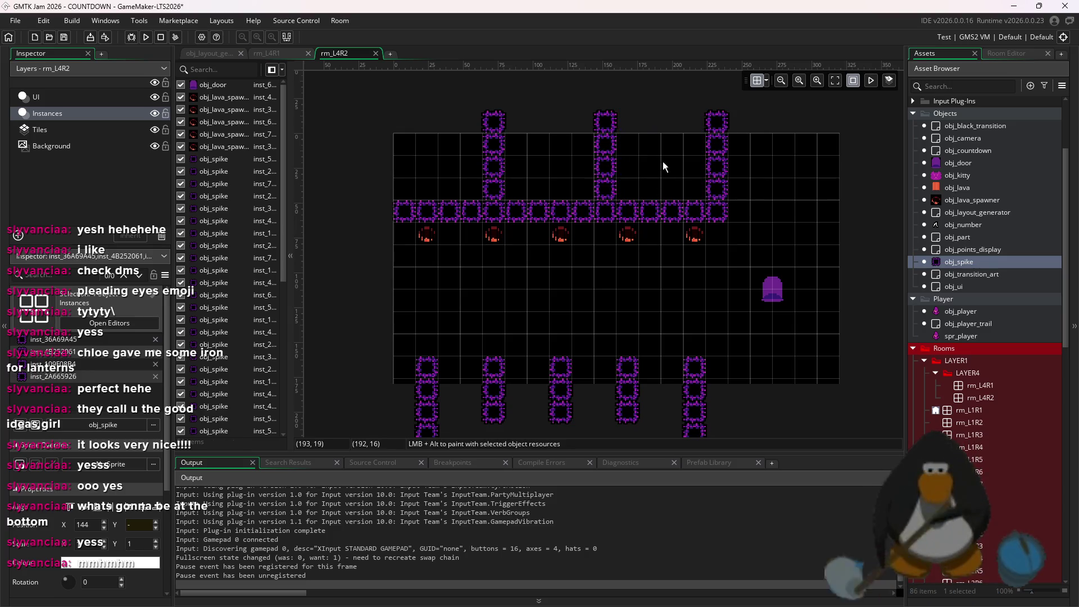
- Delete two extra lower spike columns and shift the remaining lower columns into place
scroll(691, 393, "down", 2)
left_click_drag(742, 385, 677, 302)
mouse_move(658, 365)
left_mouse_down()
mouse_move(610, 284)
mouse_move(602, 320)
left_mouse_up()
left_click(533, 356)
left_click_drag(533, 355, 475, 284)
key("Delete")
left_click_drag(574, 372, 538, 286)
key("Delete")
left_click_drag(487, 369, 408, 281)
left_click_drag(438, 332, 504, 336)
- Switch to editing the Tiles layer
scroll(637, 264, "down", 1)
scroll(641, 276, "down", 1)
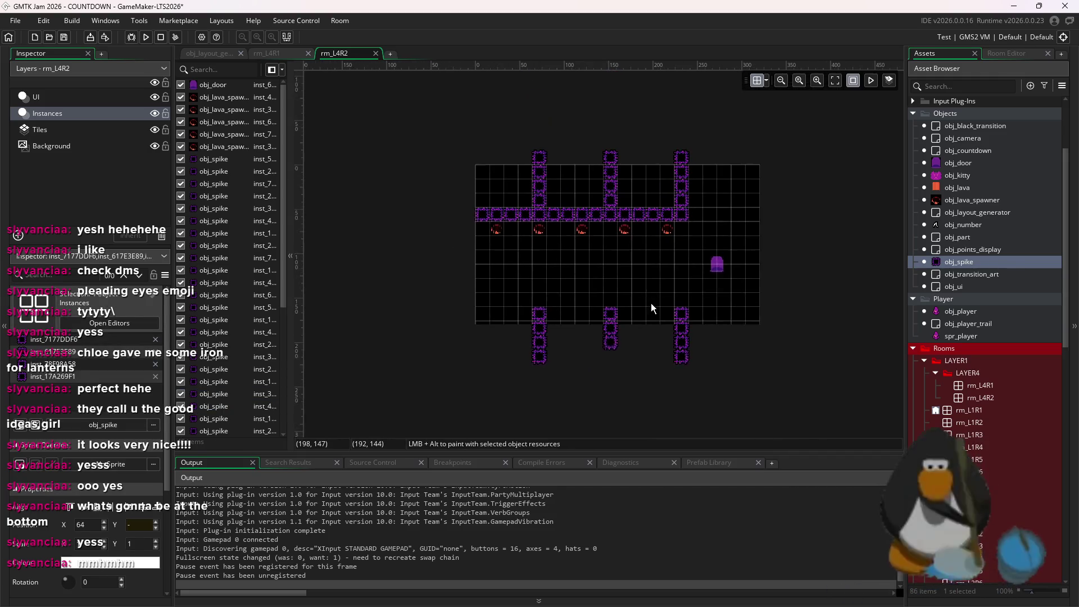
scroll(675, 309, "up", 1)
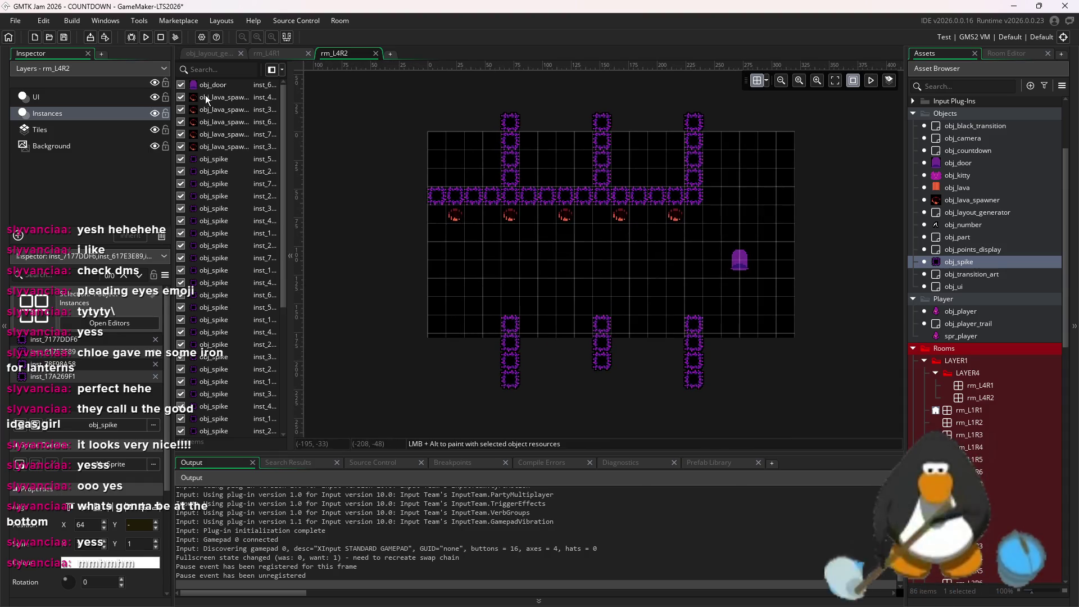
left_click(73, 129)
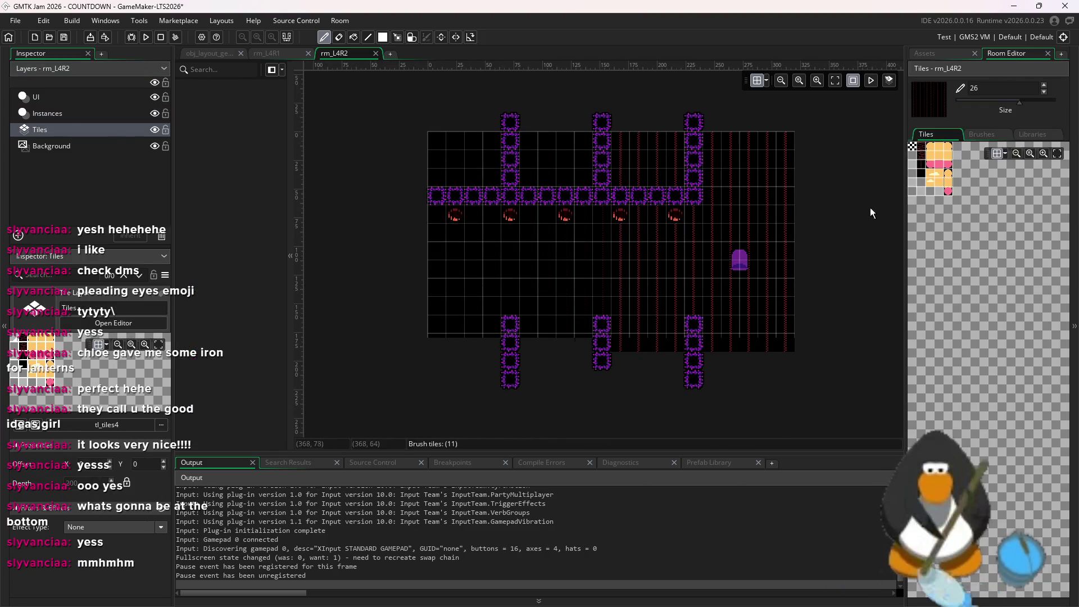
- Select the red brick tile and make the tile brush one step smaller
left_click(926, 147)
left_click(638, 237)
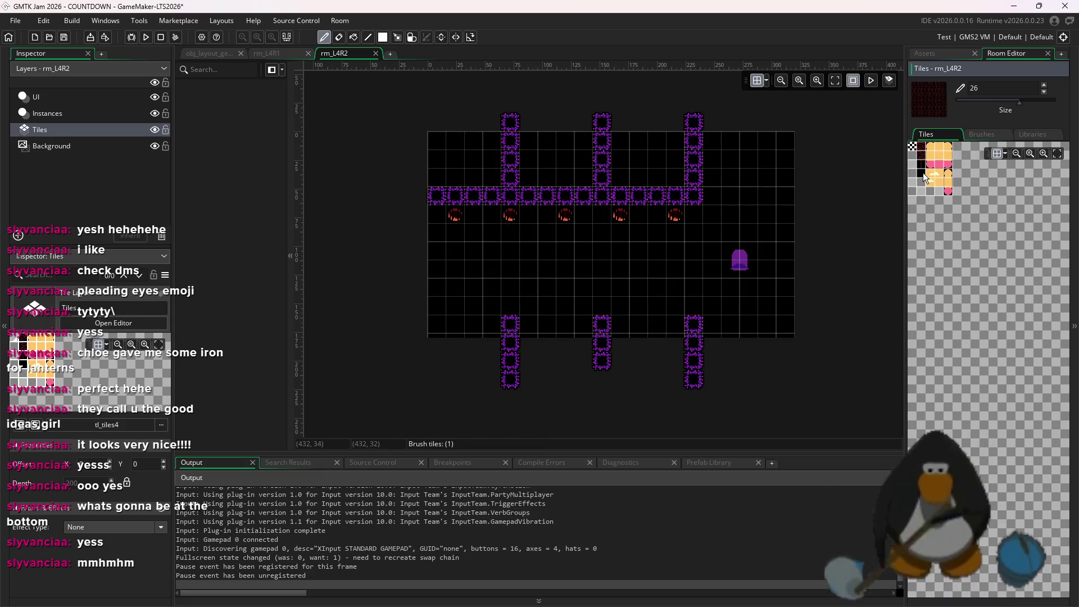
left_click_drag(974, 101, 970, 102)
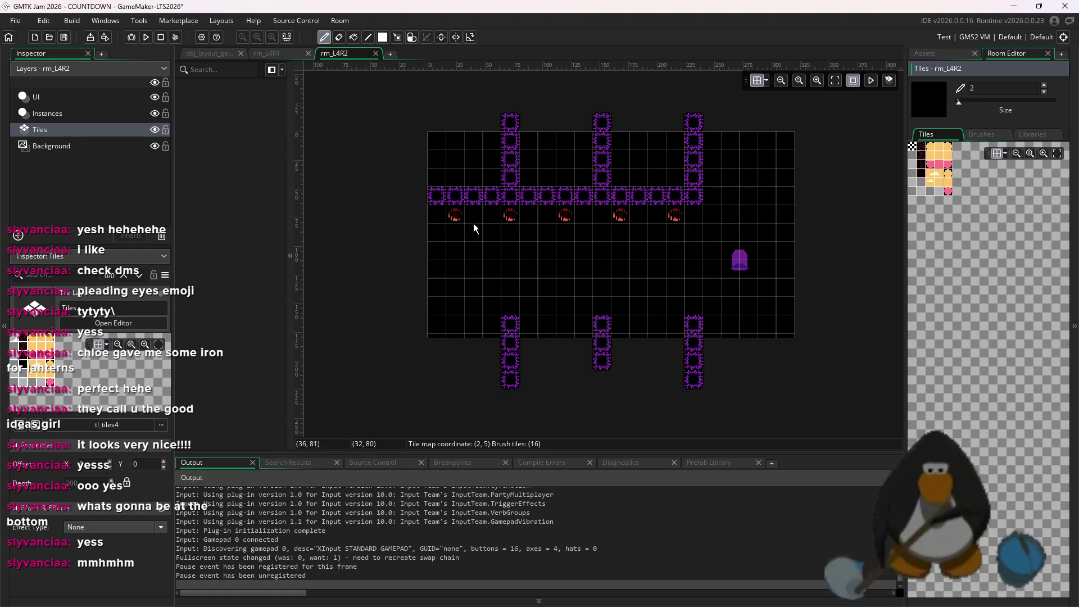
key("Up")
key("Down")
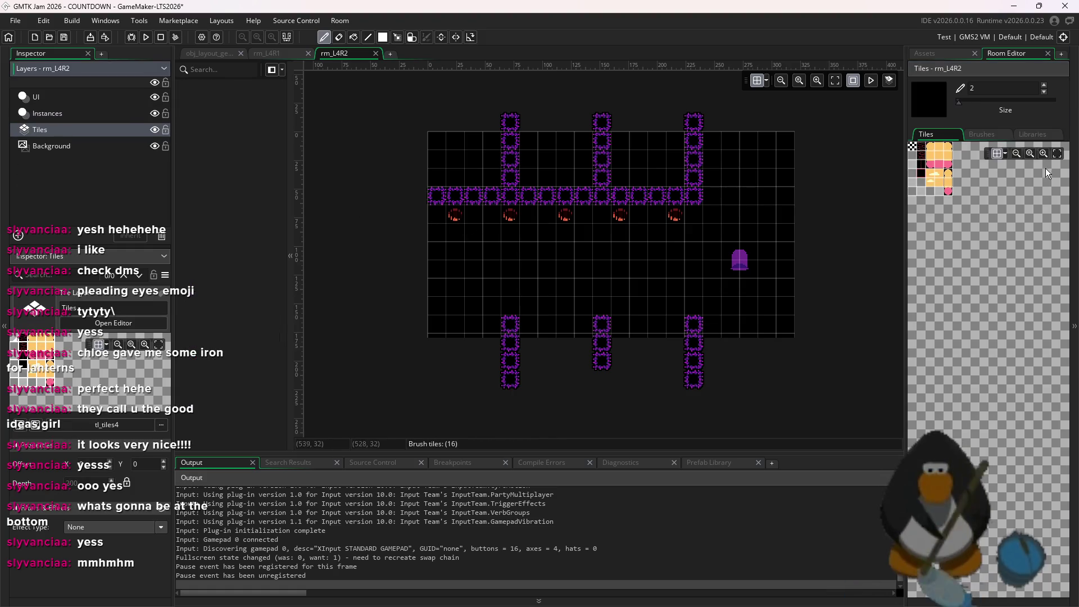
- Paint dotted red stripe columns down to the floor and above the purple bar
left_click(924, 163)
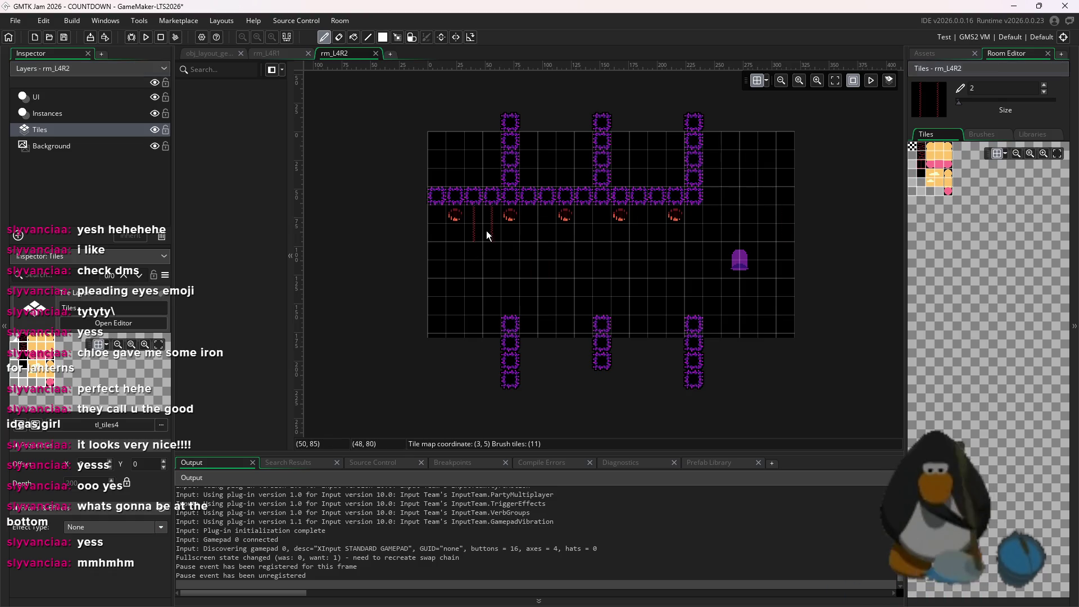
left_click_drag(550, 235, 549, 335)
left_click_drag(600, 292, 600, 360)
left_click_drag(656, 242, 656, 322)
left_click_drag(658, 166, 659, 190)
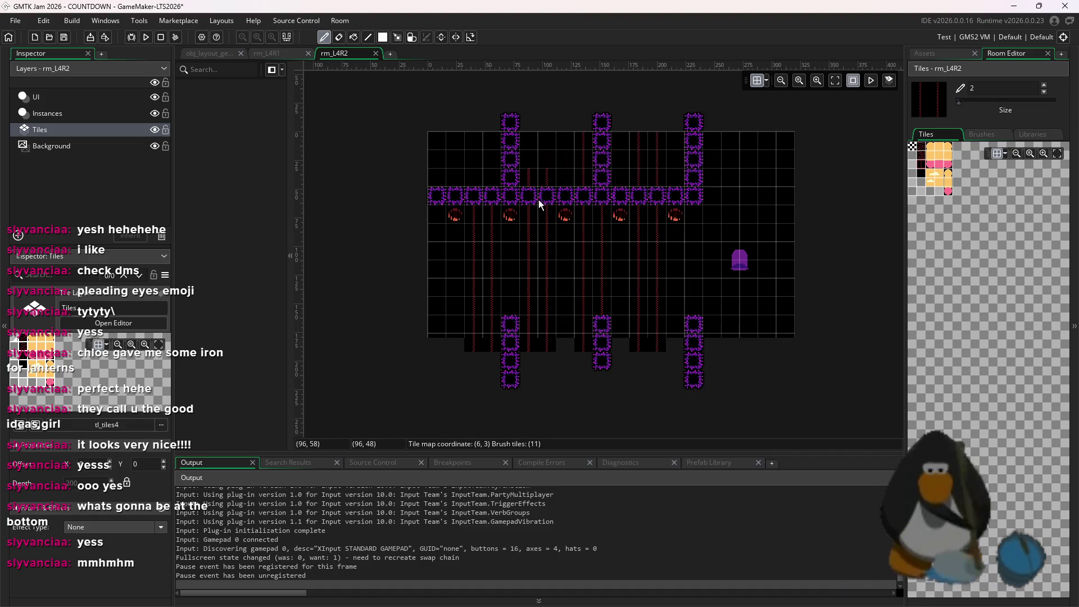
left_click_drag(474, 138, 474, 163)
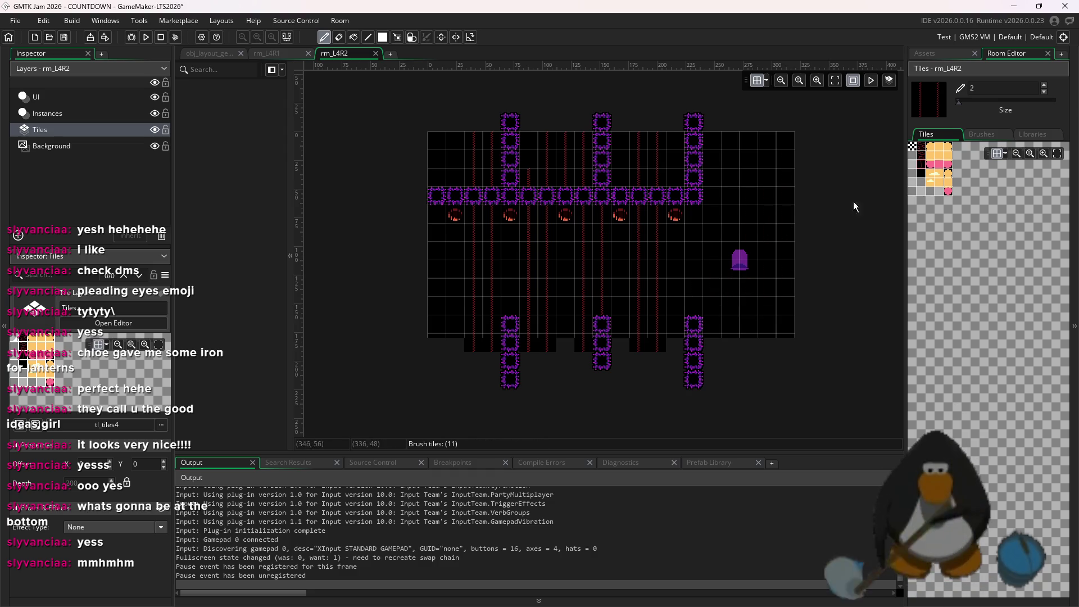
- Flood-fill the empty right, middle and left areas with red brick tiles
left_click(925, 149)
key("f")
left_click(762, 214)
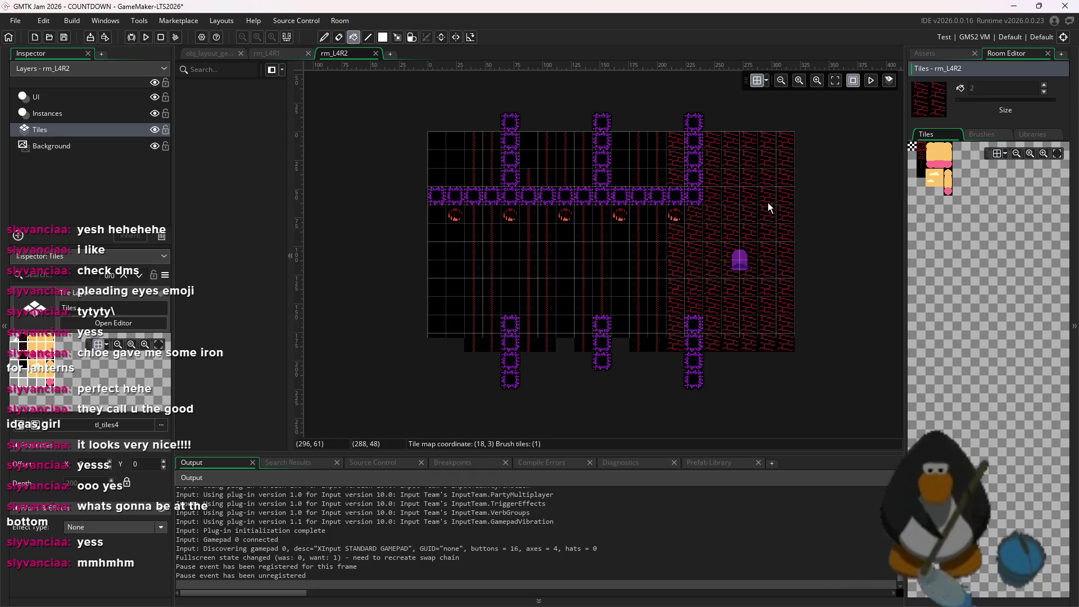
left_click(640, 243)
left_click(624, 231)
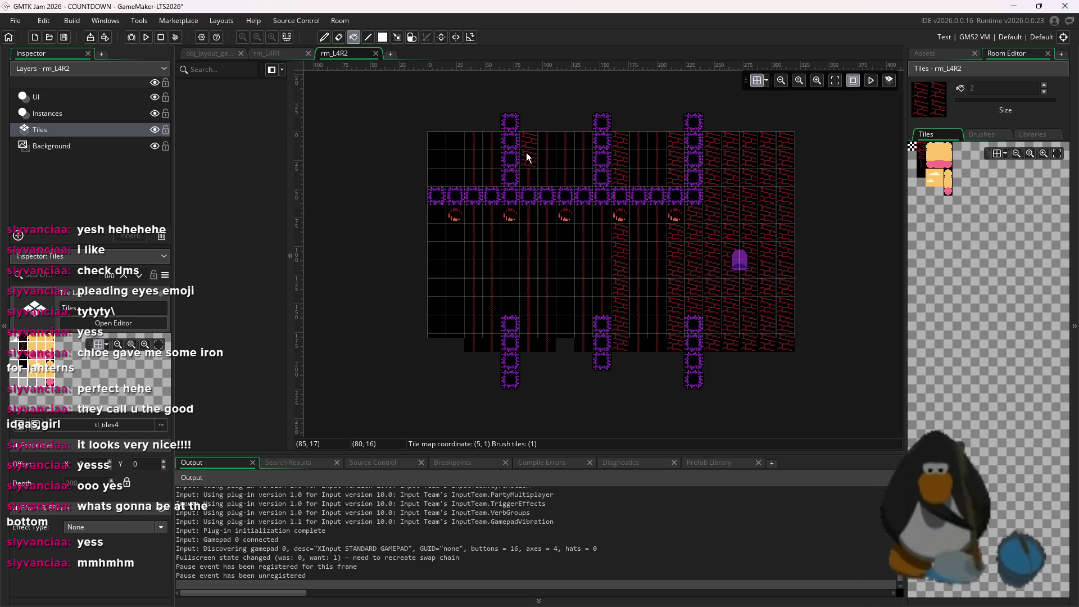
mouse_move(569, 267)
left_mouse_down()
mouse_move(538, 153)
mouse_move(514, 251)
mouse_move(440, 174)
mouse_move(470, 295)
left_mouse_up()
left_click(450, 261)
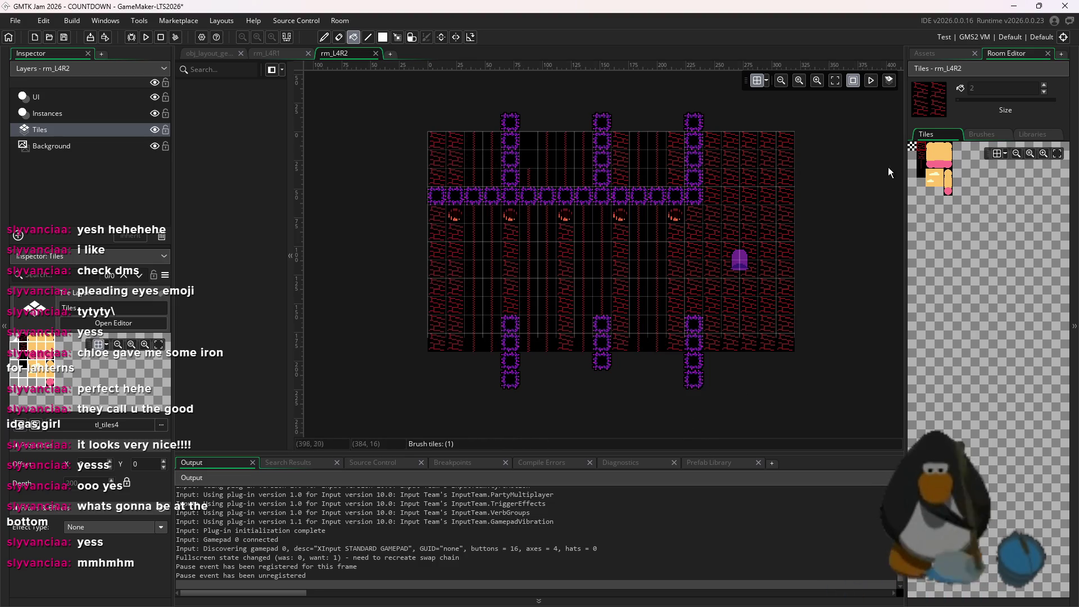
- Pick a single red brick tile and switch to the line tool
left_click(922, 167)
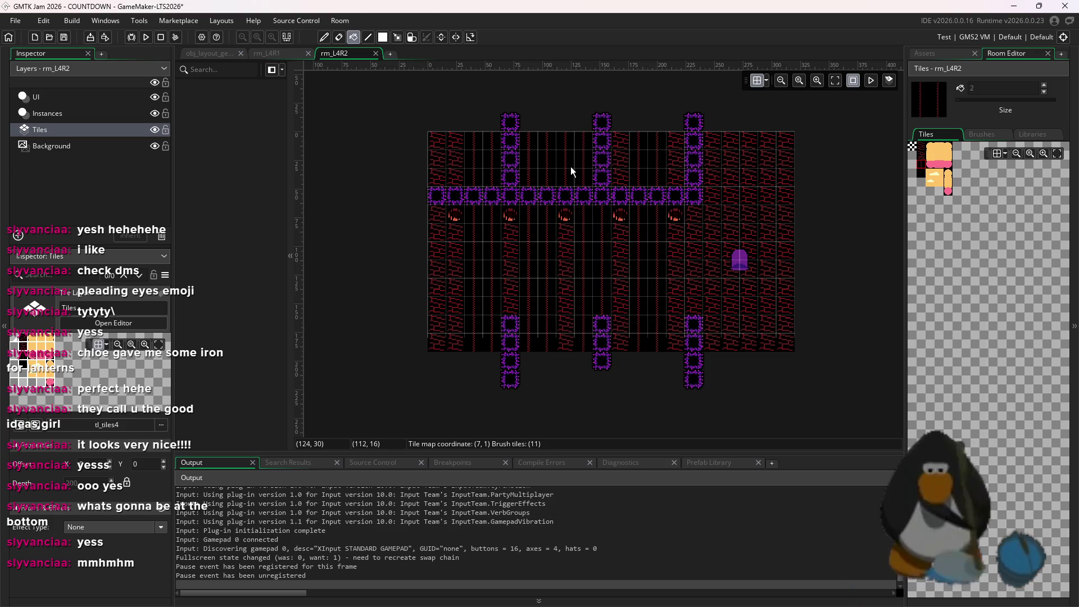
left_click(927, 152)
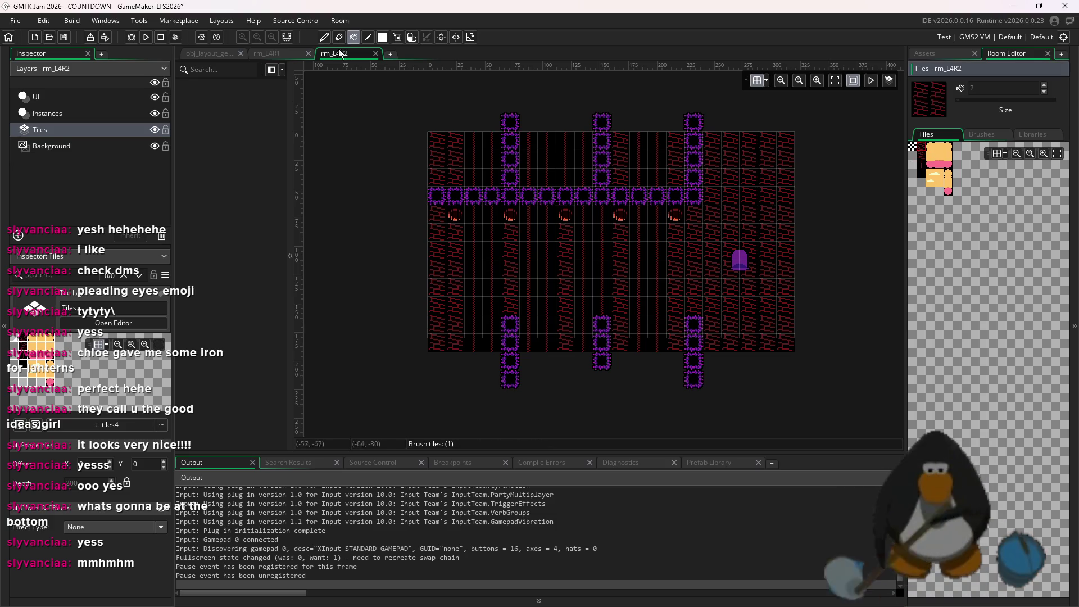
left_click(371, 34)
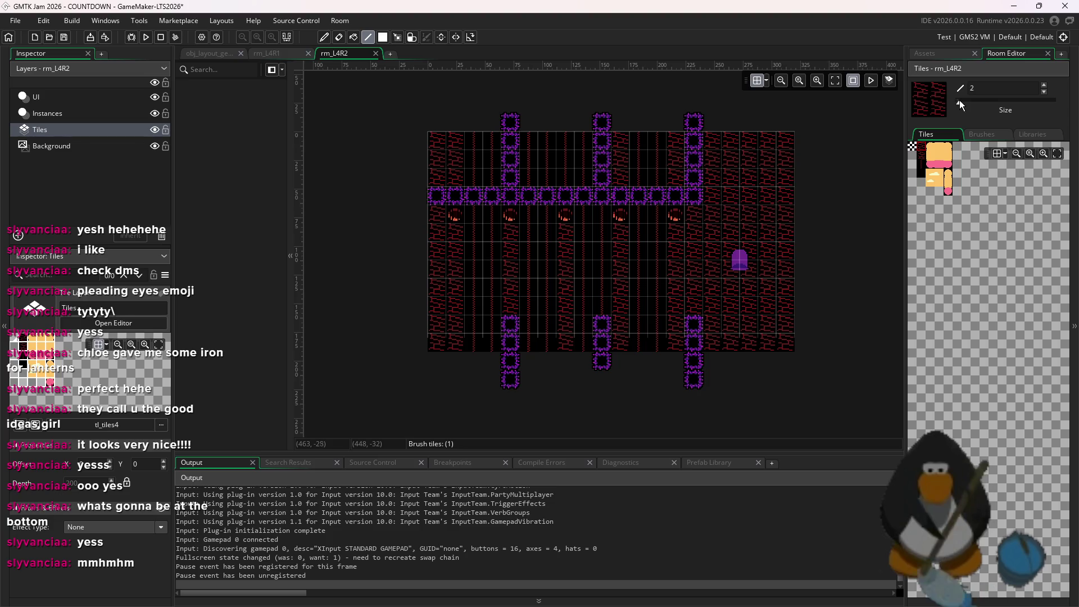
- Set the tile brush to size 1 and paint the room's right-side columns black
left_click_drag(960, 101, 955, 102)
scroll(546, 382, "up", 1)
scroll(538, 354, "down", 3)
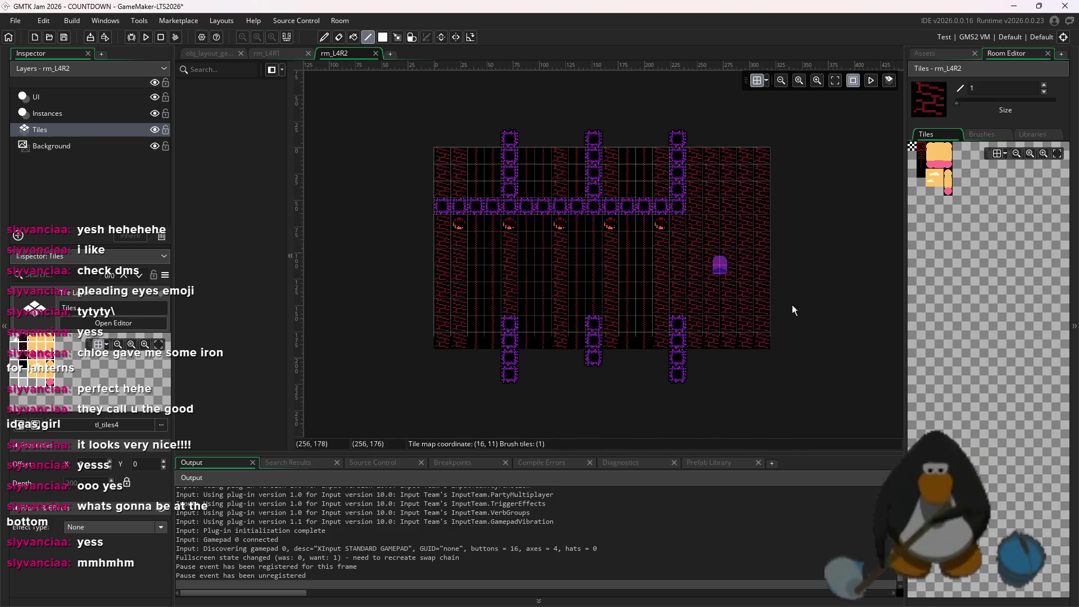
left_click(695, 186)
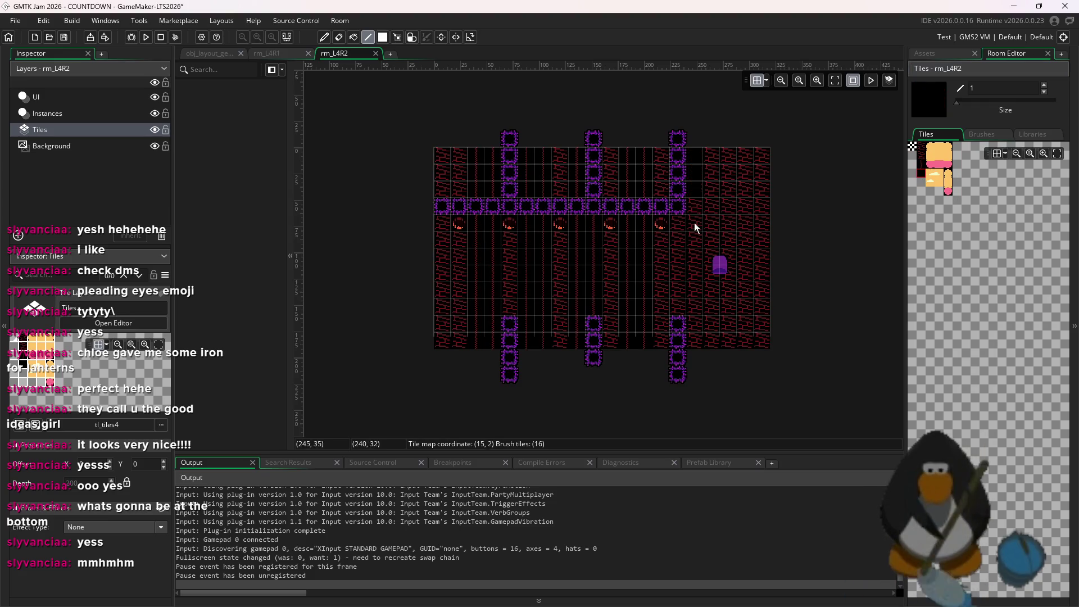
mouse_move(718, 227)
left_mouse_down()
mouse_move(735, 169)
mouse_move(745, 349)
mouse_move(752, 154)
mouse_move(769, 384)
mouse_move(724, 157)
left_mouse_up()
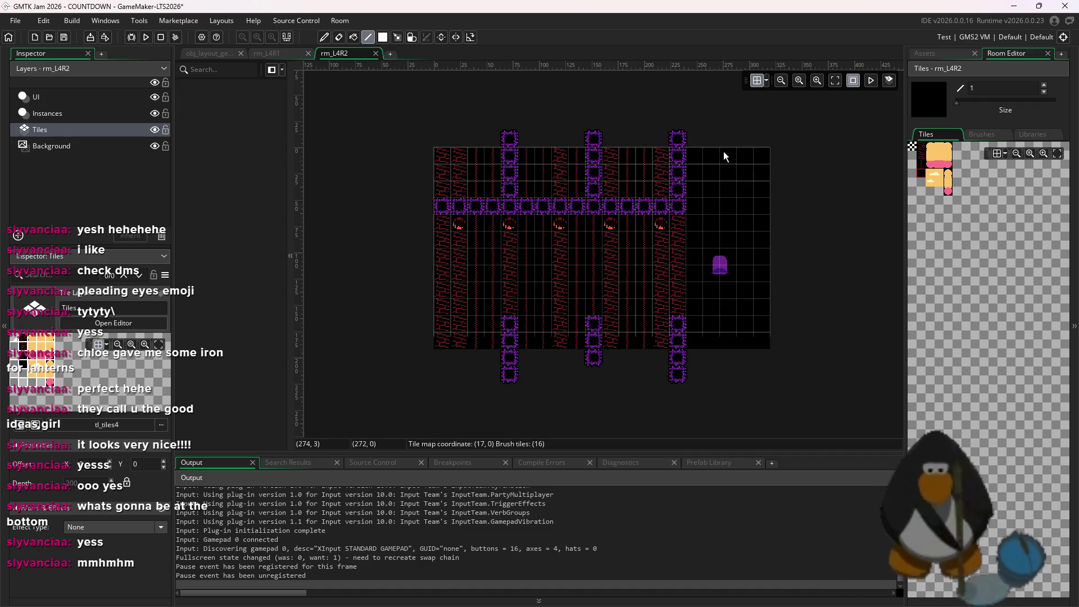
- Paint red brick tiles at the top-right and bottom-right corners
left_click(920, 165)
left_click_drag(748, 191, 736, 198)
scroll(735, 196, "up", 1)
left_click(742, 247)
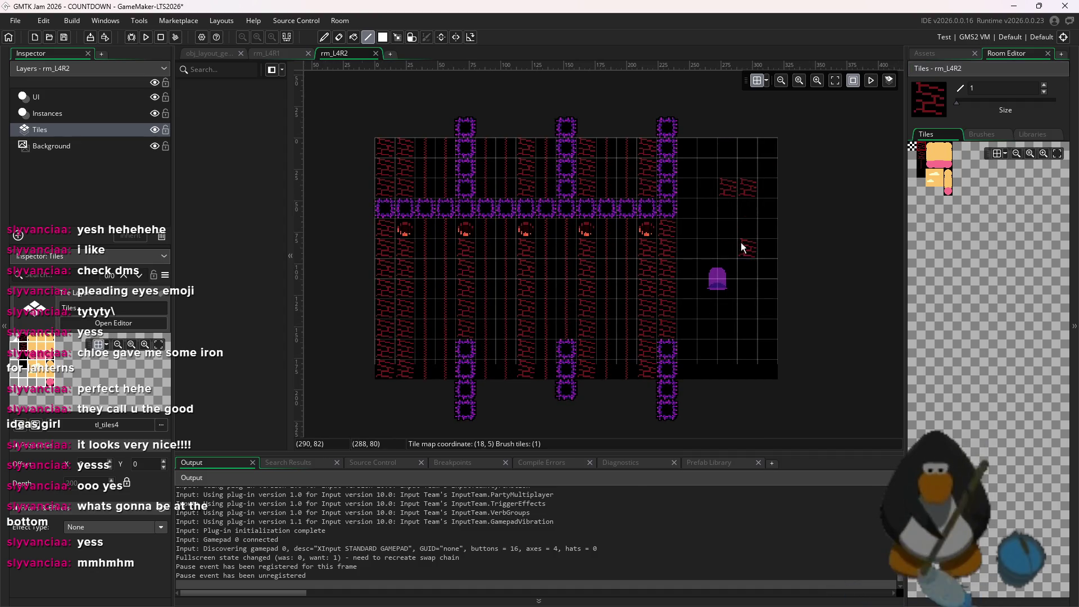
left_click_drag(754, 345, 722, 351)
- Erase the extra red bricks, leaving red tiles at cells (17,2) and (17,10)
right_click(743, 188)
left_click(704, 188)
left_click(729, 188)
scroll(740, 227, "down", 1)
scroll(776, 346, "down", 1)
scroll(584, 365, "up", 1)
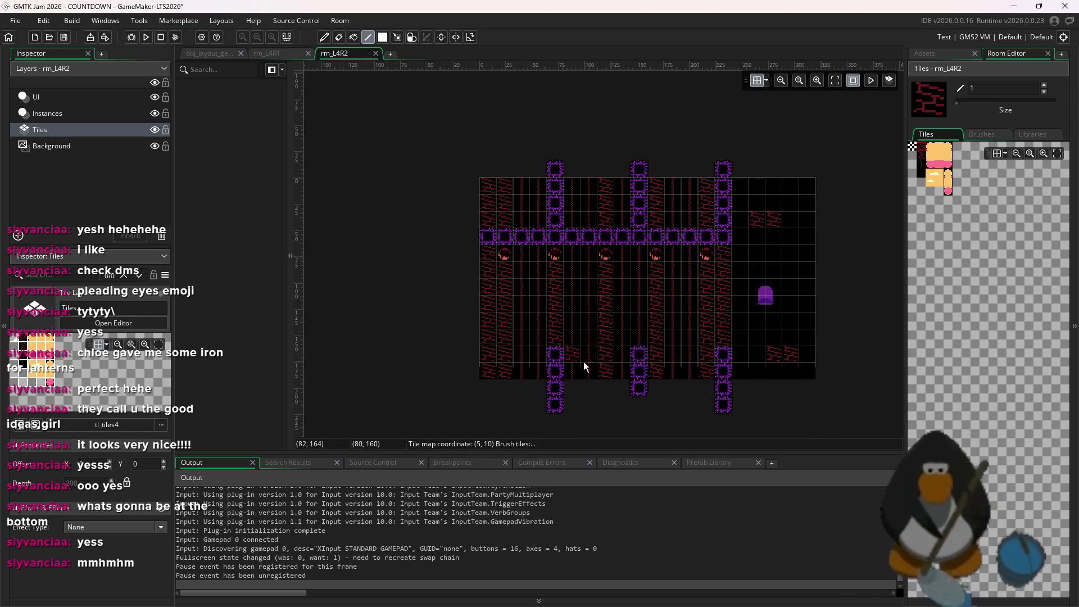
scroll(534, 381, "down", 1)
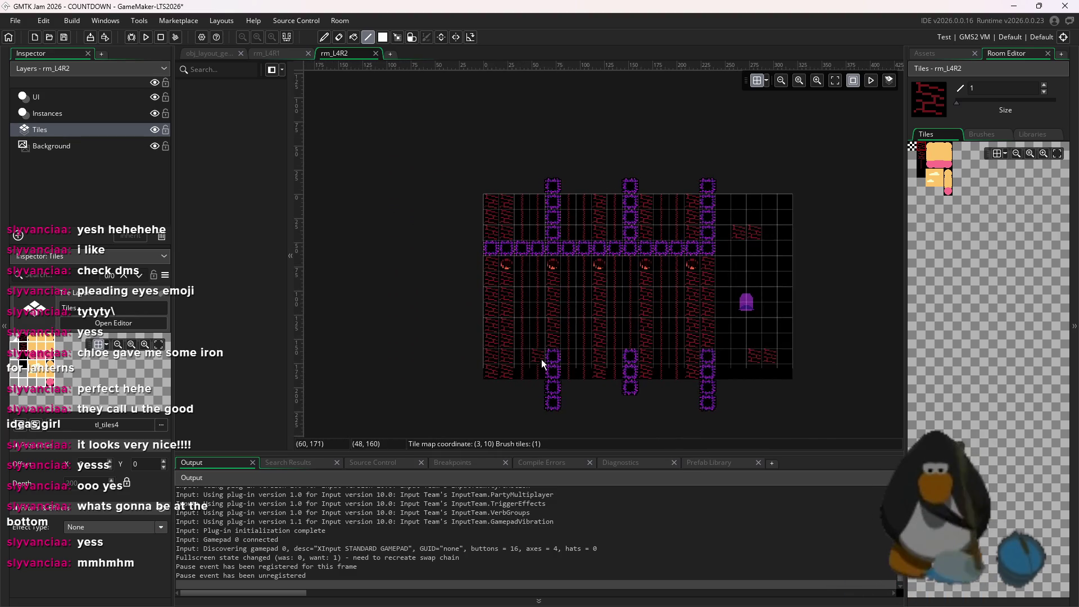
scroll(632, 396, "up", 1)
scroll(713, 372, "down", 1)
scroll(748, 355, "up", 1)
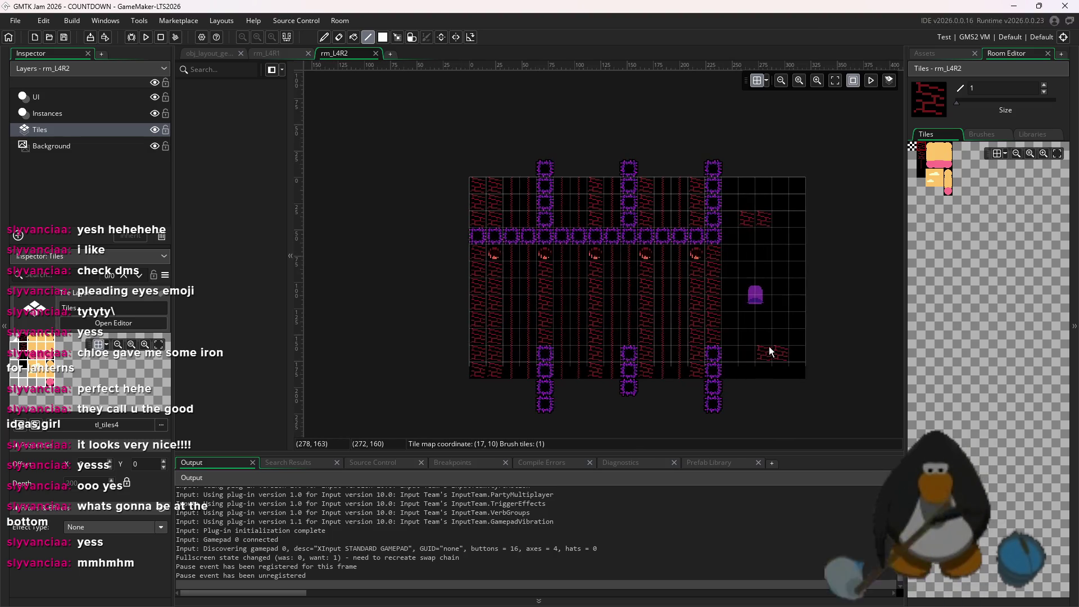
left_click(967, 54)
right_click(991, 399)
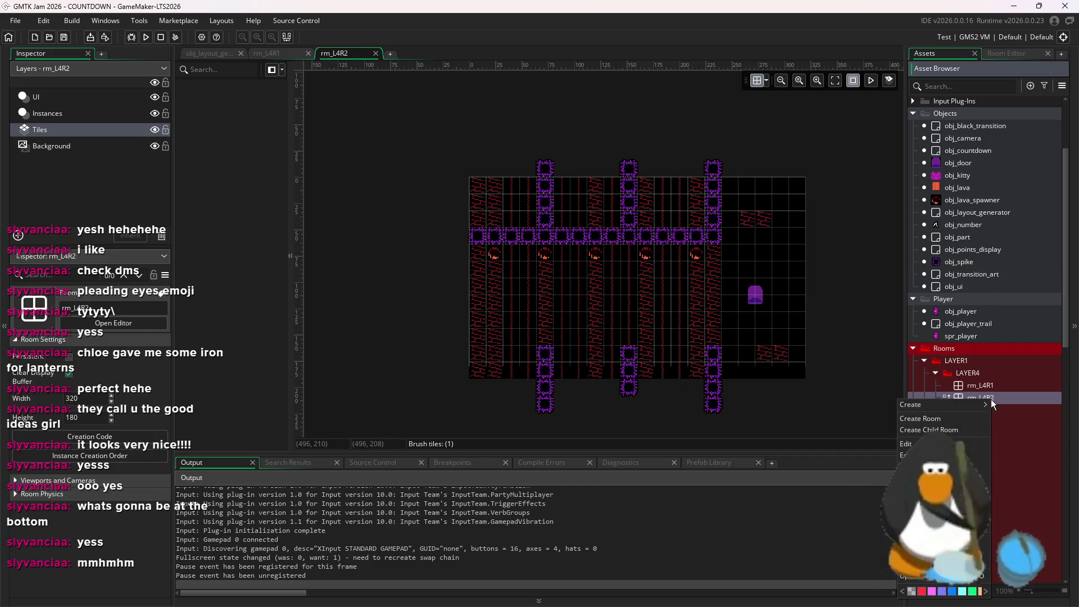
- Duplicate room rm_L4R2 and name the copy rm_L4R3
left_click(922, 495)
key("BackSpace")
key("BackSpace")
type("3")
key("BackSpace")
key("BackSpace")
type("3")
key("Return")
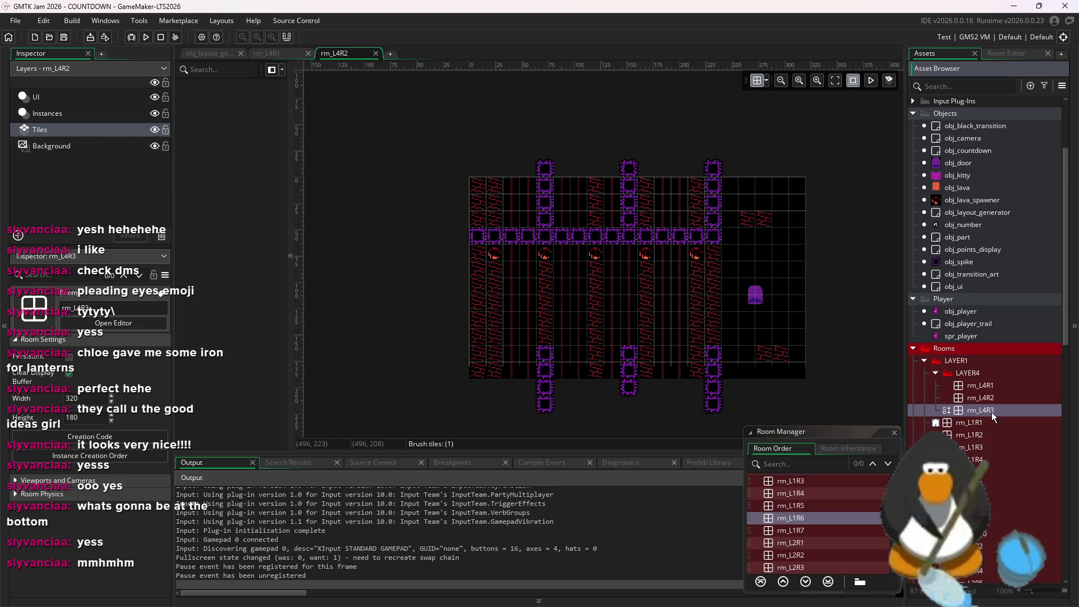
- Open rm_L4R3, delete all its instances, and move to the Tiles layer
double_click(991, 413)
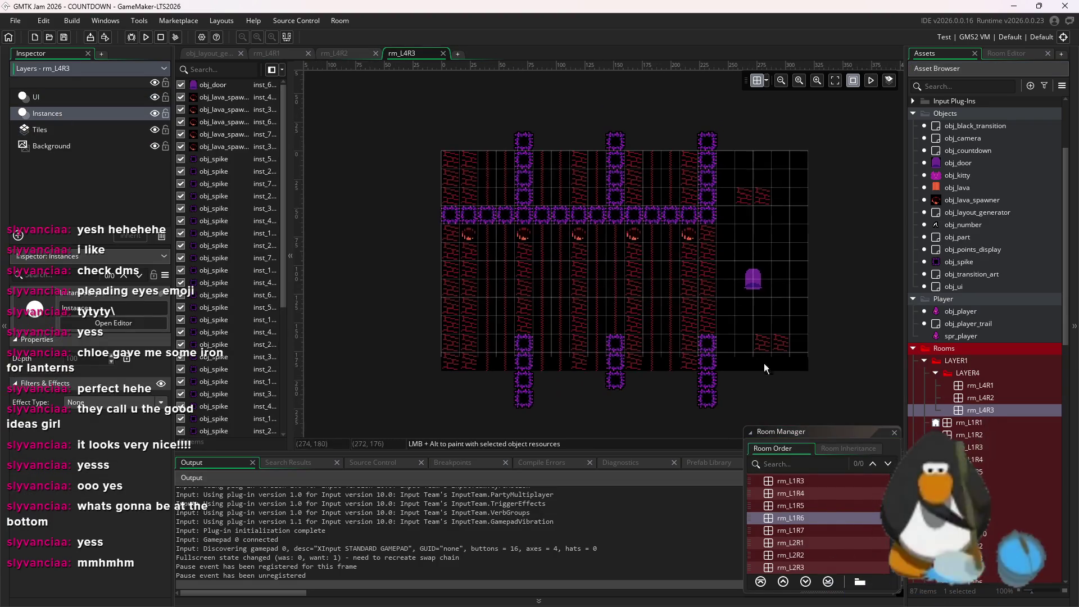
left_click_drag(827, 410, 403, 96)
key("Delete")
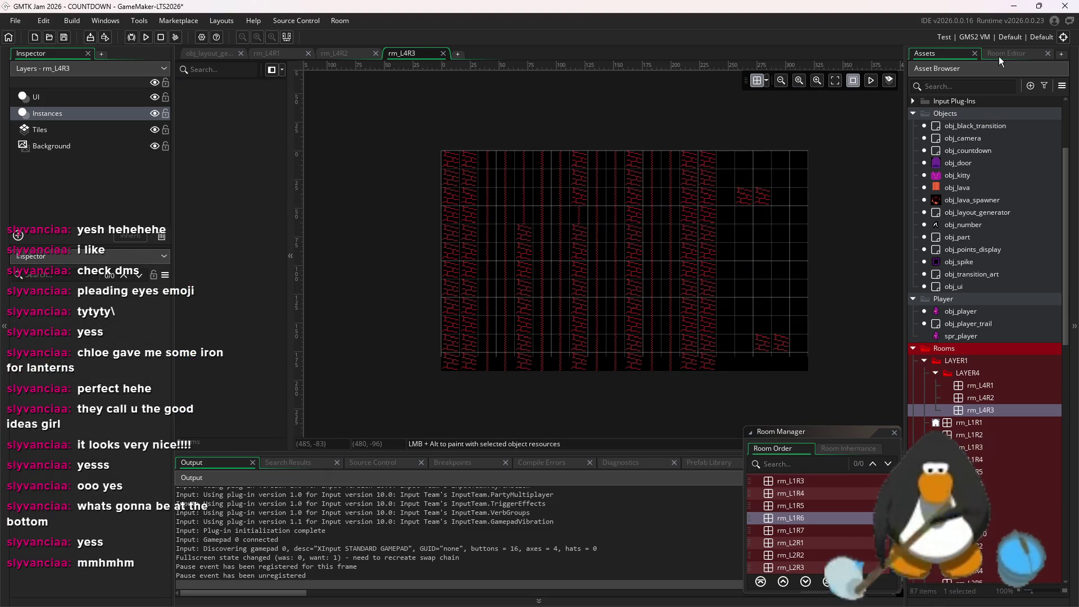
left_click(1006, 53)
left_click(39, 130)
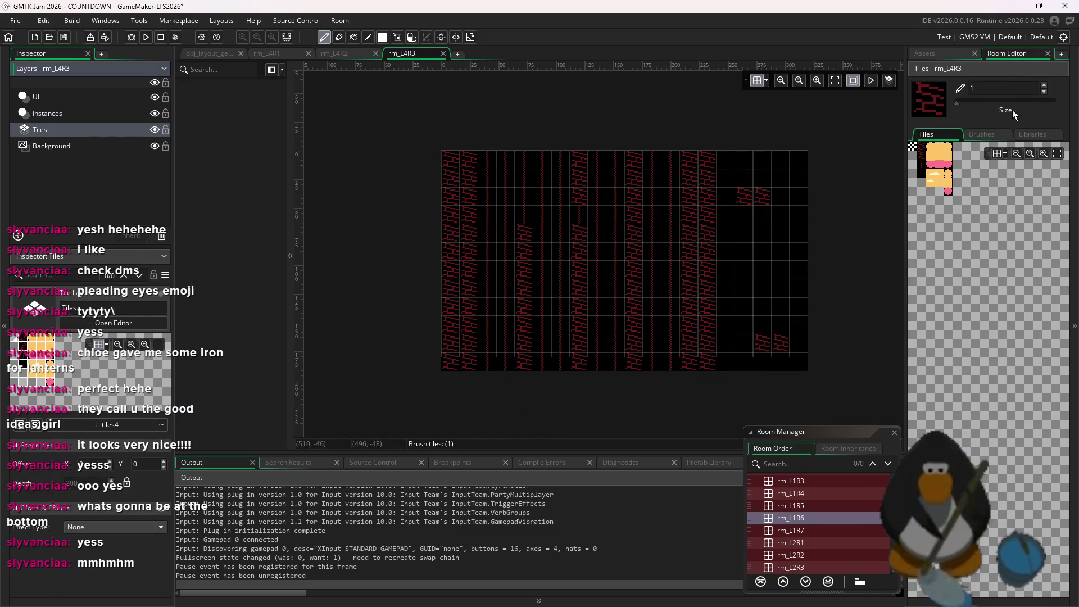
- Set the tile brush to 11 and erase every tile from rm_L4R3
left_click_drag(957, 102, 982, 103)
mouse_move(652, 235)
left_mouse_down()
mouse_move(767, 288)
mouse_move(506, 281)
left_mouse_up()
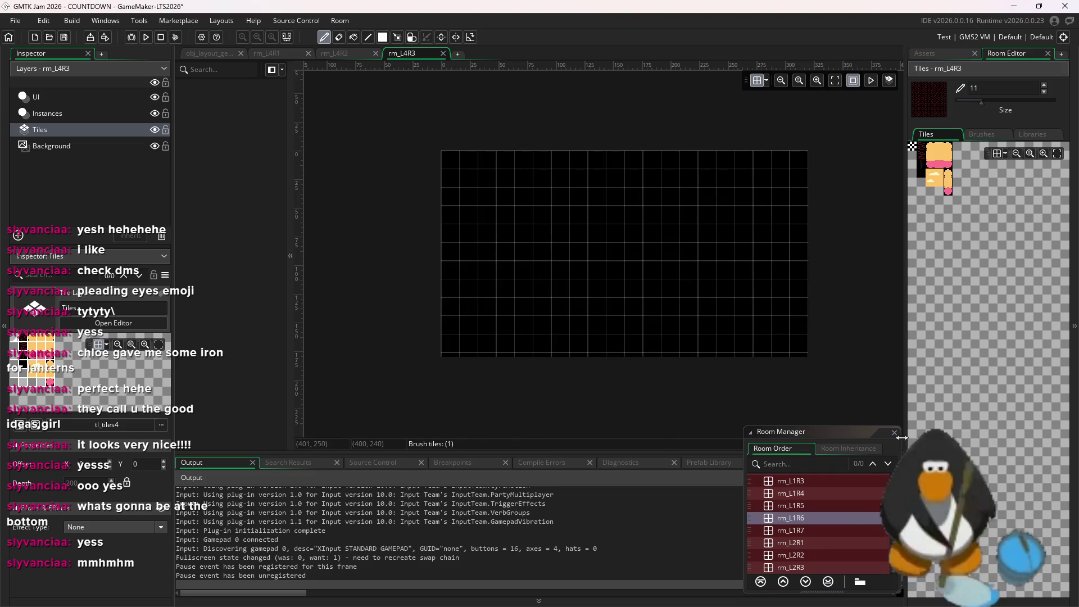
left_click(1029, 377)
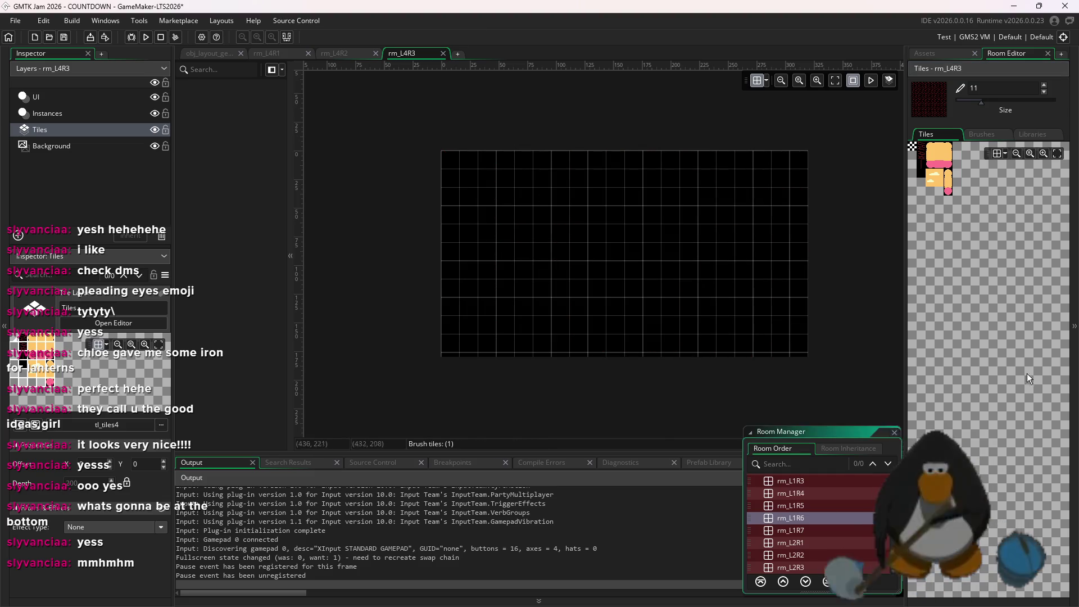
left_click(943, 50)
left_click(972, 200)
mouse_move(787, 225)
left_mouse_down()
mouse_move(824, 244)
mouse_move(809, 206)
left_mouse_up()
key("ctrl+z")
left_click(757, 82)
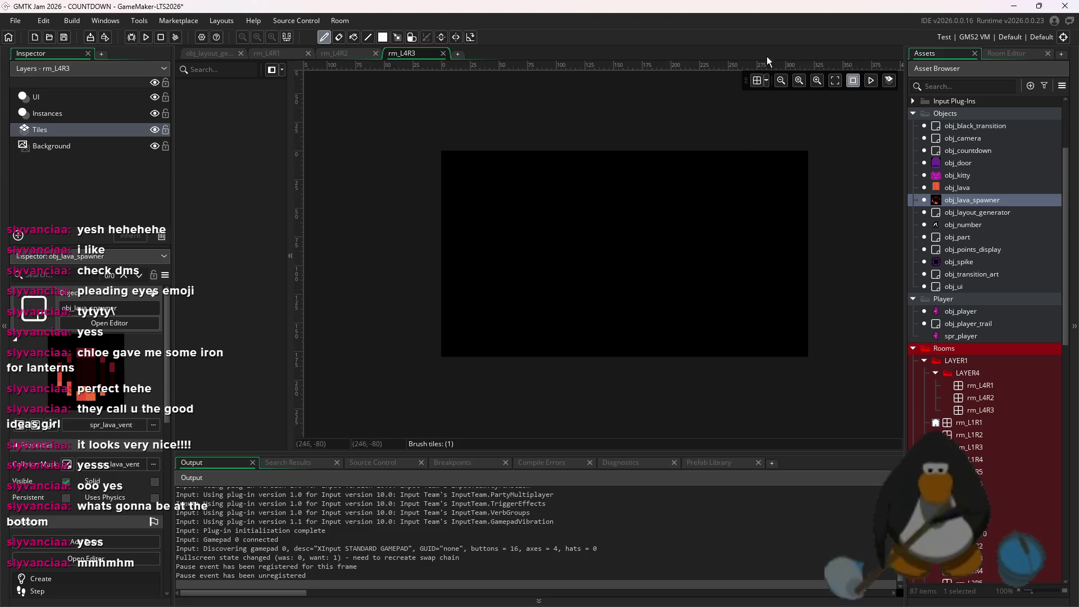
left_click(758, 83)
- Place obj_lava_spawner instances along the top row on the Instances layer and save
left_click(94, 113)
mouse_move(455, 162)
left_mouse_down()
mouse_move(518, 163)
mouse_move(430, 163)
left_mouse_up()
left_click_drag(499, 163, 621, 163)
left_click(670, 195, "alt")
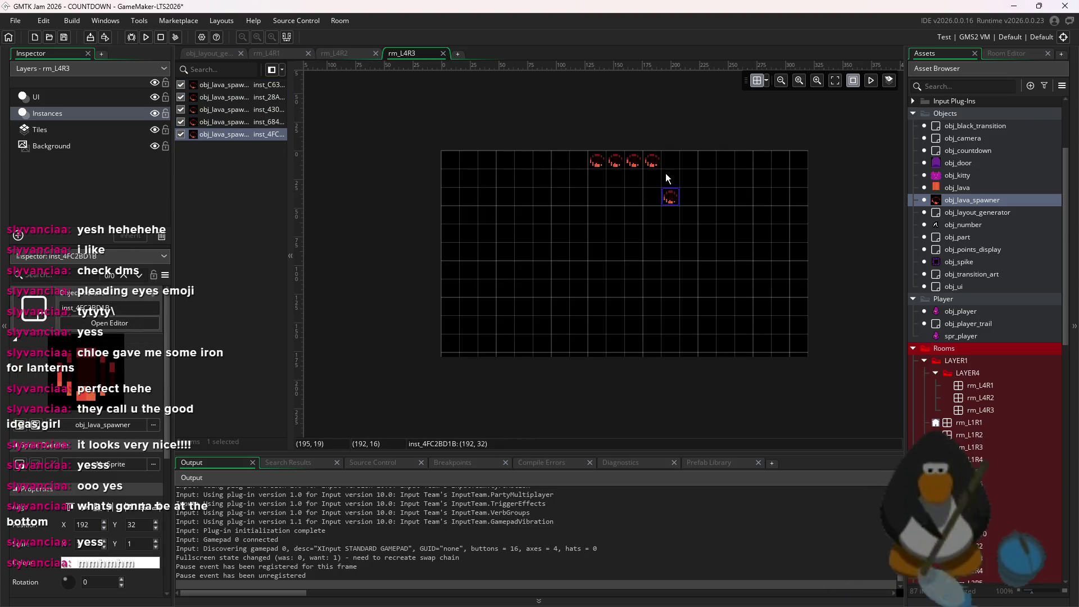
key("ctrl+z")
left_click(670, 161, "alt")
left_click(578, 161, "alt")
key("ctrl+s")
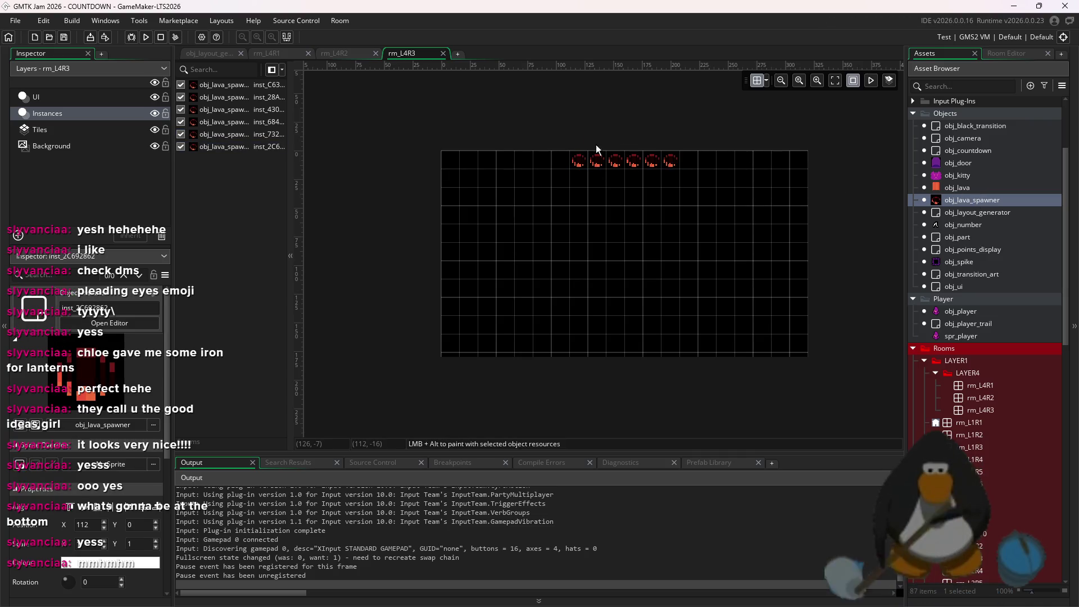
- Arrange the six lava spawners into a diagonal descending from the top edge
mouse_move(601, 166)
left_mouse_down()
mouse_move(608, 193)
mouse_move(619, 179)
mouse_move(634, 213)
left_mouse_up()
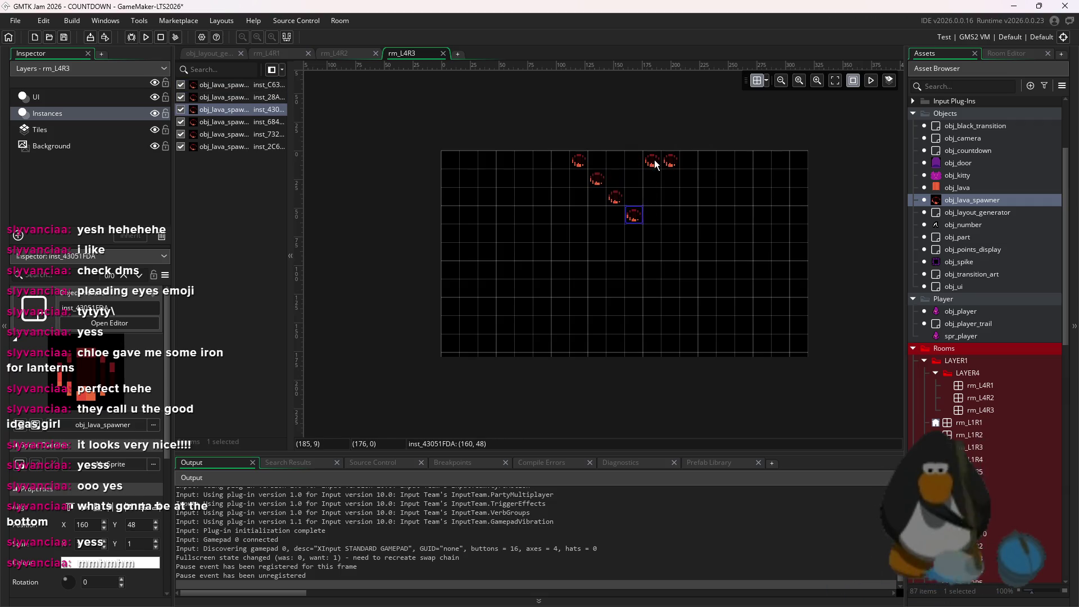
left_click_drag(655, 163, 661, 223)
left_click_drag(678, 171, 679, 254)
mouse_move(706, 288)
left_mouse_down()
mouse_move(572, 180)
mouse_move(568, 151)
left_mouse_up()
mouse_move(608, 191)
left_mouse_down()
mouse_move(628, 193)
mouse_move(606, 197)
left_mouse_up()
left_click(692, 177)
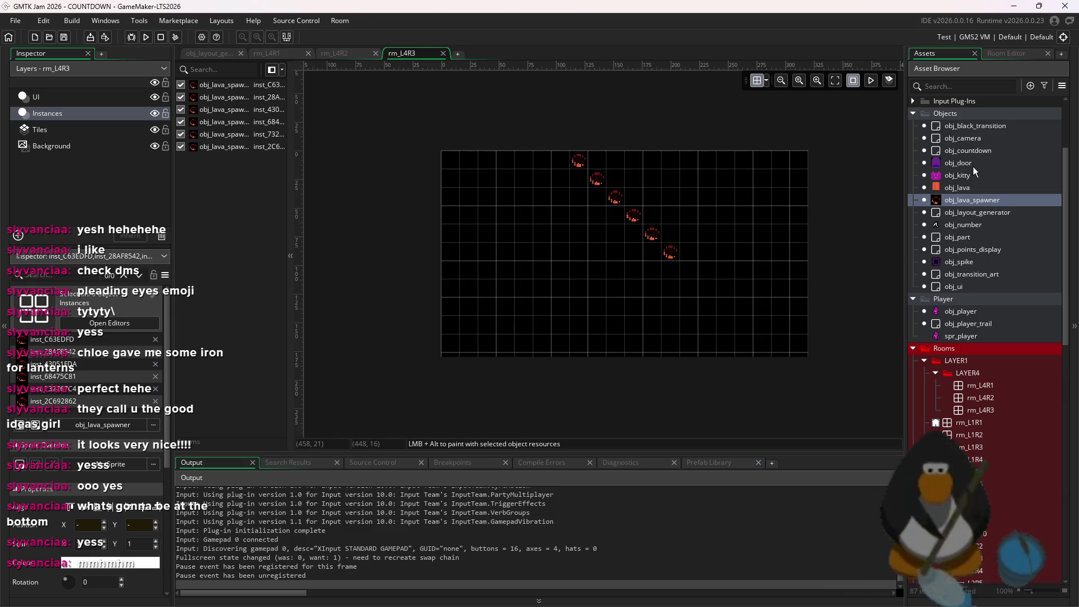
left_click(961, 262)
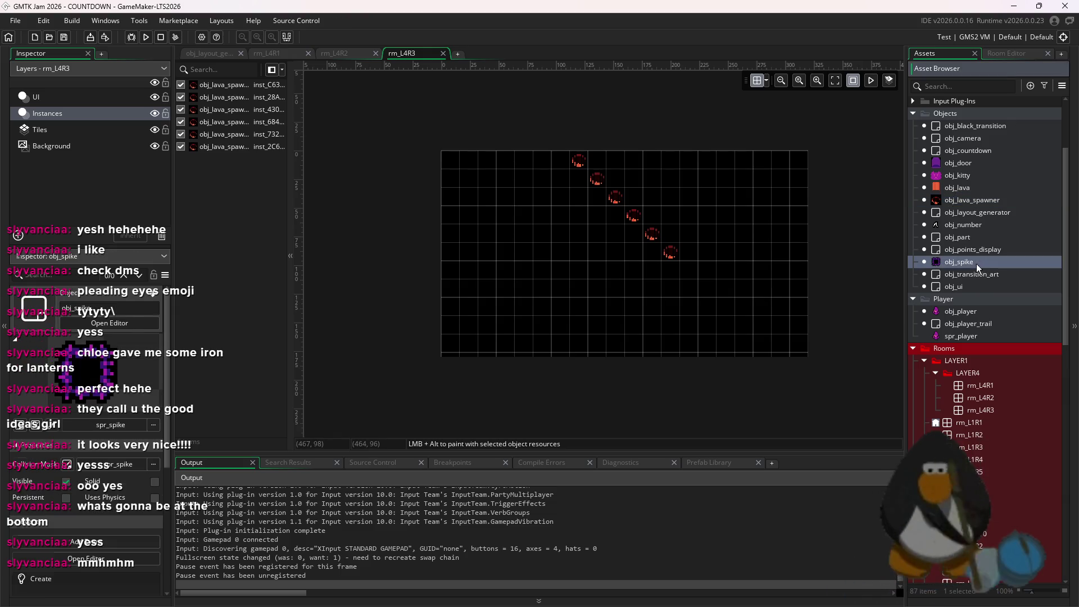
- Place six obj_spike instances beside the diagonal lava spawners, one per spawner
left_click(594, 163, "alt")
left_click(613, 181, "alt")
left_click(631, 199, "alt")
left_click(649, 218, "alt")
left_click(669, 236, "alt")
left_click(683, 248, "alt")
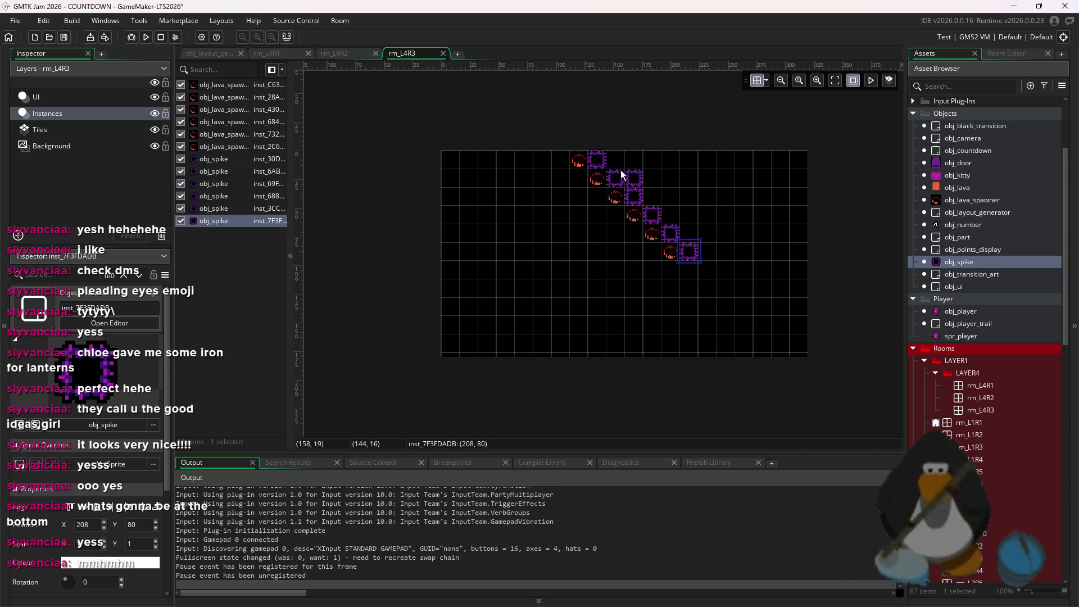
- Add a short three-spike diagonal near the bottom of the room, deleting the misplaced spike
left_click(602, 363, "alt")
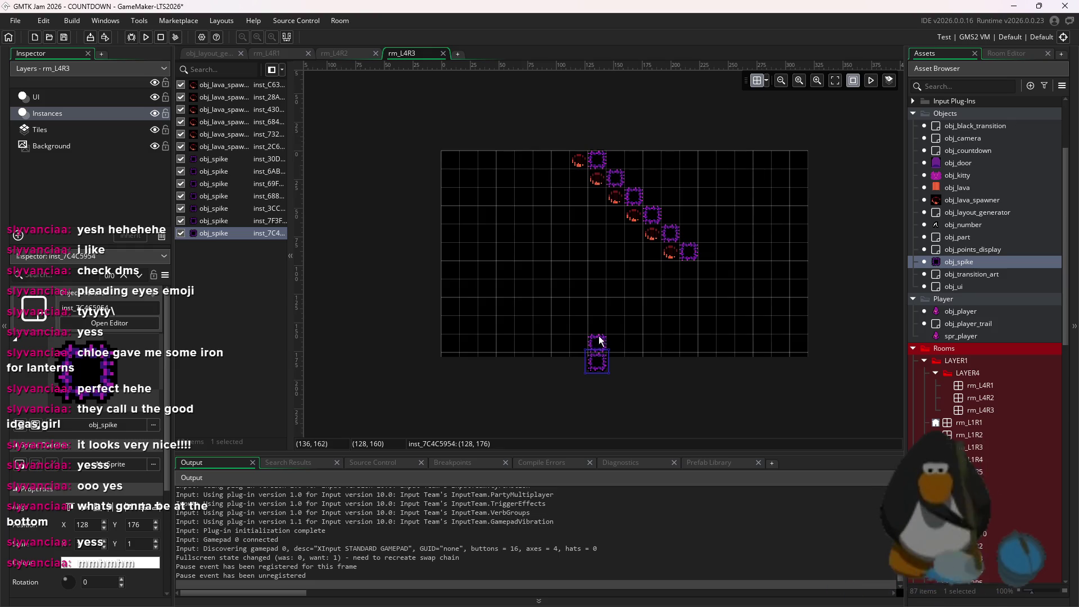
left_click(574, 345, "alt")
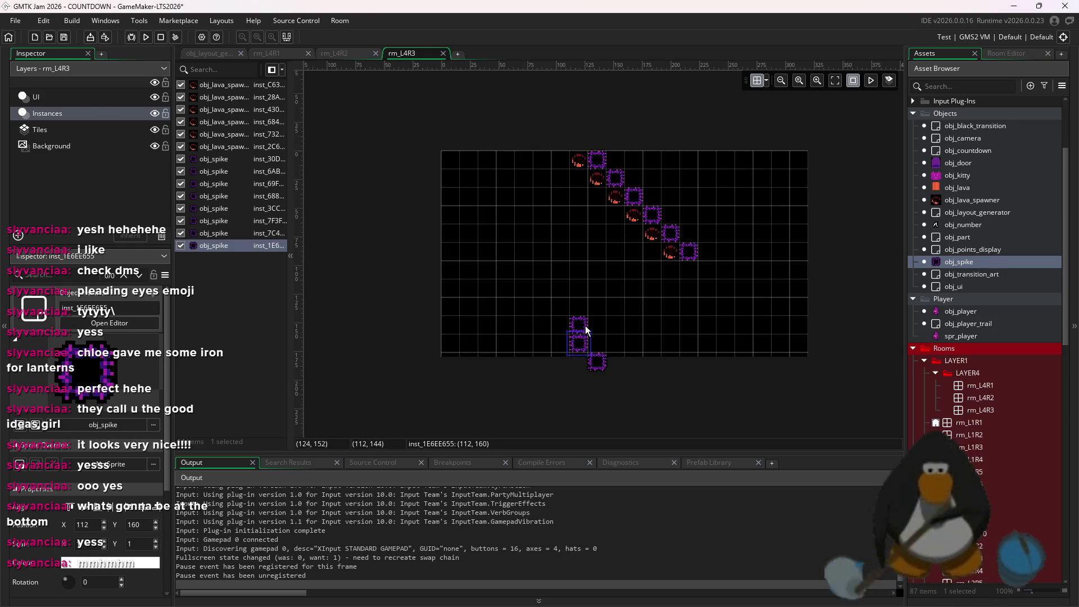
left_click(563, 319, "alt")
left_click(721, 427)
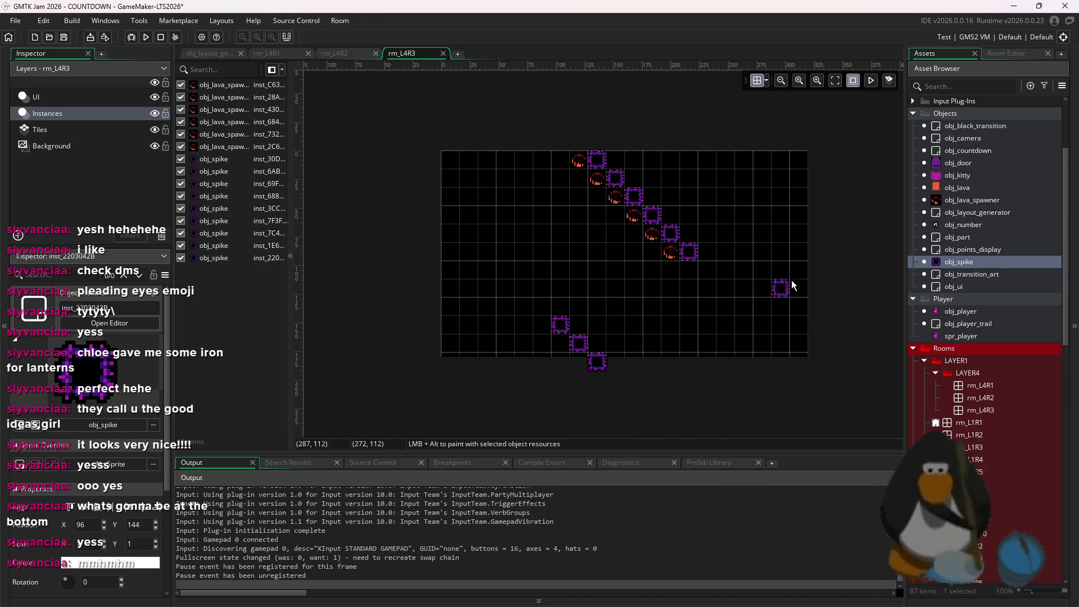
left_click(547, 312, "alt")
left_click(534, 292, "alt")
key("Delete")
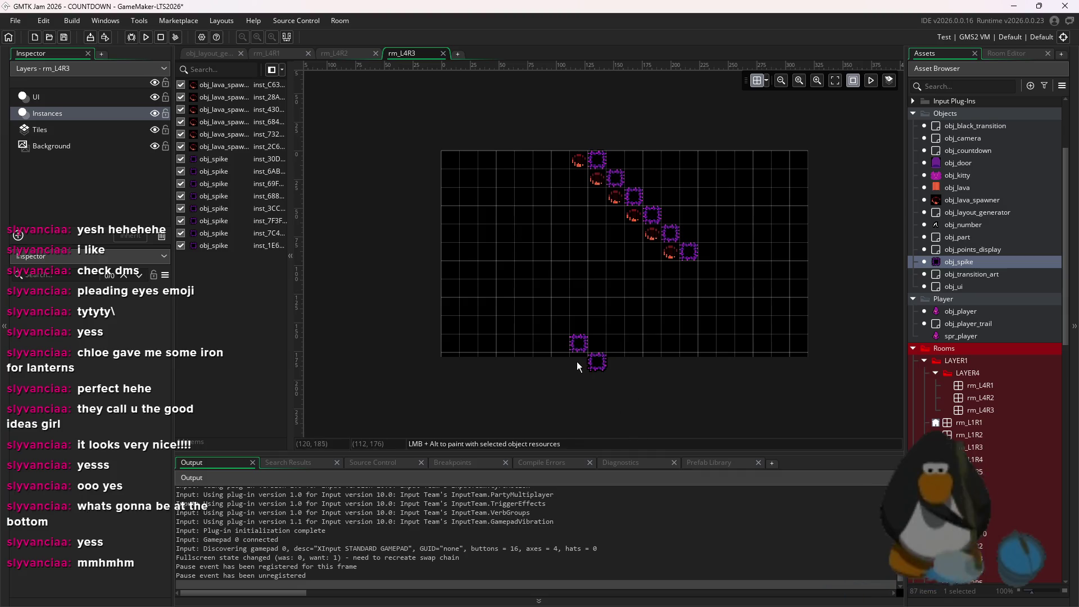
left_click(561, 326, "alt")
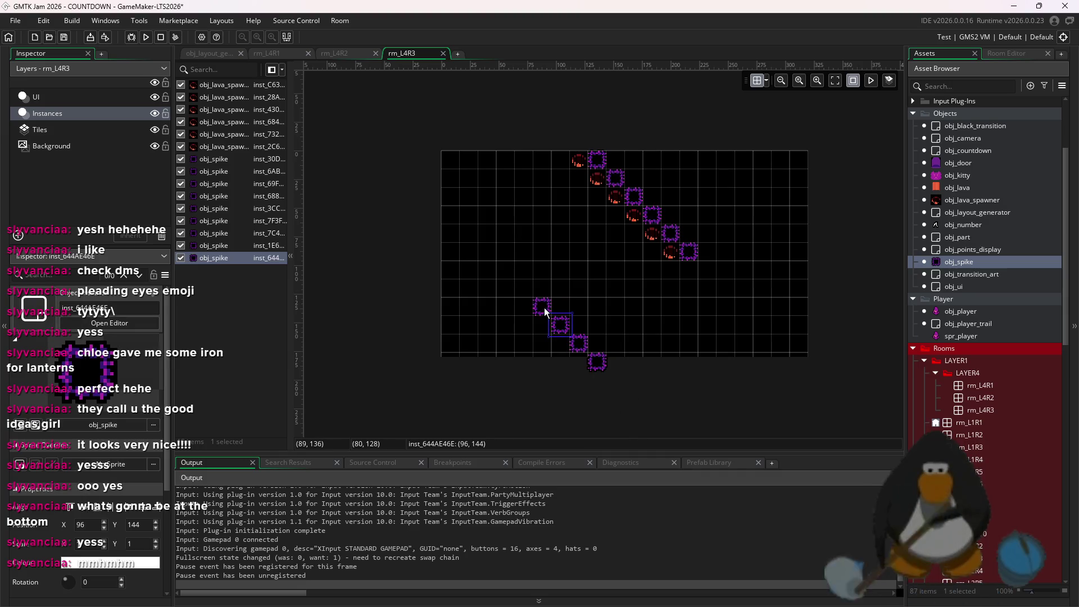
left_click(639, 329)
- Shift all placed spawners and spikes one cell left and remove the stray spike
scroll(823, 373, "down", 1)
left_click_drag(711, 360, 436, 157)
left_click(653, 342)
left_click_drag(685, 366, 400, 107)
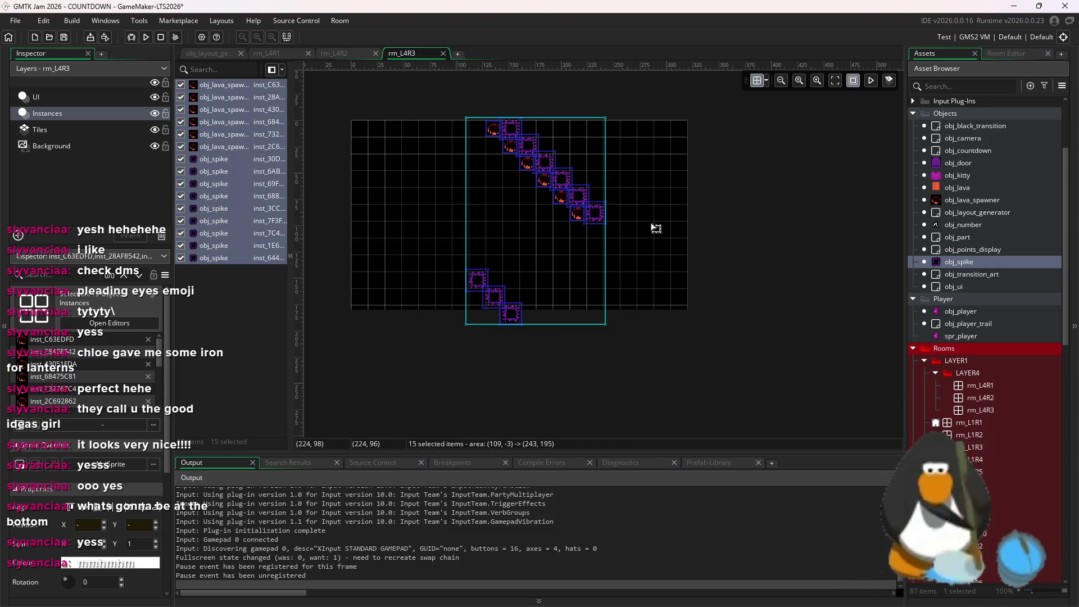
left_click(656, 229)
left_click_drag(729, 352, 528, 188)
left_click_drag(626, 234, 610, 234)
left_click(525, 341)
left_click(427, 218, "alt")
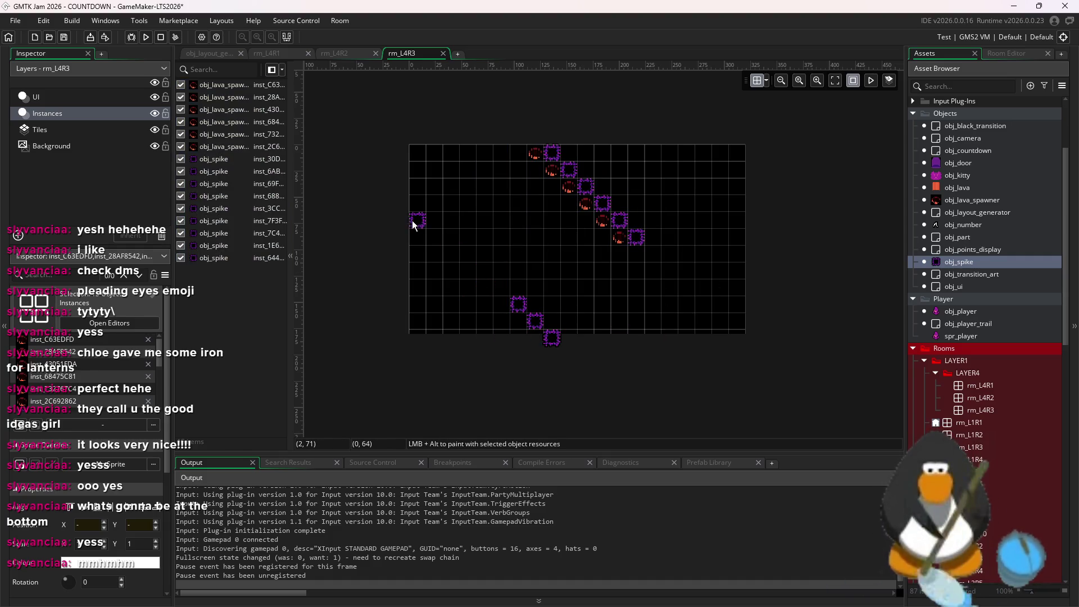
left_click(735, 221, "alt")
key("ctrl+z")
key("ctrl+z")
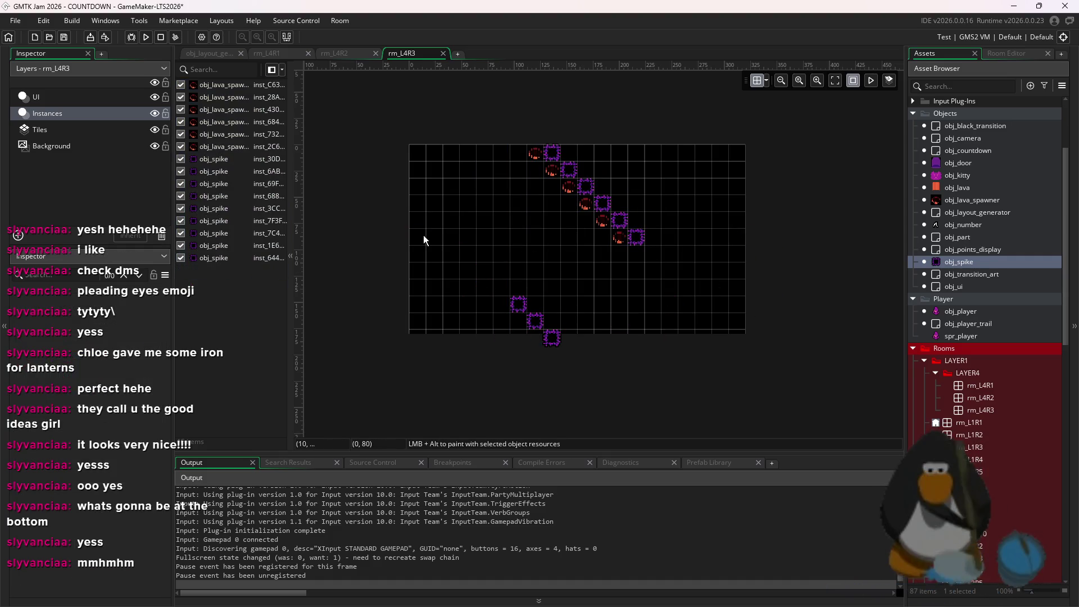
scroll(424, 235, "up", 2)
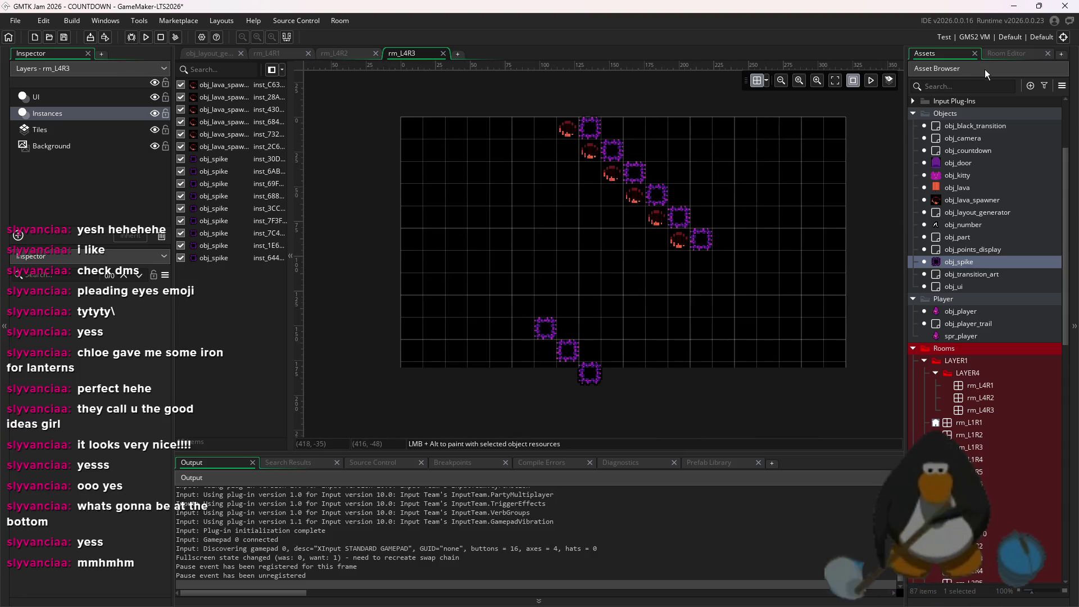
- Paint obj_spike columns down the full right edge and most of the left edge
left_click(1004, 54)
left_click_drag(832, 127, 836, 370, "alt")
left_click_drag(404, 140, 413, 278, "alt")
left_click_drag(417, 329, 416, 349, "alt")
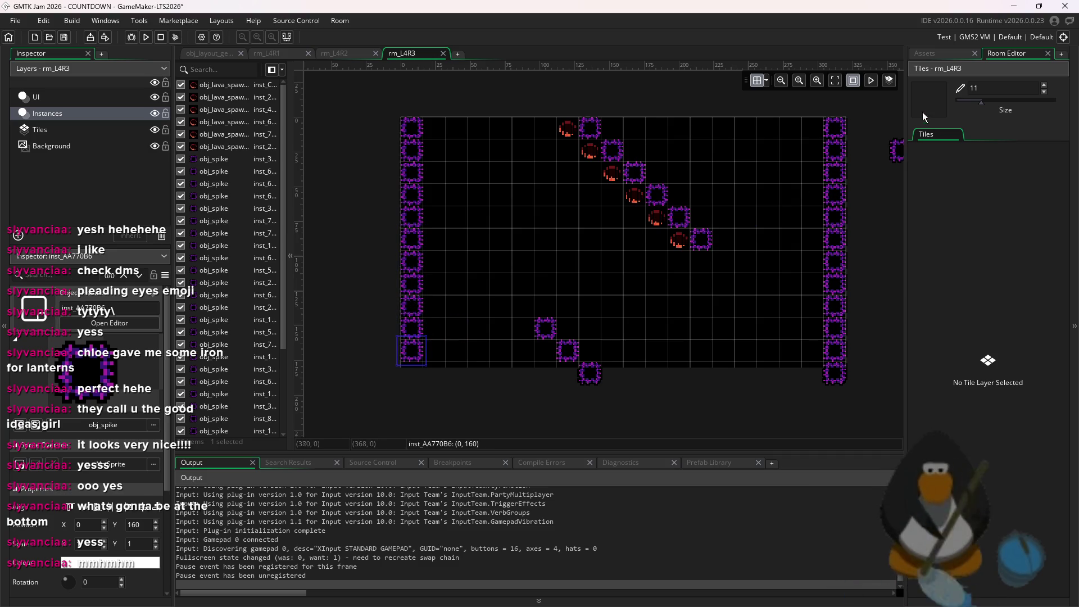
- Set the top lava spawner's lava_cooldown_def variable to 180
double_click(570, 136)
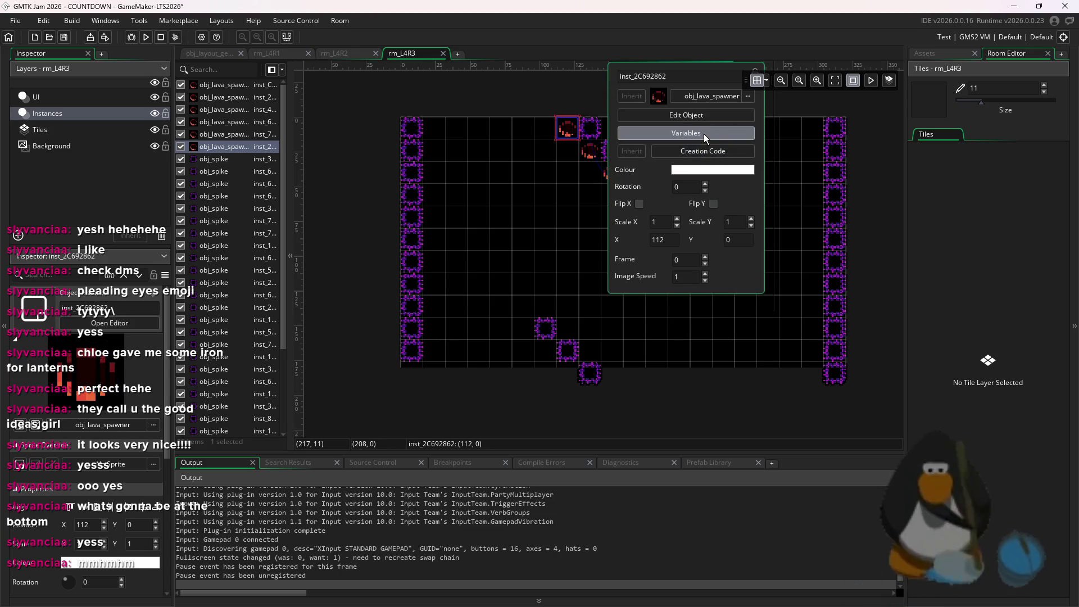
left_click(704, 134)
type("180")
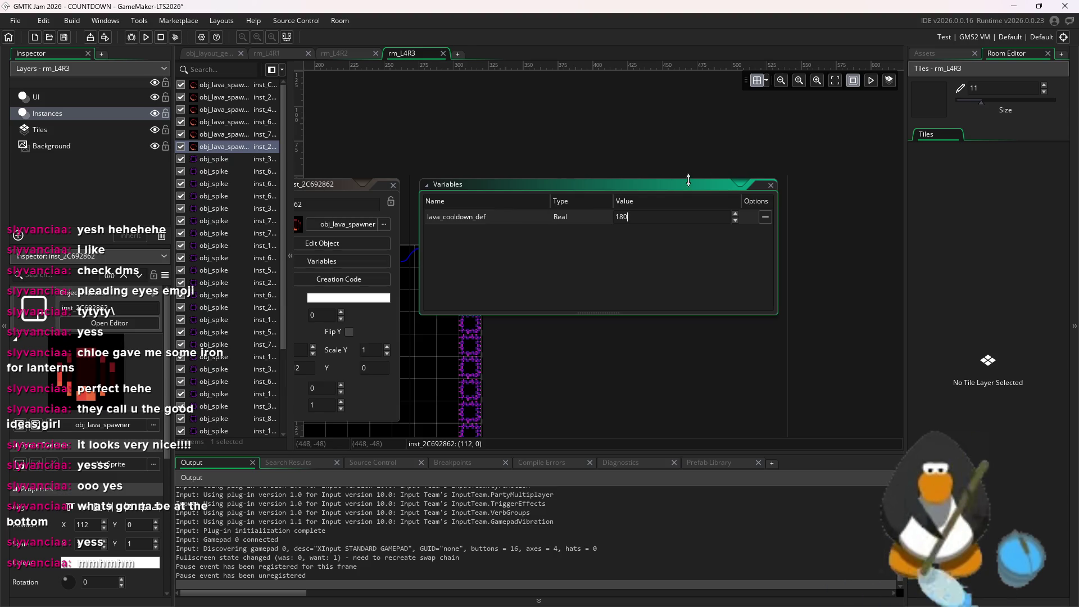
- Delete several lava spawners along the diagonal
left_click_drag(522, 235, 650, 144)
left_click(449, 287)
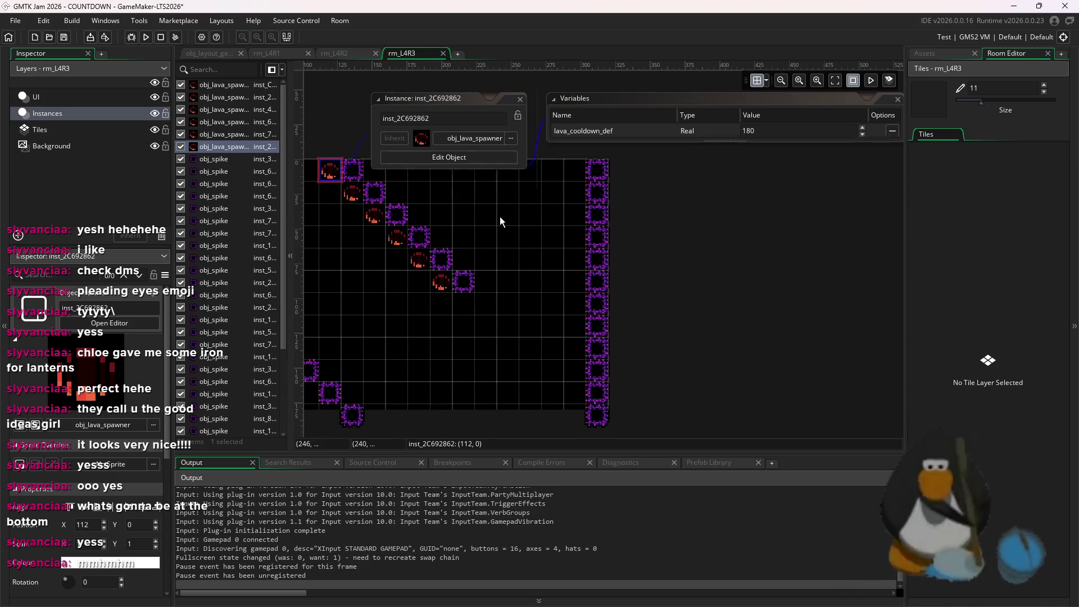
key("Delete")
left_click(419, 261)
key("Delete")
left_click(396, 237)
key("Delete")
left_click(374, 216)
key("Delete")
left_click(351, 193)
- Undo the spawner deletions and remove only the extra spawner at the diagonal's end
left_click_drag(387, 227, 451, 231)
key("ctrl+z")
key("ctrl+z")
key("ctrl+z")
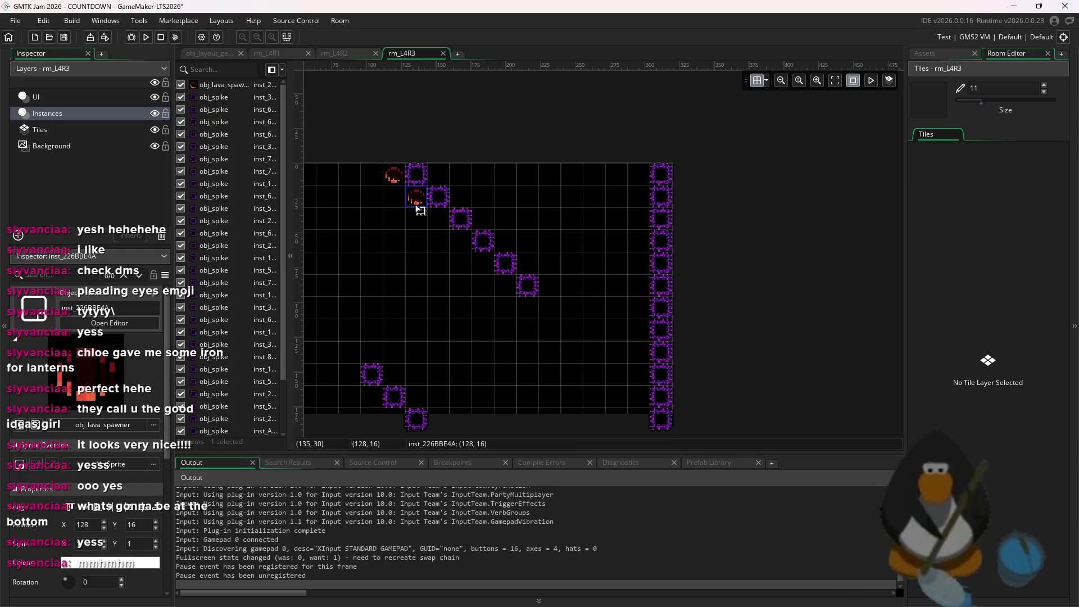
key("ctrl+z")
key("ctrl+z")
scroll(595, 264, "left", 3)
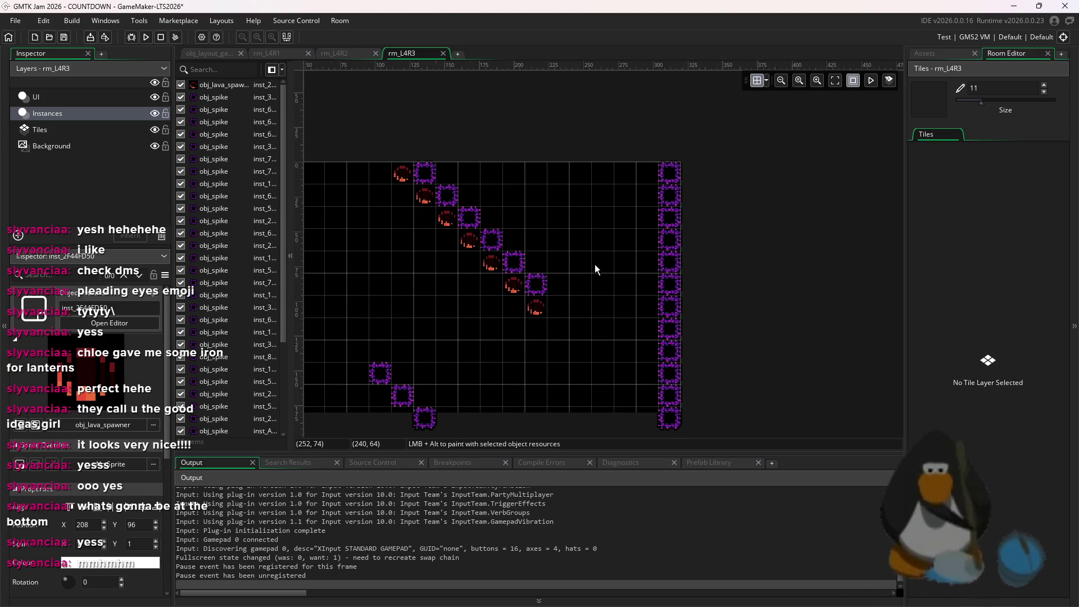
key("Delete")
scroll(672, 197, "down", 2)
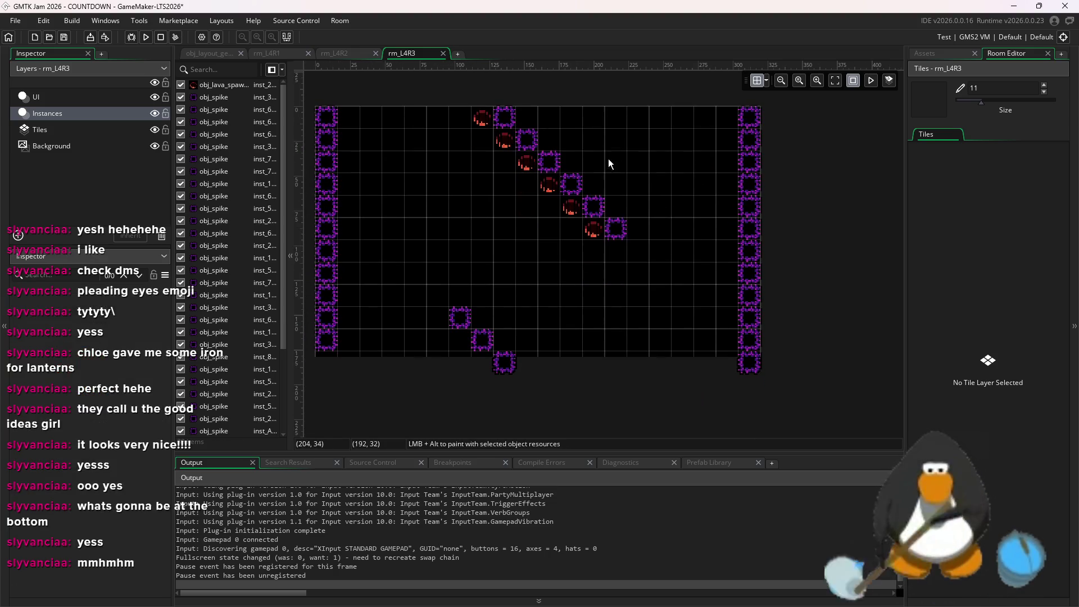
- Select the door object and the rm_L4R3 room asset in the Asset Browser
left_click(956, 54)
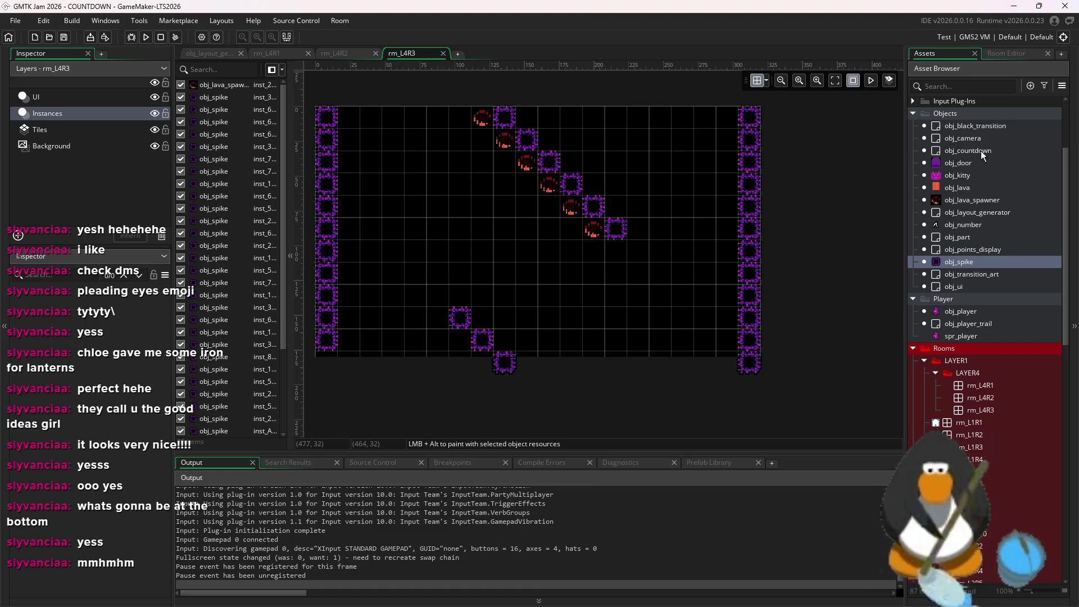
left_click(962, 163)
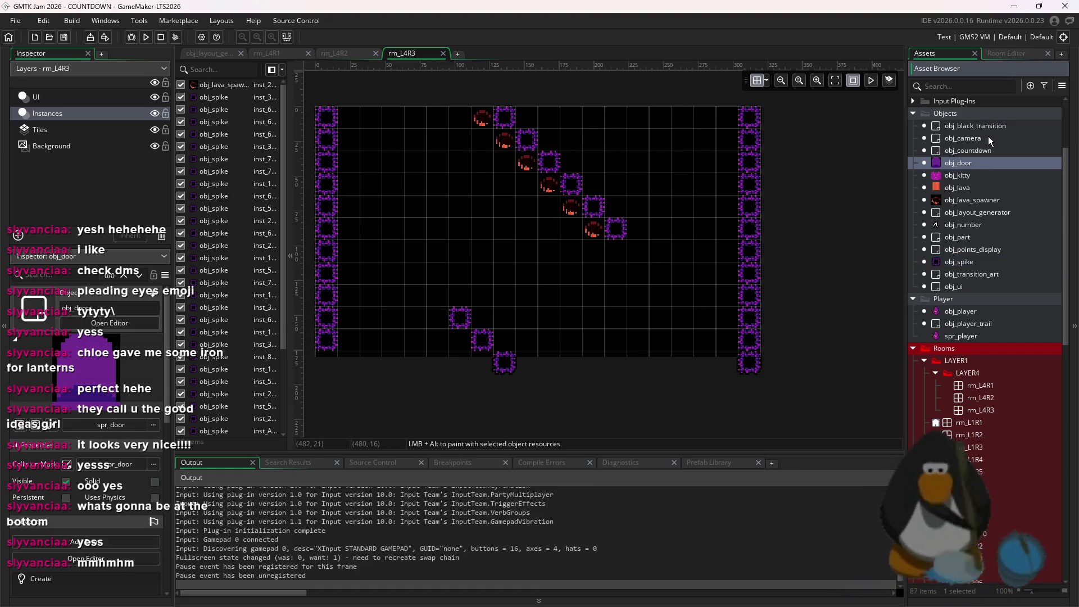
left_click(1001, 407)
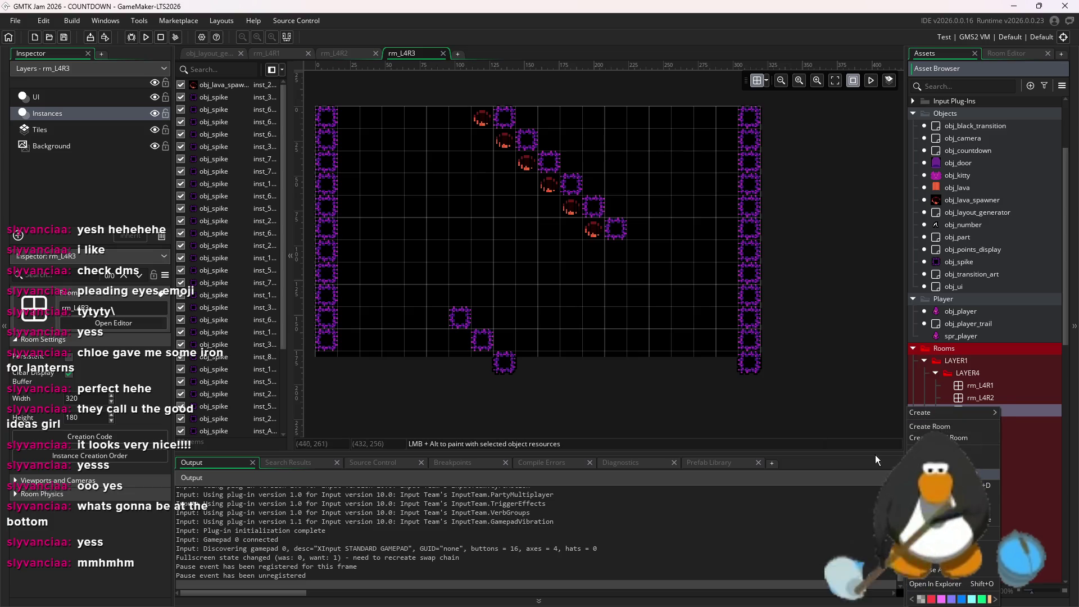
- Paint a block of dark-red brick tiles on the Tiles layer
left_click(72, 131)
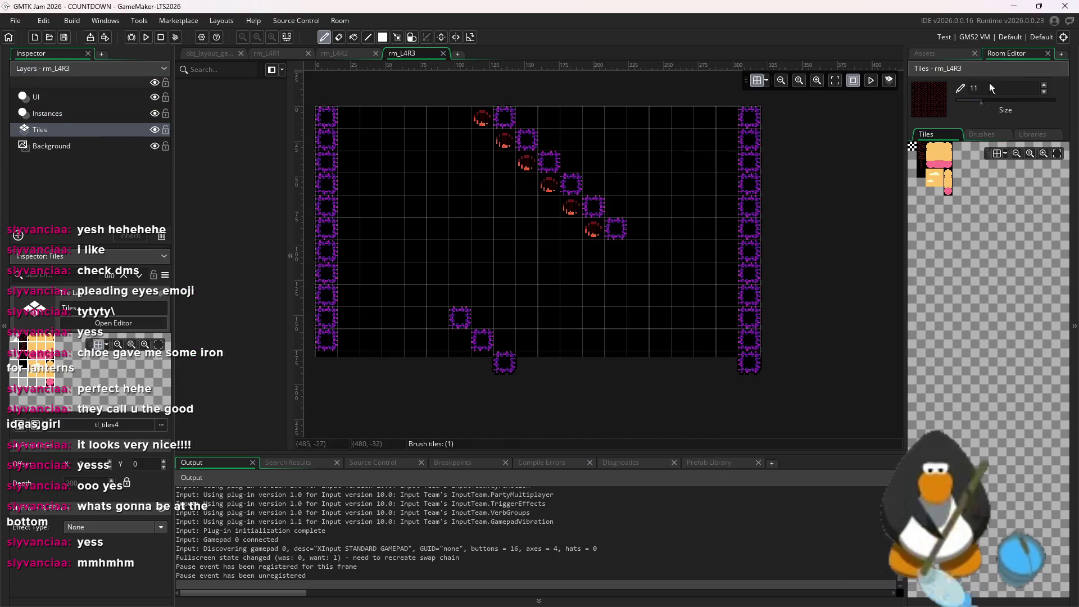
mouse_move(638, 118)
left_mouse_down()
mouse_move(720, 173)
mouse_move(749, 242)
left_mouse_up()
key("ctrl+z")
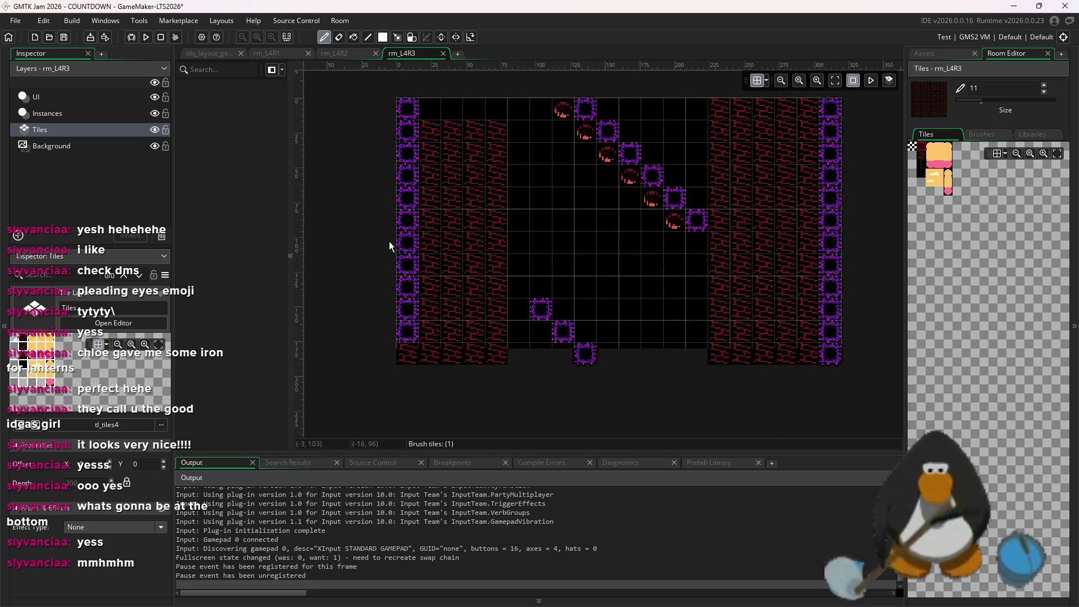
key("ctrl+z")
key("ctrl+z")
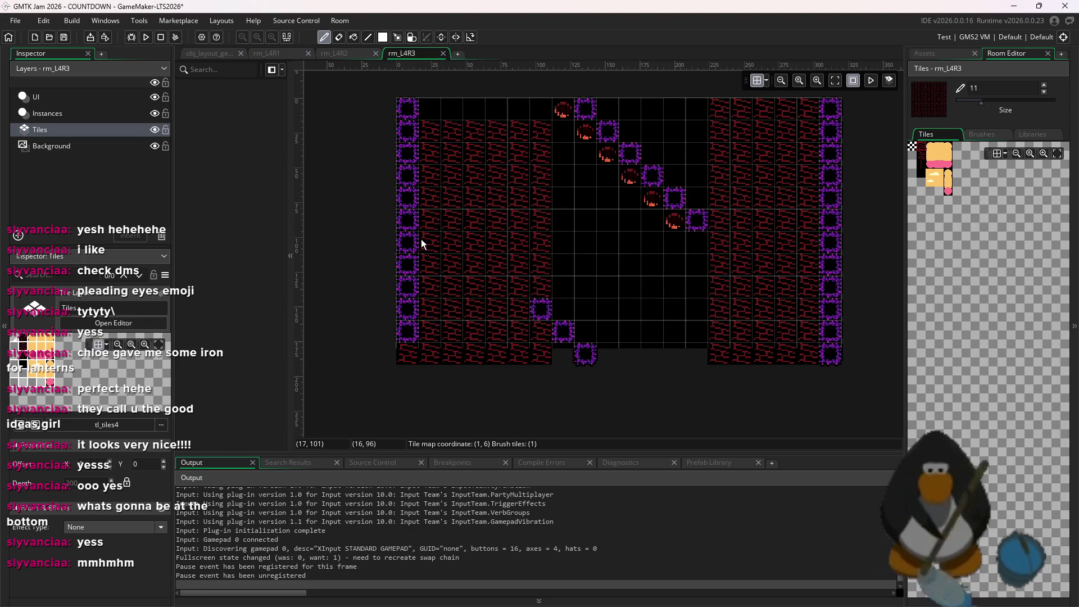
- Drag another obj_spike onto the lower diagonal as its fourth spike
left_click(47, 113)
left_click(936, 53)
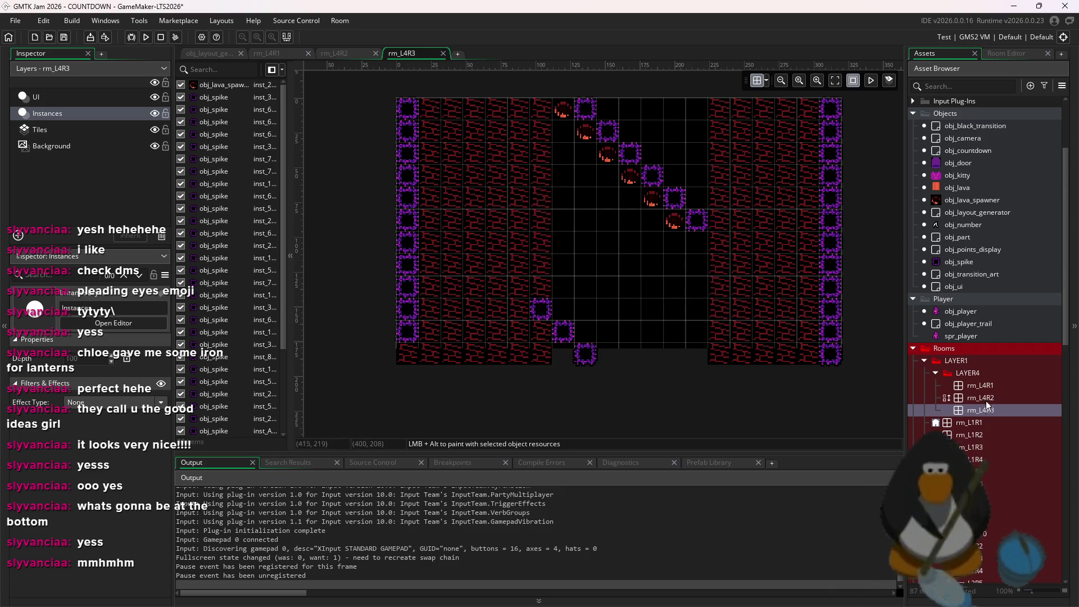
mouse_move(957, 265)
left_mouse_down()
mouse_move(818, 311)
mouse_move(527, 289)
mouse_move(171, 181)
left_mouse_up()
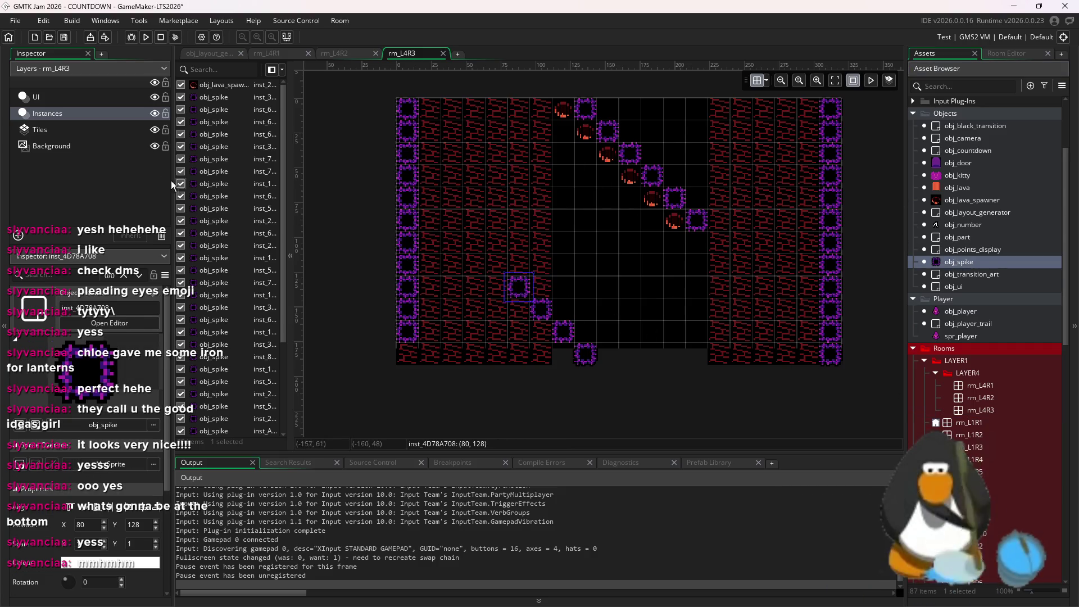
- Shrink the tile brush to size 1 and erase brick tiles beside the lower spikes
left_click(106, 130)
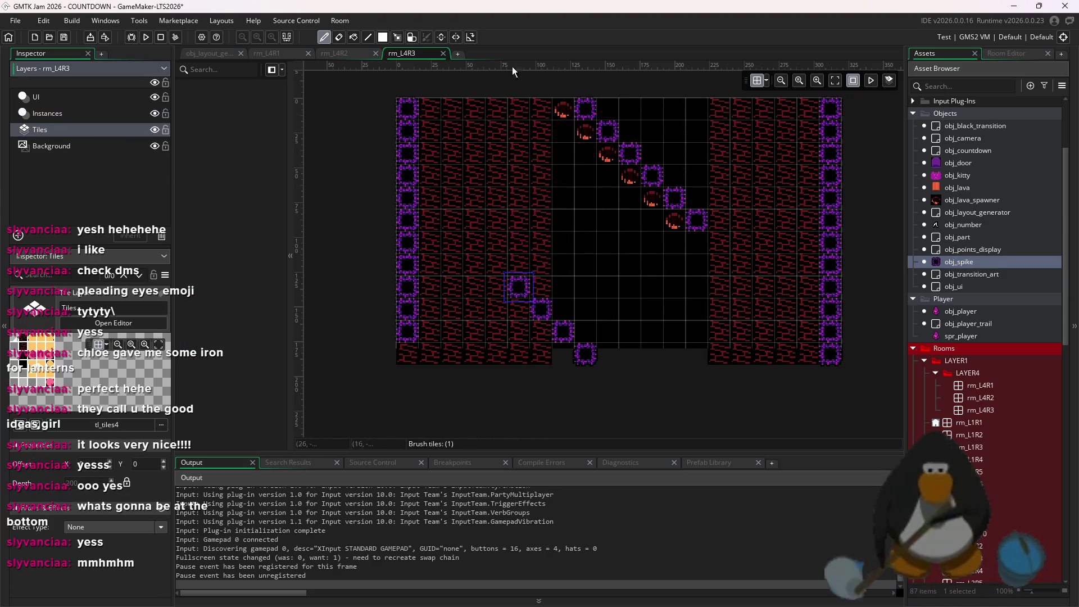
left_click(1006, 54)
left_click_drag(961, 99, 868, 105)
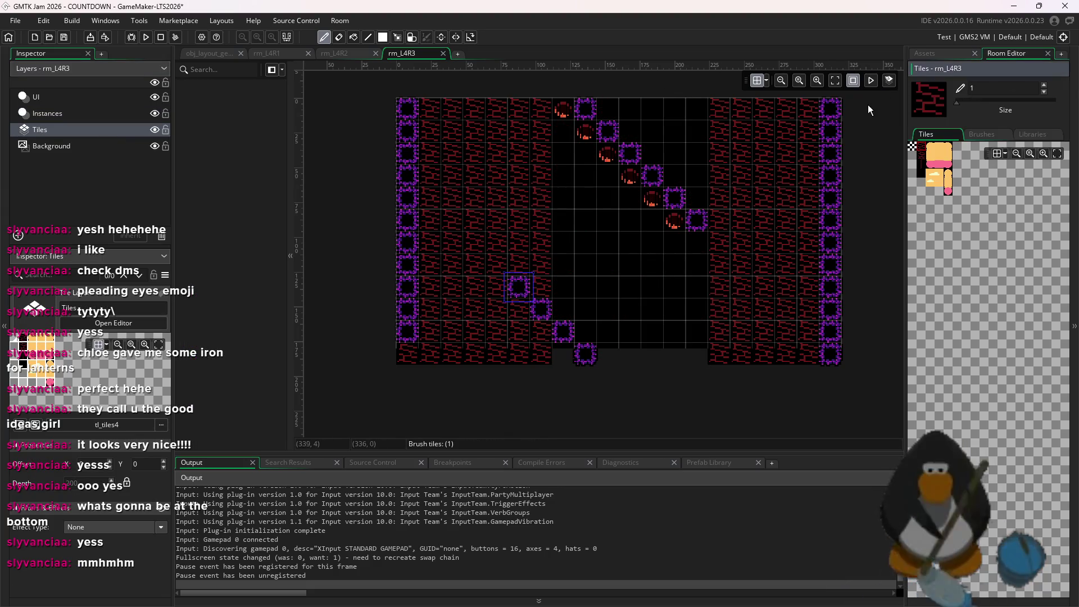
mouse_move(518, 329)
left_mouse_down()
mouse_move(535, 357)
mouse_move(545, 277)
mouse_move(525, 104)
mouse_move(521, 203)
left_mouse_up()
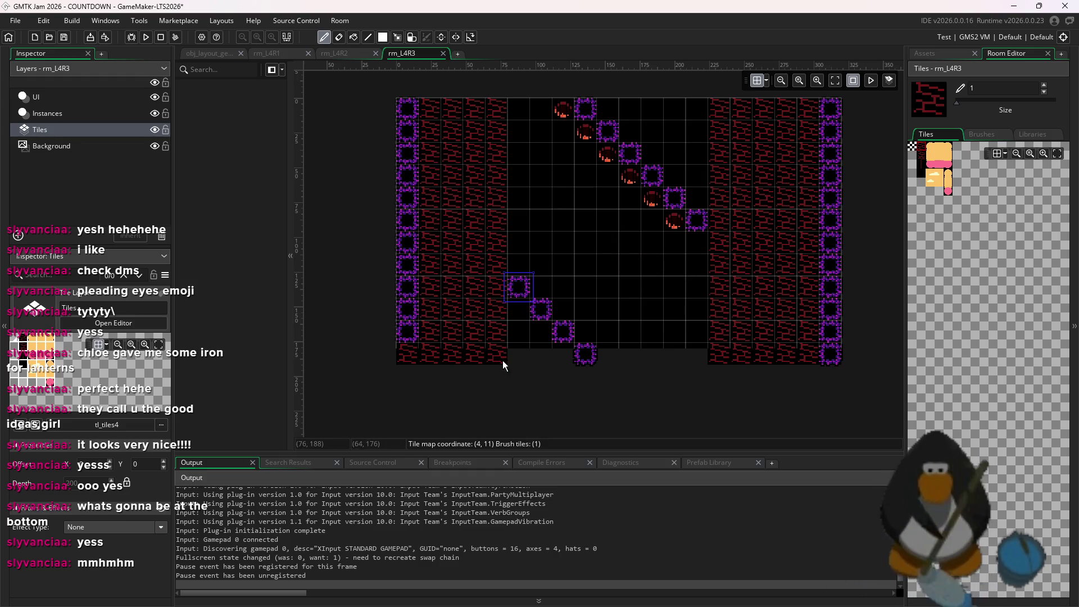
- Paint an extra brick column along the left wall's edge
left_click(700, 357)
key("ctrl+z")
left_click_drag(508, 120, 520, 356)
left_click(39, 118)
left_click(88, 133)
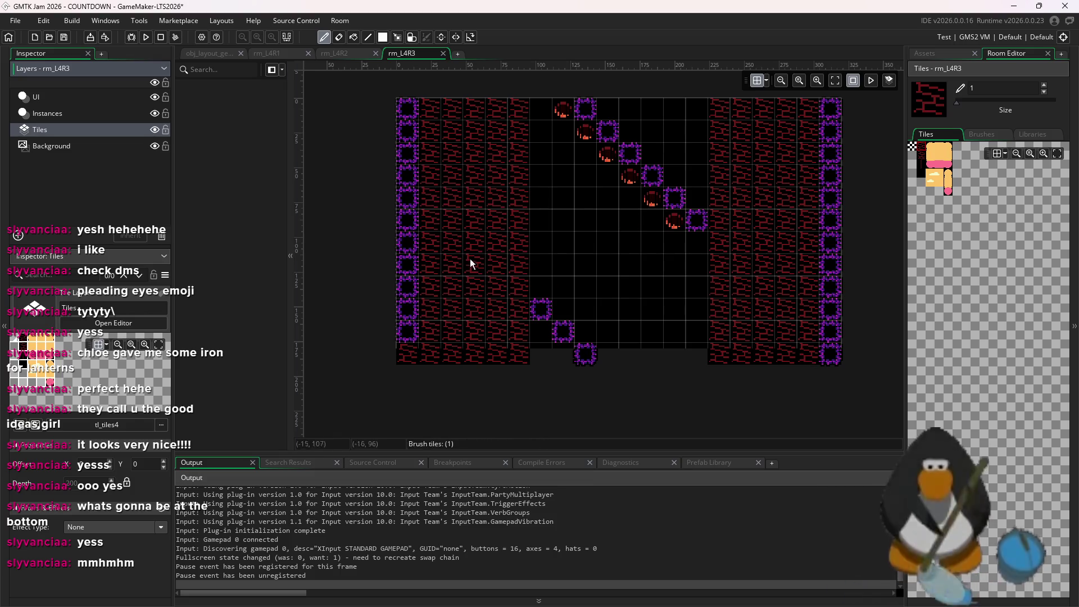
- Pick a narrow tile strip as brush and flood-fill the right brick area with it
left_click_drag(920, 145, 921, 192)
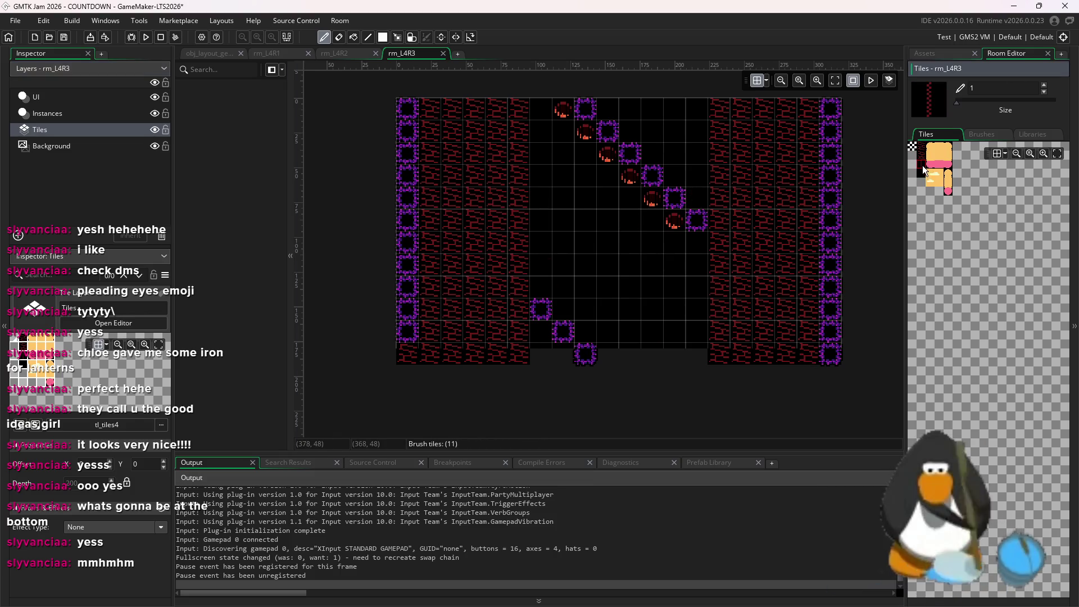
key("f")
left_click(725, 146)
left_click(725, 146)
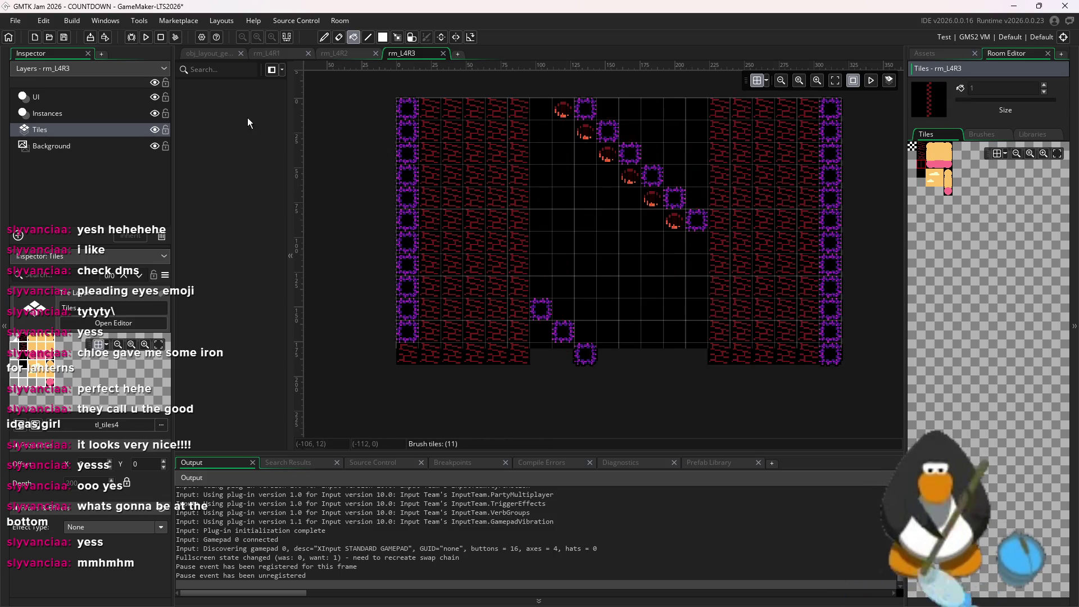
- Paint thin dashed red tile strips beneath the diagonal spikes with the Pencil
left_click(325, 37)
scroll(691, 196, "up", 2)
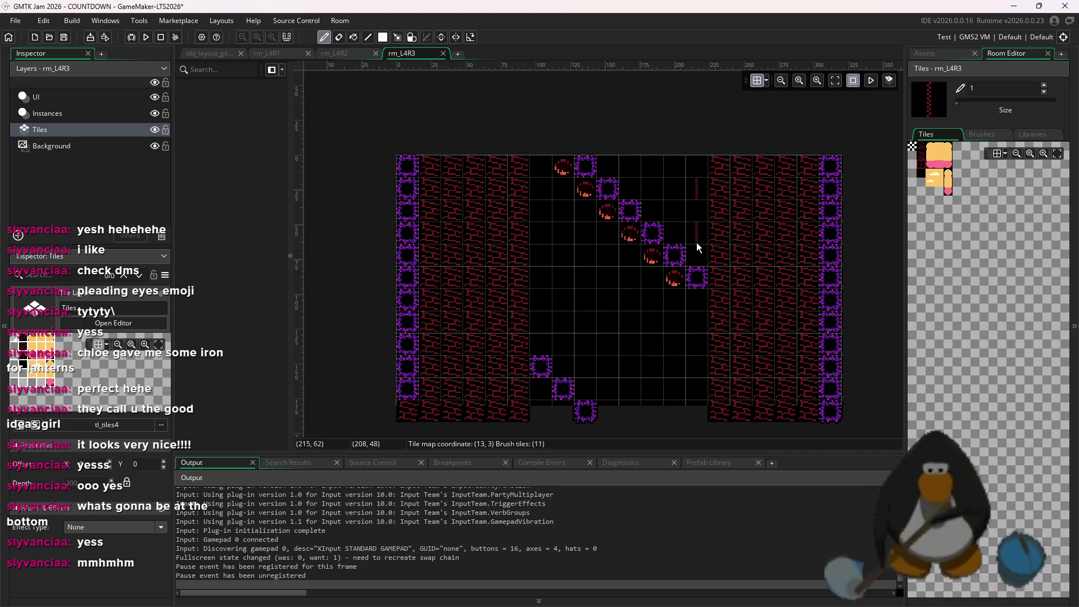
left_click_drag(687, 191, 674, 176)
scroll(716, 354, "right", 3)
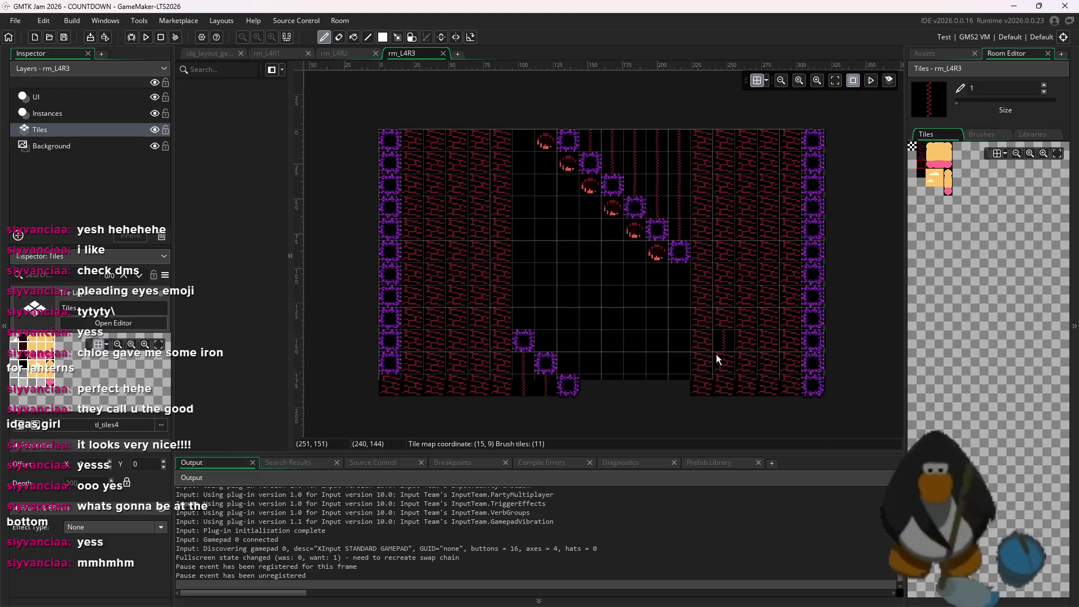
left_click(941, 53)
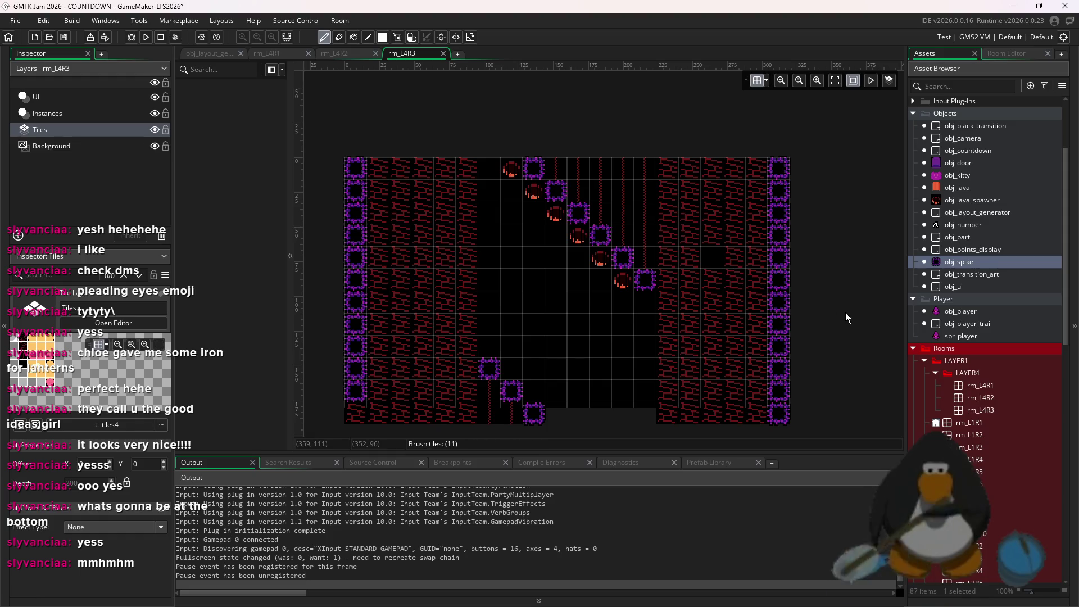
- Drop an obj_door instance into the room and turn off grid snapping
scroll(815, 335, "down", 2)
mouse_move(958, 163)
left_mouse_down()
mouse_move(721, 272)
mouse_move(721, 285)
mouse_move(703, 258)
mouse_move(742, 284)
left_mouse_up()
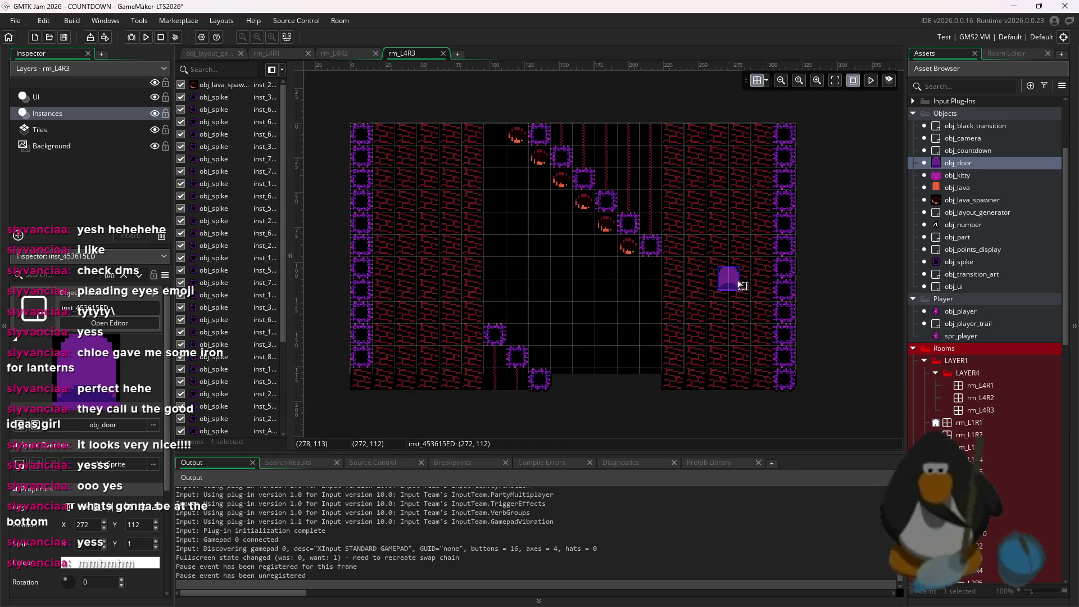
scroll(742, 284, "down", 2)
left_click(759, 80)
left_click(891, 134)
- Move the door onto the left brick wall at about X 56, Y 89
scroll(756, 304, "up", 4)
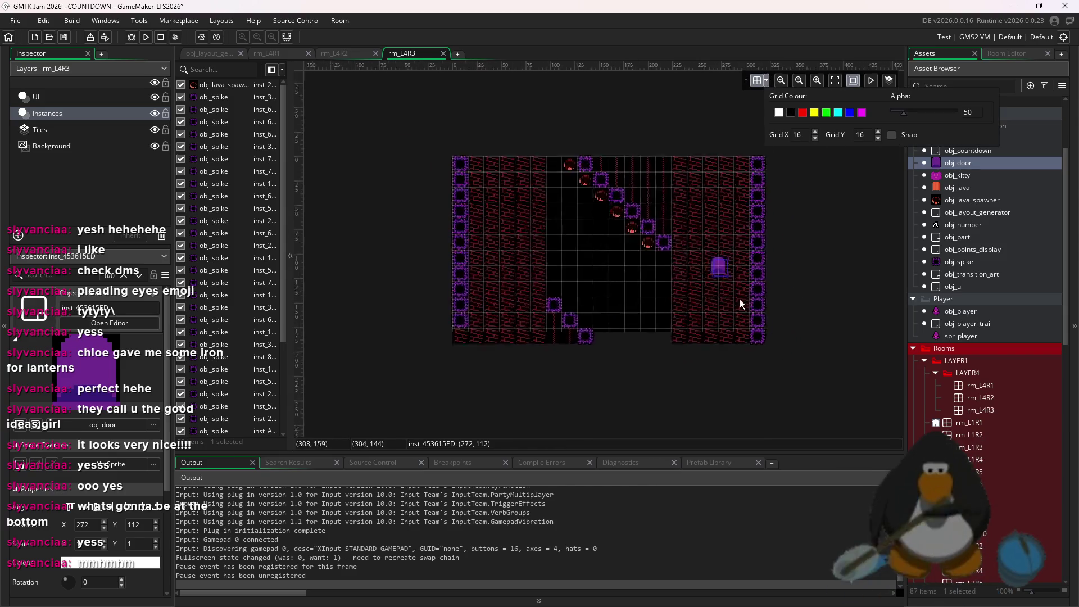
left_click_drag(735, 235, 517, 237)
scroll(455, 259, "down", 3)
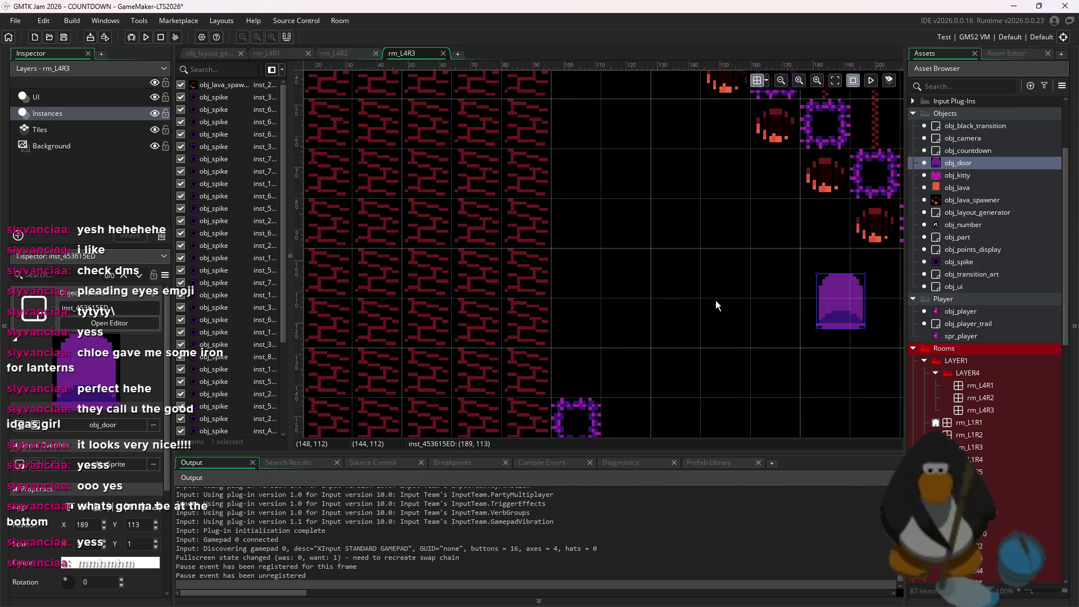
mouse_move(800, 301)
left_mouse_down()
mouse_move(530, 264)
mouse_move(538, 231)
left_mouse_up()
scroll(538, 256, "up", 4)
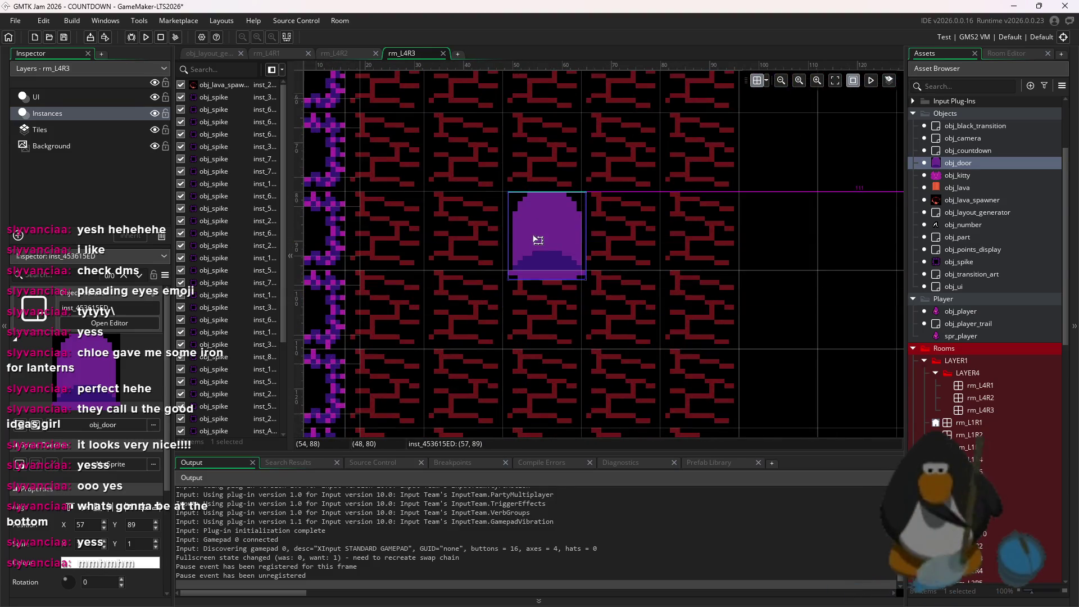
scroll(572, 187, "down", 4)
left_click_drag(616, 234, 610, 260)
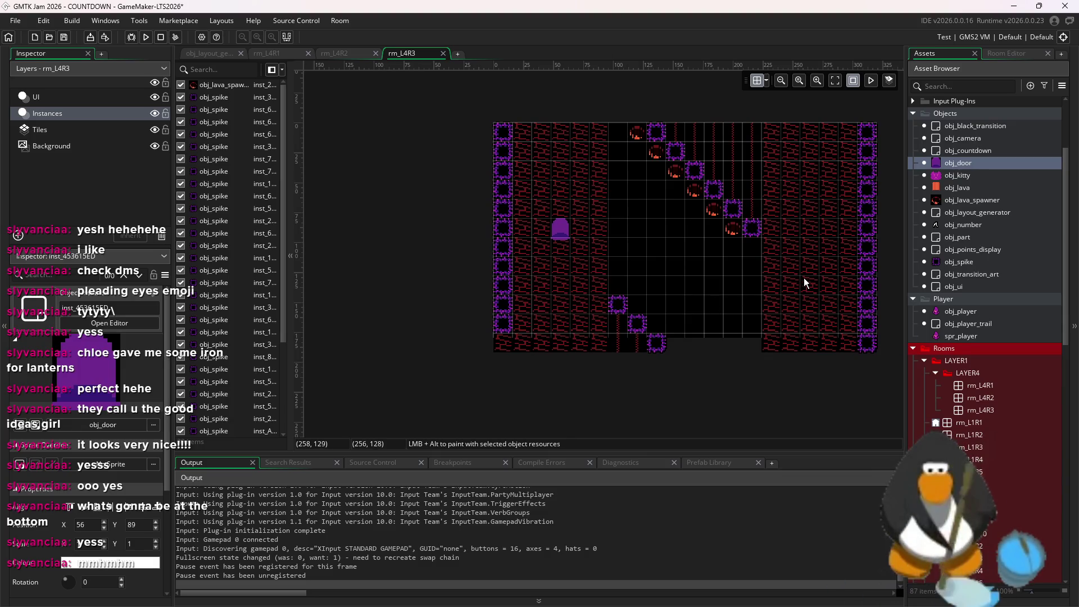
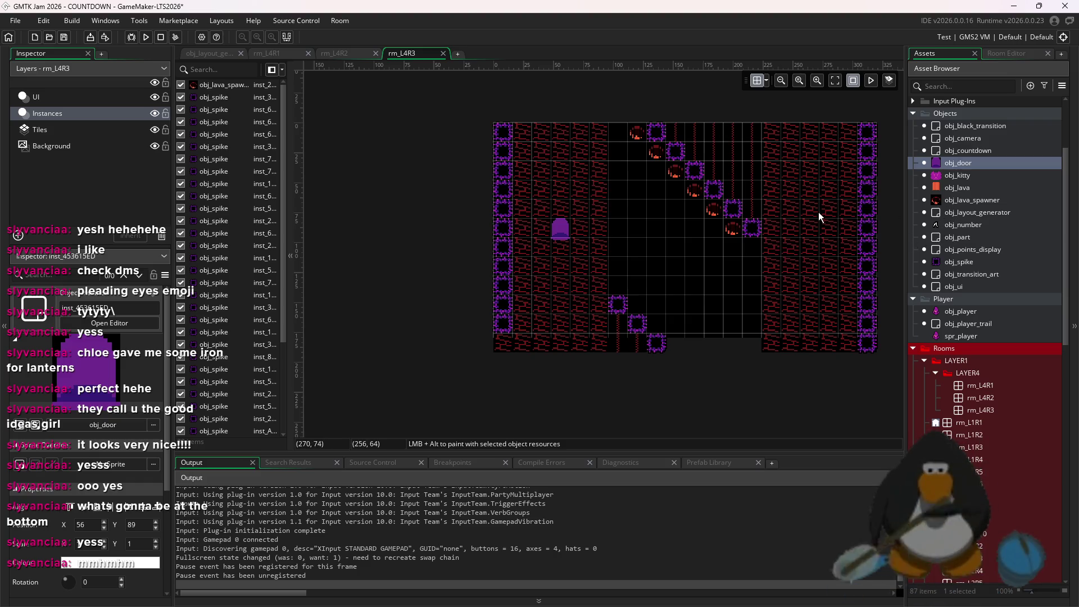
- In rm_L4R2, turn off grid snapping and drag the door down and to the right
double_click(1006, 398)
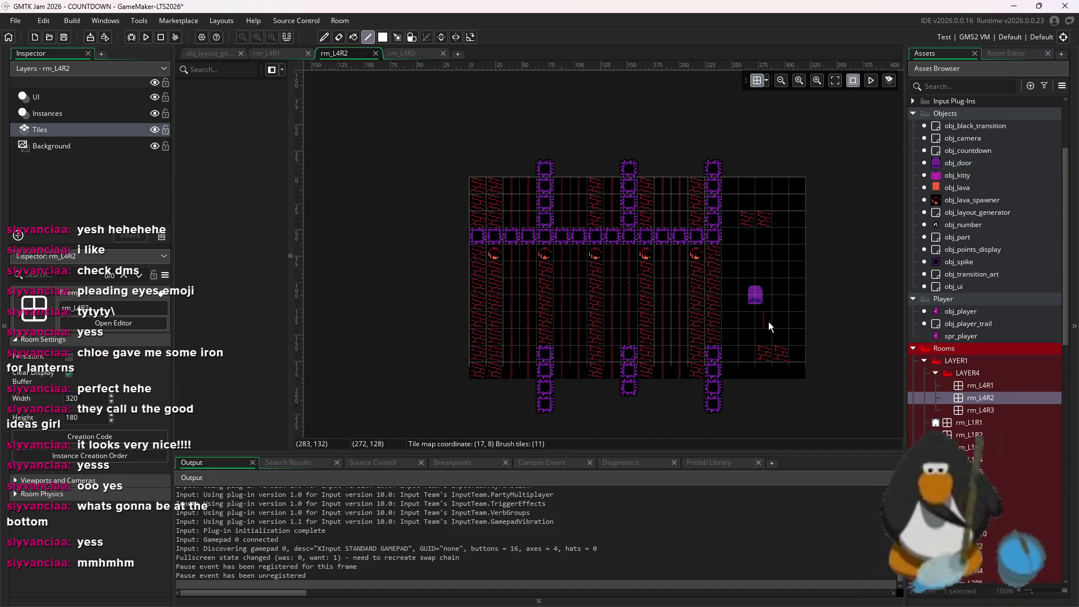
scroll(770, 327, "up", 4)
left_click(766, 81)
left_click(892, 135)
left_click(747, 214)
scroll(734, 224, "up", 3)
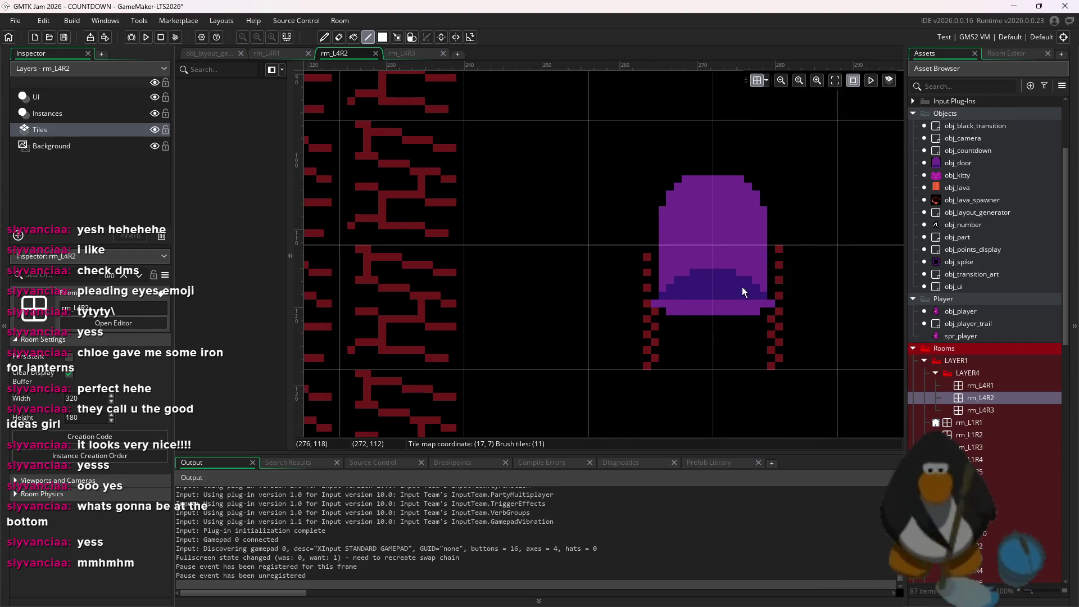
left_click(89, 112)
mouse_move(697, 203)
left_mouse_down()
mouse_move(776, 282)
mouse_move(759, 272)
left_mouse_up()
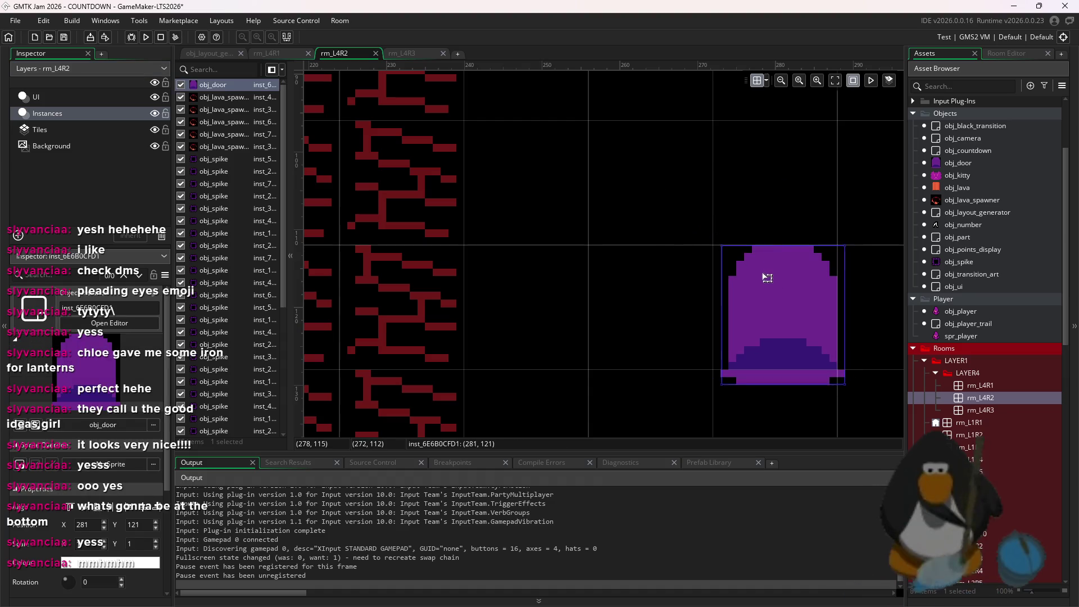
- Compare against rm_L4R1, then go back to rm_L4R3 and bring up its context menu
double_click(994, 414)
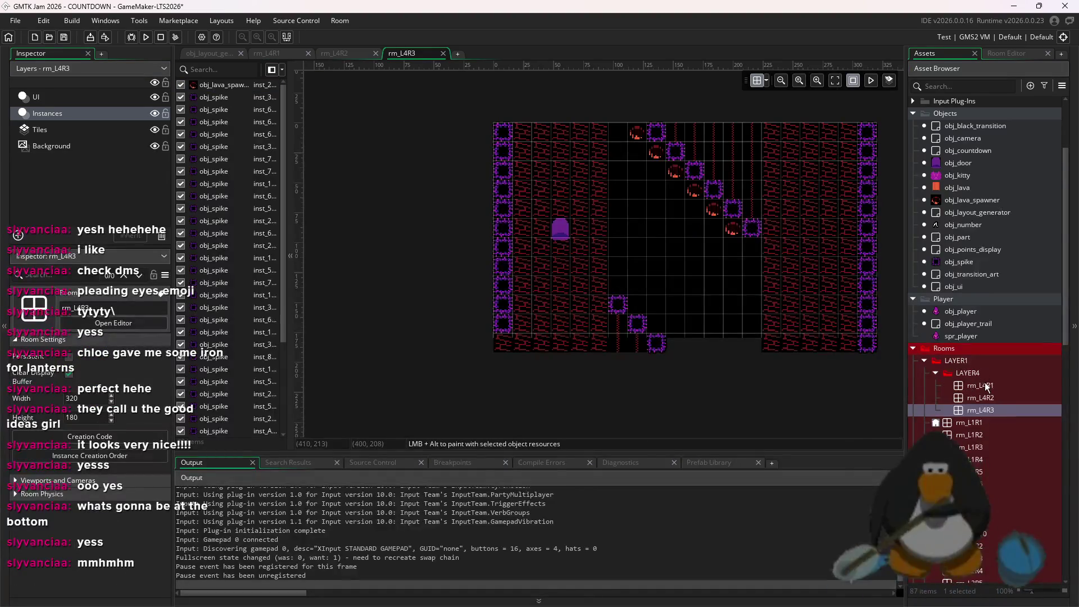
double_click(985, 385)
double_click(990, 411)
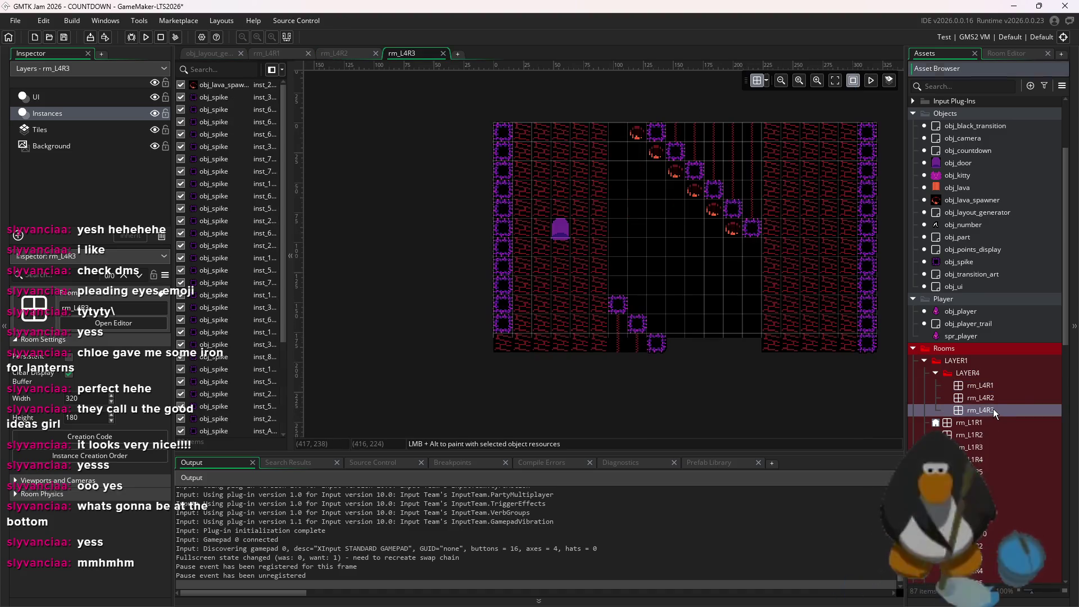
right_click(993, 410)
- Duplicate rm_L4R3 as a new room named rm_L4R4 and open it
left_click(926, 292)
type("rm_L4R4")
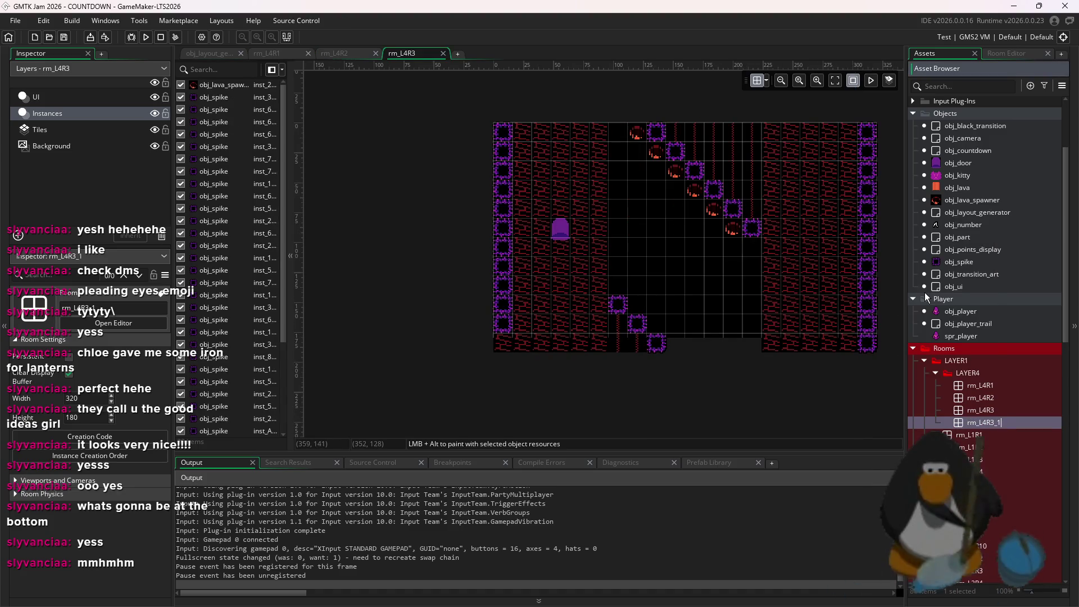
left_click(982, 410)
double_click(981, 422)
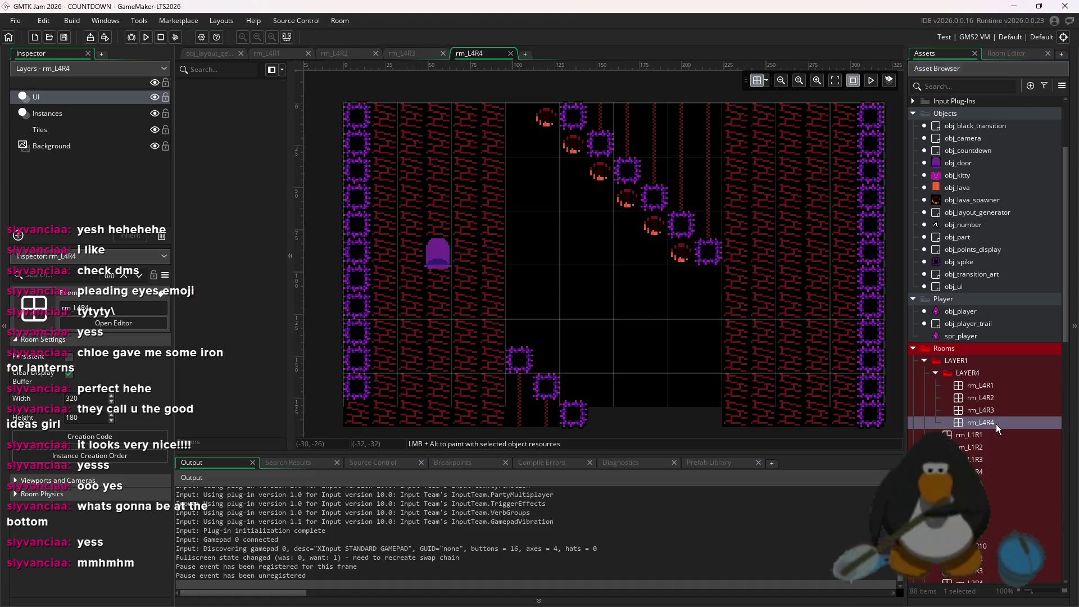
- Delete every copied instance and every tile from rm_L4R4
left_click(39, 114)
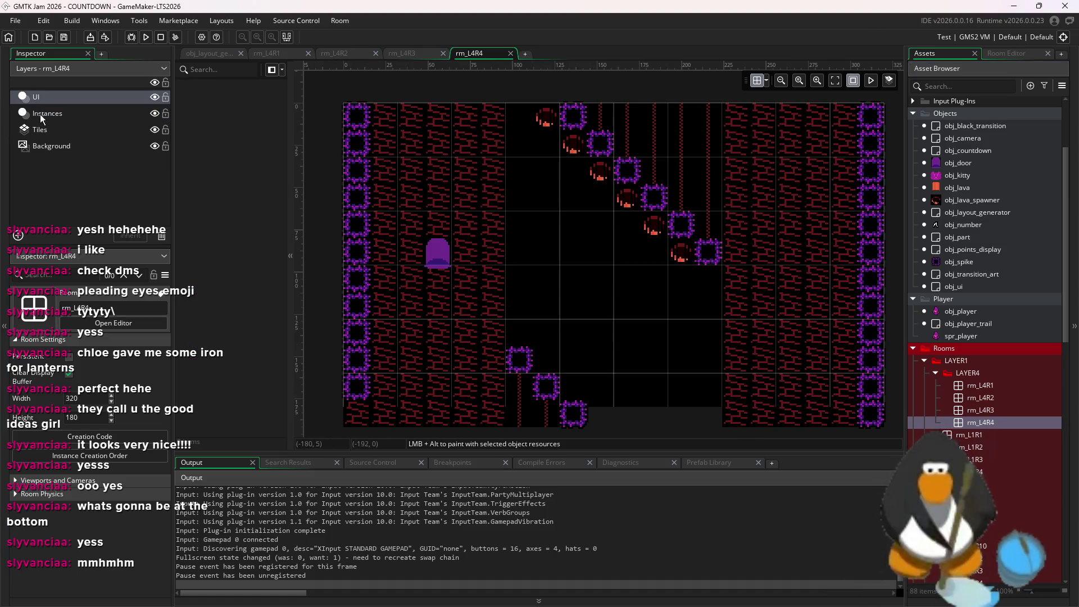
scroll(760, 183, "down", 3)
left_click_drag(877, 400, 447, 120)
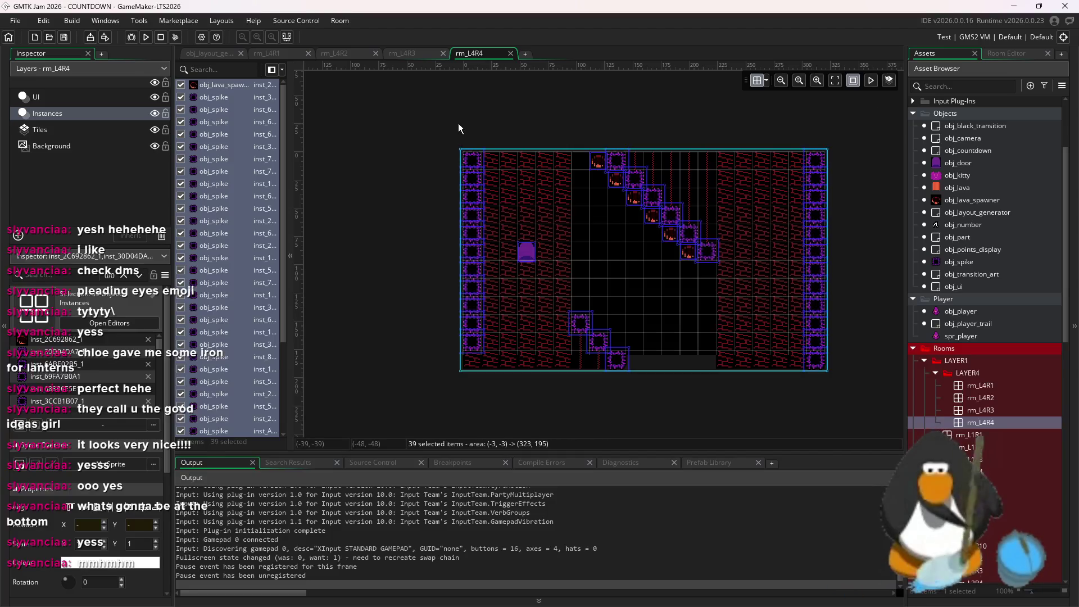
key("Delete")
left_click(123, 128)
left_click(1018, 52)
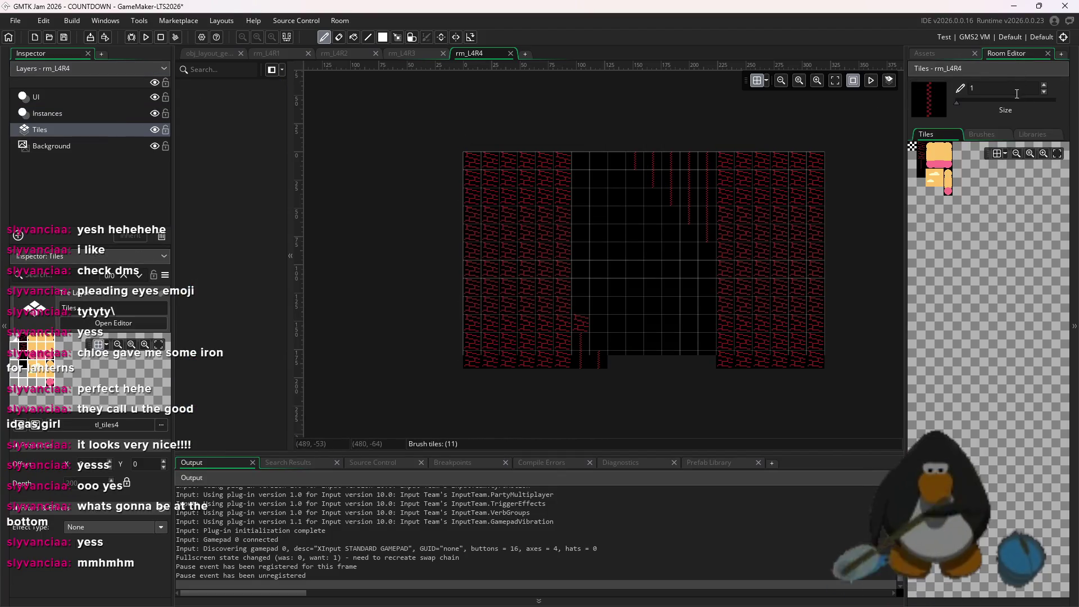
key("ctrl+a")
key("Delete")
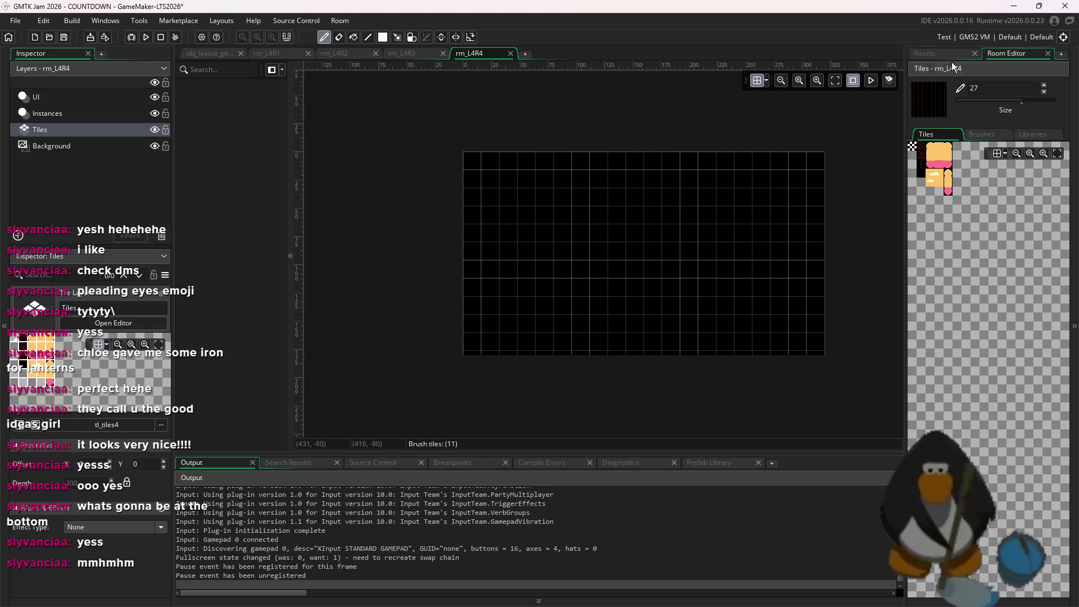
- Back in the asset list, choose obj_spike for placing on the Instances layer
left_click(925, 53)
left_click_drag(967, 191, 765, 250)
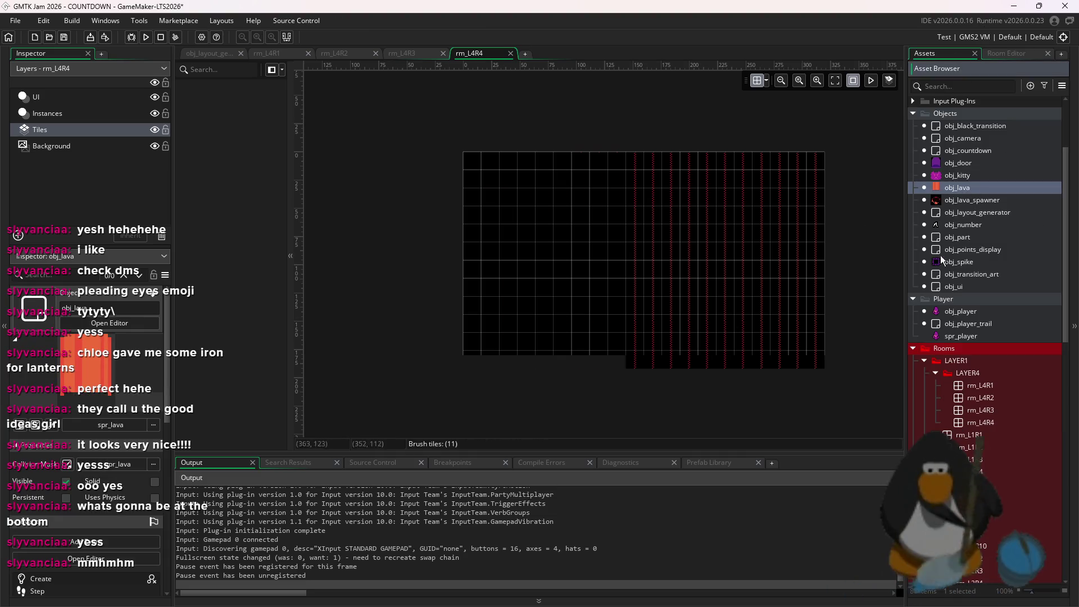
left_click(958, 200)
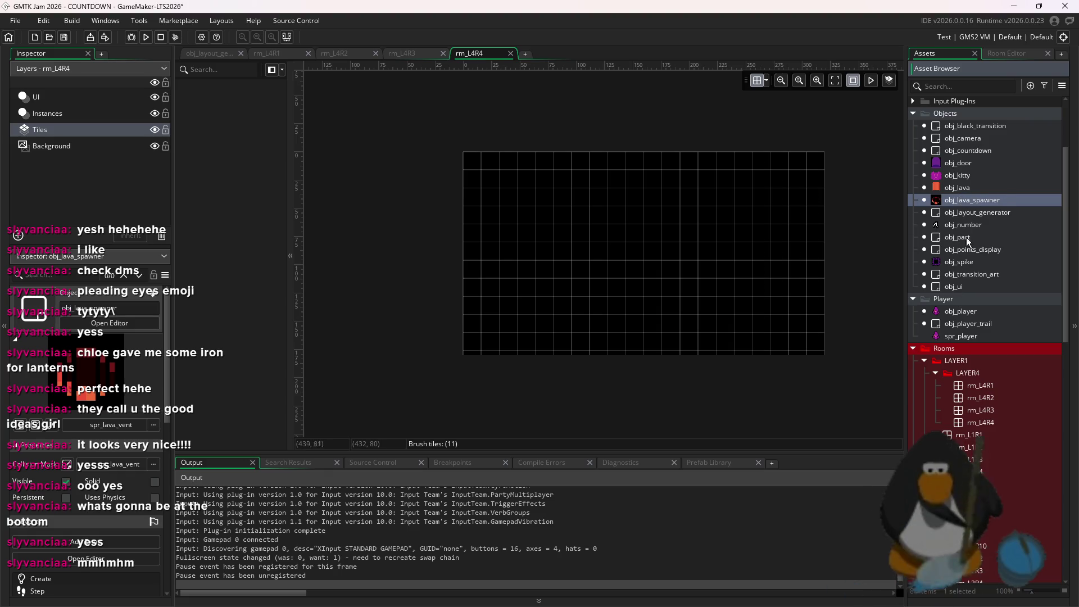
left_click(962, 262)
left_click(86, 111)
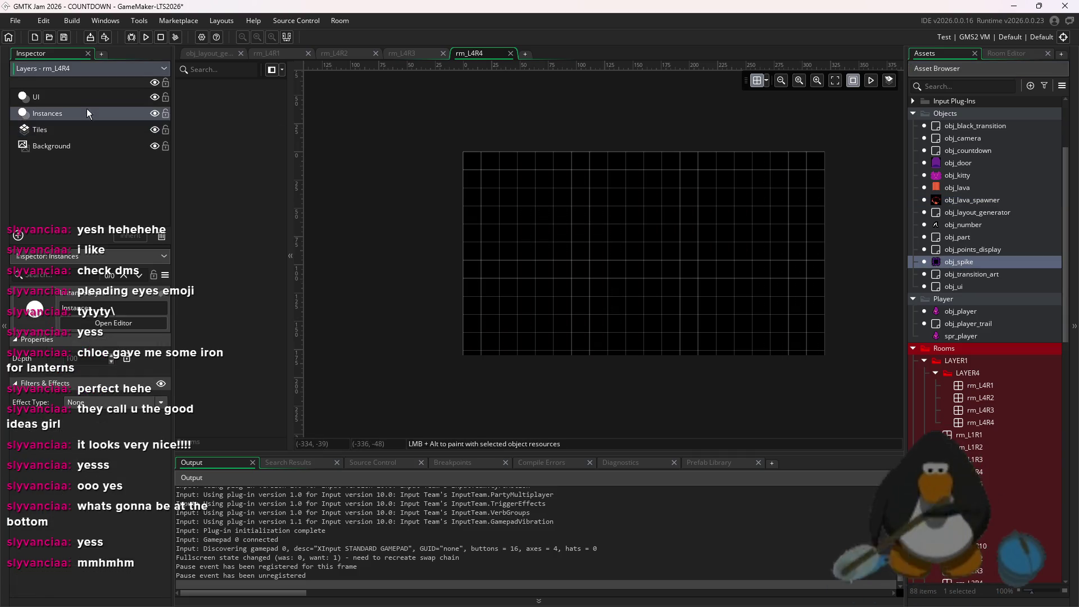
- Place two diagonal lines of three spikes plus two spikes in the middle row
scroll(611, 247, "up", 1)
left_click(582, 177)
left_click(593, 187)
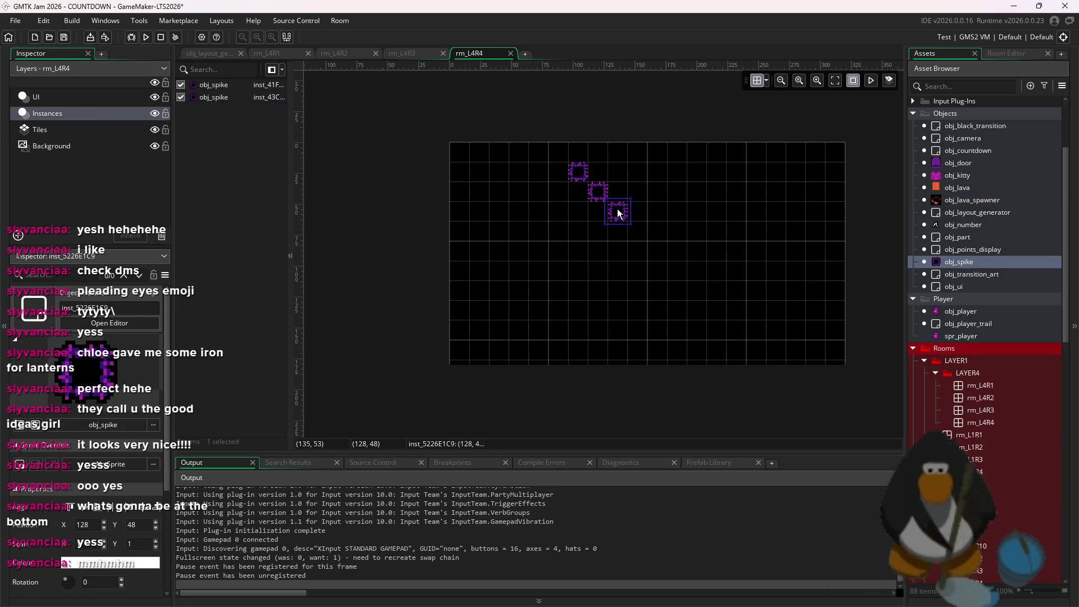
left_click(613, 207)
left_click(673, 207)
left_click(700, 192)
left_click(713, 173)
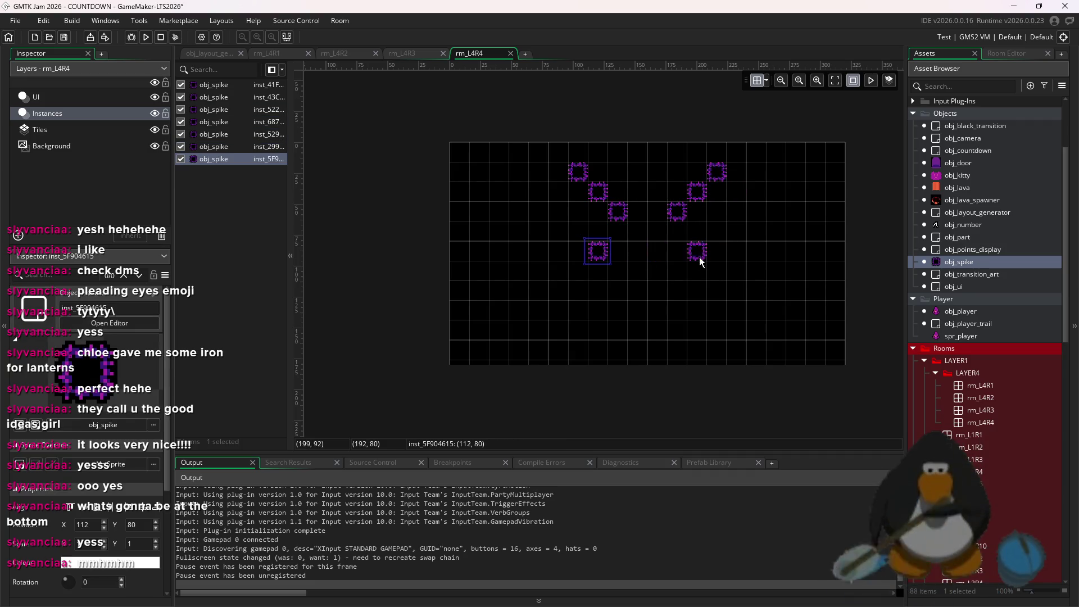
left_click(617, 252)
left_click(678, 253)
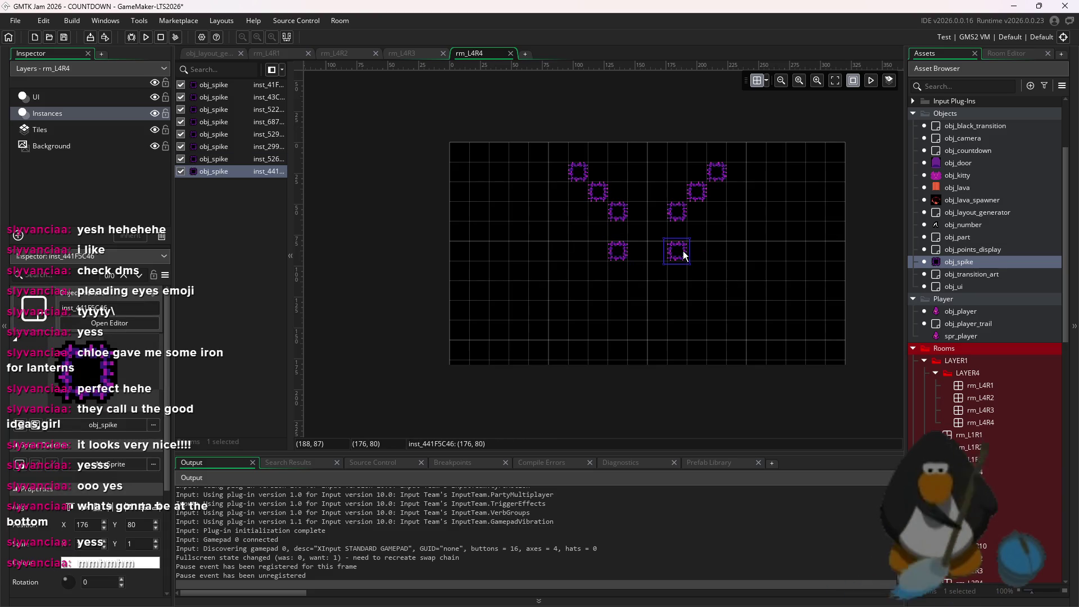
- Build a bottom row of spikes and shift the group down one cell
left_click(579, 331)
left_click(597, 310)
left_click(618, 311)
left_click(643, 311)
left_click(660, 310)
left_click(679, 310)
left_click(699, 329)
mouse_move(699, 331)
left_mouse_down()
mouse_move(718, 330)
mouse_move(698, 311)
mouse_move(563, 344)
left_mouse_up()
left_click(676, 311)
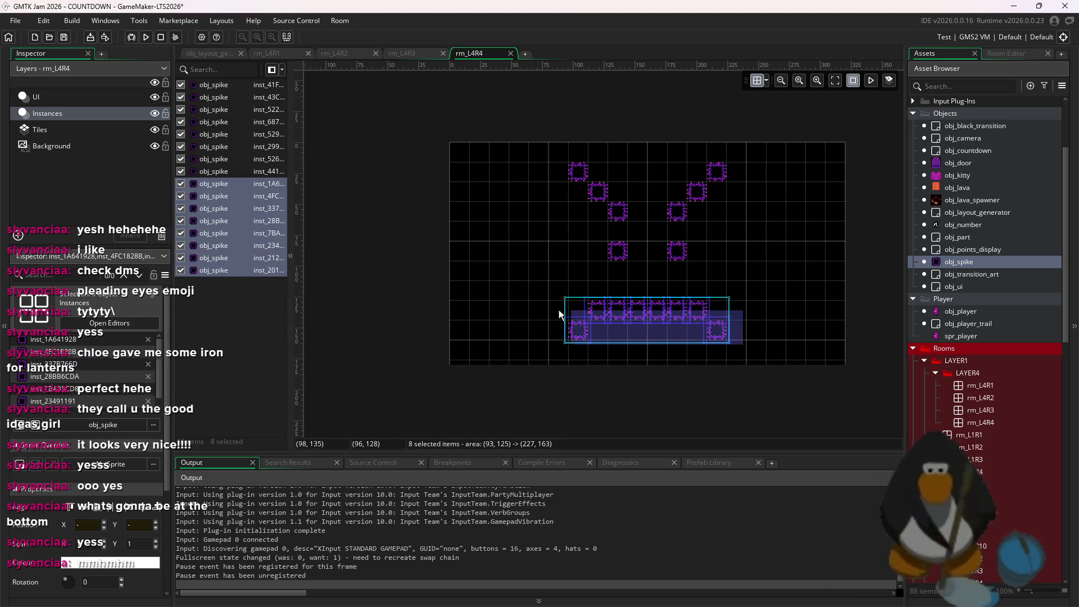
left_click_drag(632, 330, 635, 341)
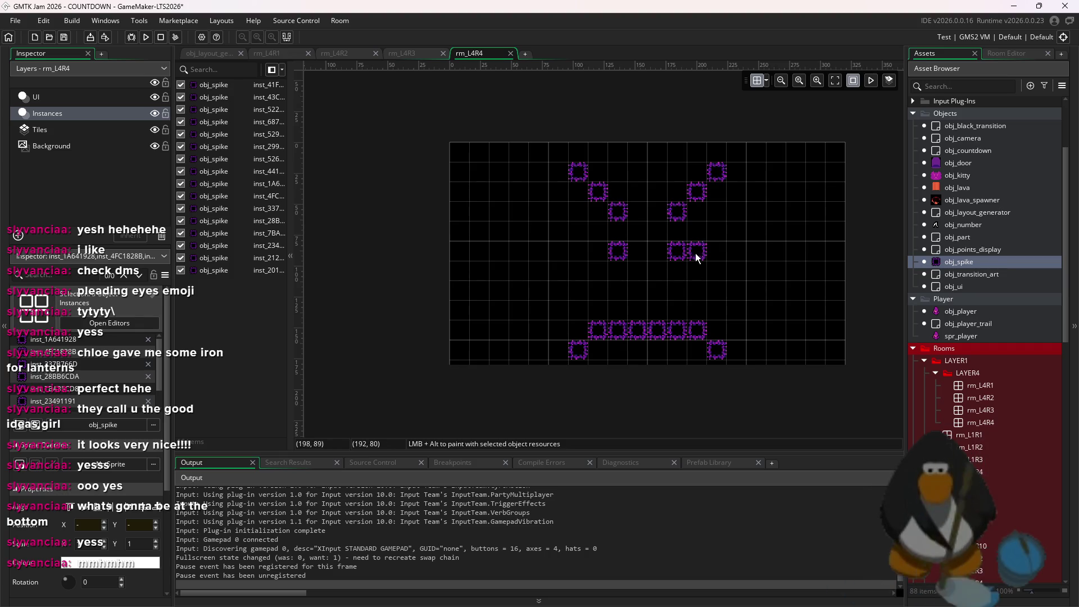
- Add two more middle spikes and place two obj_lava_spawner instances between them
left_click(696, 253, "alt")
left_click(600, 252, "alt")
left_click(971, 200)
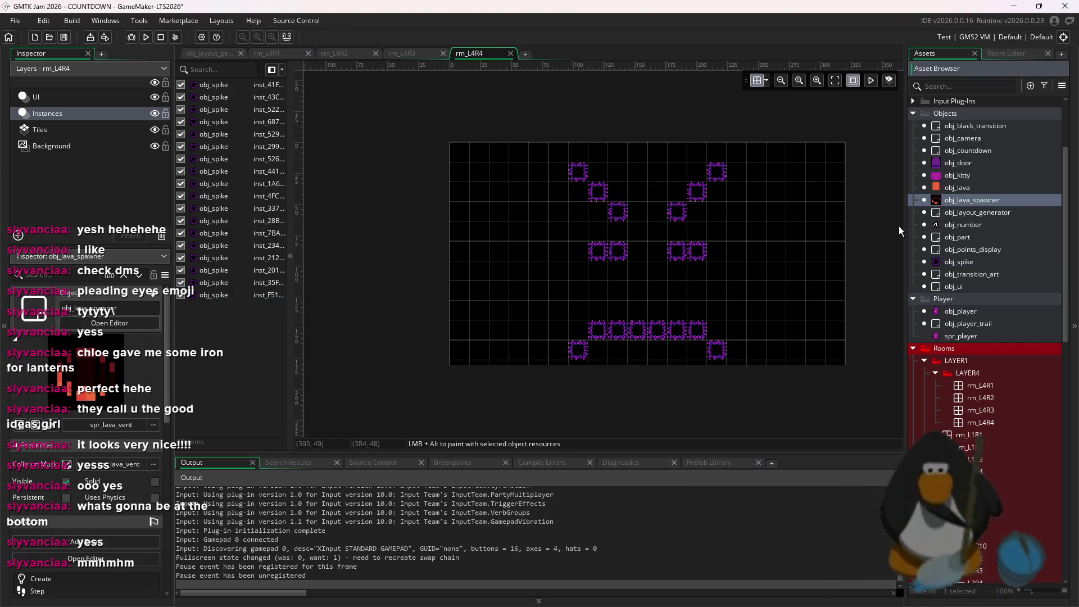
left_click(670, 254, "alt")
left_click(623, 261, "alt")
scroll(683, 299, "up", 1)
- Delete the six top diagonal spikes, shift the layout up, and remove the upper spikes
mouse_move(813, 140)
left_mouse_down()
mouse_move(541, 173)
mouse_move(518, 188)
left_mouse_up()
key("Delete")
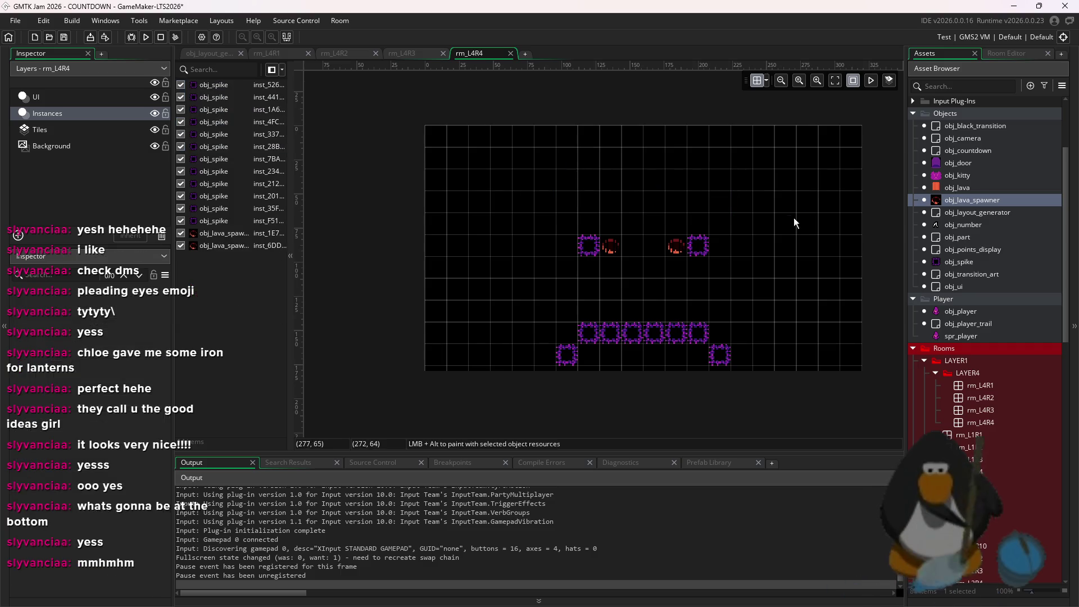
left_click_drag(801, 216, 502, 378)
key("Up")
key("Up")
left_click(756, 305)
mouse_move(699, 209)
left_mouse_down()
mouse_move(679, 211)
mouse_move(698, 246)
mouse_move(654, 202)
mouse_move(677, 203)
left_mouse_up()
key("Delete")
left_click(589, 202)
key("Delete")
key("Delete")
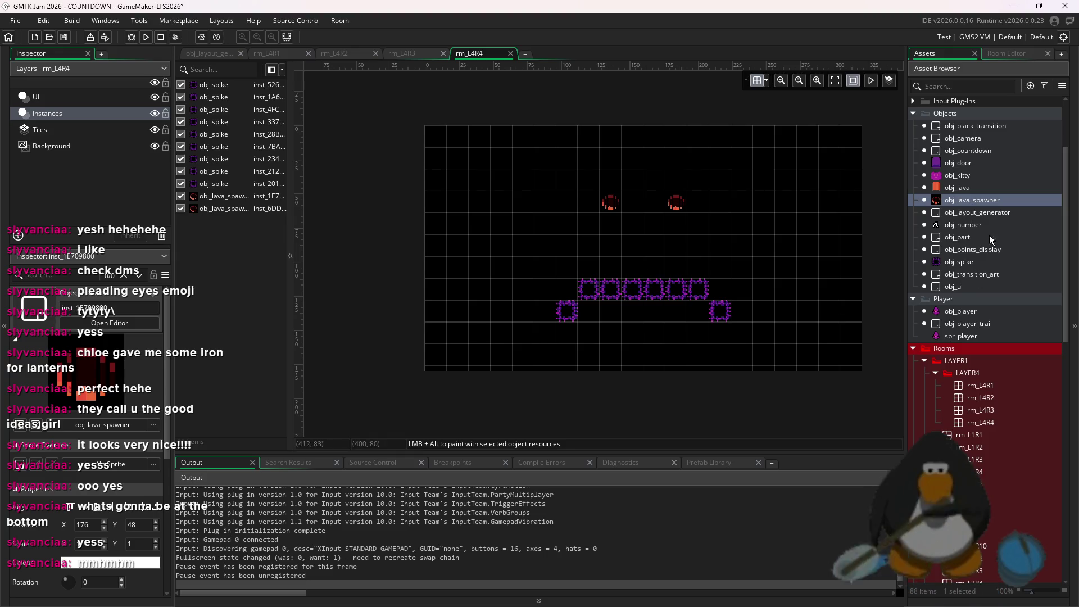
- Place spikes at both lower corners and move the lava spawners down one cell
mouse_move(971, 261)
left_mouse_down()
mouse_move(696, 332)
mouse_move(732, 326)
left_mouse_up()
left_click(545, 332, "alt")
left_click(548, 334, "alt")
mouse_move(588, 316)
left_mouse_down()
mouse_move(573, 332)
mouse_move(568, 316)
left_mouse_up()
left_click(612, 206)
left_click_drag(614, 208, 613, 230)
left_click_drag(677, 204, 677, 226)
mouse_move(618, 202)
left_mouse_down()
mouse_move(764, 222)
mouse_move(593, 201)
mouse_move(591, 180)
mouse_move(720, 201)
mouse_move(640, 173)
left_mouse_up()
- Add a run of spikes along the top from left to right
left_click(568, 203, "alt")
left_click(633, 203, "alt")
left_click(612, 180, "alt")
left_click(698, 202, "alt")
left_click(676, 179, "alt")
left_click(698, 179, "alt")
left_click(719, 201, "alt")
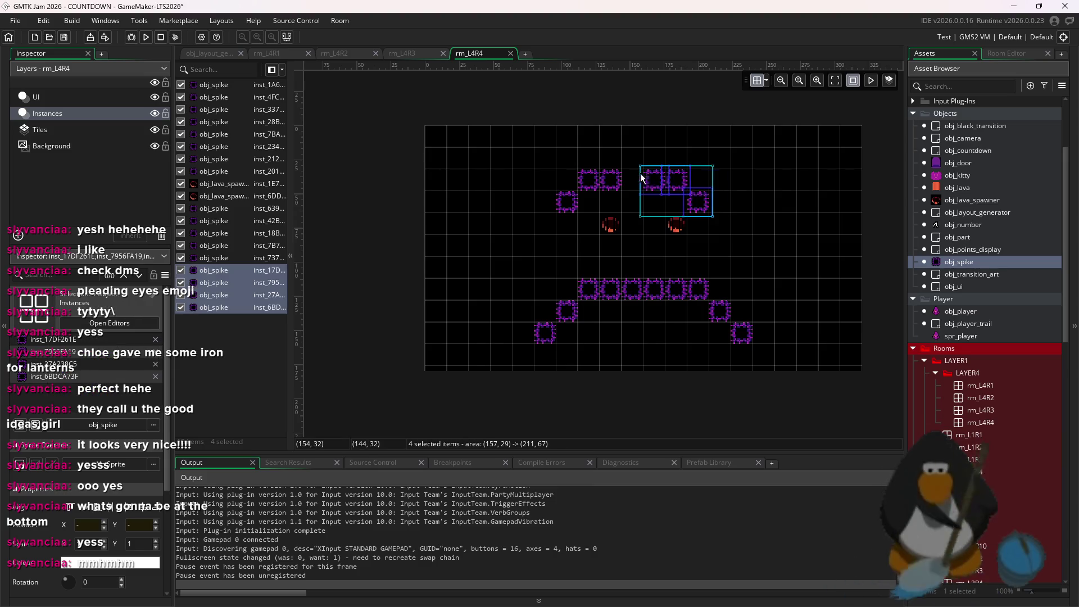
- Erase the lower-left spike and several stray upper spikes
left_click(765, 169)
scroll(701, 335, "left", 2)
left_click(604, 334)
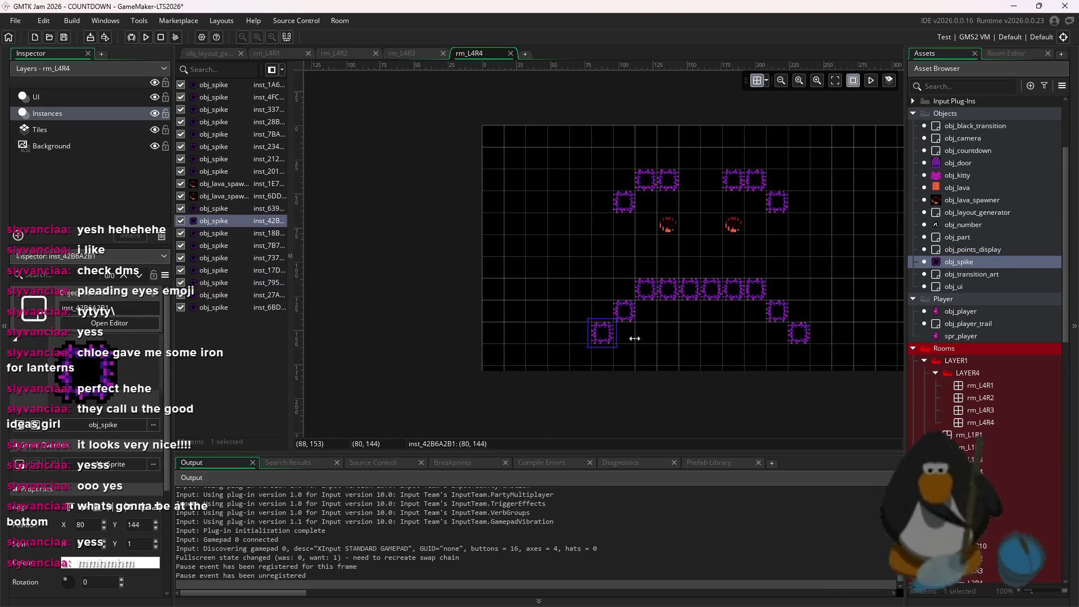
key("Delete")
right_click(800, 334, "alt")
right_click(668, 179, "alt")
right_click(646, 179, "alt")
key("Delete")
right_click(733, 178, "alt")
right_click(777, 201, "alt")
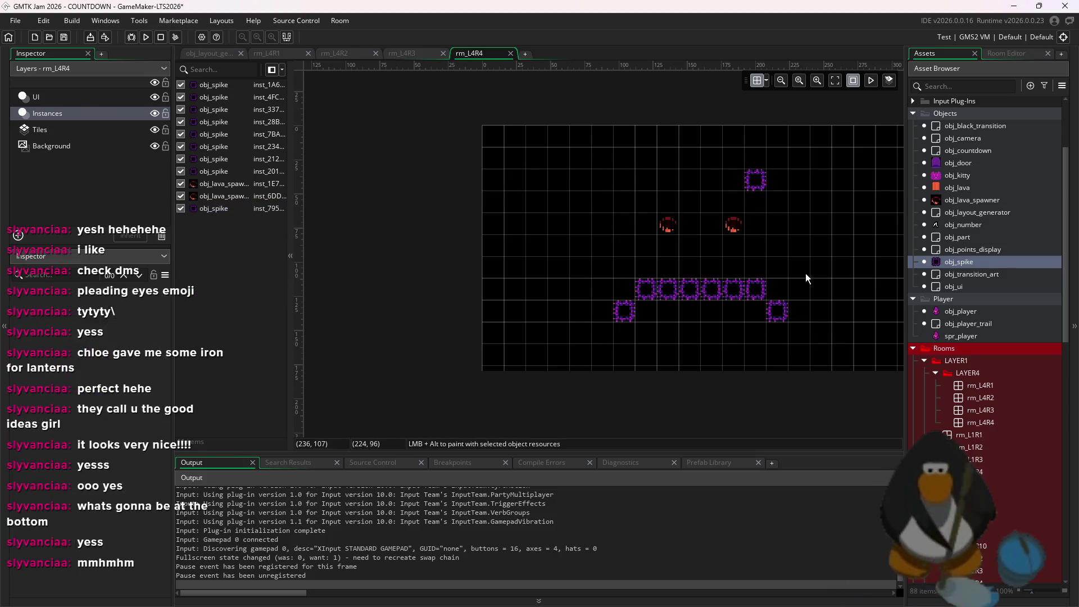
right_click(755, 180, "alt")
- Shift all remaining instances up one cell
key("ctrl+a")
key("Up")
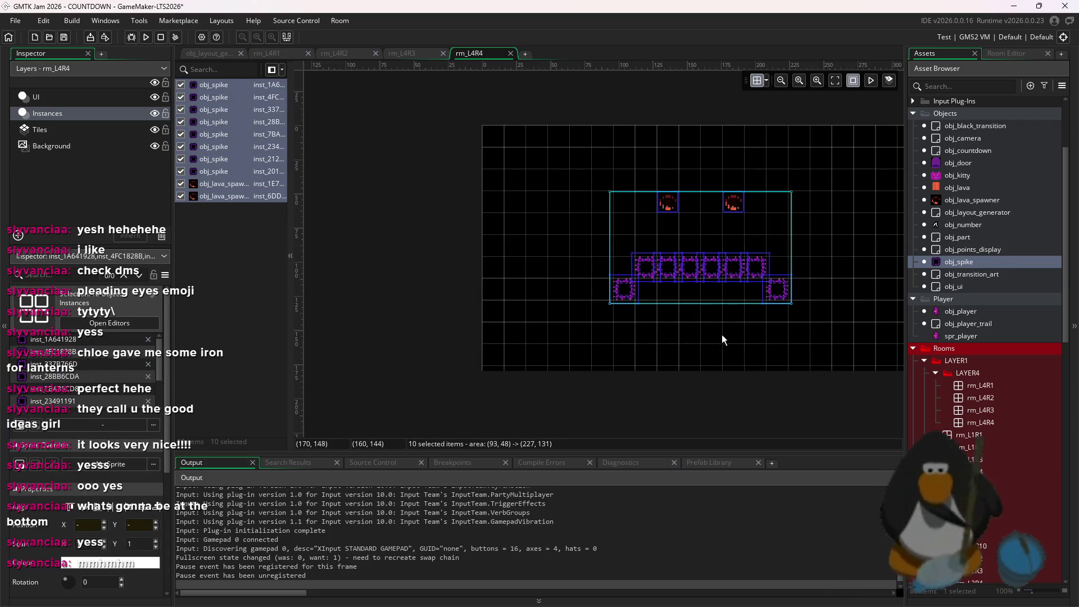
left_click(722, 335)
scroll(676, 308, "right", 5)
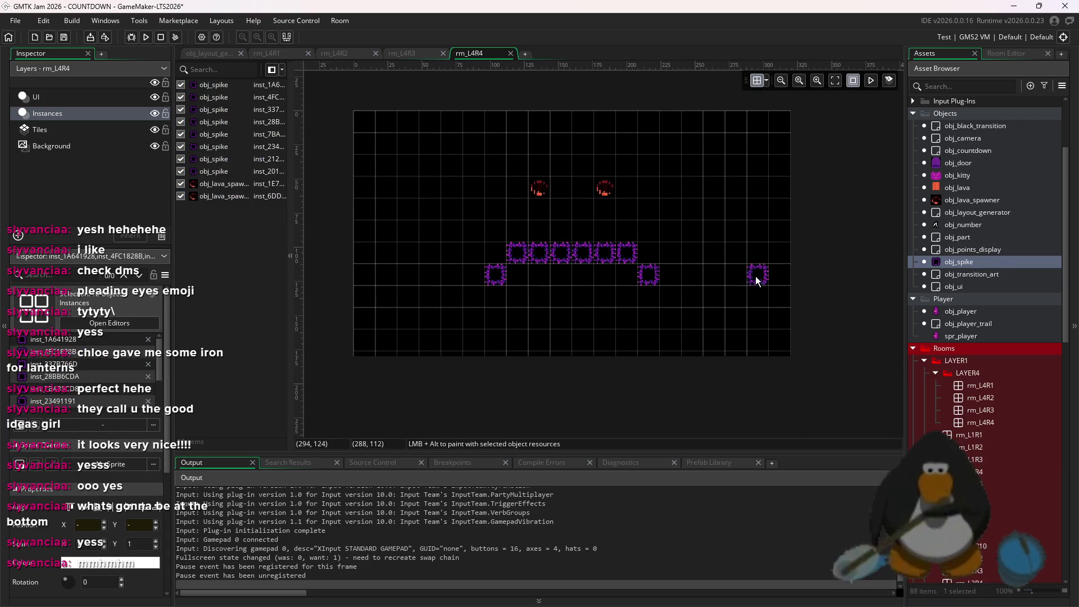
- Try a plus-shaped spike cluster on the right, then remove it
left_click(736, 209, "alt")
left_click(758, 230, "alt")
left_click(736, 230, "alt")
left_click(714, 231, "alt")
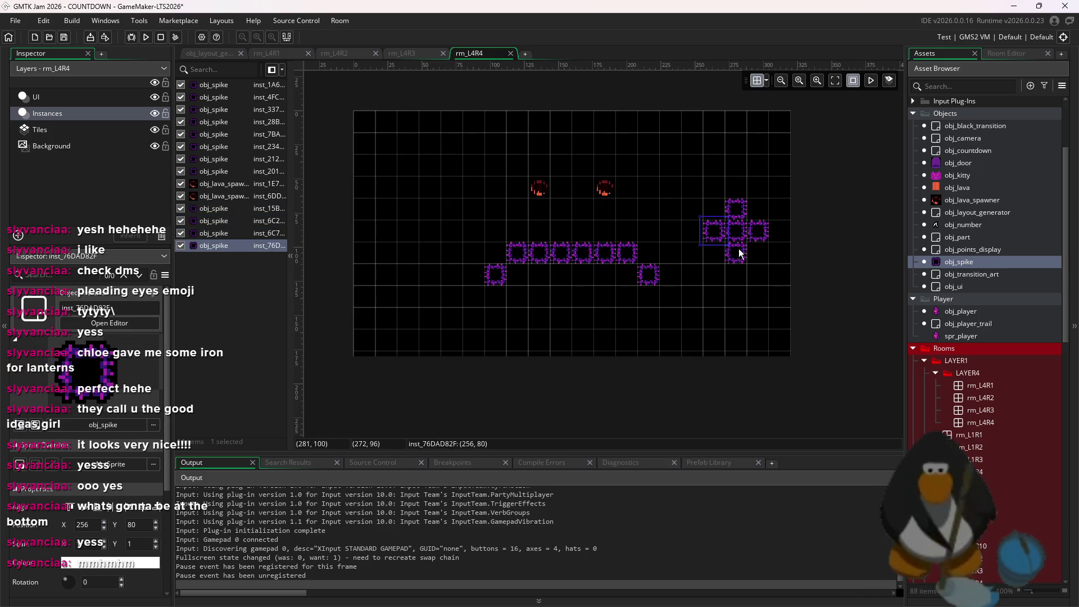
key("Delete")
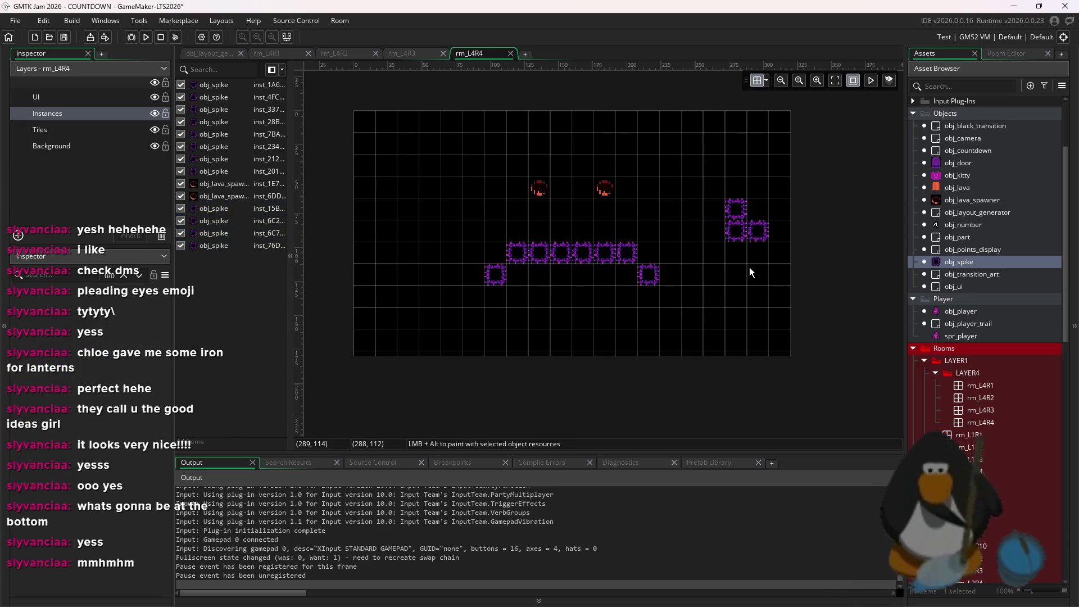
key("ctrl+z")
- Build five-spike X clusters on the right and left sides, then save with Ctrl+S
left_click(714, 209, "alt")
left_click(736, 231, "alt")
left_click(757, 253, "alt")
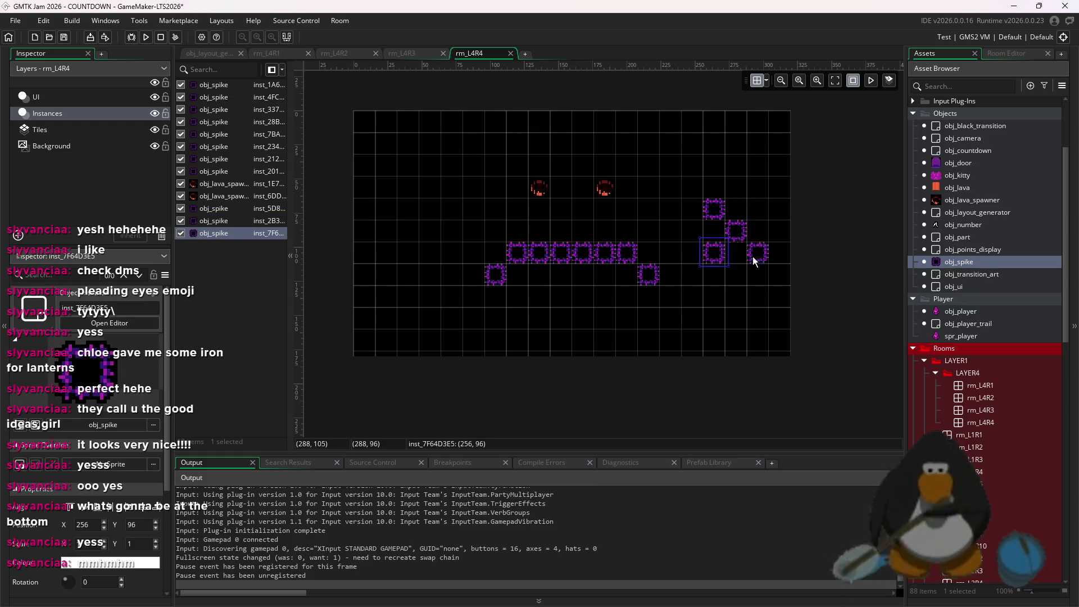
left_click(757, 216, "alt")
left_click(392, 212, "alt")
left_click(408, 231, "alt")
left_click(430, 209, "alt")
left_click(430, 252, "alt")
left_click(387, 252, "alt")
key("ctrl+s")
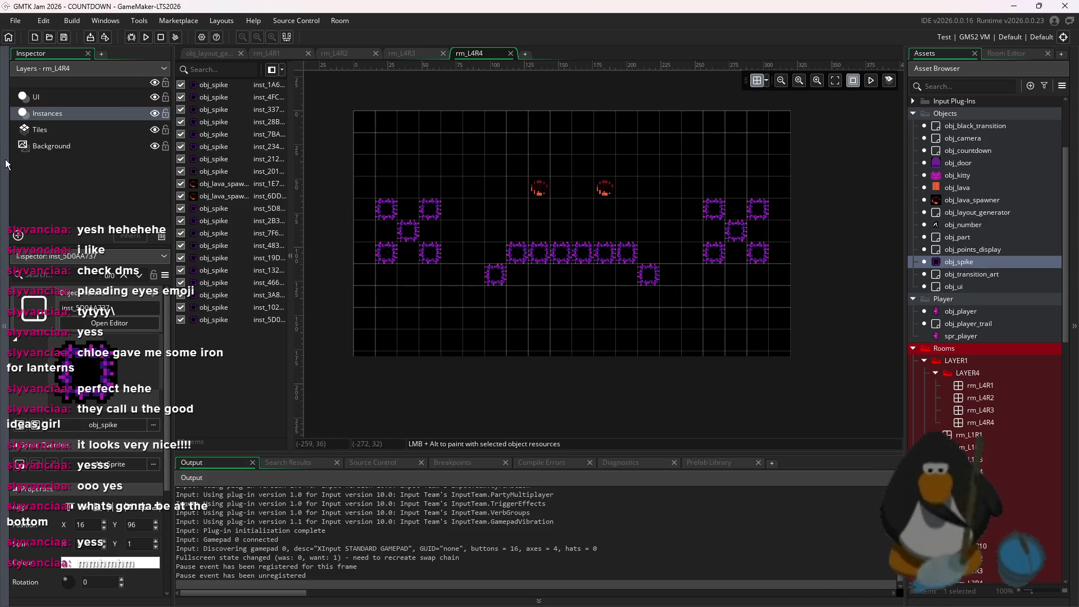
- On the Tiles layer, select the red brick tile with a single-tile brush
left_click(39, 130)
left_click(1000, 53)
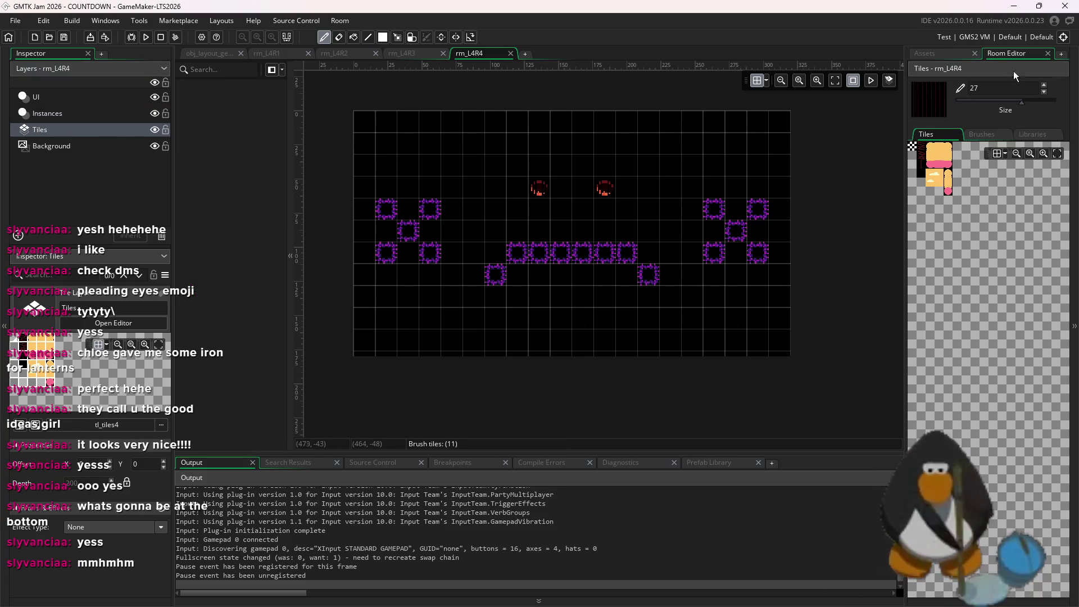
left_click(922, 160)
left_click_drag(781, 200, 650, 197)
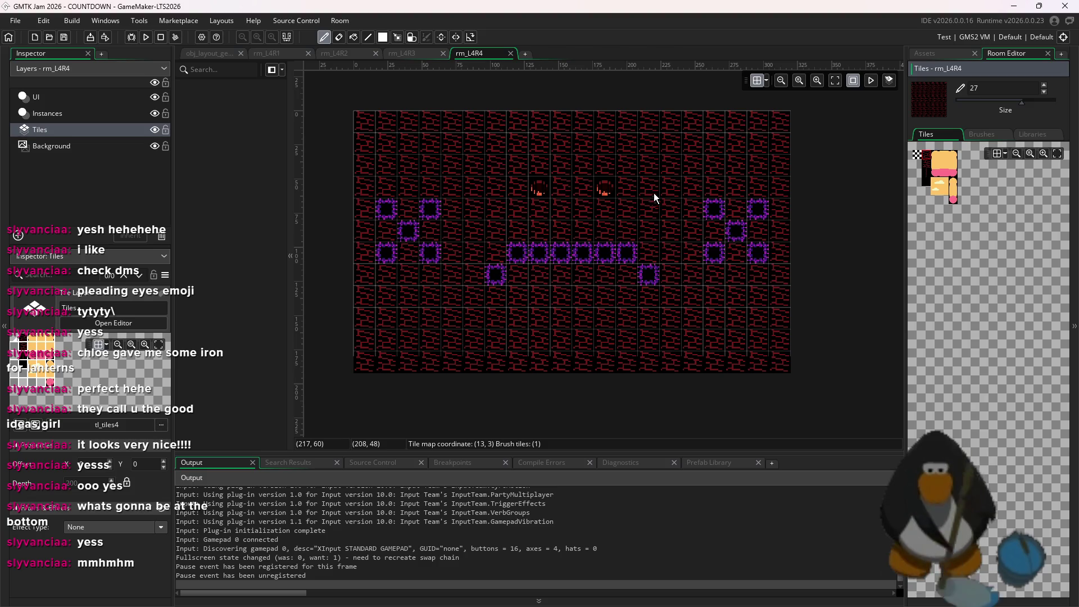
left_click_drag(1022, 102, 957, 102)
- Paint scattered brick tiles along the top row, bottom left, and right side
left_click(474, 143)
left_click(453, 144)
mouse_move(561, 318)
left_mouse_down()
mouse_move(542, 333)
mouse_move(560, 339)
left_mouse_up()
right_click(561, 319)
right_click(539, 319)
left_click(715, 164)
left_click(736, 165)
left_click(715, 340)
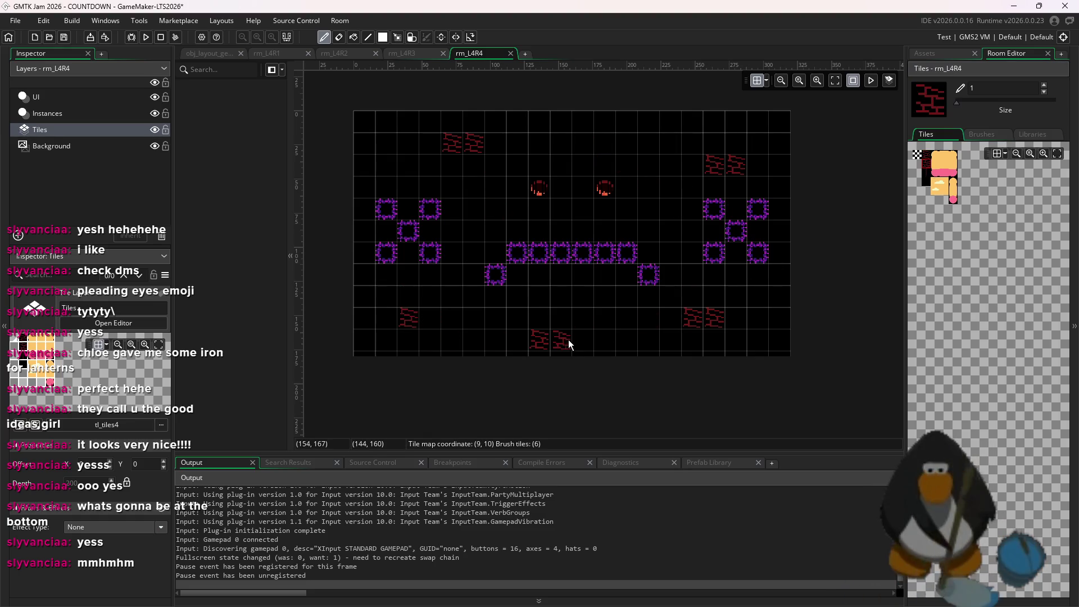
- Select the thin red chain tile from the tileset
left_click(926, 173)
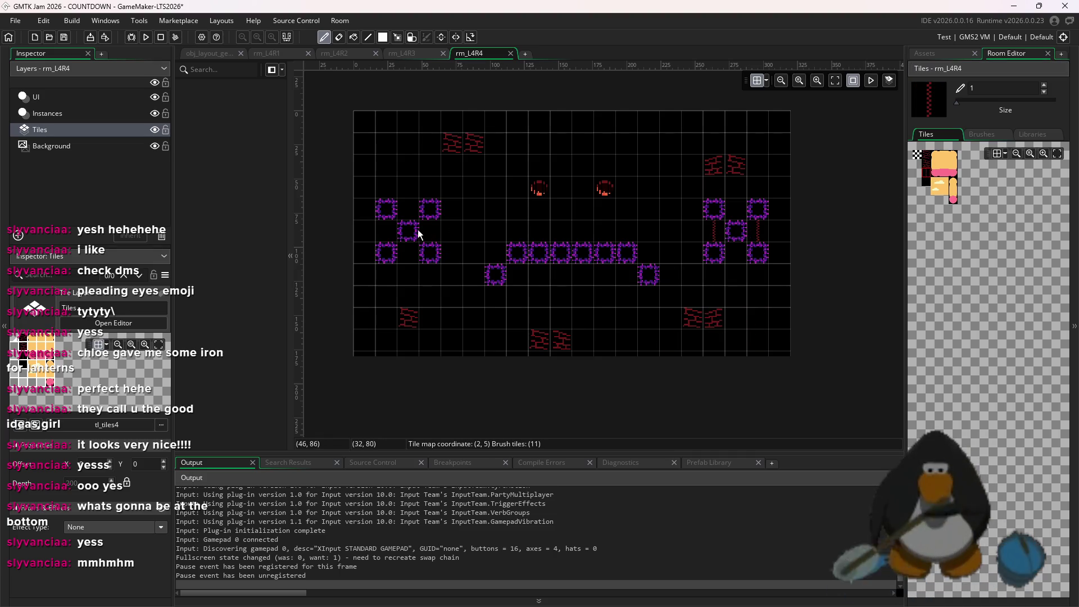
scroll(495, 251, "down", 2)
scroll(506, 234, "up", 1)
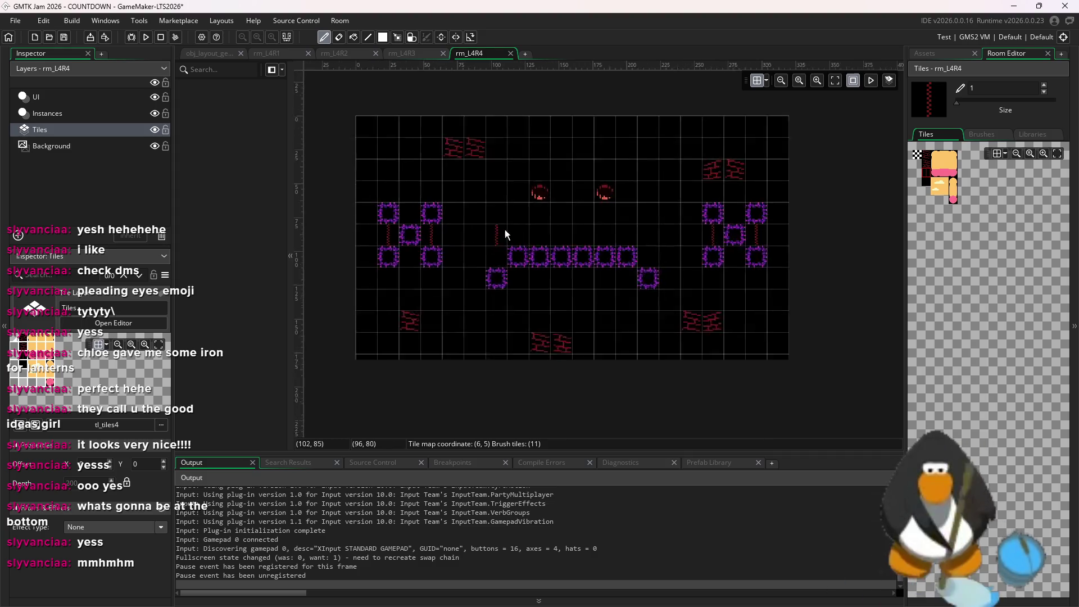
scroll(610, 248, "up", 2)
scroll(674, 249, "down", 3)
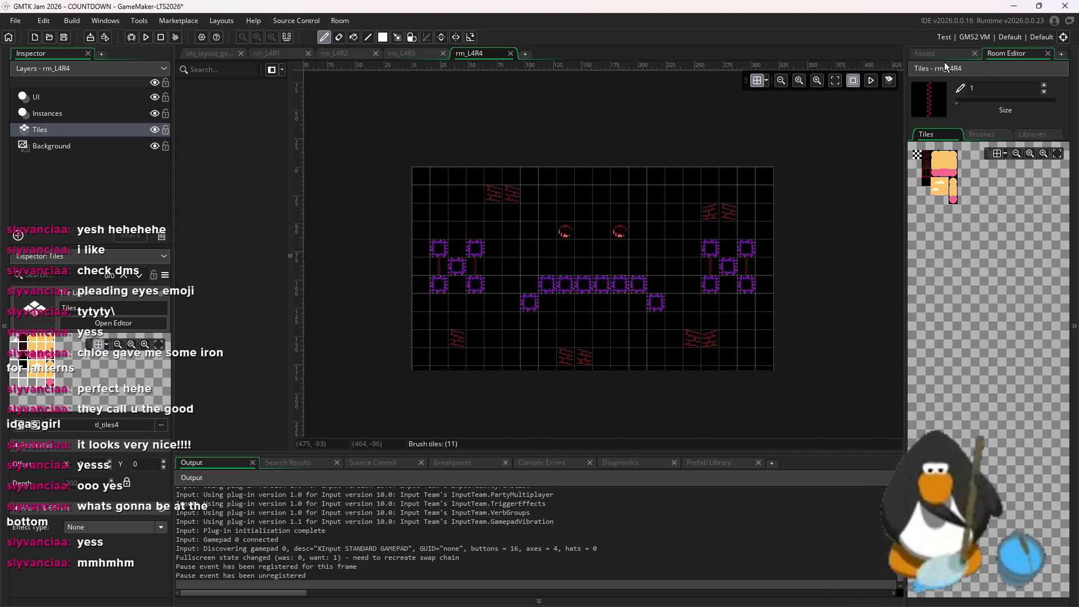
- Choose the door object, check grid settings, and return to the Instances layer
left_click(944, 54)
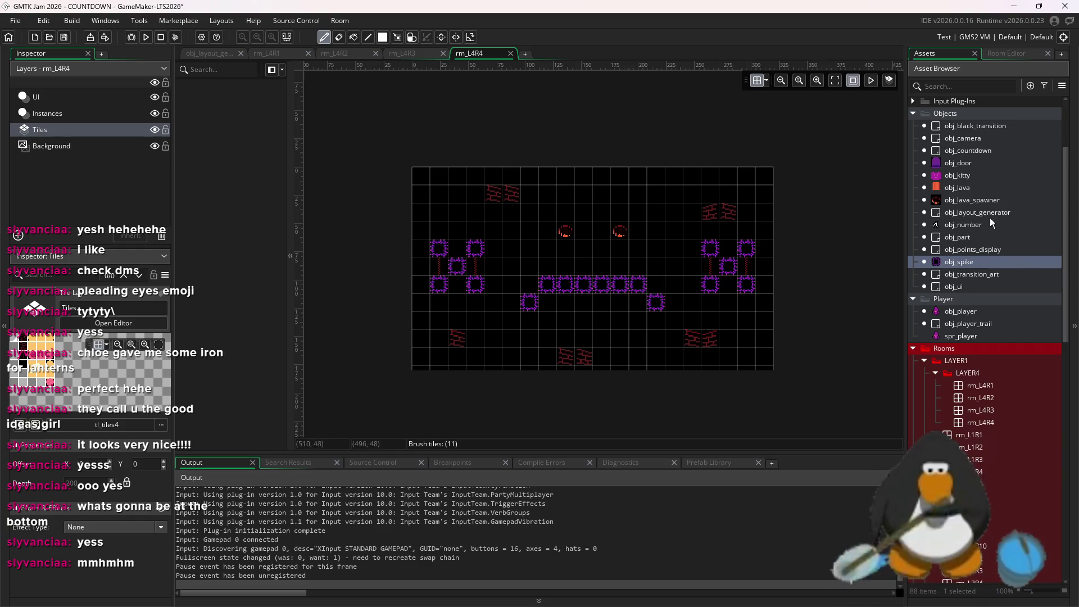
left_click(959, 163)
left_click(766, 80)
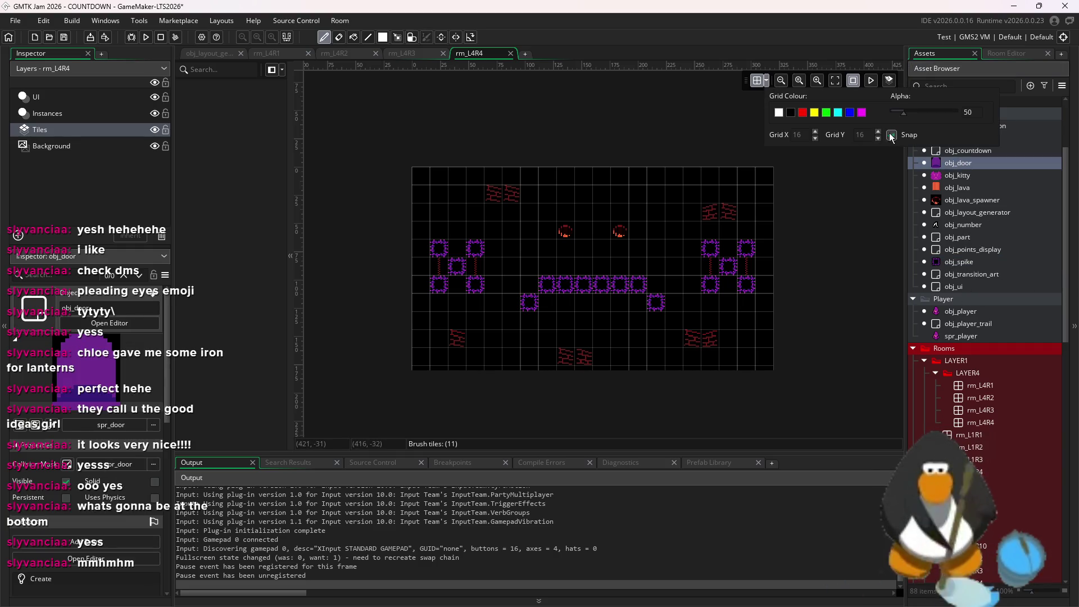
scroll(542, 350, "up", 2)
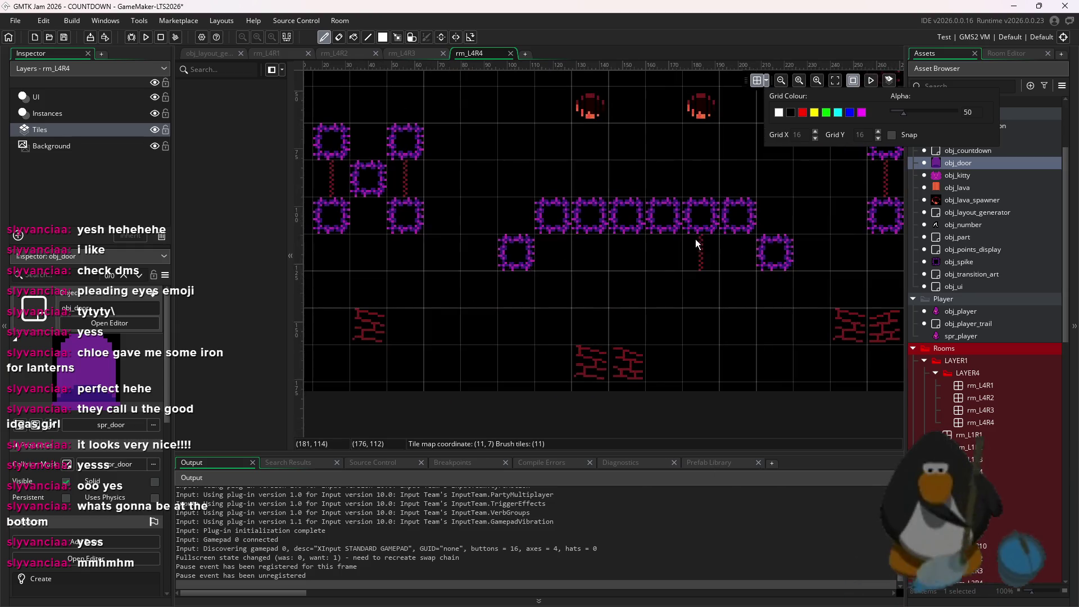
scroll(760, 297, "up", 4)
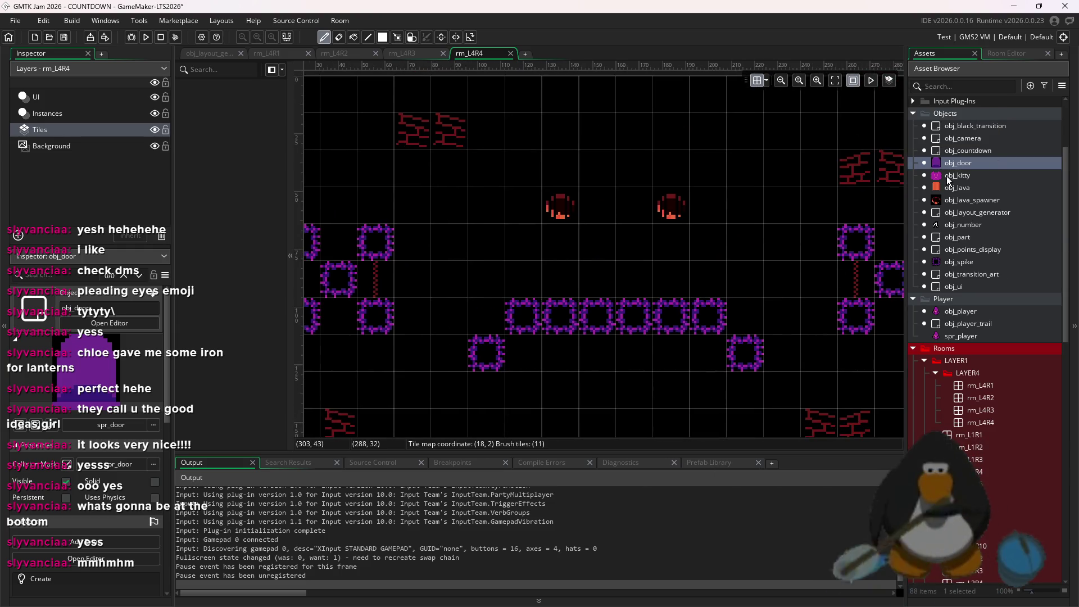
left_click(51, 113)
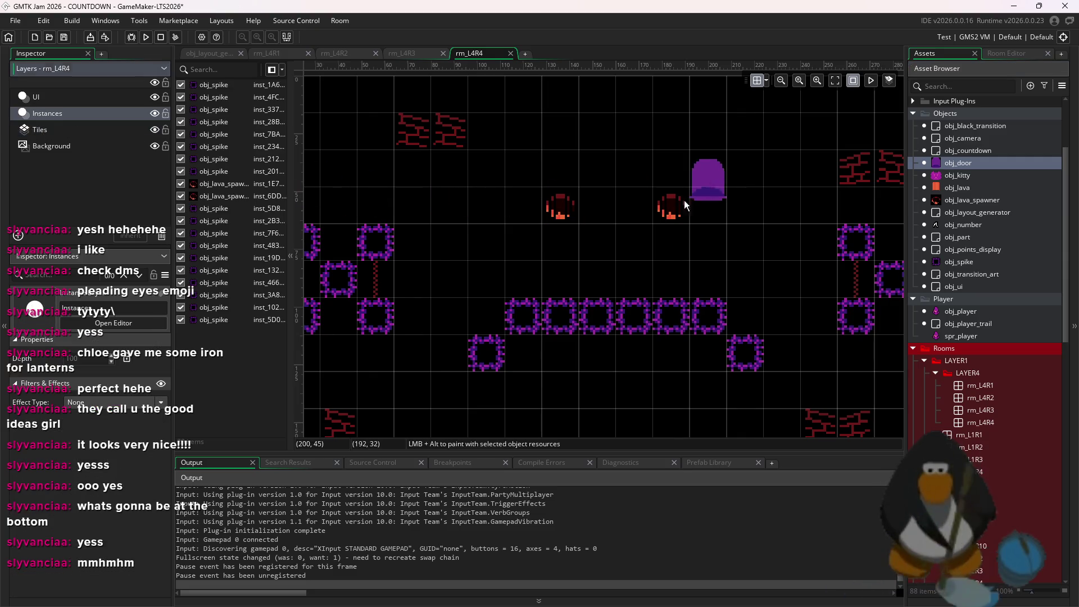
- Place obj_door at the bottom right of rm_L4R4 on the Instances layer
scroll(646, 236, "up", 4)
scroll(647, 237, "right", 5)
scroll(618, 225, "down", 6)
scroll(645, 257, "up", 2)
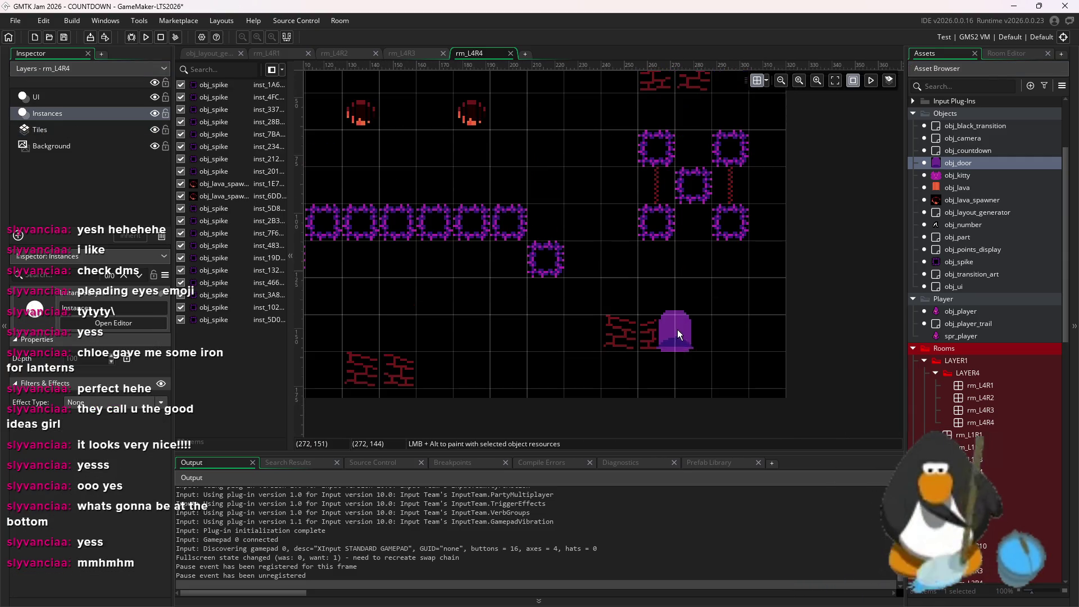
scroll(686, 376, "up", 2)
left_click(693, 368, "alt")
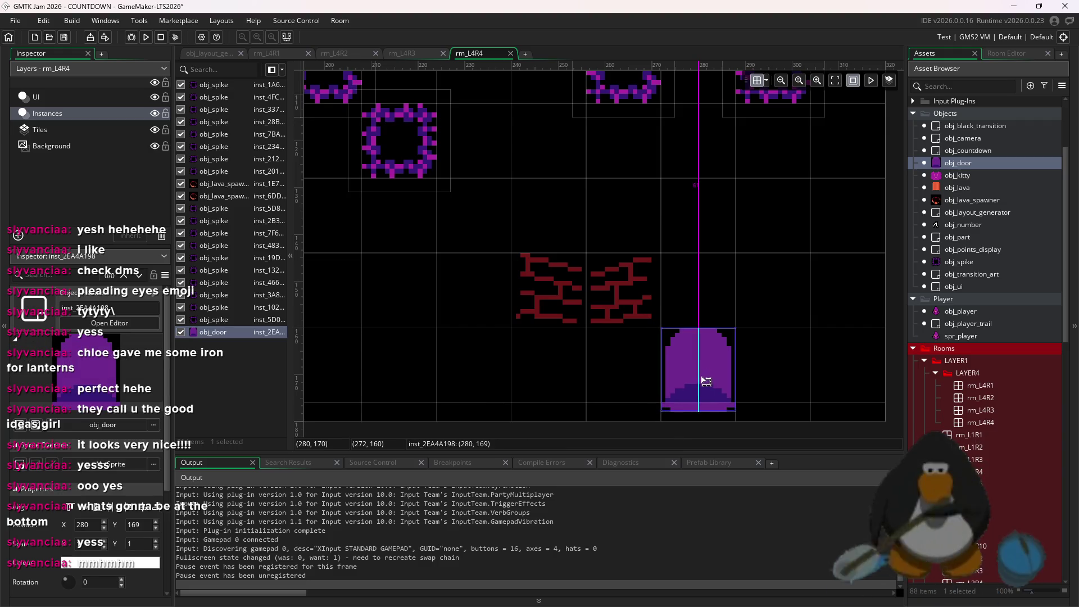
scroll(710, 299, "down", 4)
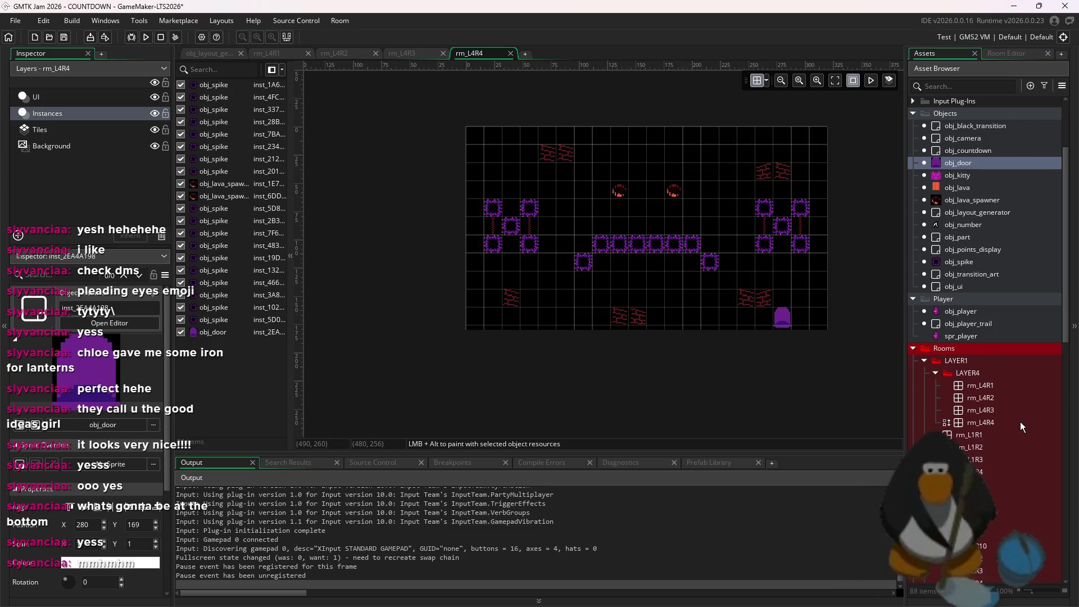
scroll(1020, 421, "down", 4)
- Open rm_L4R3, rm_L4R1 and rm_L4R2 to compare layouts, then reopen rm_L4R4
left_click(991, 276)
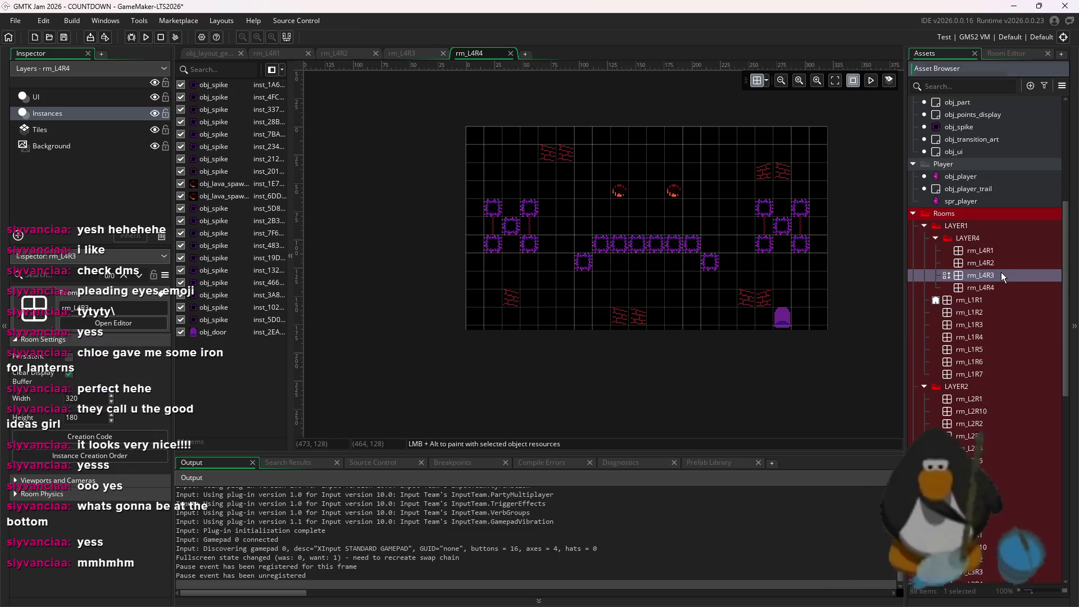
double_click(1001, 272)
left_click(1004, 268)
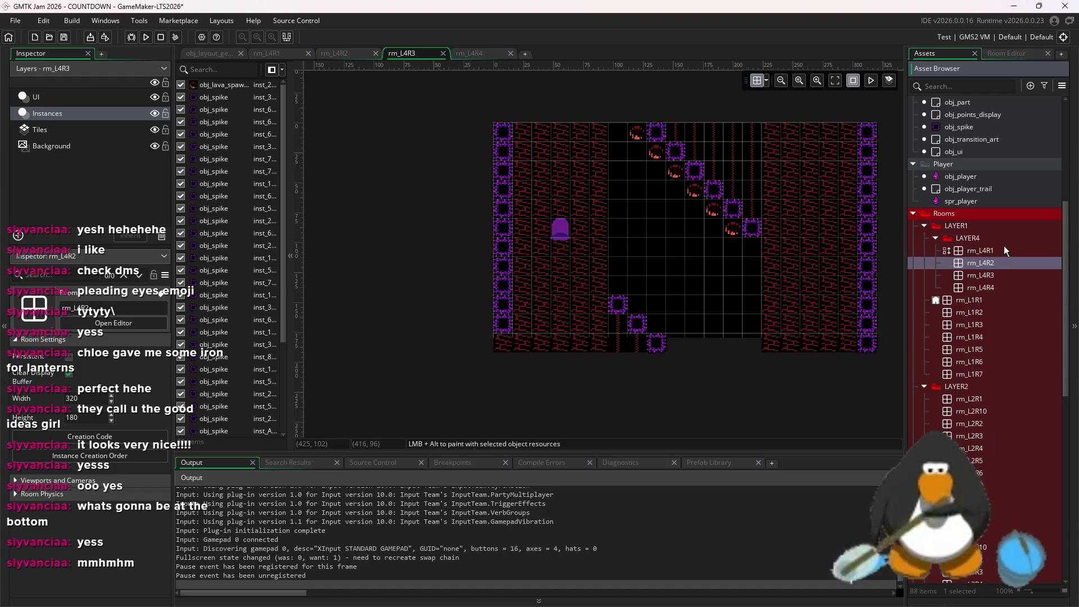
double_click(1005, 248)
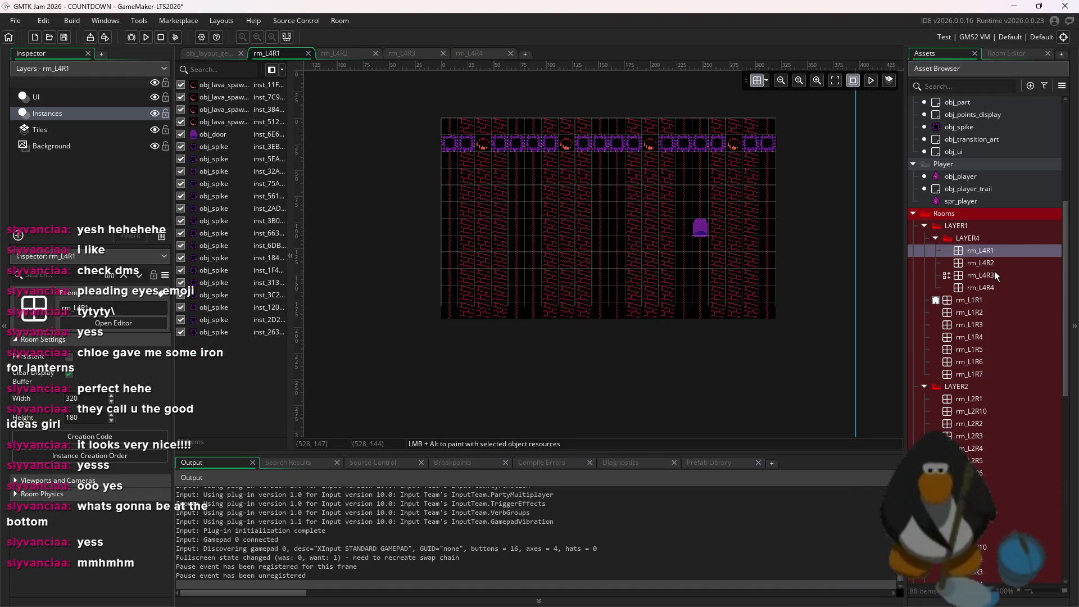
double_click(996, 267)
double_click(997, 275)
double_click(999, 285)
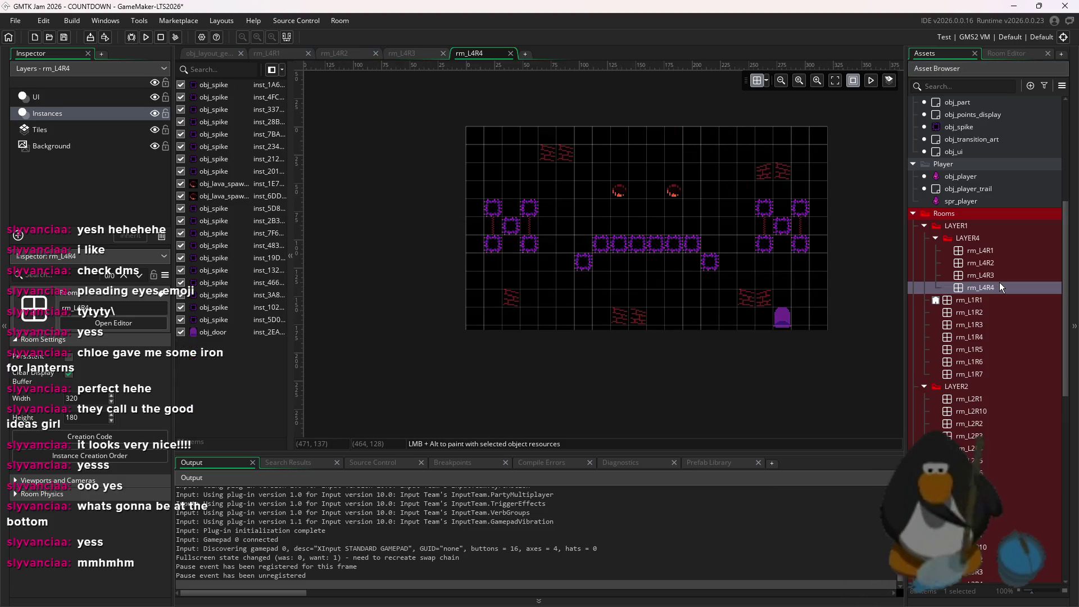
- Duplicate rm_L4R4 as a new room named rm_L4R5 and open it
right_click(999, 285)
left_click(936, 358)
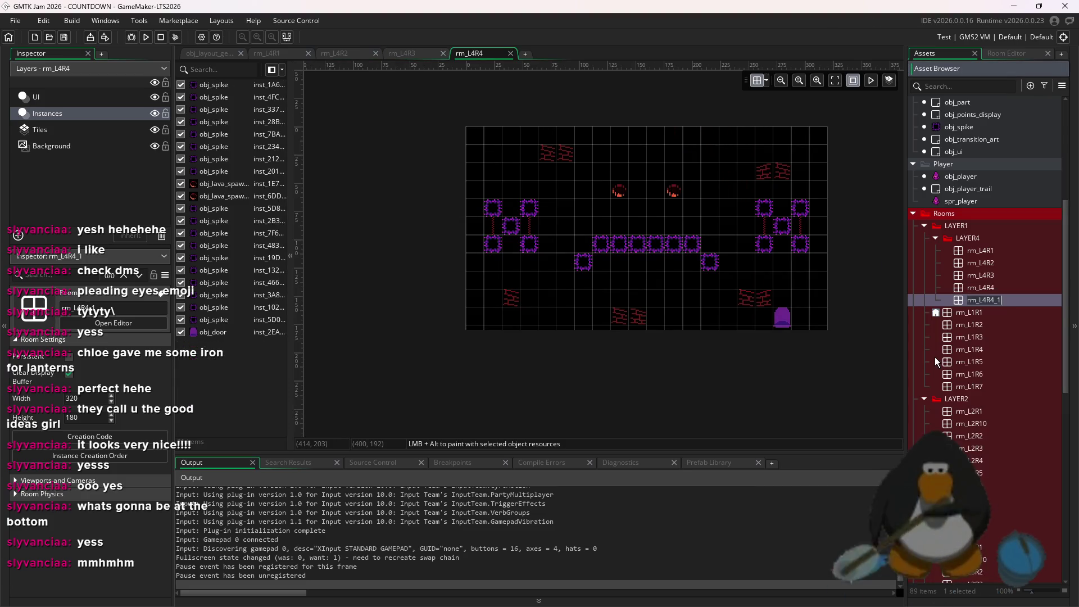
key("BackSpace")
key("BackSpace")
key("BackSpace")
type("5")
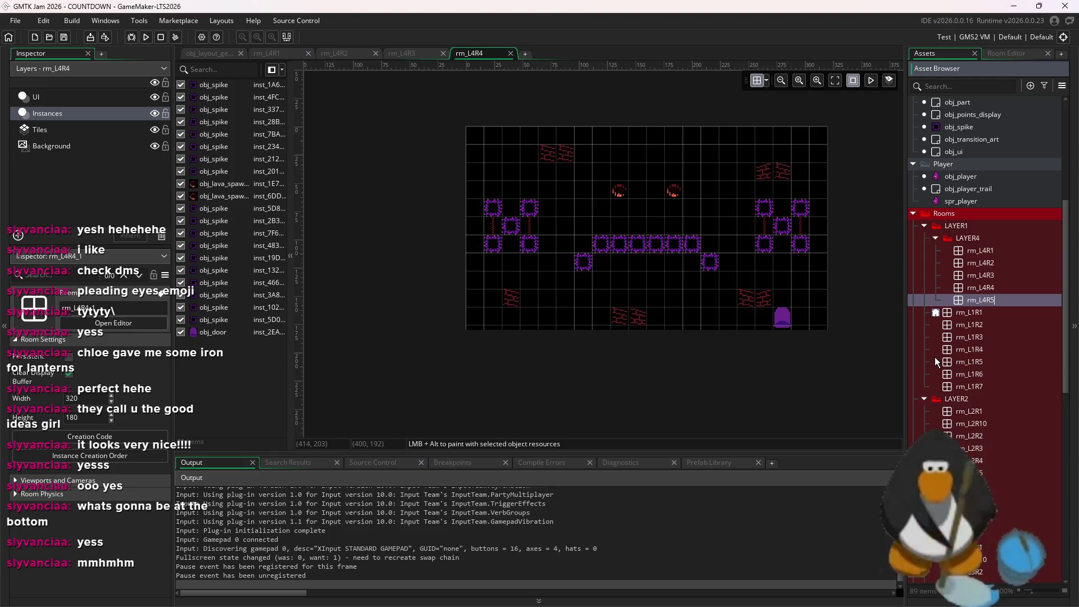
key("Return")
left_click(1074, 326)
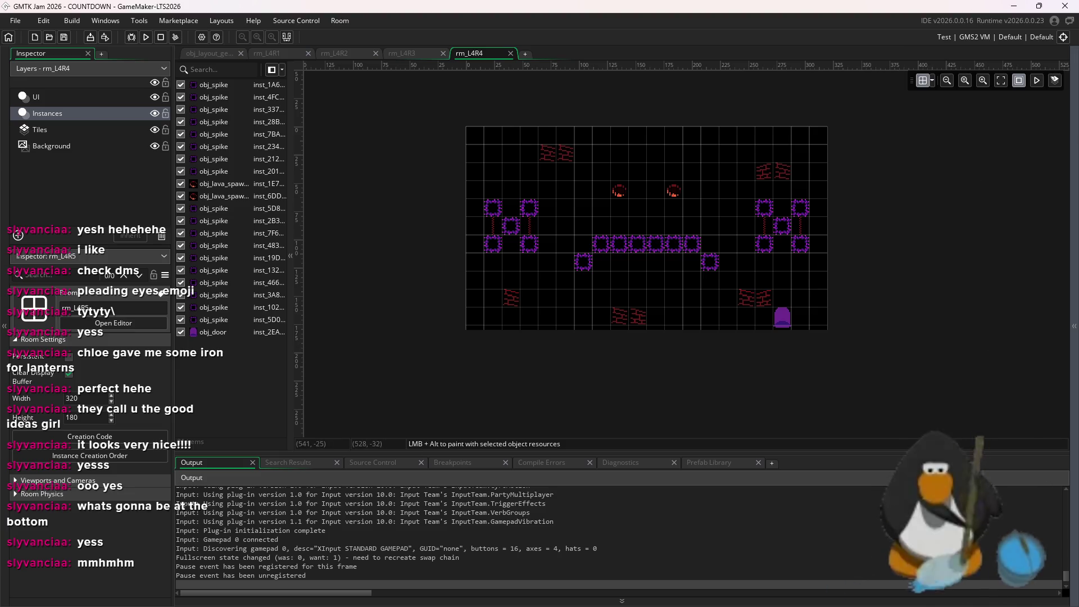
left_click(1074, 326)
double_click(981, 300)
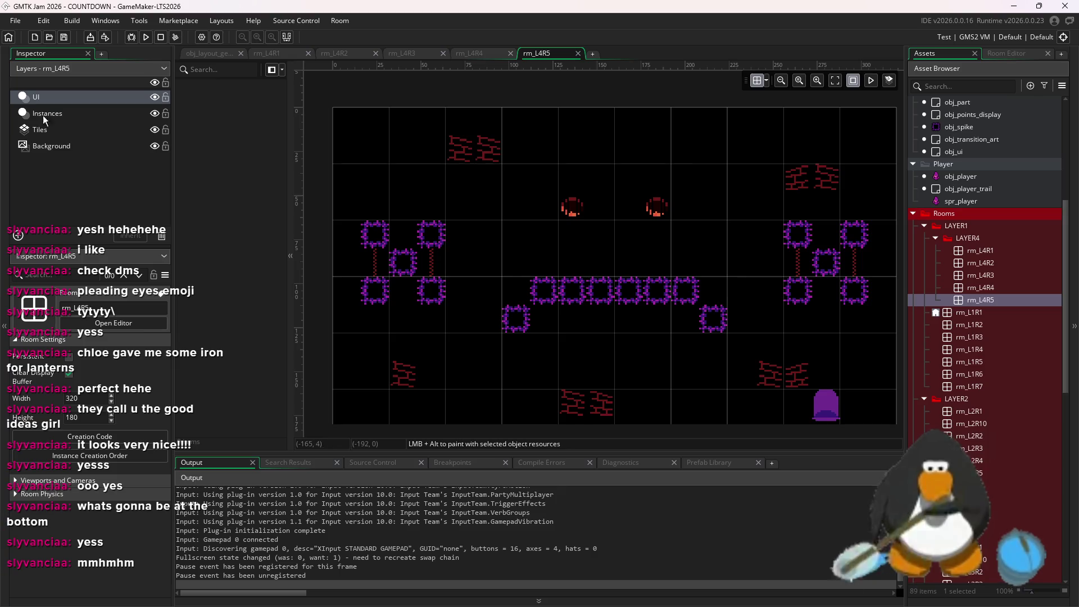
- Select and delete every instance in rm_L4R5
left_click(90, 115)
scroll(744, 311, "down", 3)
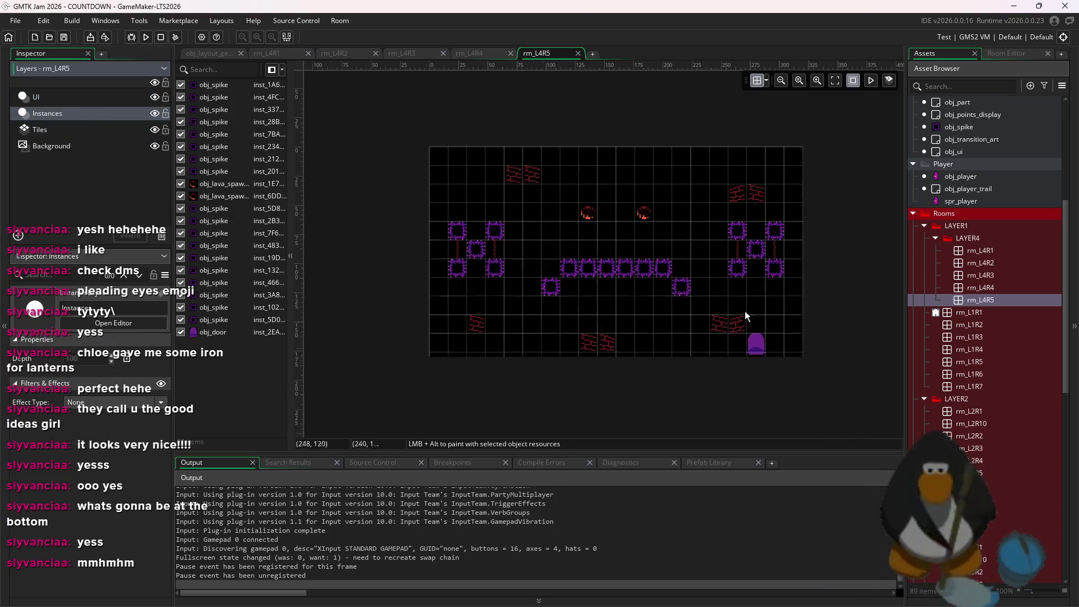
key("ctrl+a")
key("Delete")
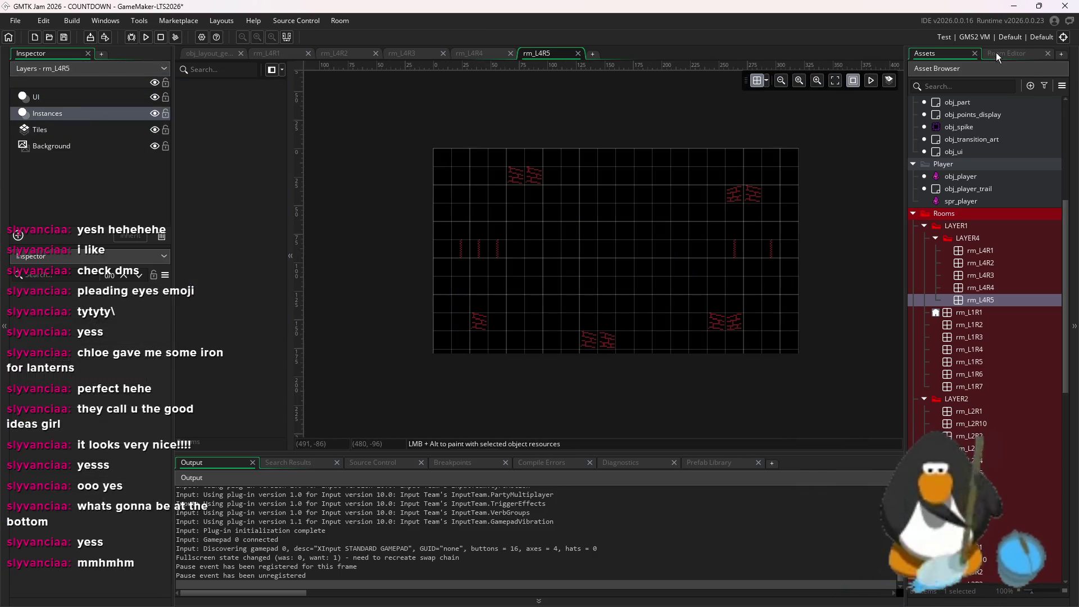
- Select and erase all tiles on rm_L4R5's Tiles layer
left_click(996, 53)
left_click(925, 53)
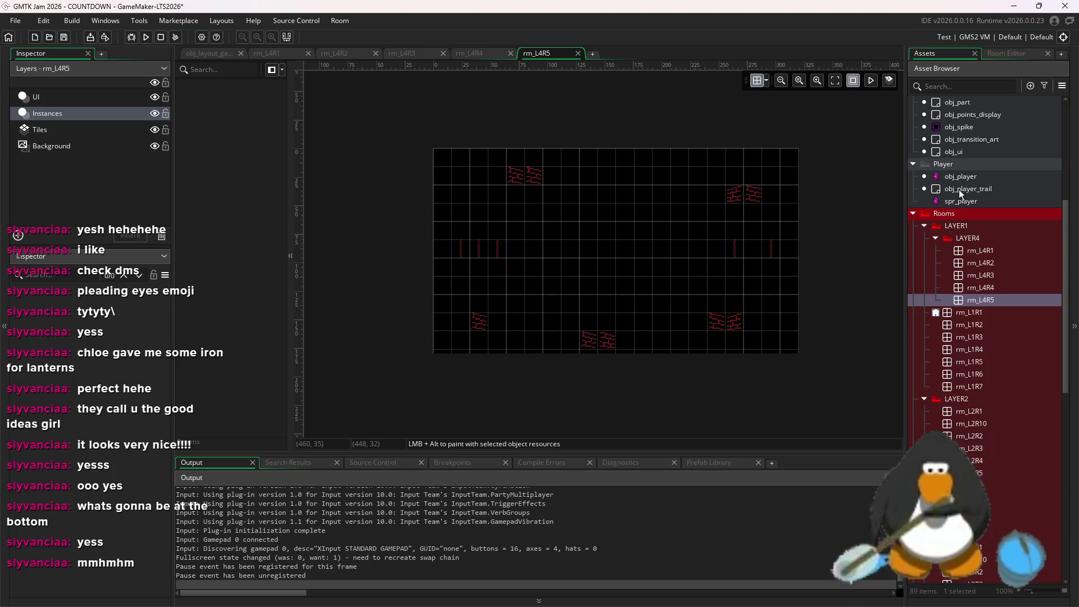
left_click(34, 129)
left_click(999, 53)
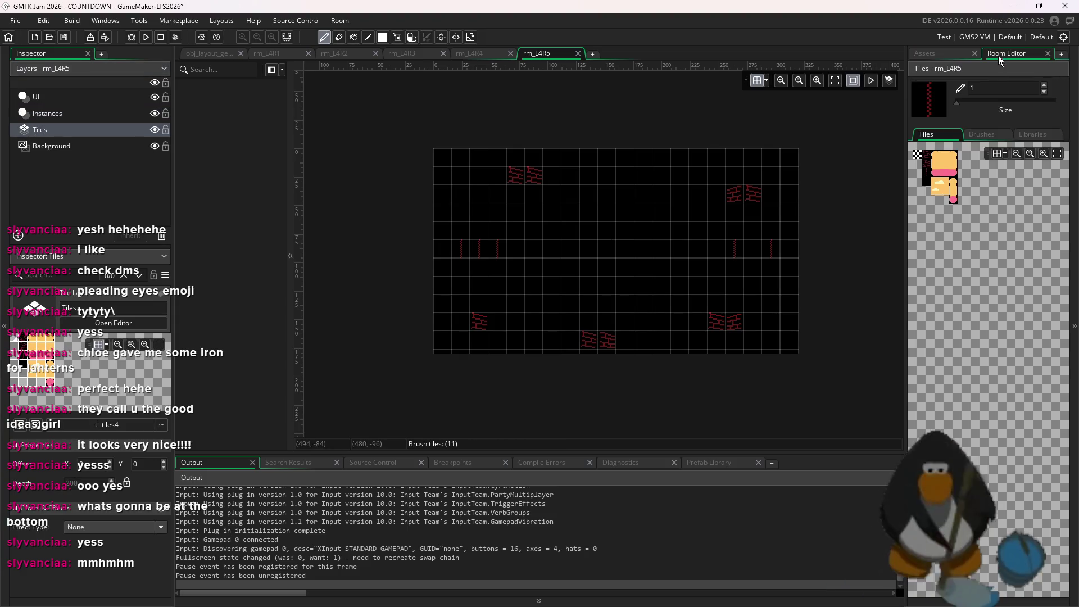
key("ctrl+a")
key("Delete")
left_click(82, 114)
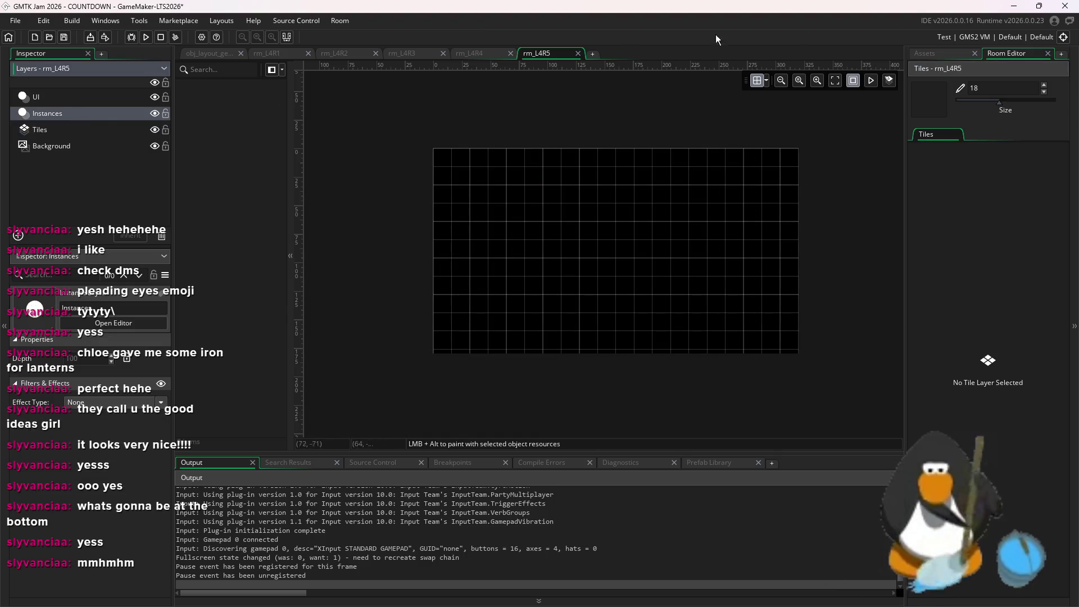
left_click(927, 53)
- Paint obj_spike instances into a U-shaped pit in rm_L4R5
scroll(1007, 224, "up", 3)
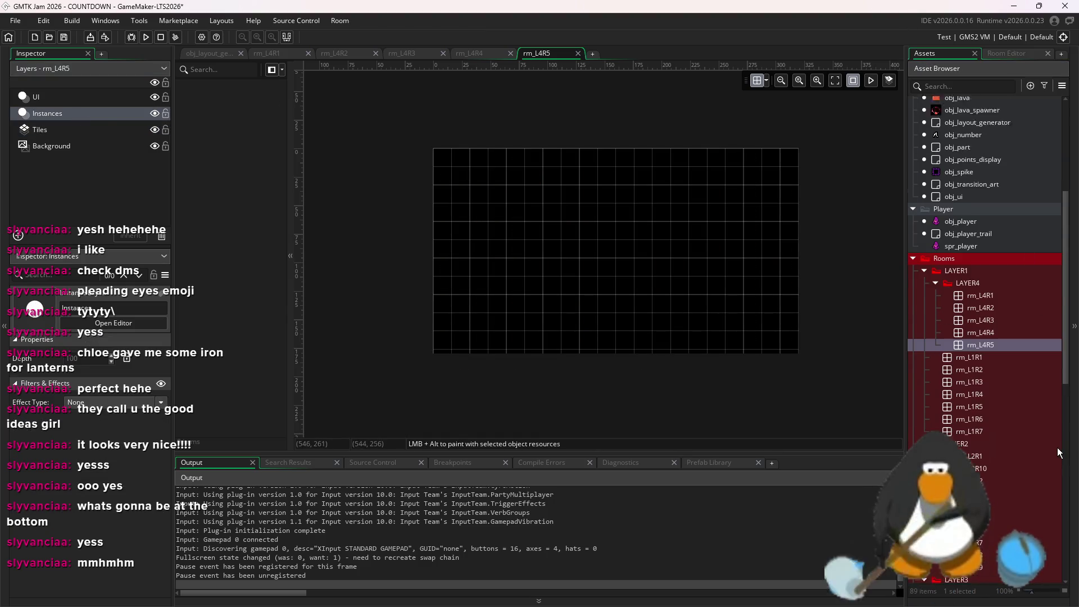
left_click(990, 195)
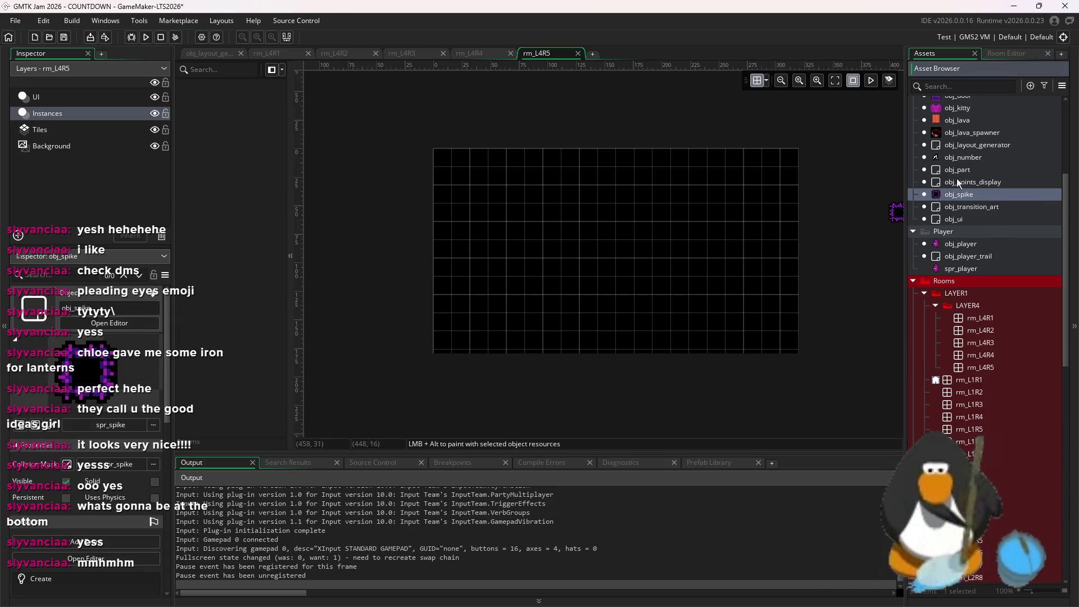
left_click_drag(959, 182, 735, 194)
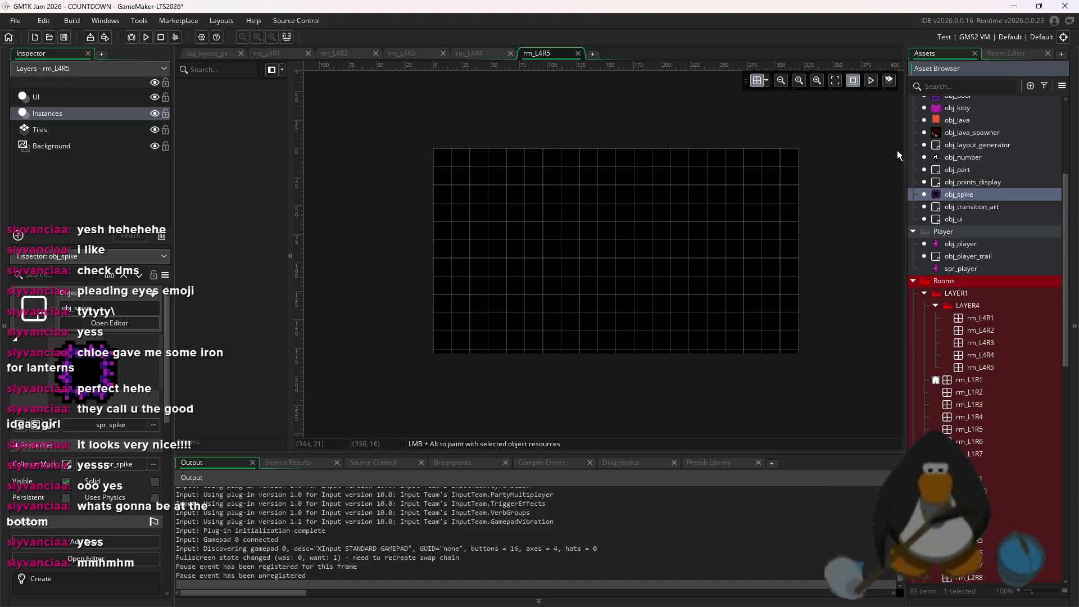
scroll(536, 305, "up", 1)
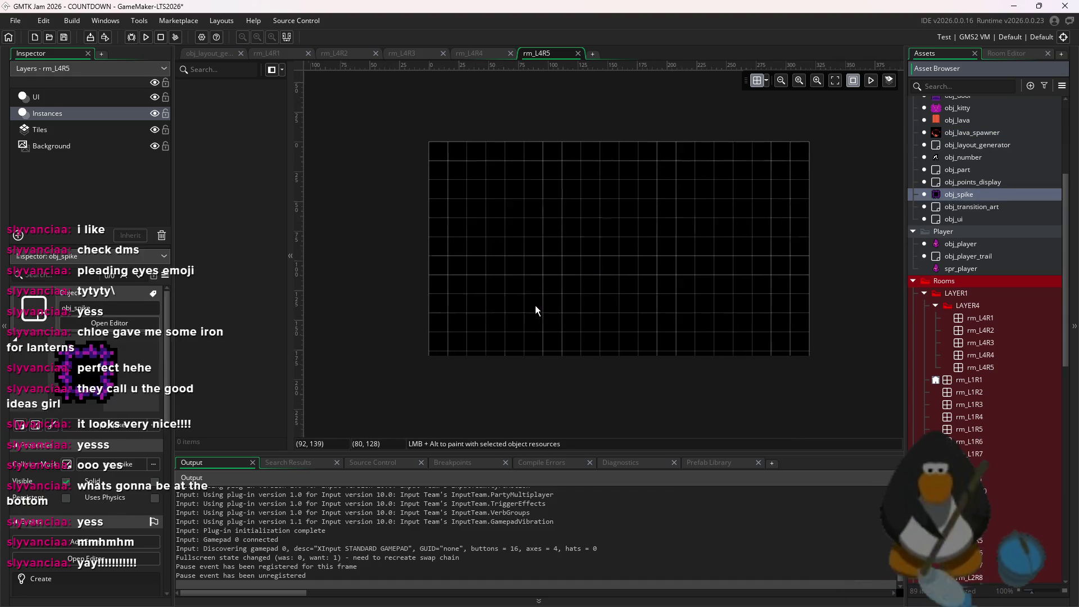
scroll(535, 306, "up", 1)
left_click(524, 263, "alt")
left_click(529, 288, "alt")
mouse_move(529, 289)
left_mouse_down()
mouse_move(532, 329)
mouse_move(621, 327)
mouse_move(634, 309)
mouse_move(614, 243)
mouse_move(533, 243)
left_mouse_up()
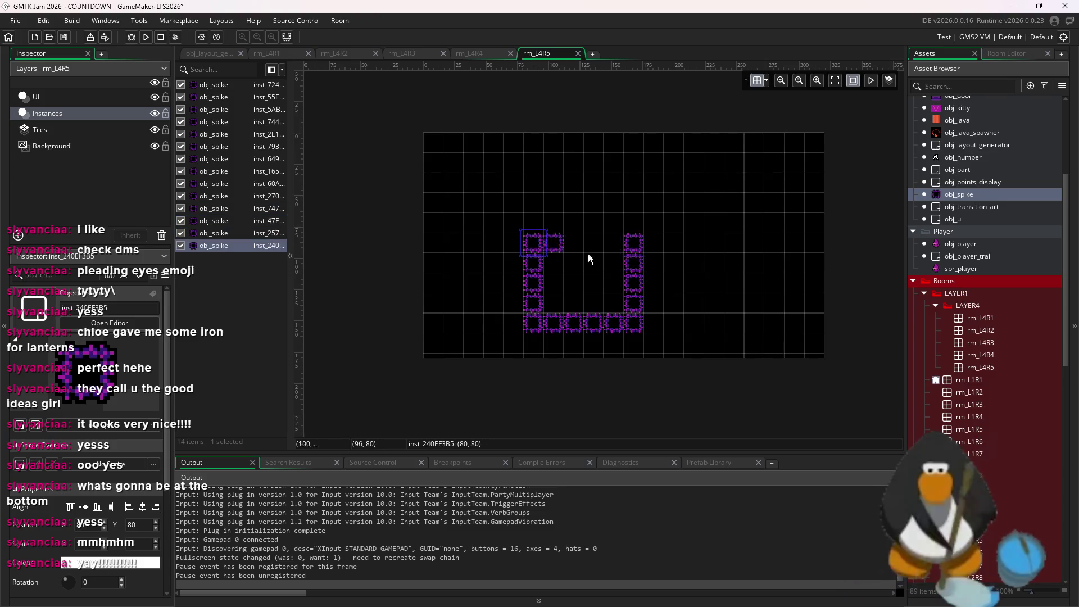
- Duplicate the U-shaped spike group with Ctrl+D and extend the bottom spike row
left_click_drag(648, 229, 518, 338)
mouse_move(562, 306)
left_mouse_down()
mouse_move(491, 306)
mouse_move(545, 335)
mouse_move(723, 309)
mouse_move(761, 322)
left_mouse_up()
key("ctrl+d")
mouse_move(653, 323)
left_mouse_down()
mouse_move(669, 326)
mouse_move(592, 329)
left_mouse_up()
left_click(972, 132)
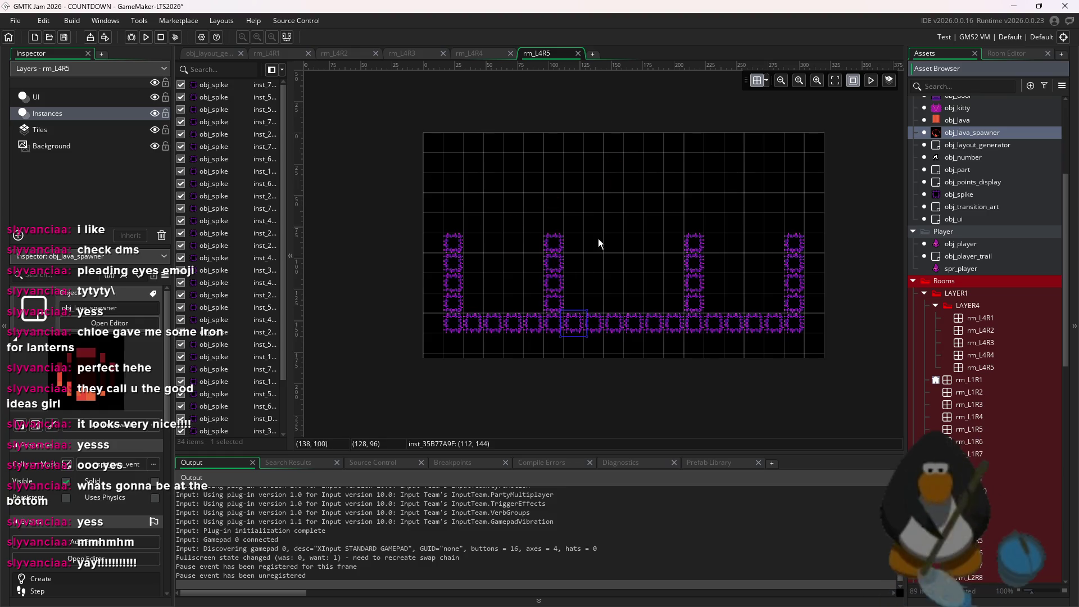
- Shift the second spike column right and the third left to even the spacing
left_click_drag(598, 239, 545, 310)
left_click_drag(554, 270, 574, 269)
mouse_move(682, 215)
left_mouse_down()
mouse_move(696, 295)
mouse_move(676, 303)
left_mouse_up()
left_click(696, 304, "ctrl")
left_click(664, 204)
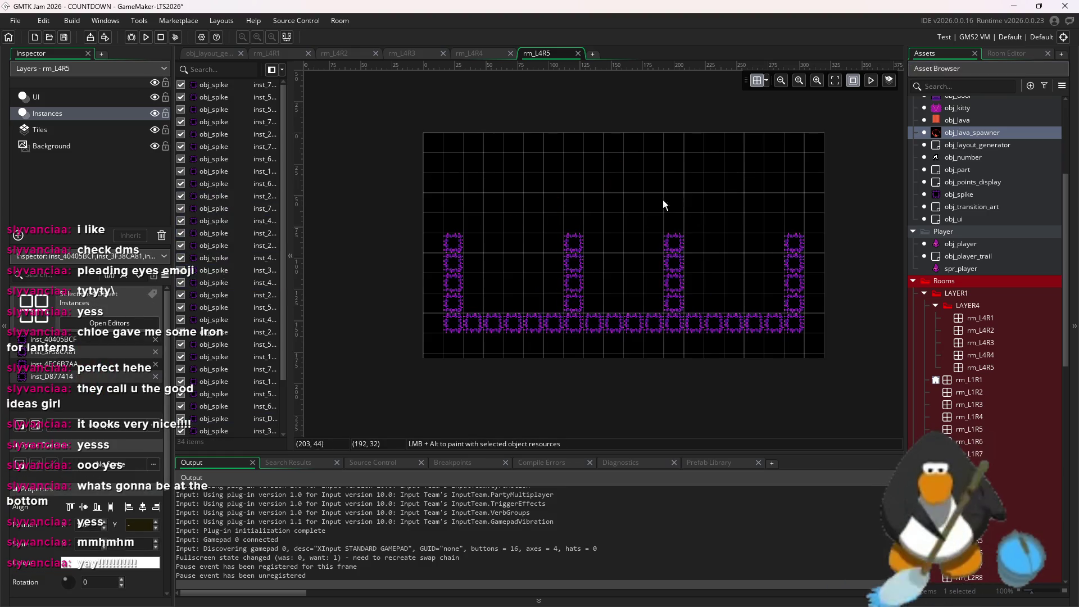
- Place lava spawners along the top and set one's lava_cooldown_def to 240
left_click(735, 185, "alt")
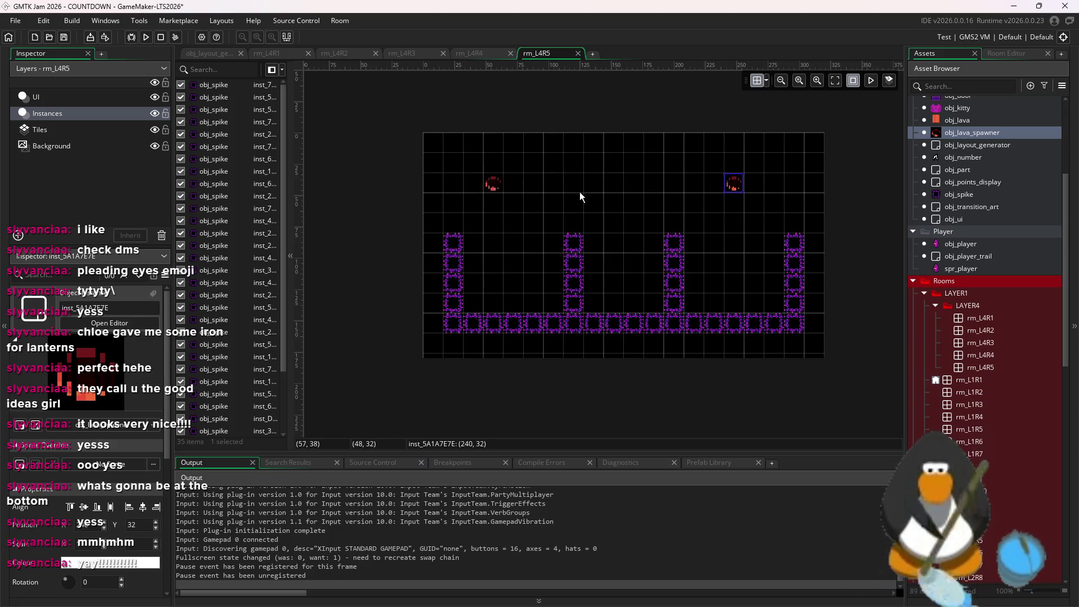
left_click(492, 145, "alt")
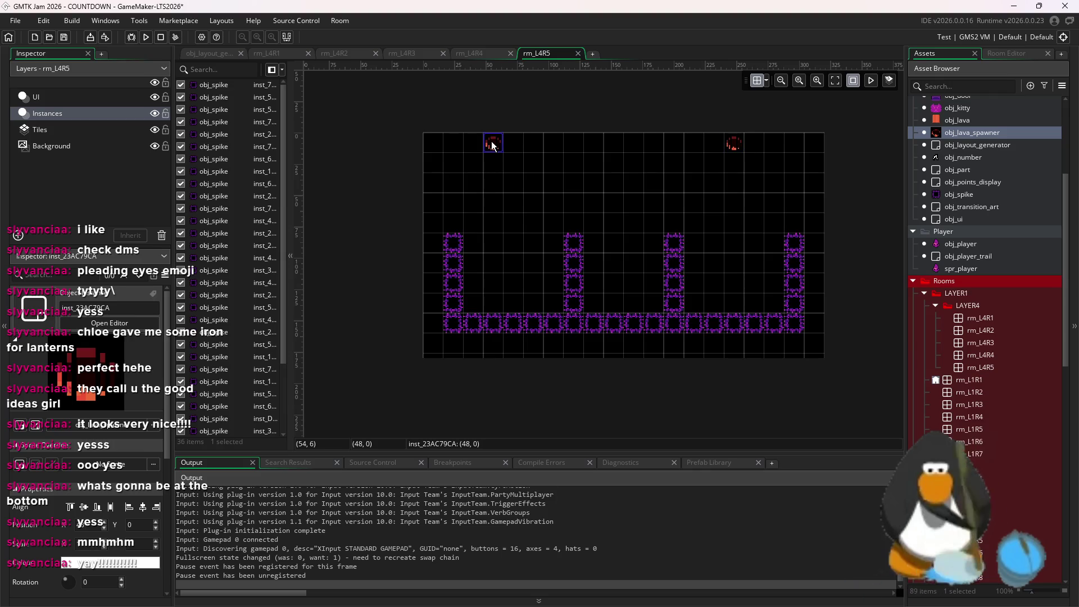
left_click(628, 145, "alt")
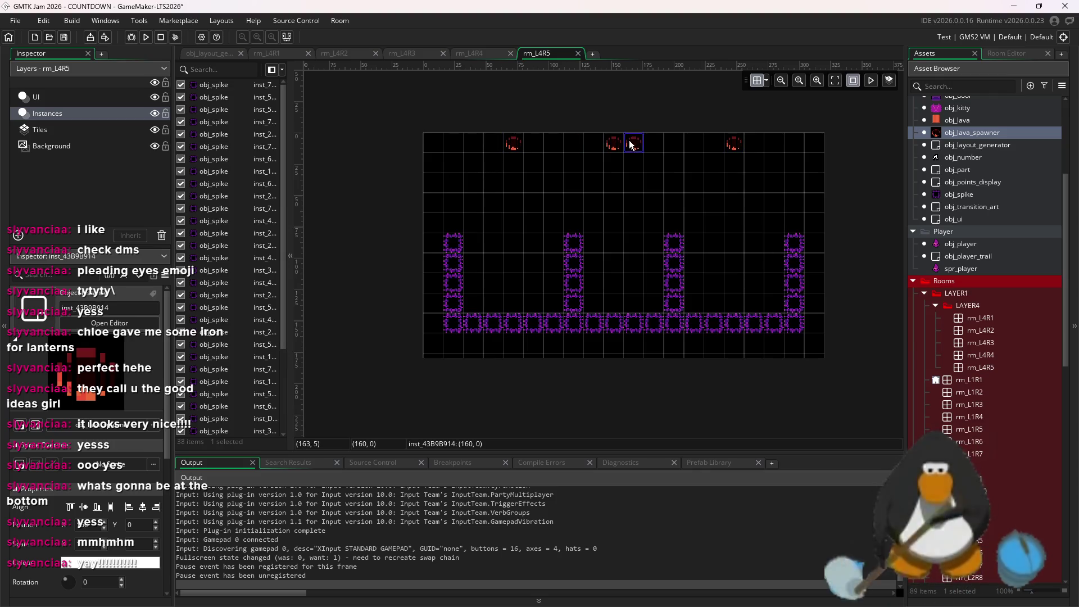
double_click(627, 145)
left_click(759, 156)
left_click(765, 218)
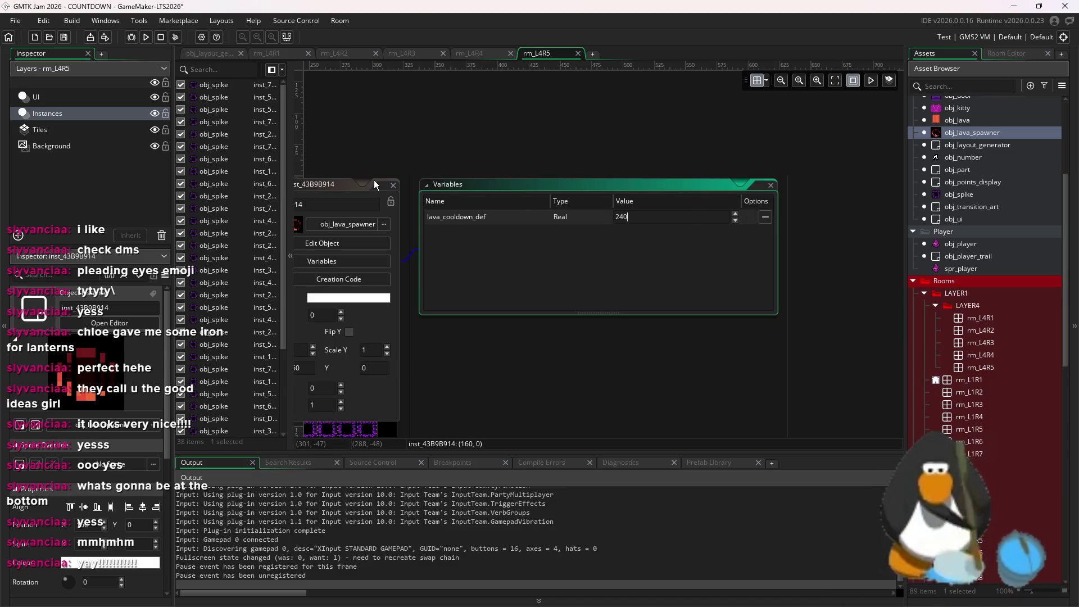
left_click(392, 184)
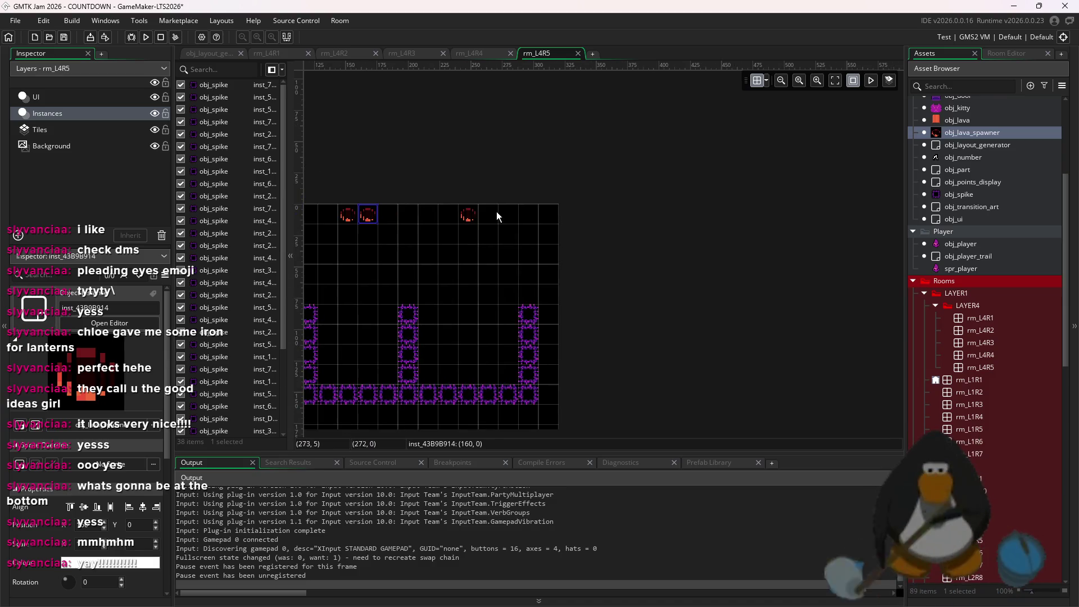
- Add the fourth lava spawner near the top of rm_L4R5
left_click(378, 224)
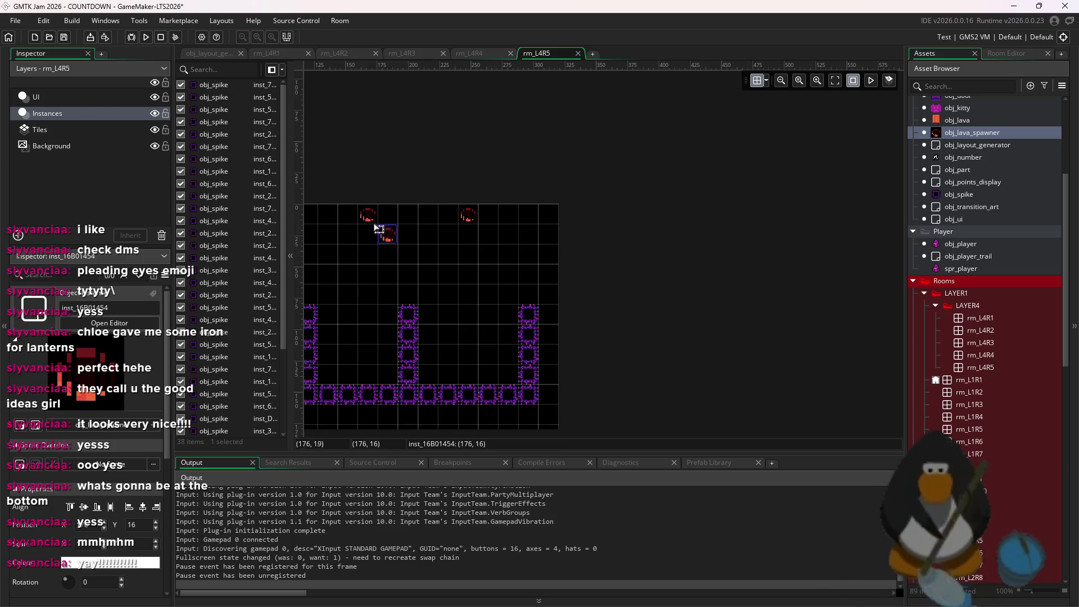
left_click_drag(417, 246, 632, 181)
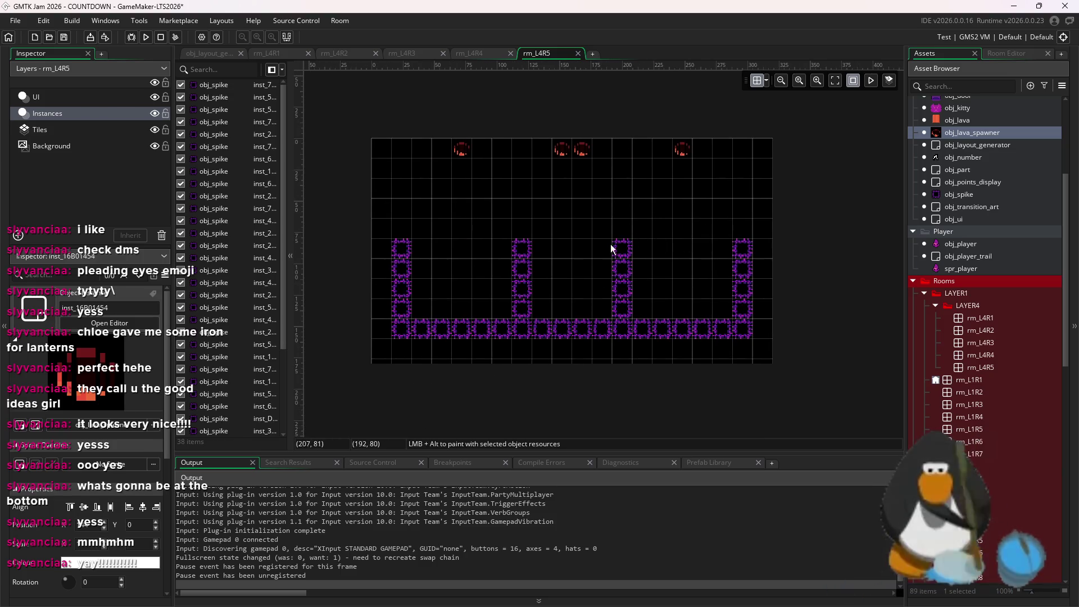
left_click(25, 130)
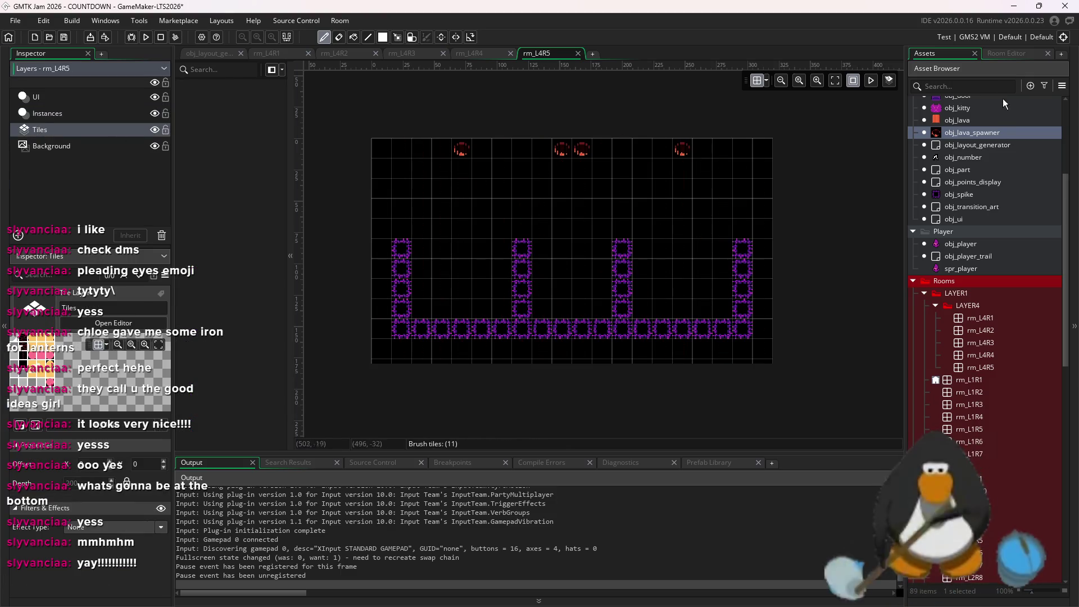
- Set tile brush size to 1 and paint red tile lines down columns 6, 8, 11 and 13
left_click(1018, 51)
left_click_drag(996, 103, 955, 99)
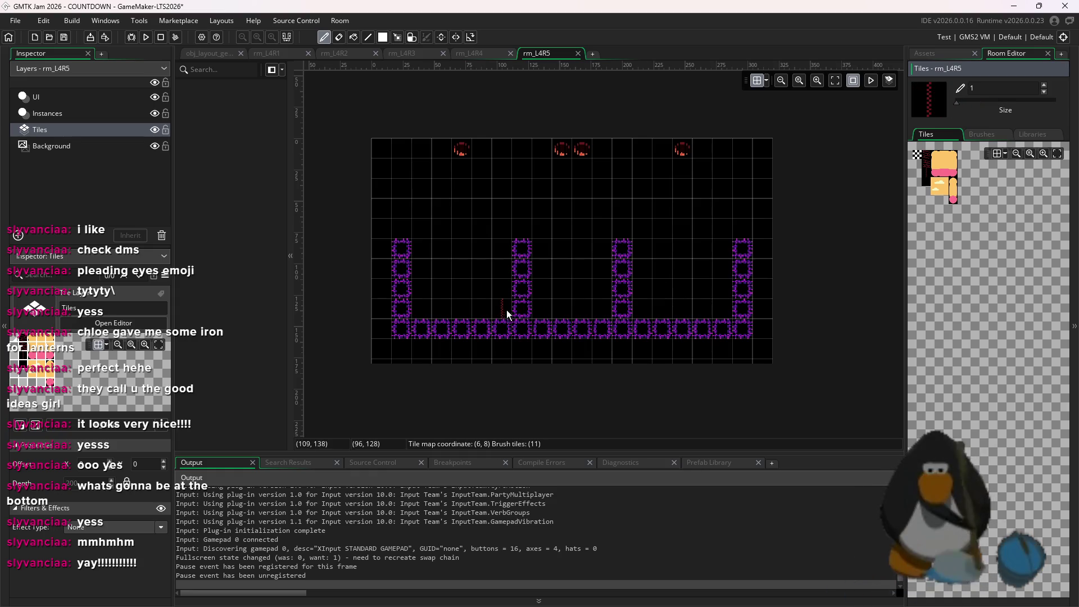
left_click_drag(496, 306, 496, 155)
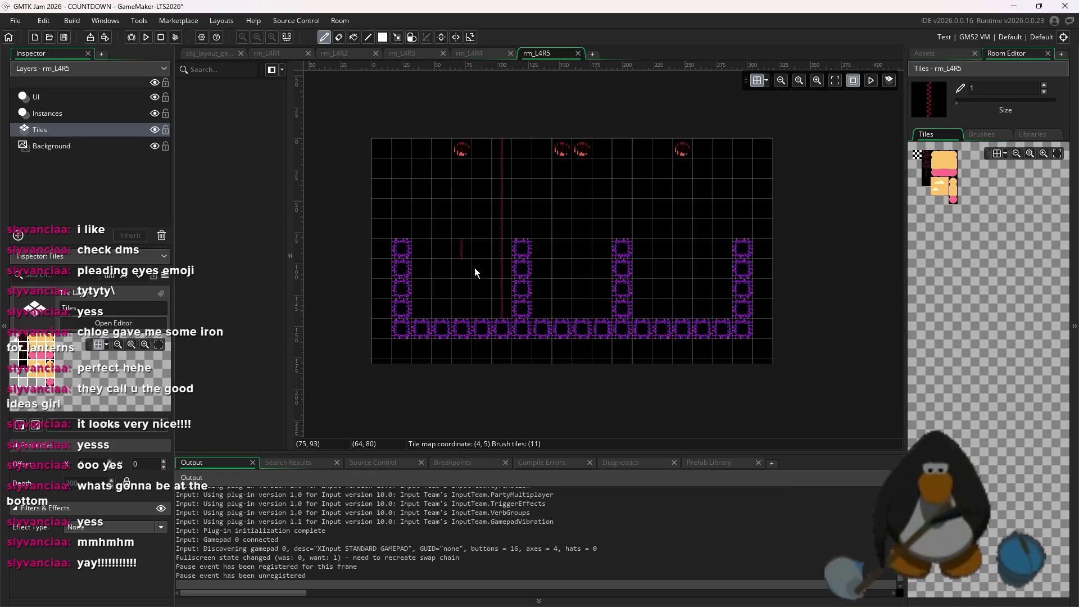
left_click_drag(539, 301, 581, 204)
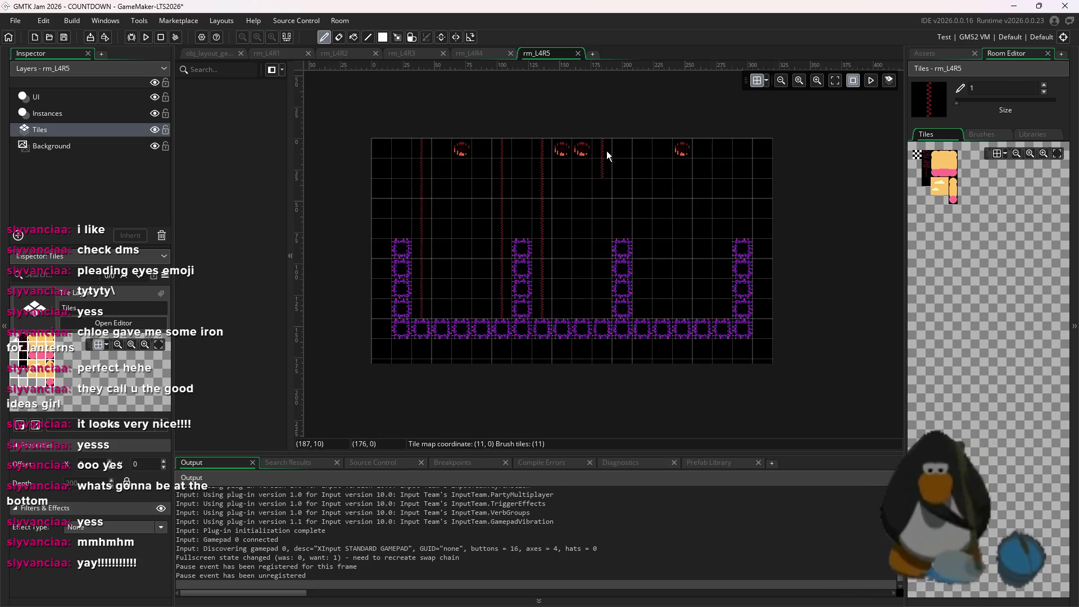
left_click_drag(607, 154, 608, 297)
left_click_drag(635, 193, 638, 148)
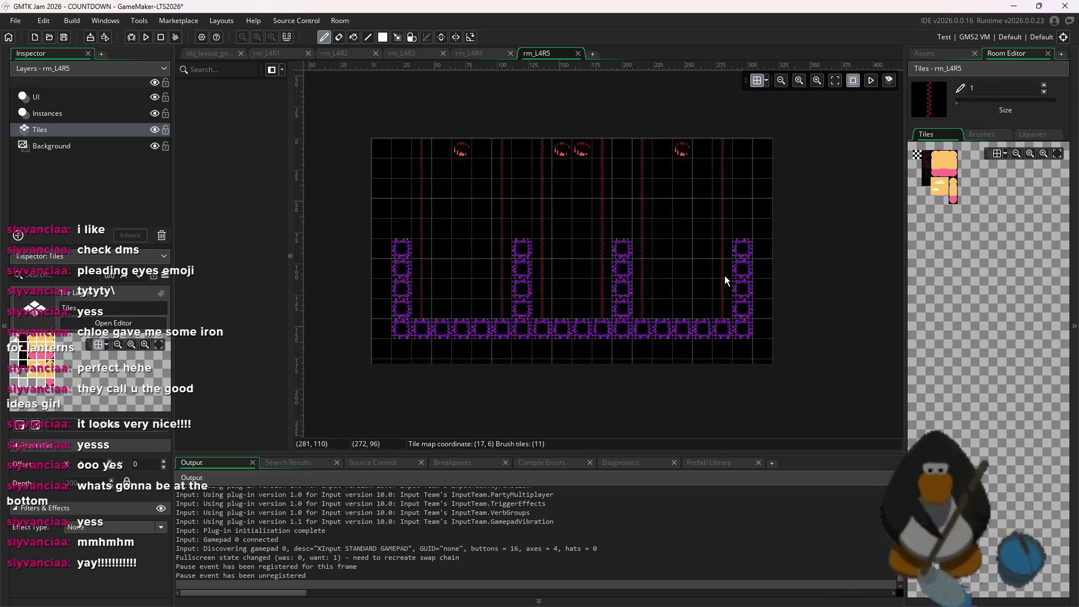
- Paint red brick tiles along the right wall, left wall and bottom rows
left_click(929, 162)
left_click_drag(768, 150, 767, 309)
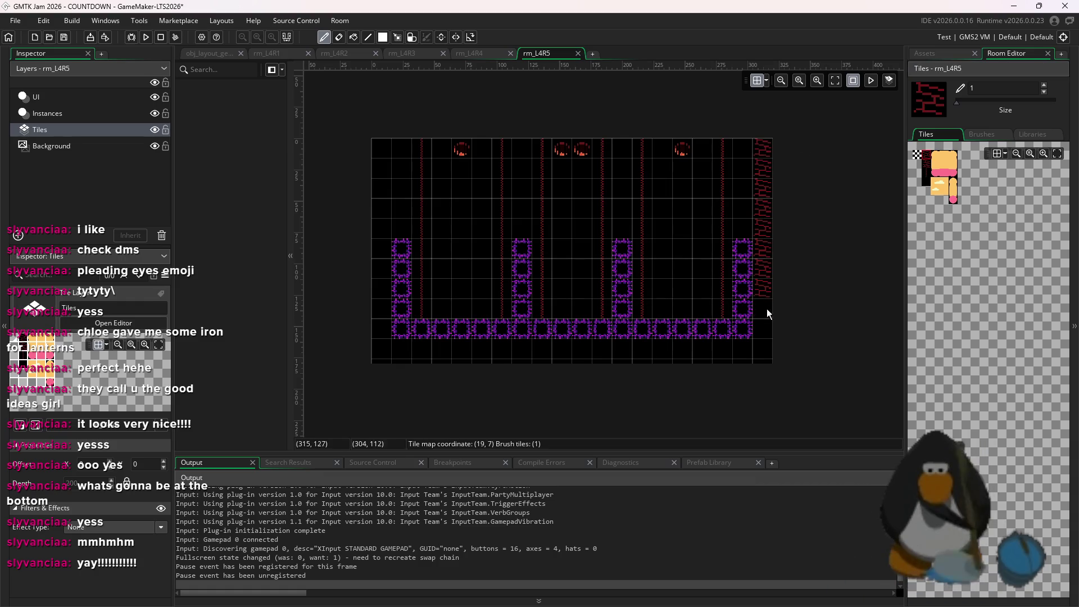
left_click_drag(764, 363, 398, 374)
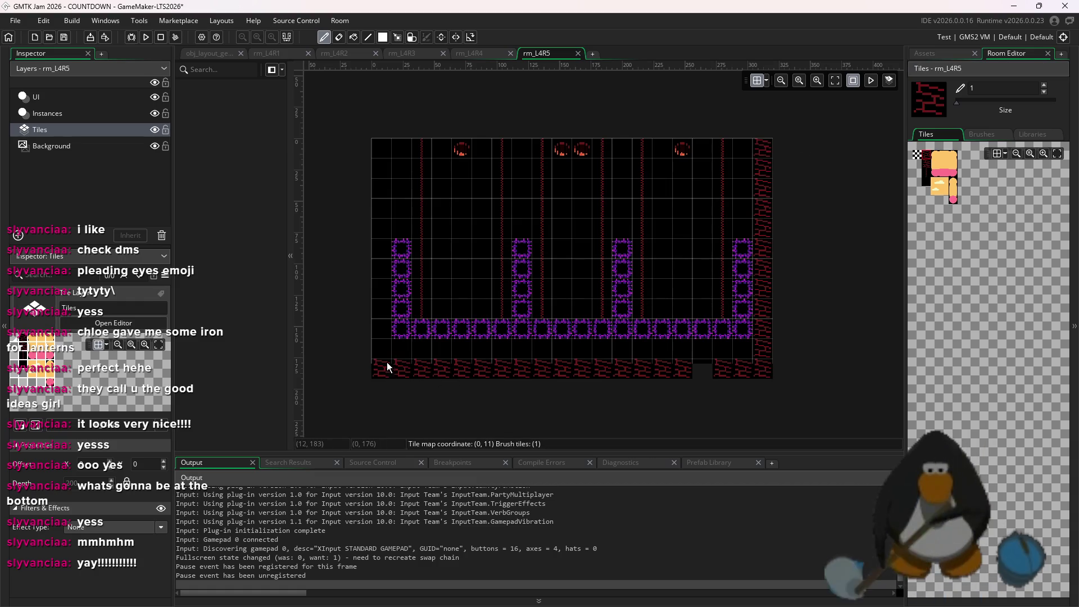
left_click_drag(375, 144, 381, 197)
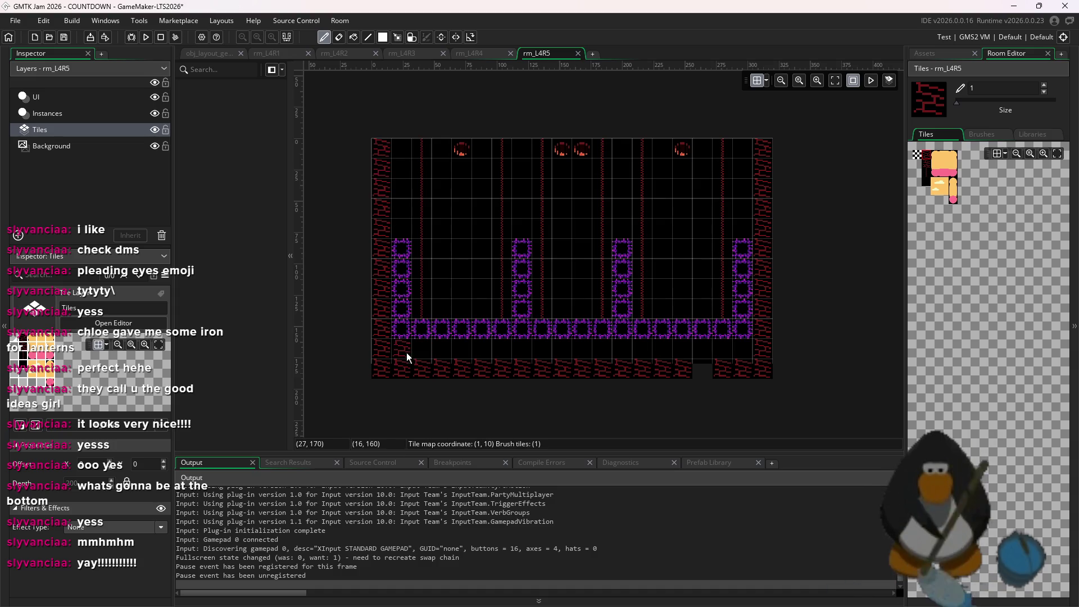
left_click_drag(531, 350, 787, 356)
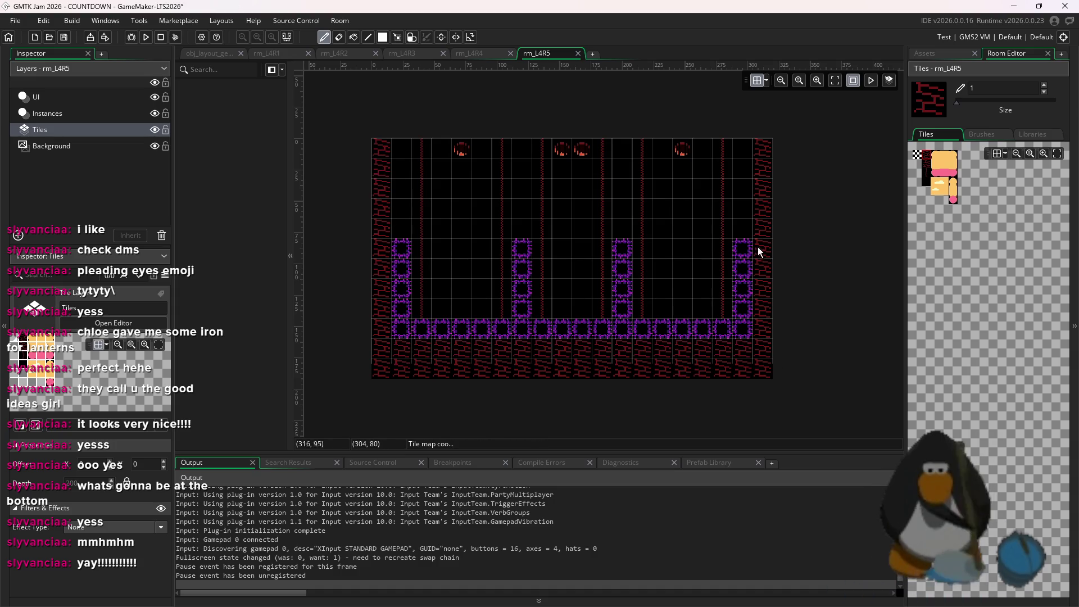
left_click(742, 147)
left_click_drag(399, 230, 400, 153)
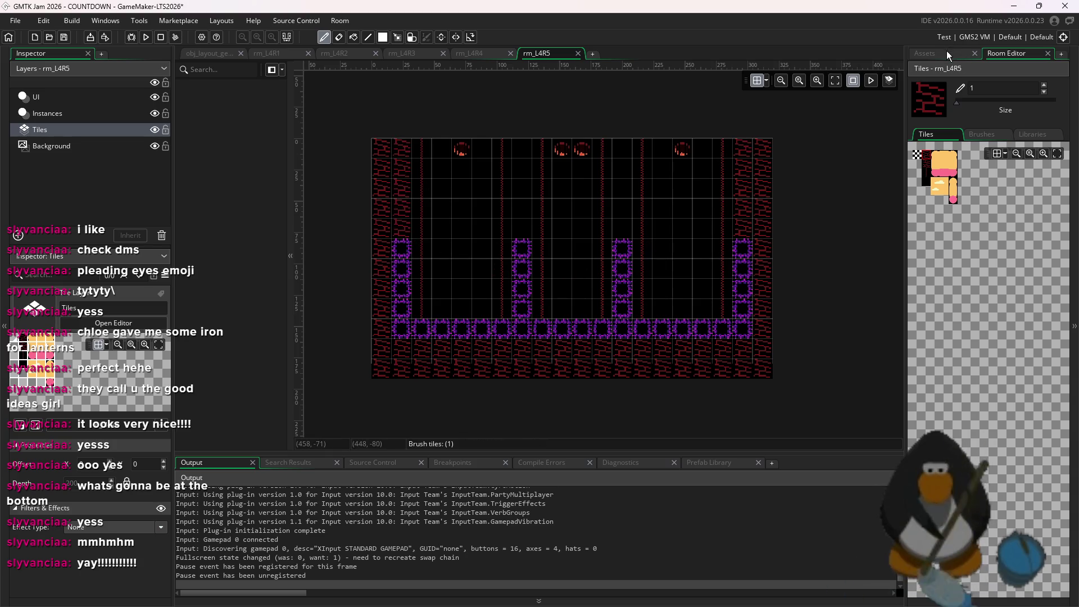
- Return to the Asset Browser and select obj_door for placement
left_click(947, 52)
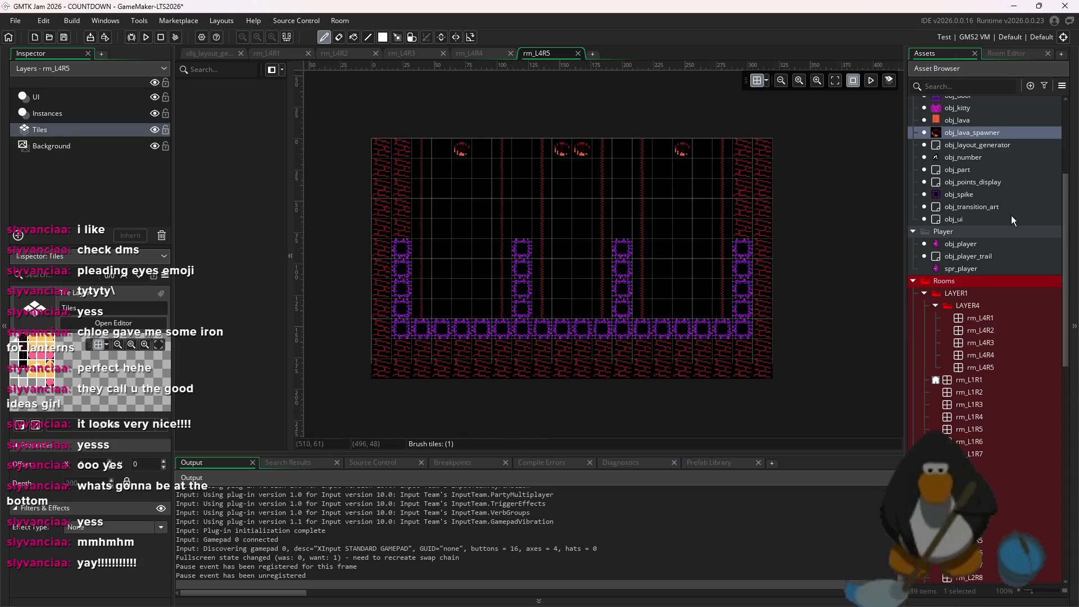
left_click(973, 99)
scroll(796, 175, "up", 3)
left_click(439, 158)
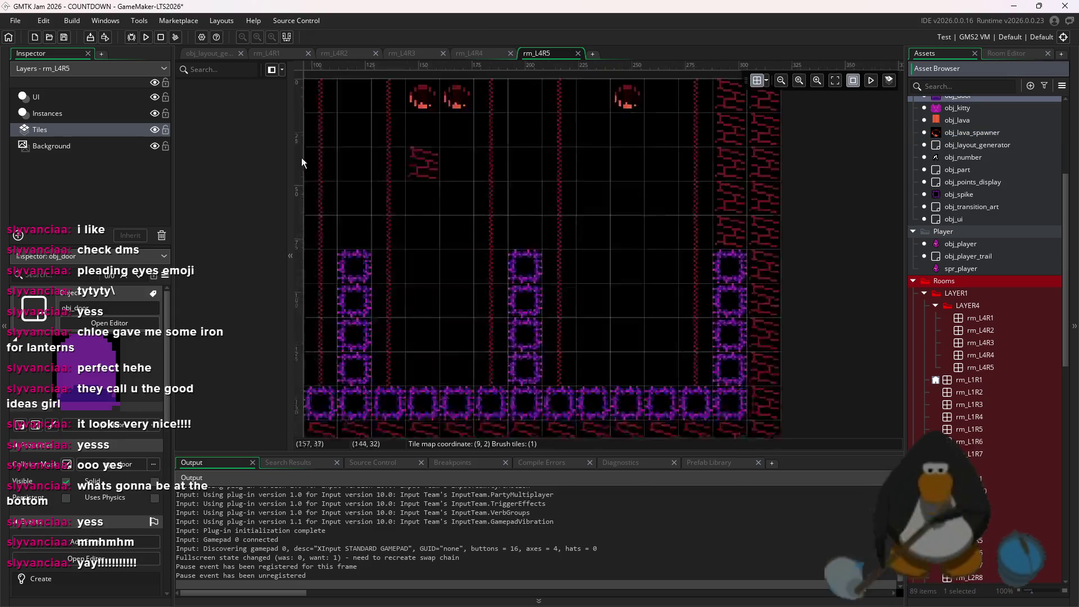
- Place a door on rm_L4R5's right side, nudged slightly lower with grid snapping off
scroll(302, 162, "up", 2)
left_click(85, 113)
left_click(724, 201)
left_click(766, 81)
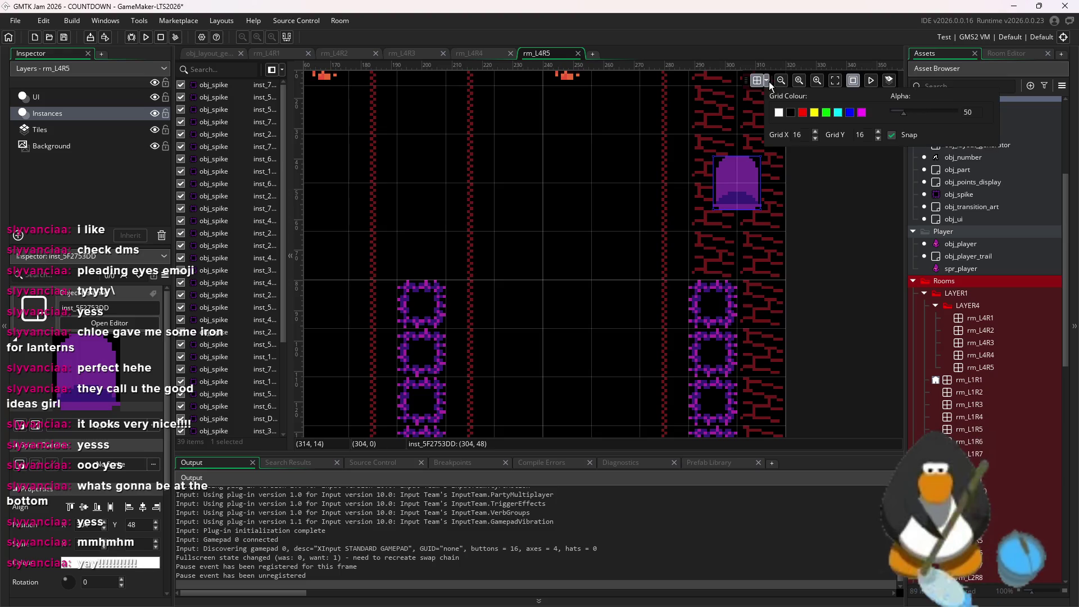
left_click(891, 135)
scroll(686, 234, "up", 2)
left_click_drag(686, 234, 694, 230)
scroll(755, 239, "down", 5)
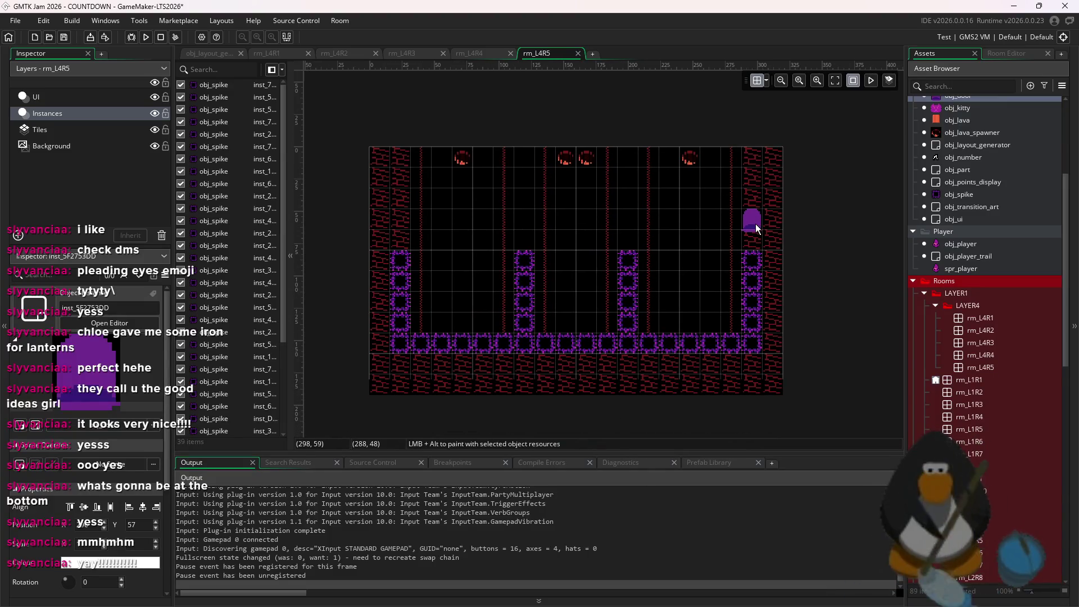
- Lower the four top lava spawners one grid cell, then open rm_L4R4
left_click_drag(719, 149, 461, 168)
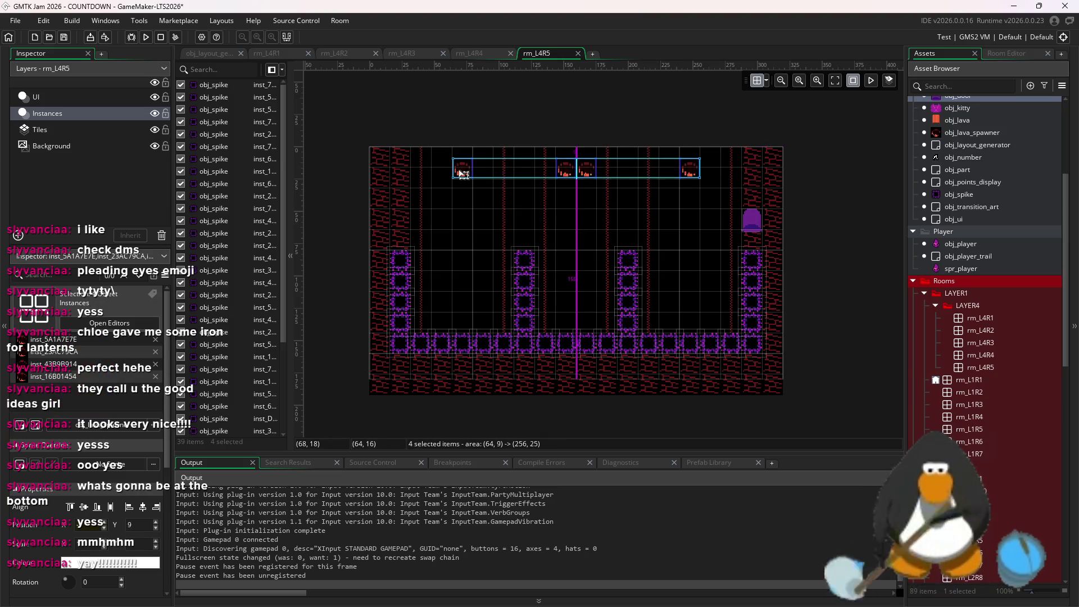
left_click(766, 80)
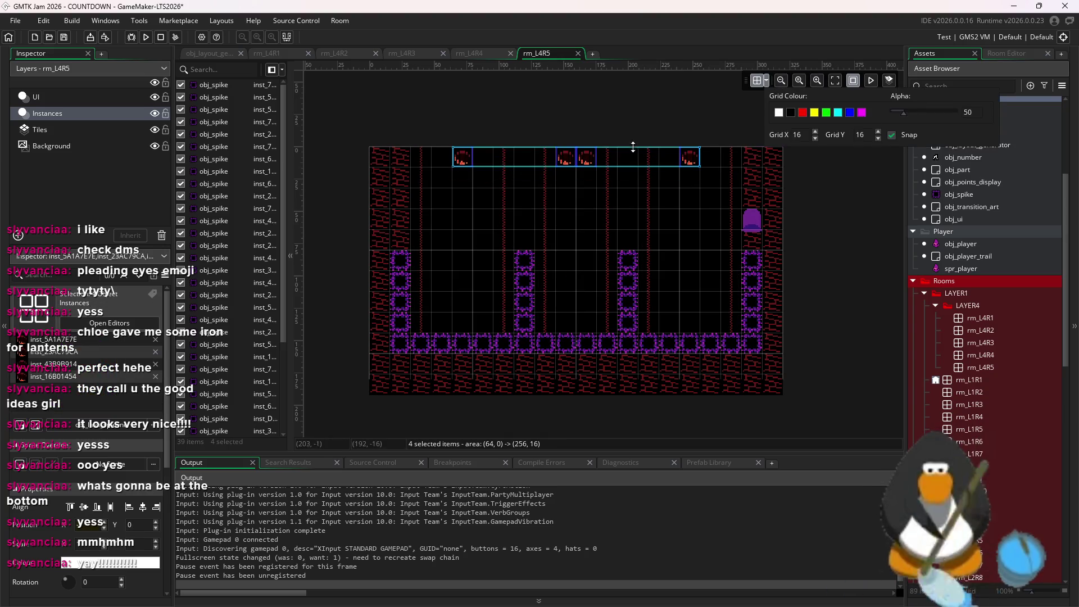
left_click_drag(636, 167, 640, 181)
left_click(635, 127)
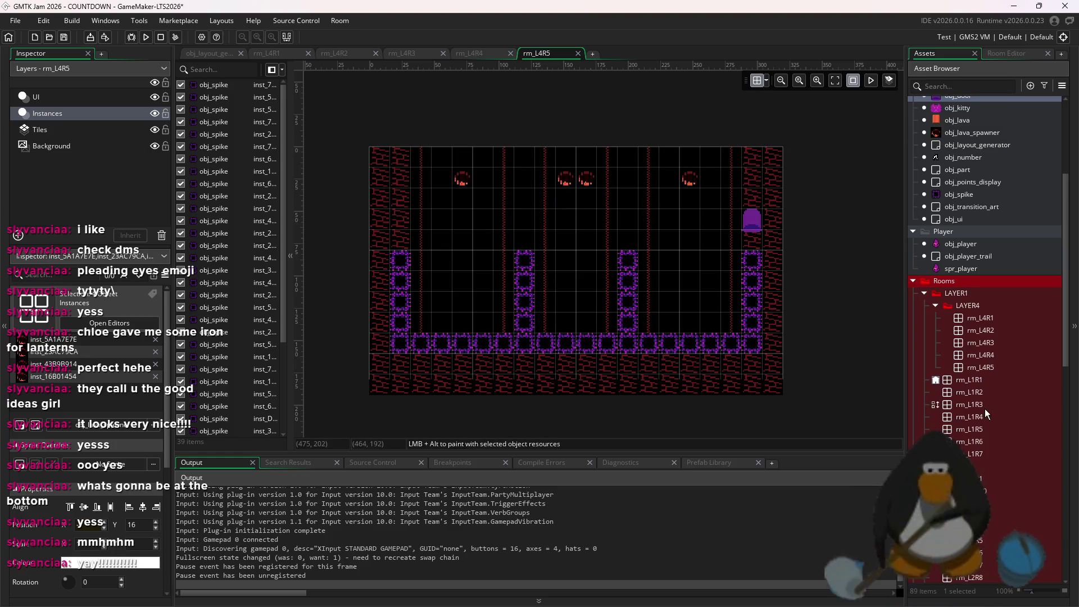
left_click(999, 357)
double_click(999, 357)
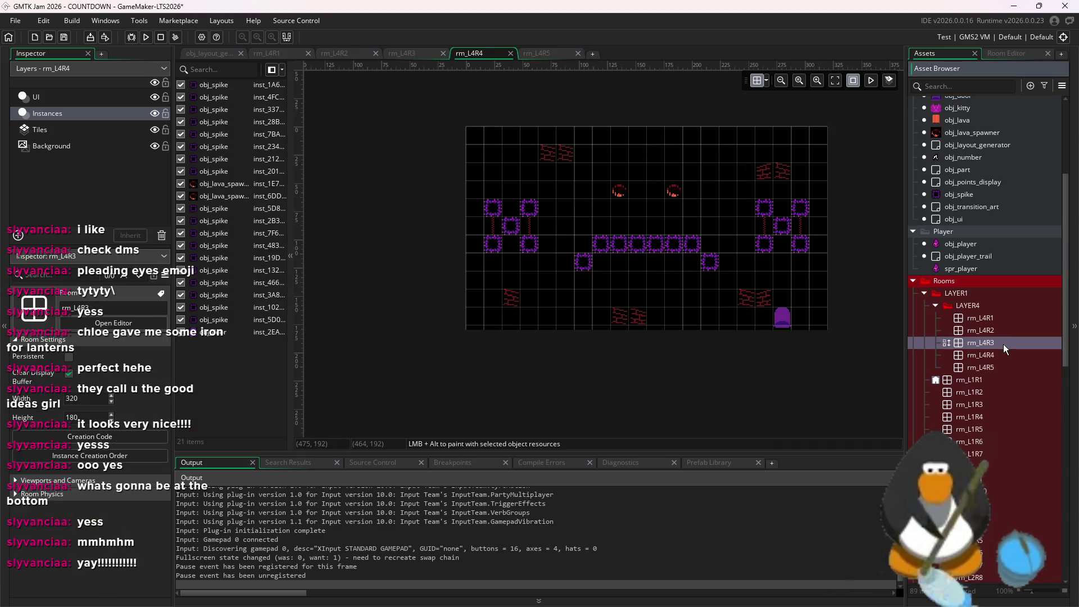
- Open rm_L4R3 and move its diagonal line of hazards lower
double_click(1004, 344)
left_click_drag(754, 247, 626, 128)
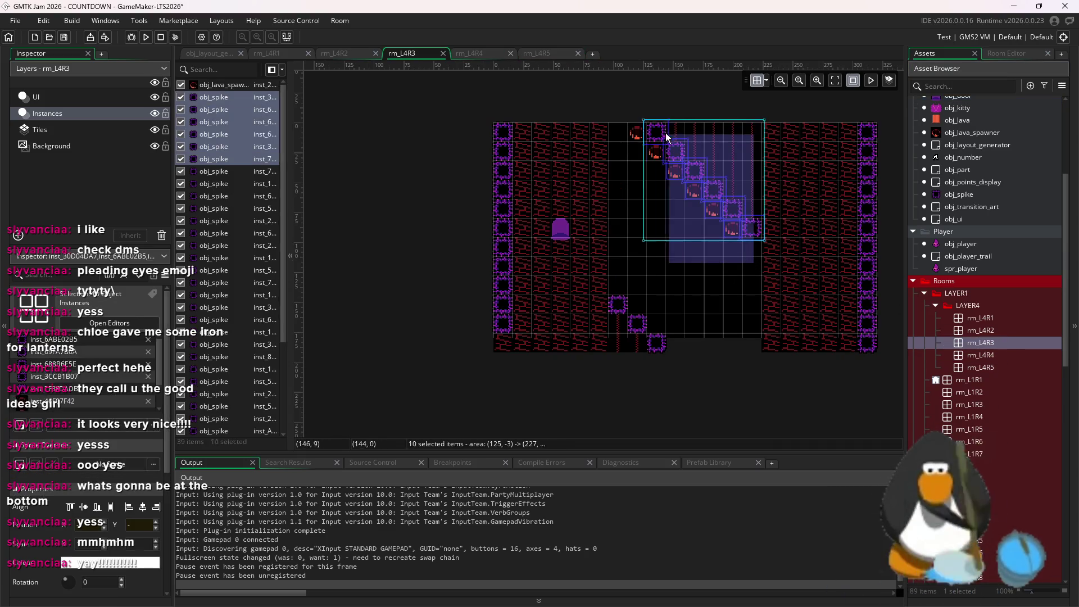
mouse_move(712, 197)
left_mouse_down()
mouse_move(712, 185)
mouse_move(753, 209)
left_mouse_up()
left_click(766, 80)
left_click(893, 135)
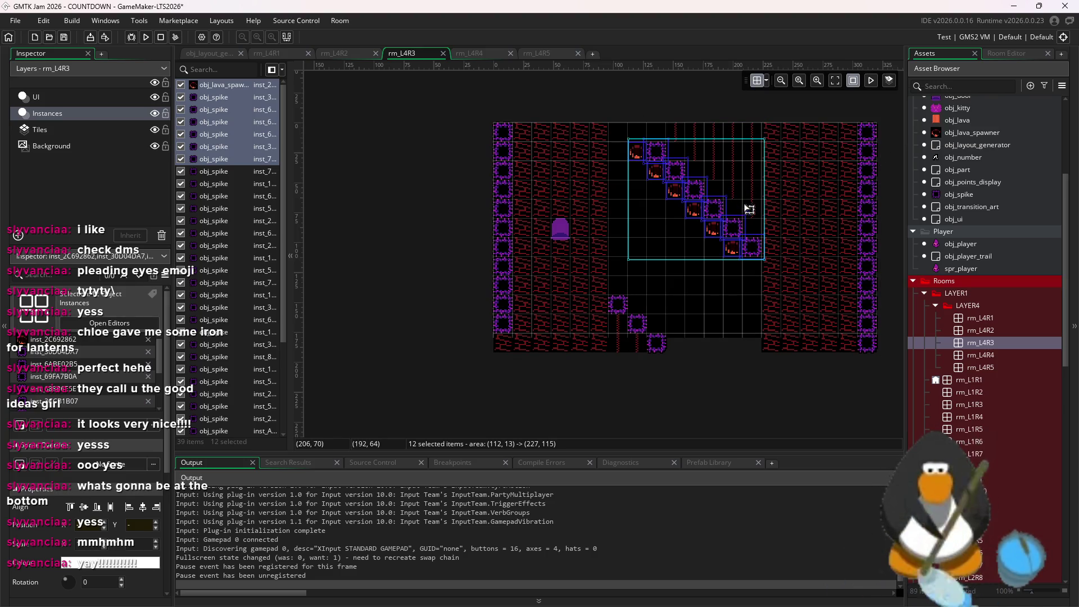
left_click(814, 169)
- Paint a tall vertical chain tile strip above the top hazard
left_click(40, 129)
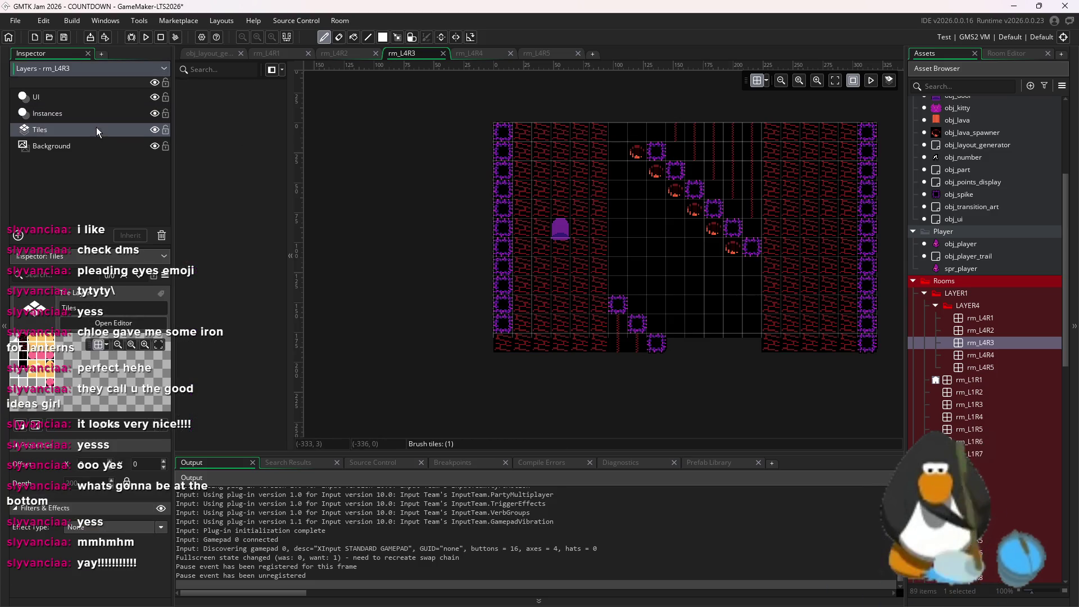
left_click(1001, 56)
left_click_drag(924, 153, 926, 185)
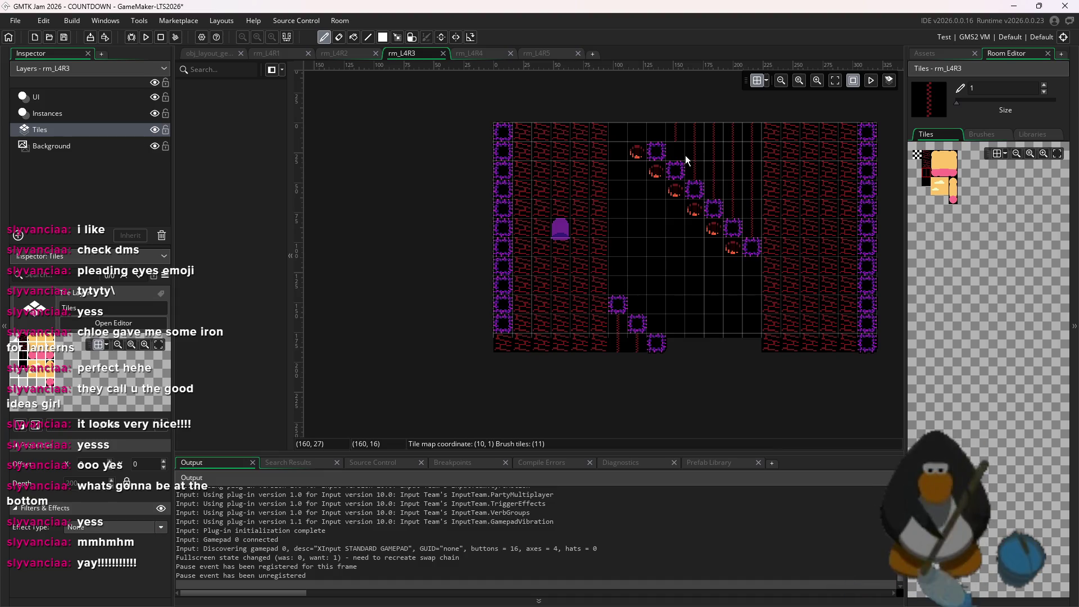
left_click(666, 134)
left_click(953, 54)
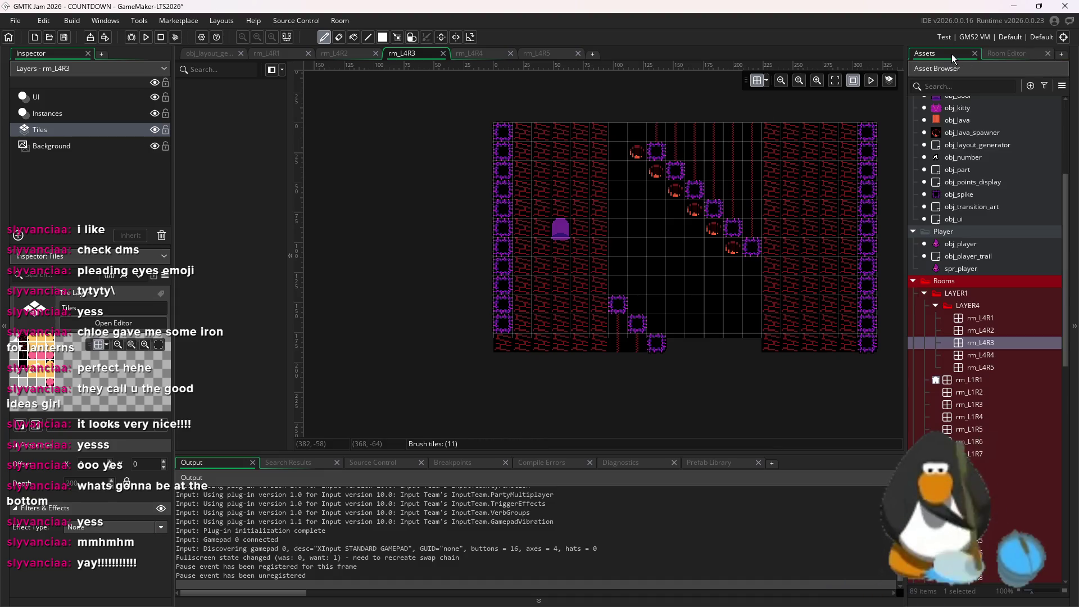
- Place a new obj_spike at the top of rm_L4R3
scroll(963, 131, "up", 2)
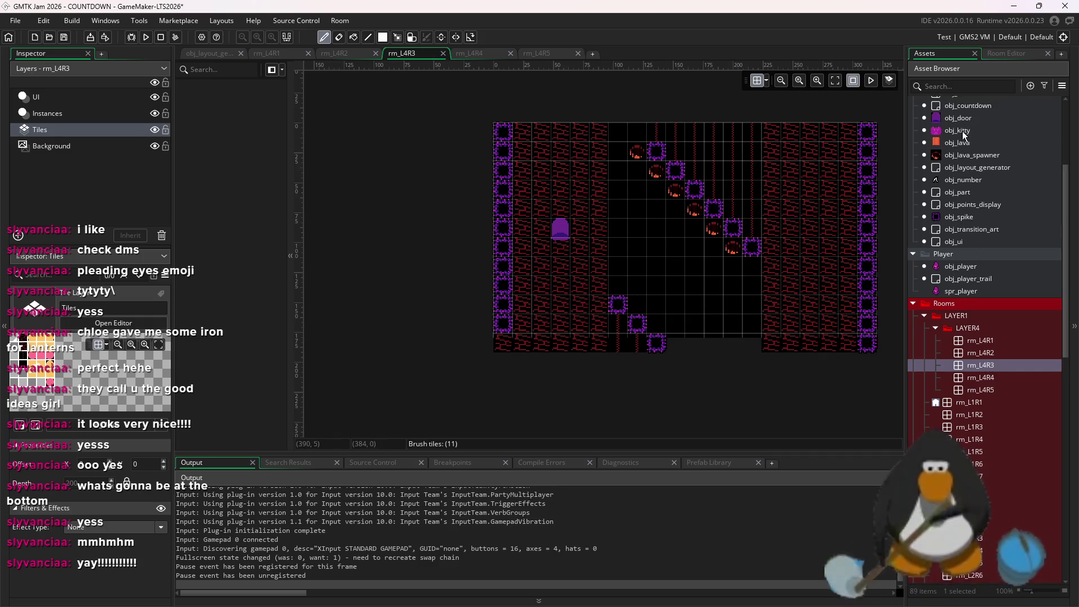
left_click(977, 262)
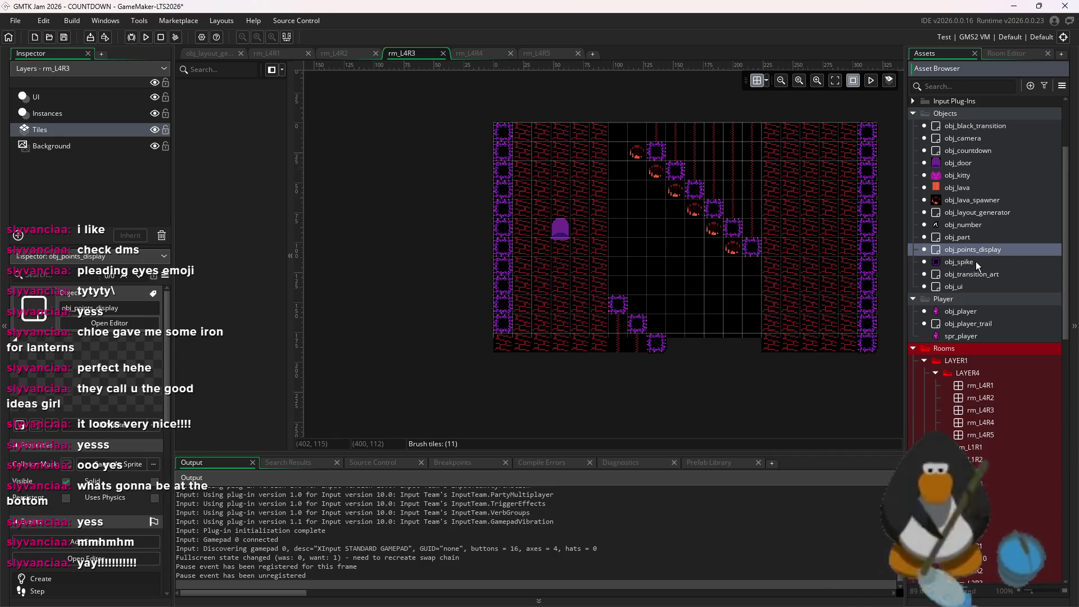
left_click(129, 114)
left_click(638, 132, "alt")
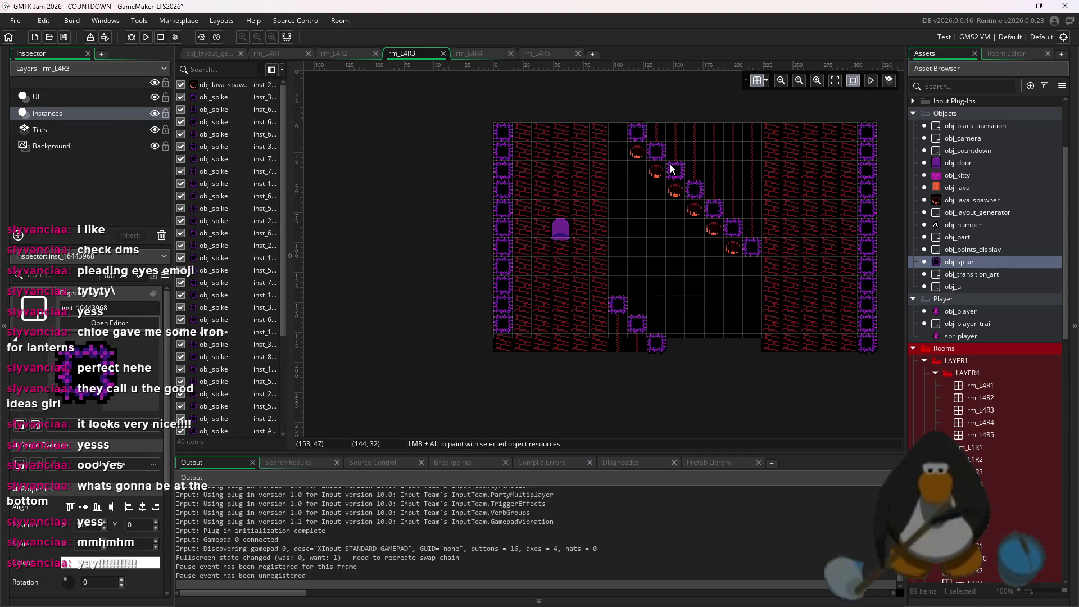
- Move the bottom spikes two cells down, delete the leftover spike, and return to rm_L4R5
left_click_drag(603, 283, 678, 365)
left_click(670, 345)
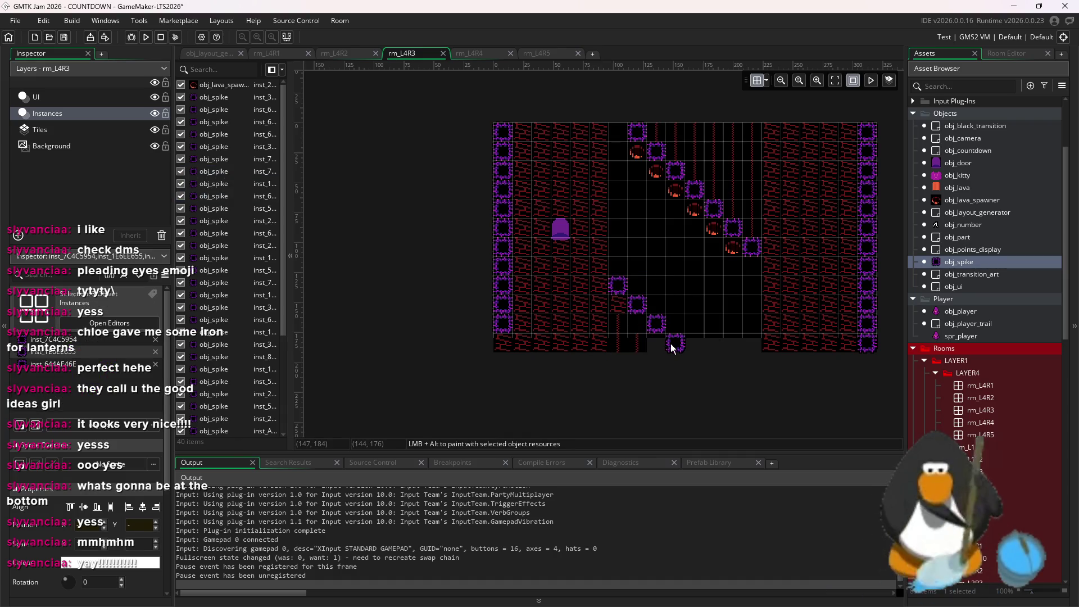
left_click_drag(672, 345, 604, 272)
left_click_drag(647, 315, 647, 353)
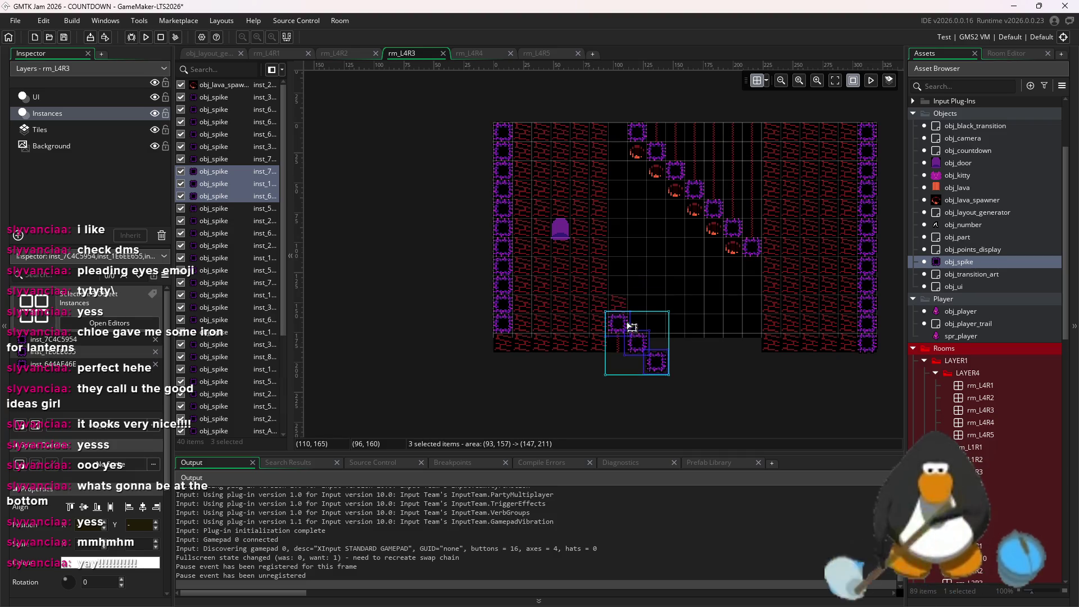
left_click(683, 288)
left_click(660, 363)
key("Delete")
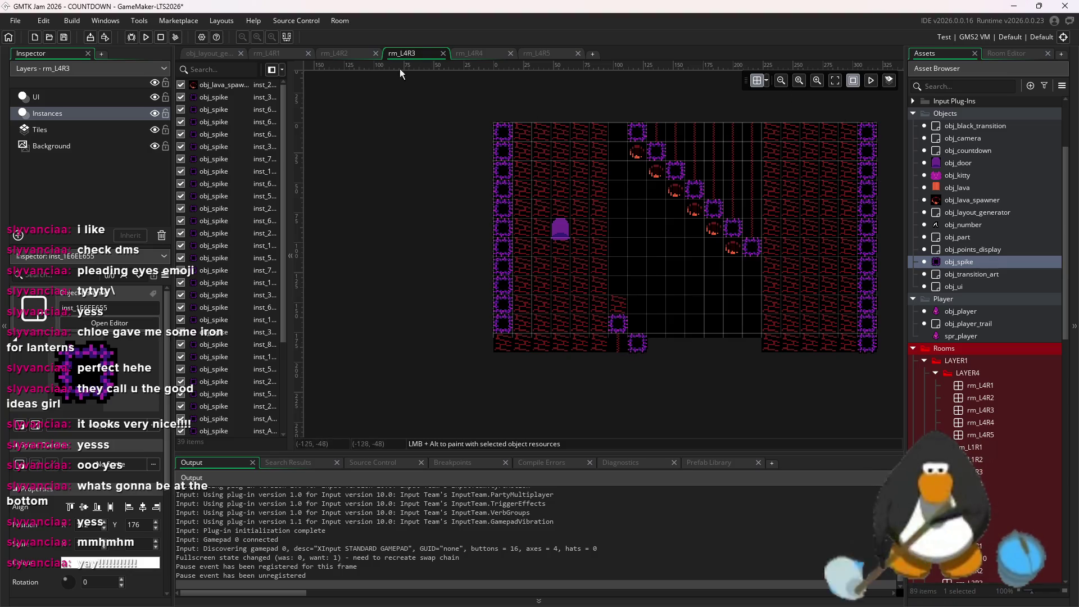
left_click(543, 55)
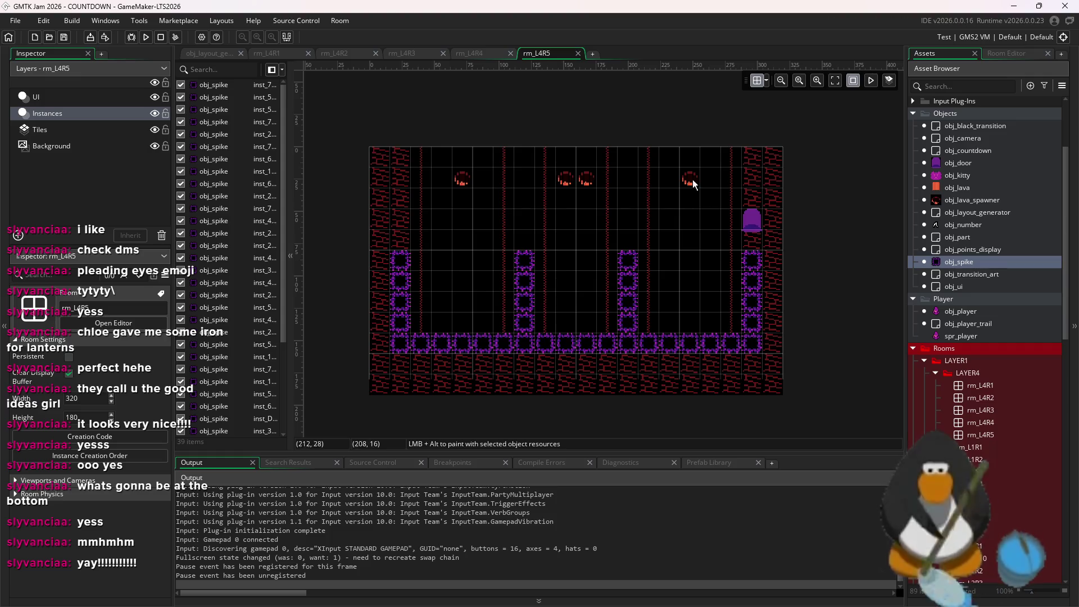
- Browse the room list and open rm_L4R5
left_click(990, 400)
scroll(645, 222, "down", 5)
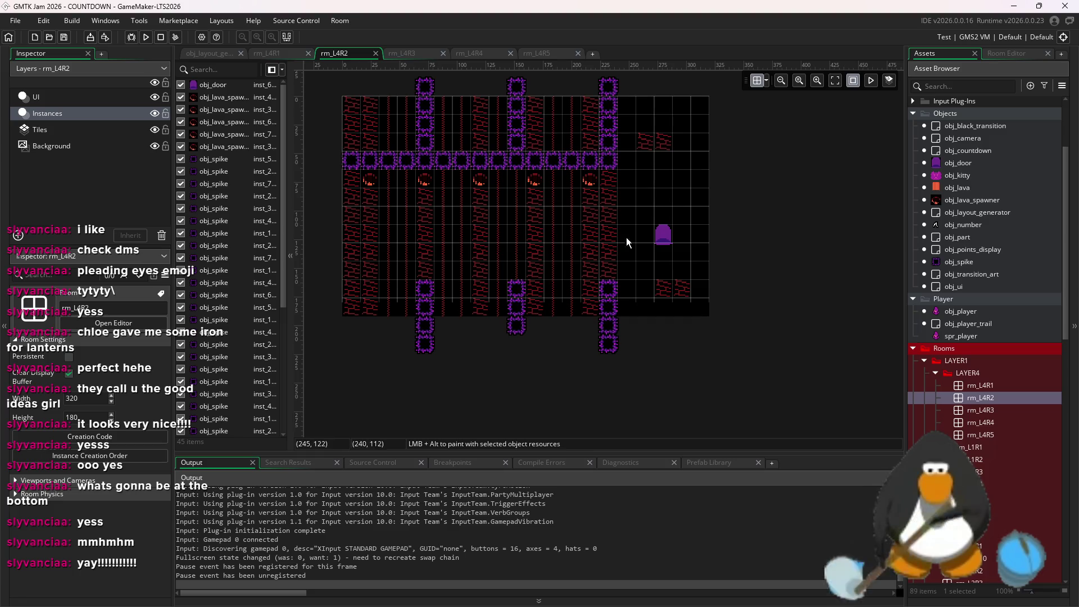
left_click(1005, 410)
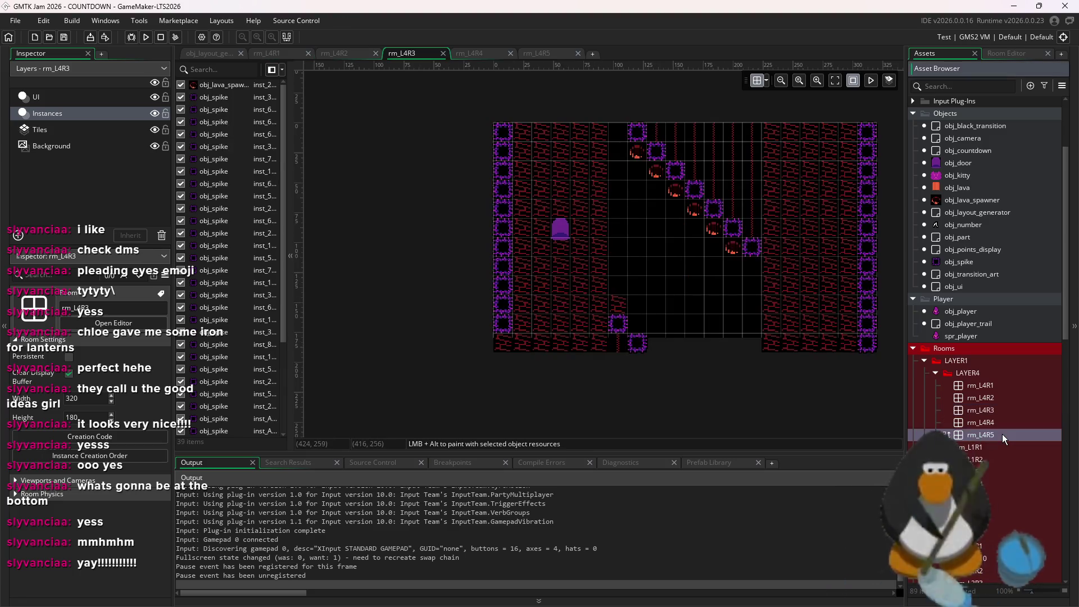
double_click(1003, 434)
scroll(774, 326, "down", 2)
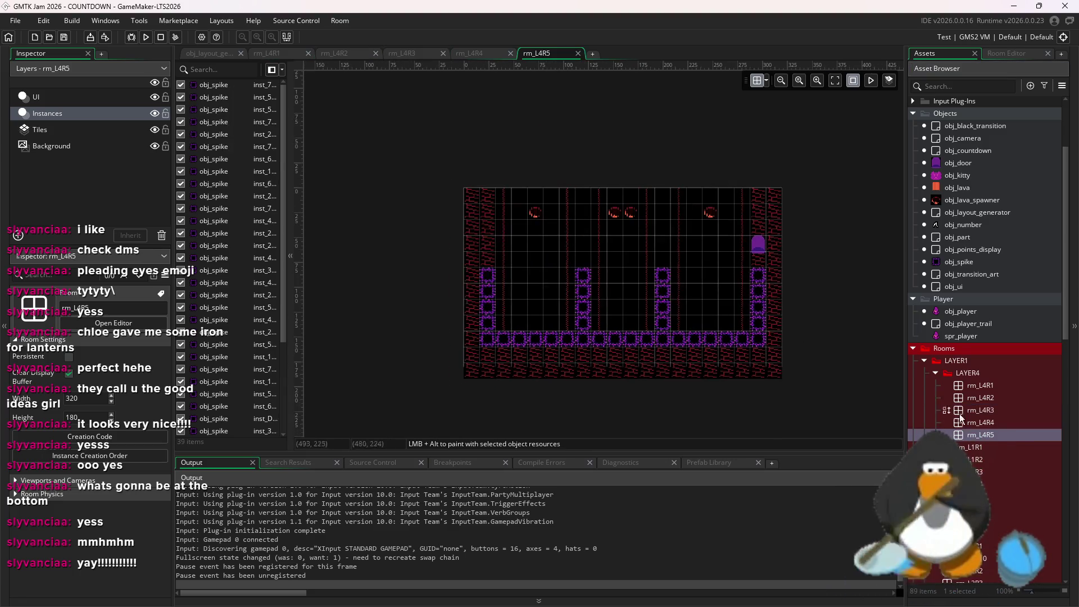
- Duplicate rm_L4R5, rename the copy rm_L4R6, and open it
right_click(997, 432)
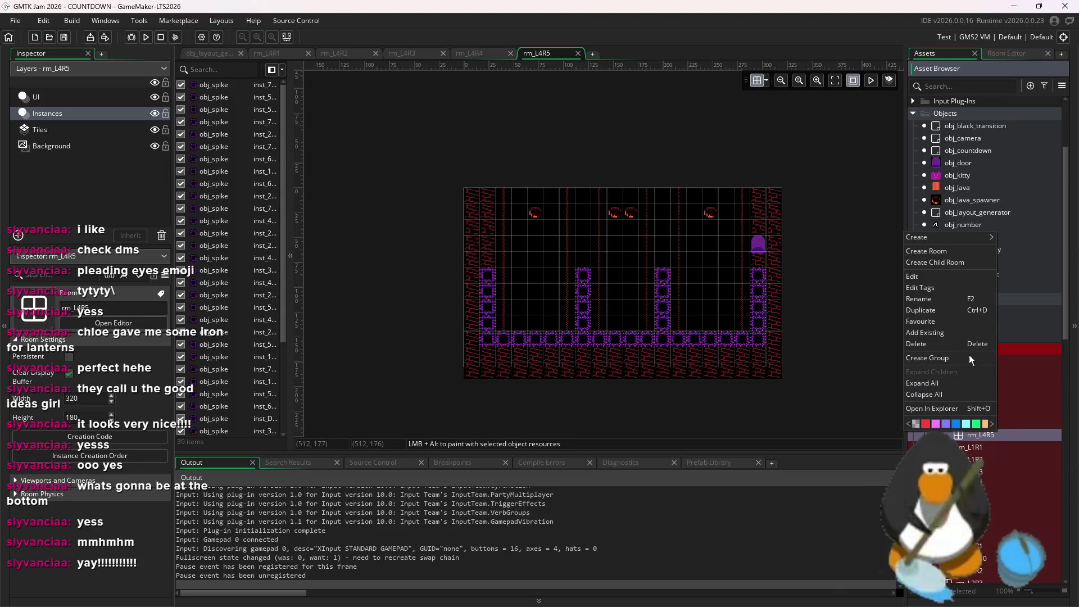
left_click(942, 310)
key("BackSpace")
key("BackSpace")
key("BackSpace")
type("6")
key("Return")
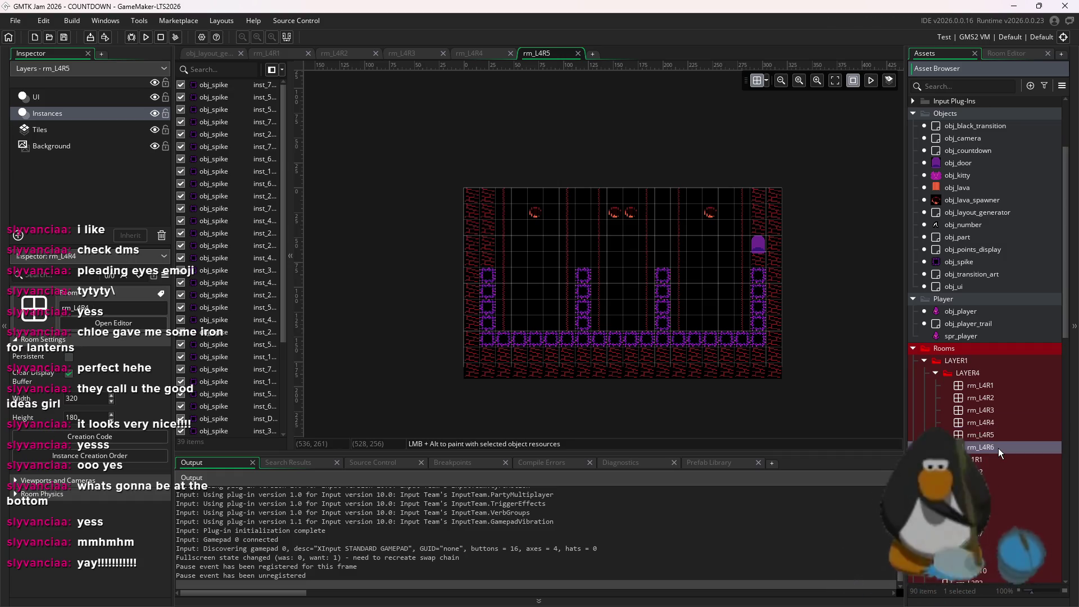
double_click(999, 447)
- Box-select and delete every instance in rm_L4R6
scroll(787, 353, "down", 1)
left_click_drag(827, 377, 482, 165)
key("Delete")
left_click(40, 129)
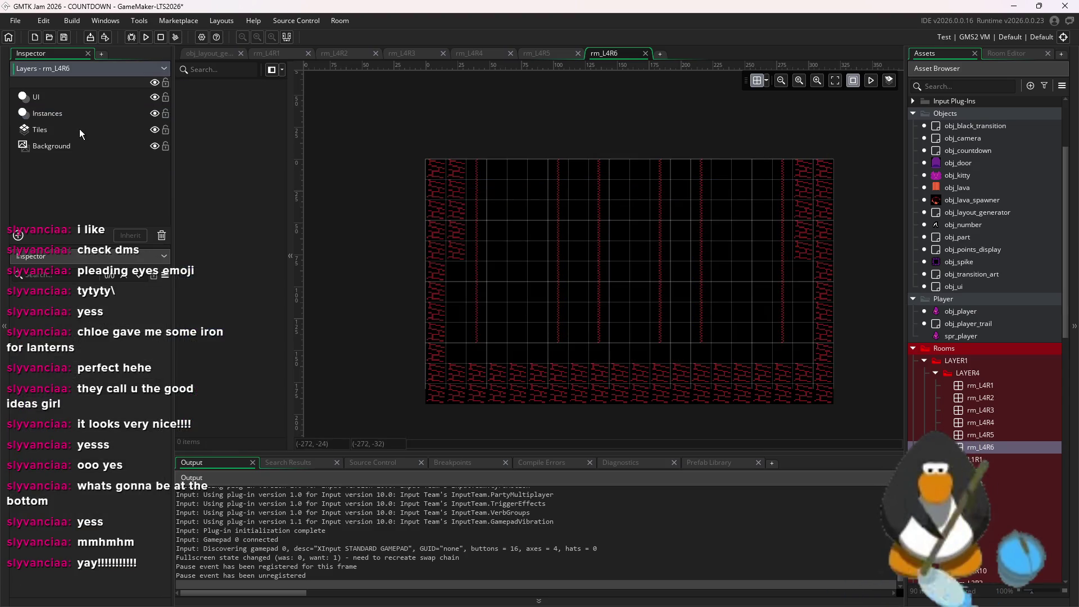
- Erase all tiles from rm_L4R6, then choose obj_lava_spawner on the Instances layer
left_click(1004, 53)
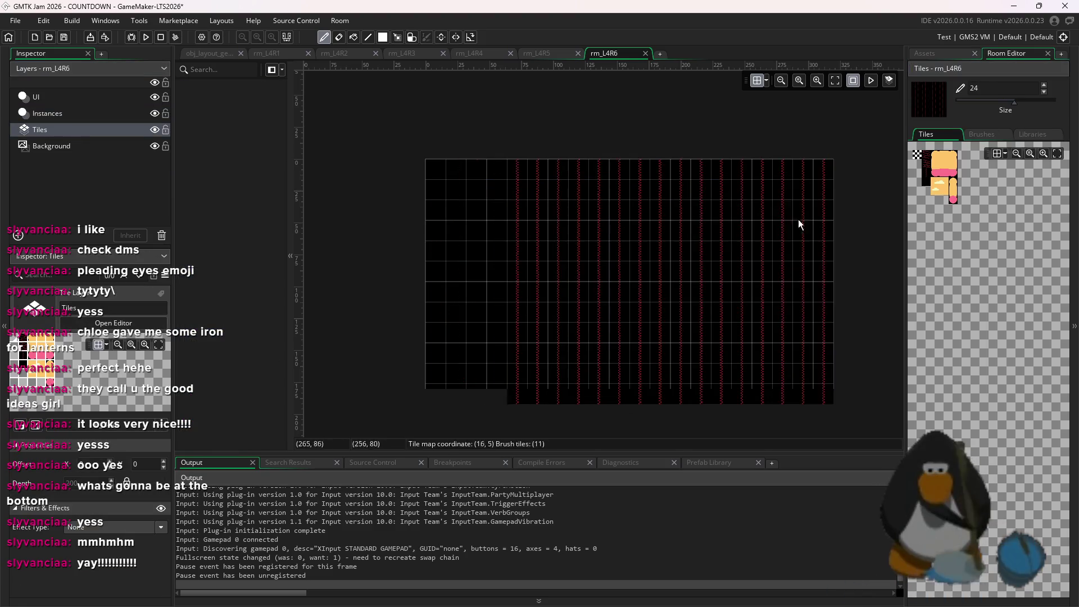
left_click(948, 53)
left_click(970, 201)
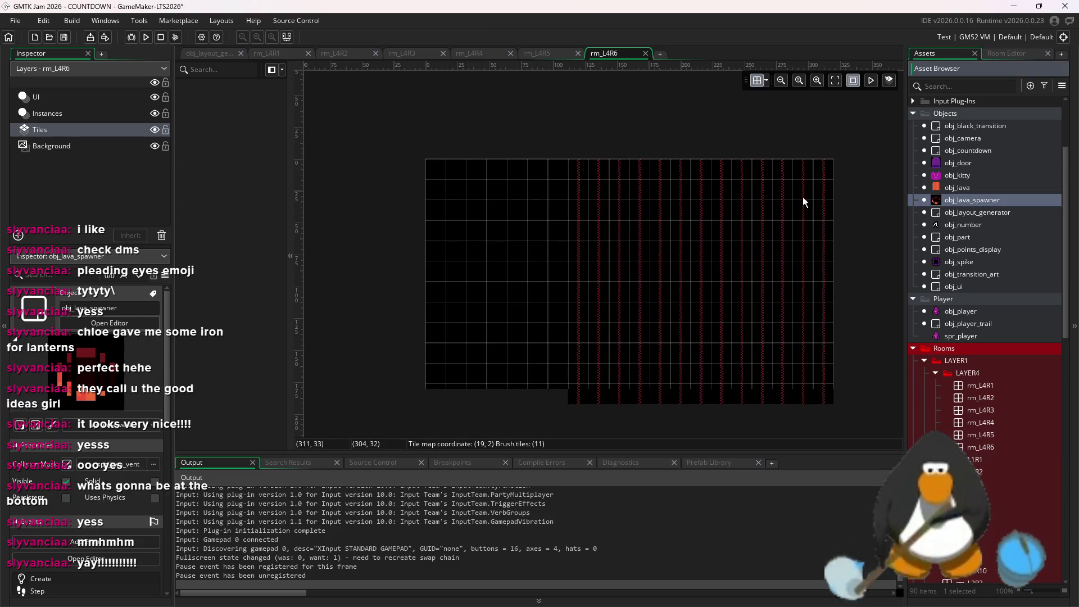
left_click(50, 115)
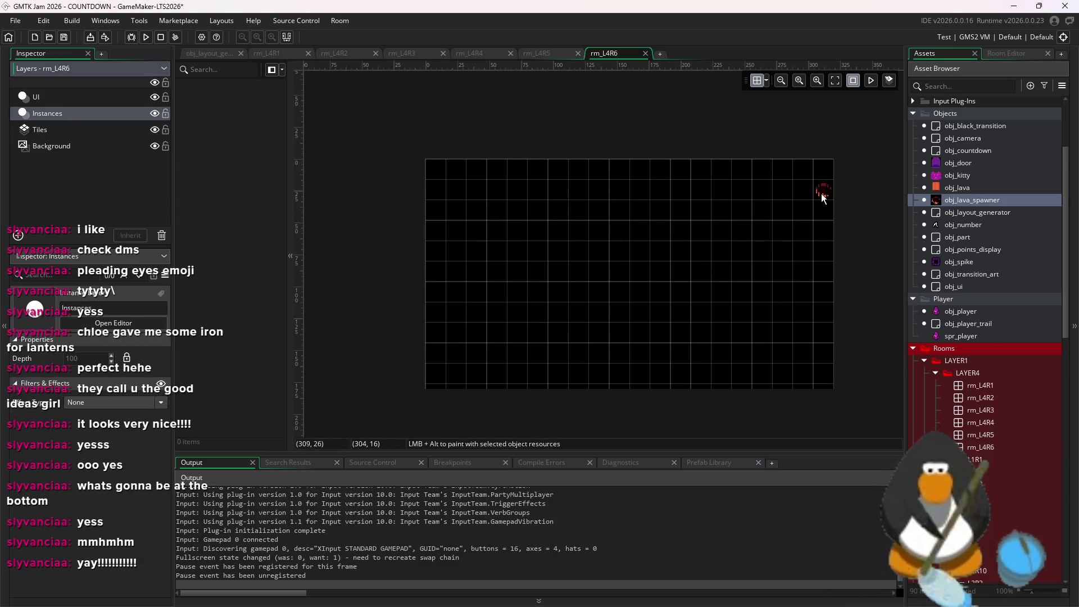
- Place lava spawners cell by cell along the top row, from right to leftmost cell
left_click(821, 194)
left_click(783, 191)
left_click(741, 192)
left_click(700, 192)
left_click(659, 192)
left_click(619, 192)
left_click(578, 193)
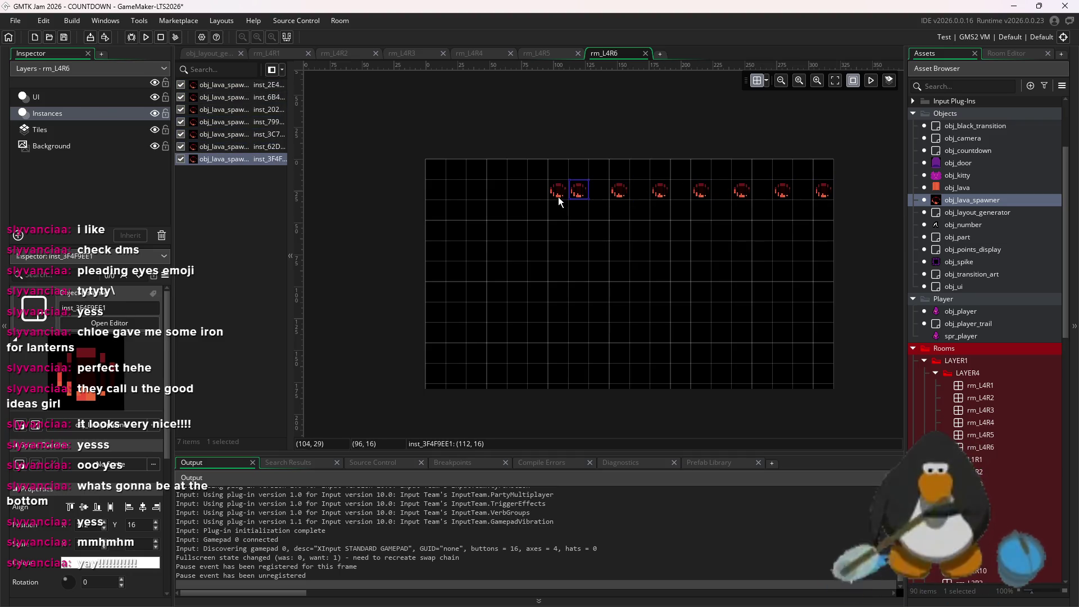
left_click(538, 193)
left_click(497, 192)
left_click(451, 195)
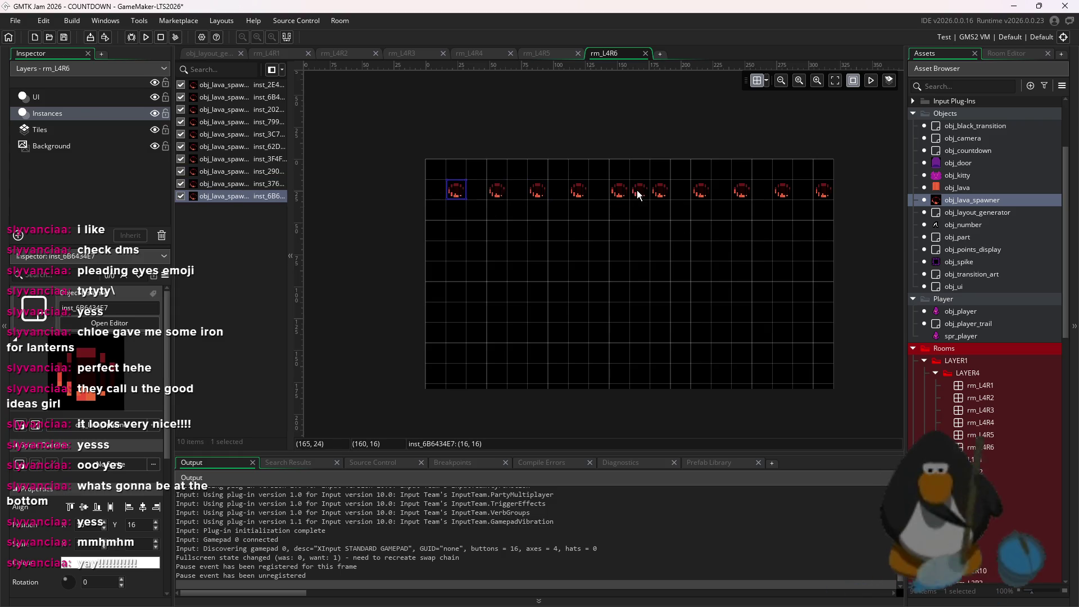
left_click(436, 192)
- Shift four spawners one cell right, delete the extra one, and open the leftmost spawner's settings
left_click_drag(457, 196, 651, 196)
key("Delete")
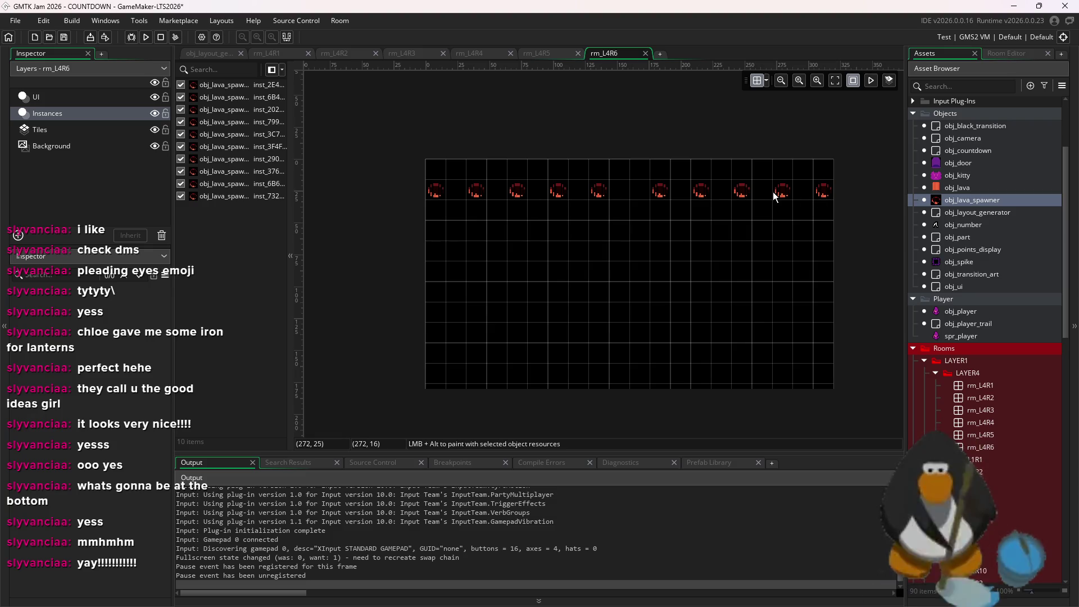
double_click(444, 194)
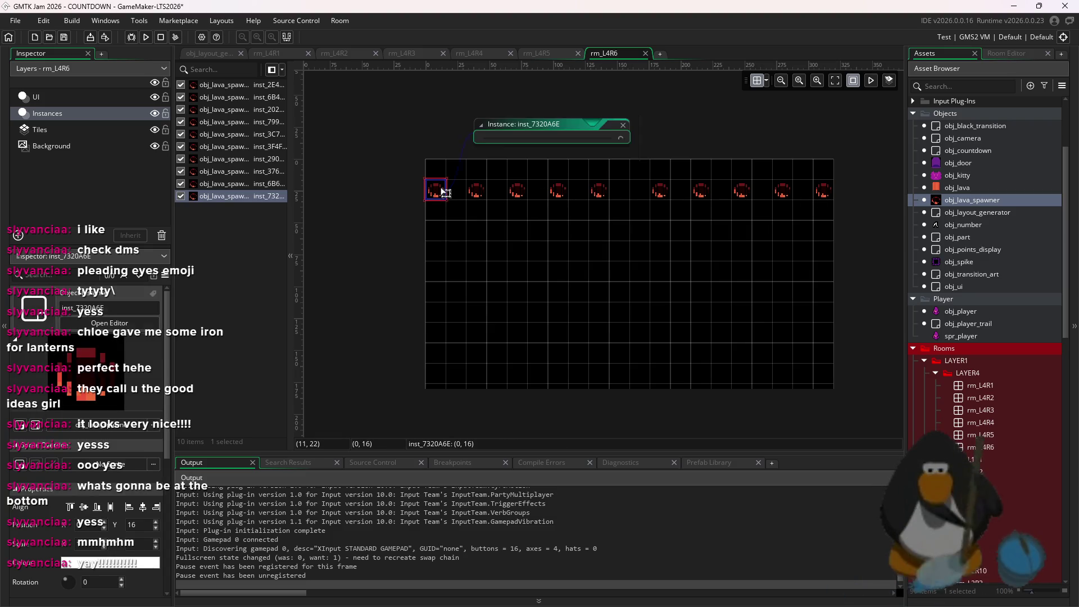
- Check the spawner's variables, close the windows, and clear out the other spawners
left_click(554, 204)
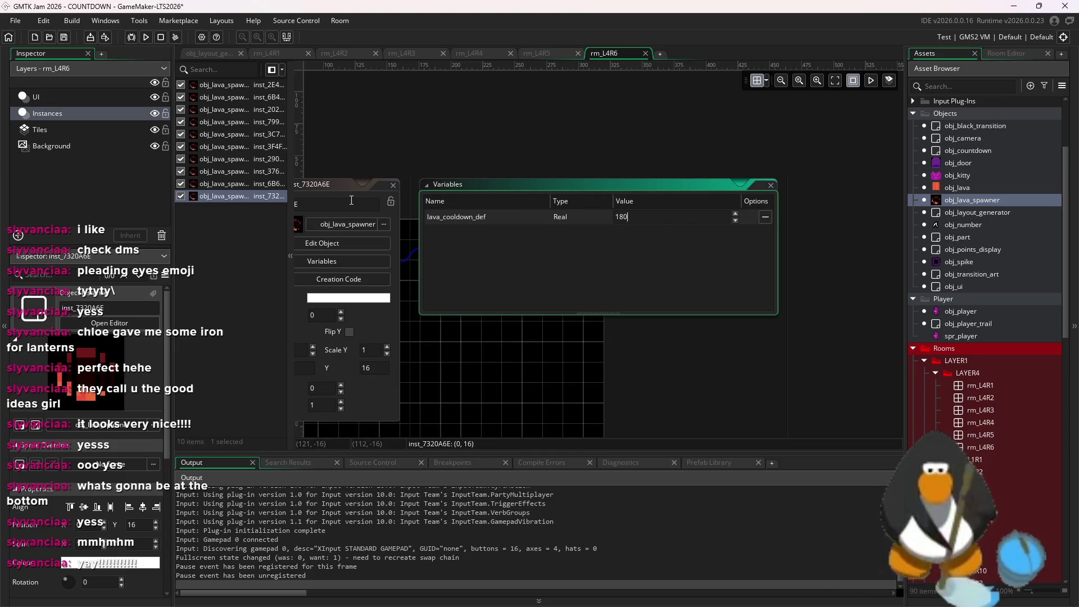
left_click(481, 305)
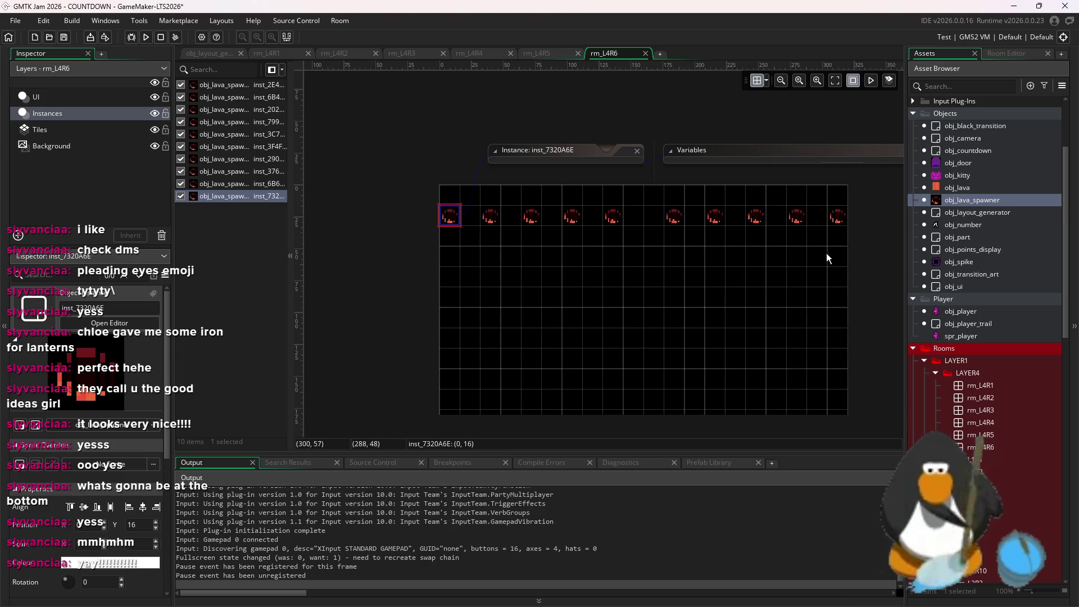
key("ctrl+a")
left_click(450, 215, "ctrl")
key("Delete")
- Place lava spawner copies and drag them into the middle of the top row
left_click(471, 236, "alt")
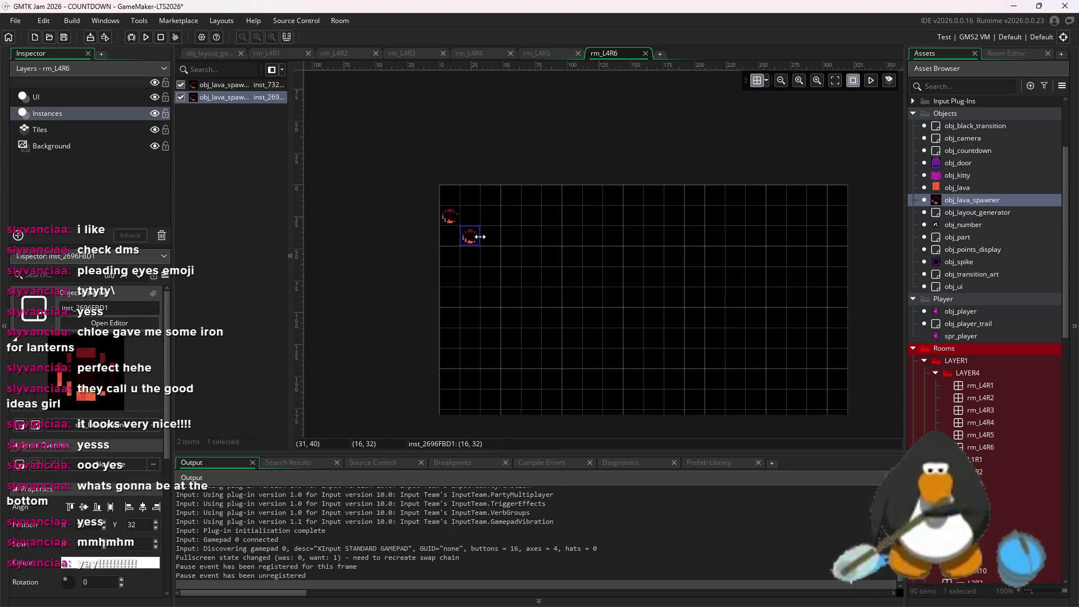
left_click(508, 220, "alt")
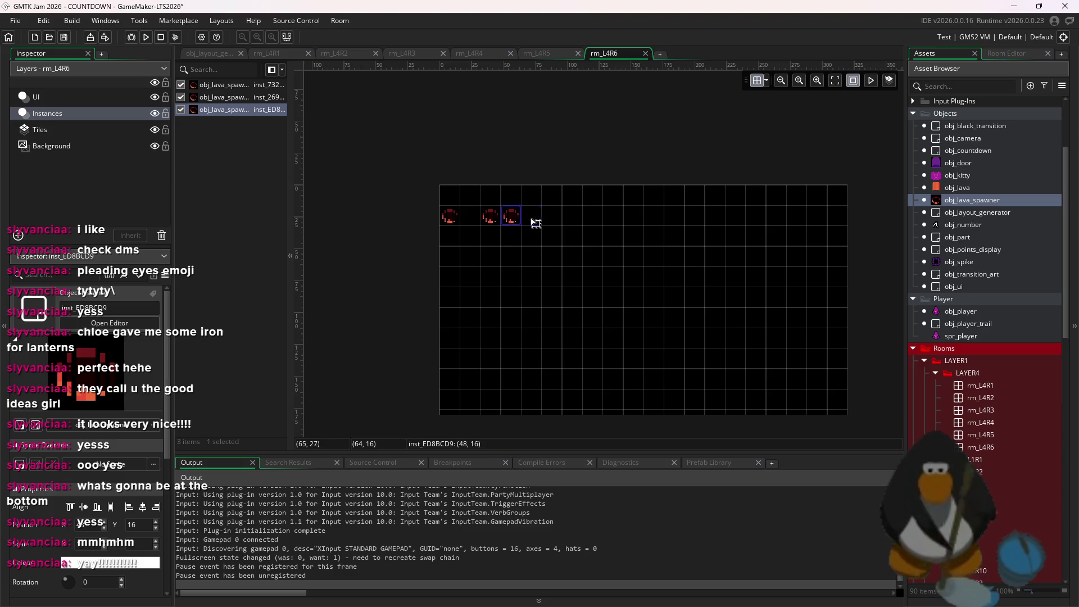
left_click(512, 275, "alt")
left_click_drag(511, 275, 573, 221)
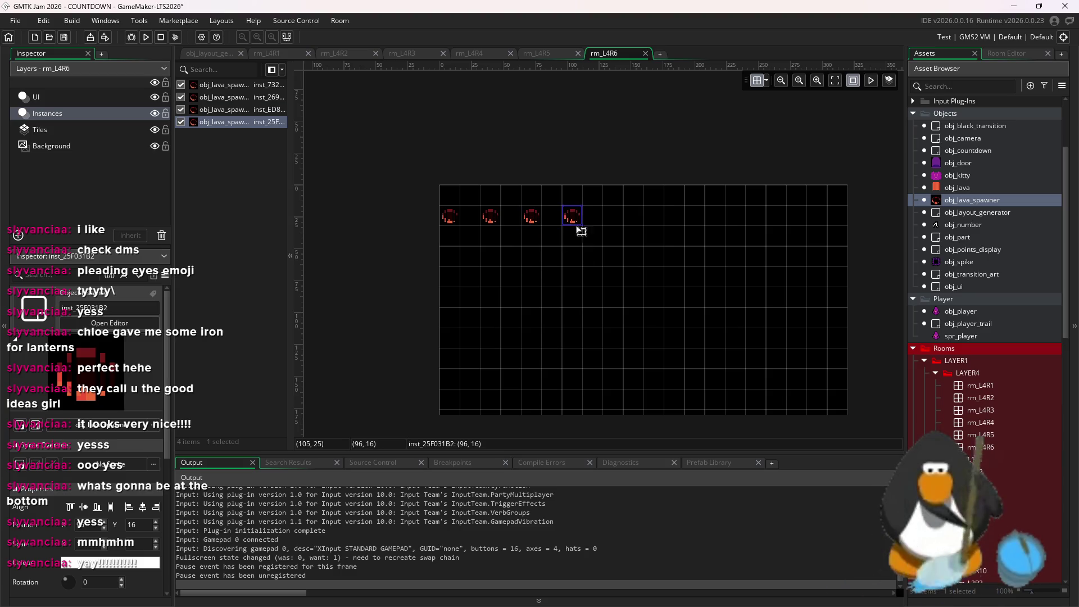
left_click(540, 301, "alt")
mouse_move(537, 300)
left_mouse_down()
mouse_move(619, 232)
mouse_move(614, 218)
left_mouse_up()
left_click(551, 318, "alt")
left_click_drag(578, 297, 675, 217)
- Paste four more lava spawners and drag them along the top row to its right end
key("ctrl+v")
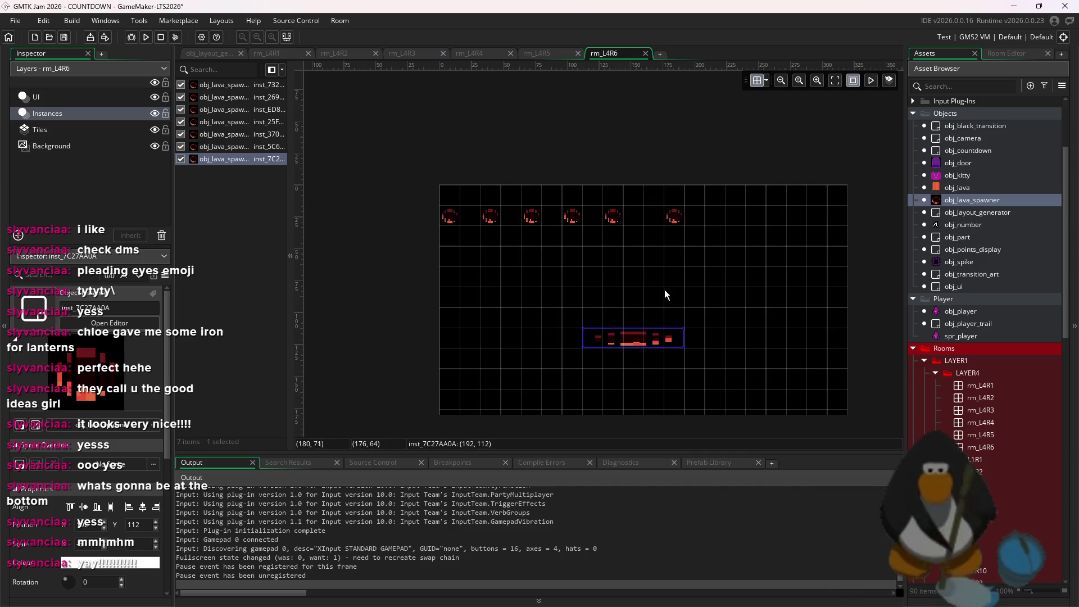
mouse_move(566, 338)
left_mouse_down()
mouse_move(699, 256)
mouse_move(716, 223)
left_mouse_up()
key("ctrl+v")
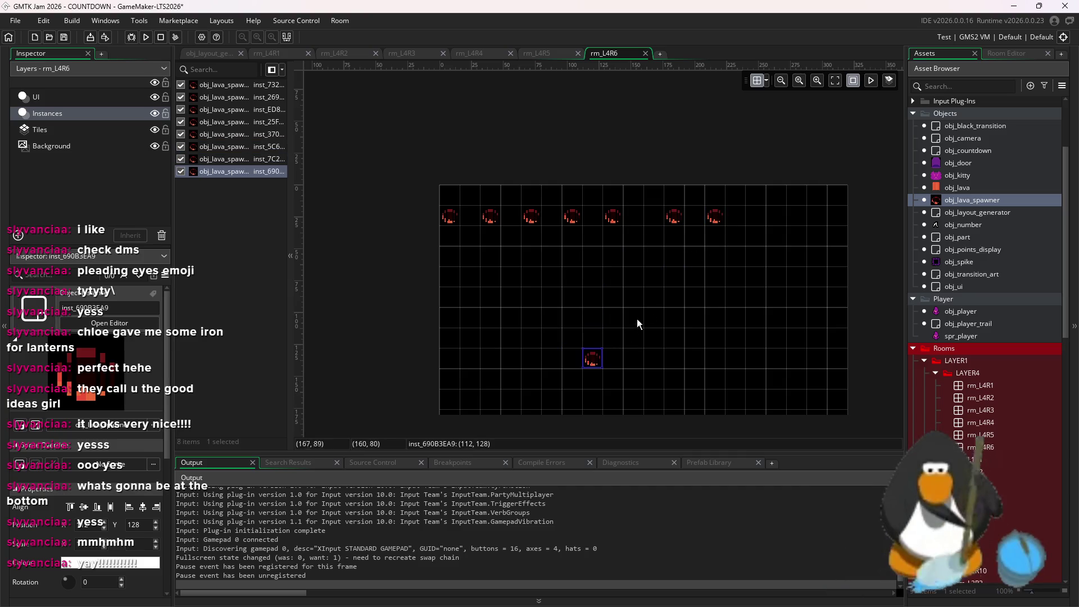
mouse_move(584, 355)
left_mouse_down()
mouse_move(765, 222)
mouse_move(747, 213)
left_mouse_up()
key("ctrl+v")
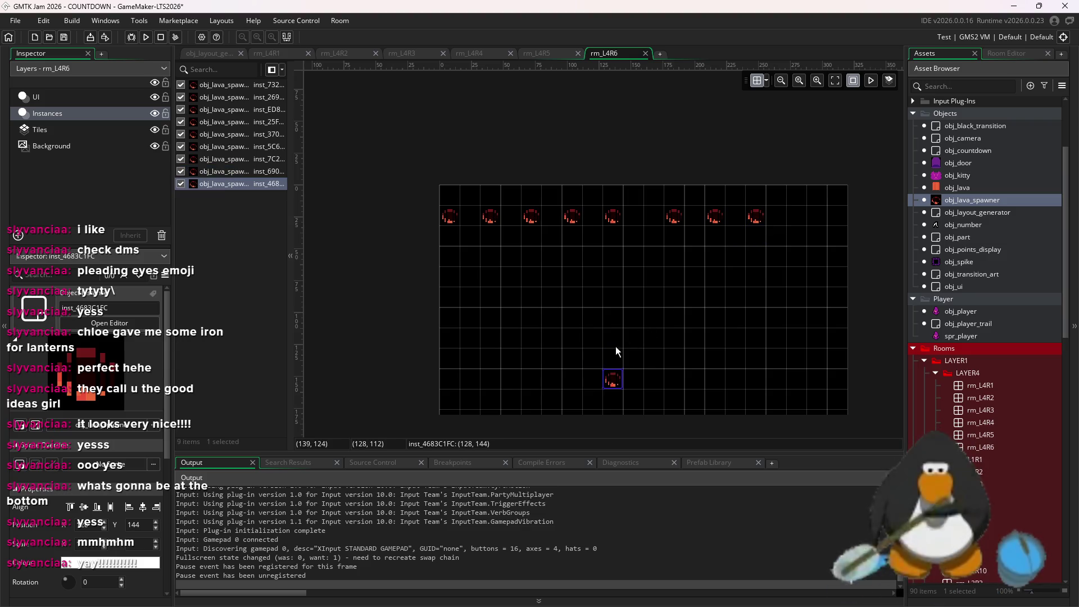
mouse_move(624, 378)
left_mouse_down()
mouse_move(804, 204)
mouse_move(807, 214)
left_mouse_up()
key("ctrl+v")
left_click_drag(641, 401, 843, 219)
- On the Tiles layer, pick the red brick tile with a brush size of 1
left_click(39, 129)
left_click(1005, 53)
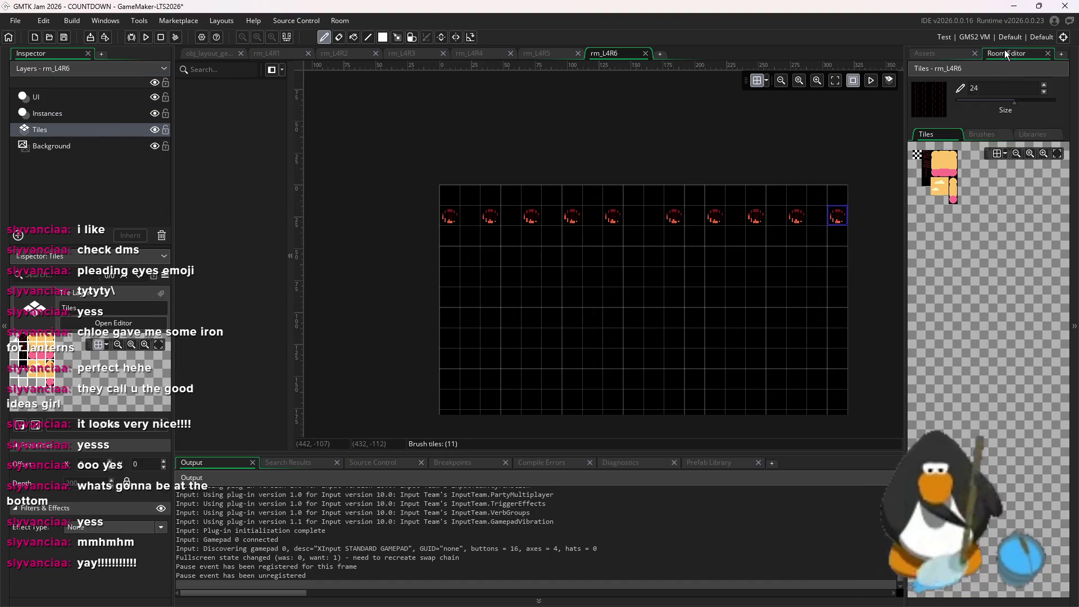
left_click_drag(932, 188, 924, 153)
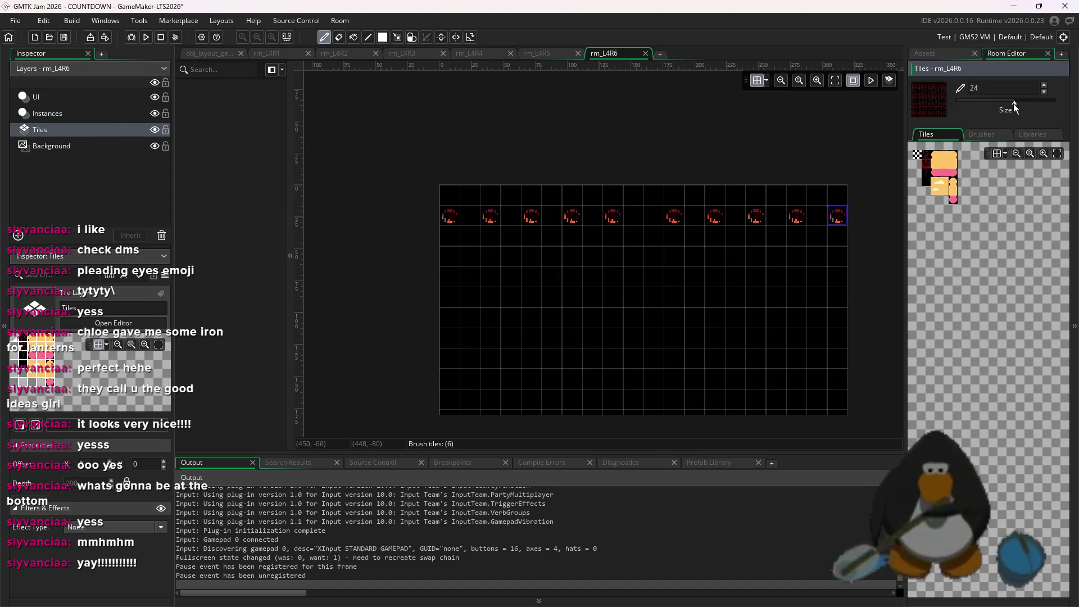
left_click_drag(1014, 104, 956, 105)
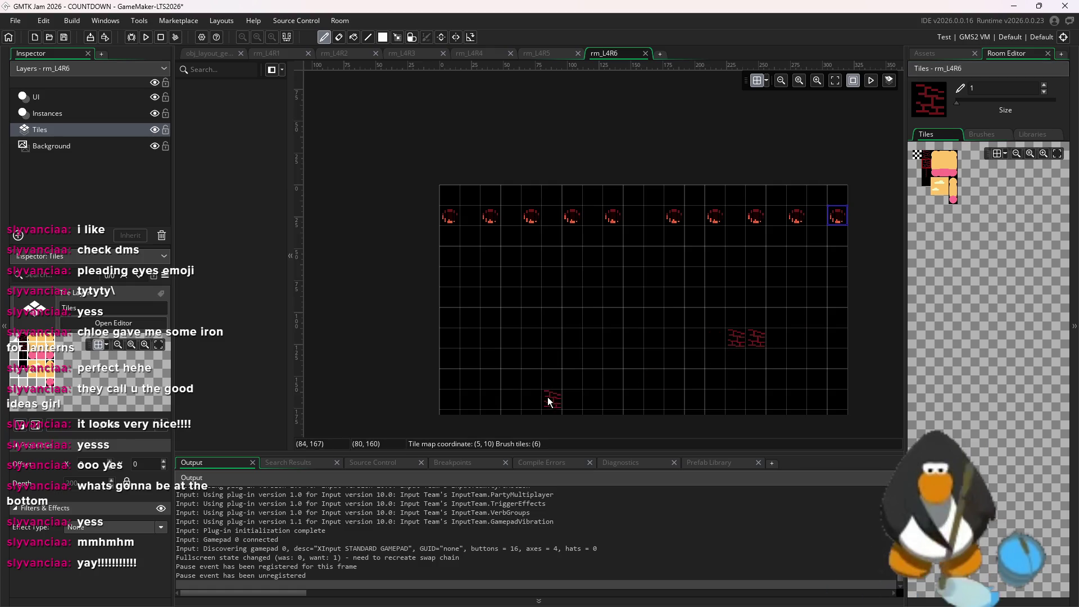
- Paint four single red brick tiles in small clusters below the spawner row
left_click(573, 276)
left_click(593, 275)
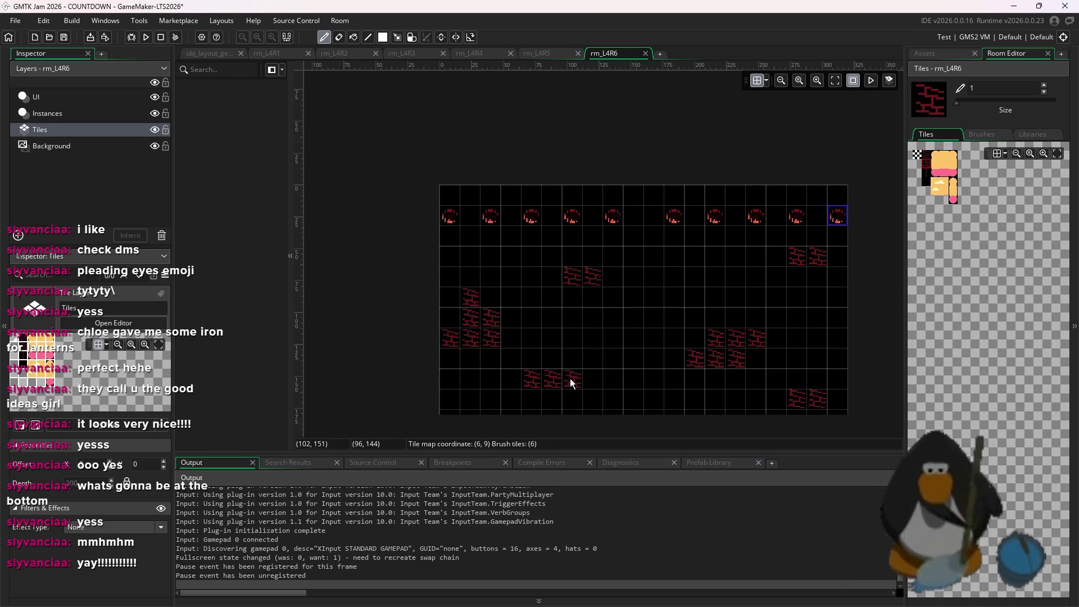
left_click(818, 382)
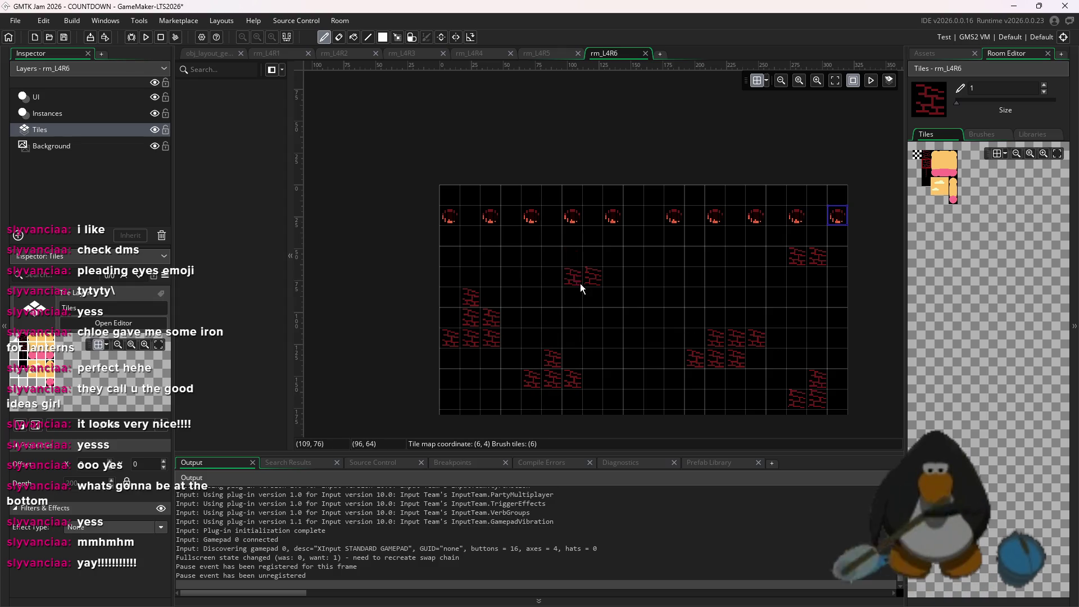
left_click(589, 302)
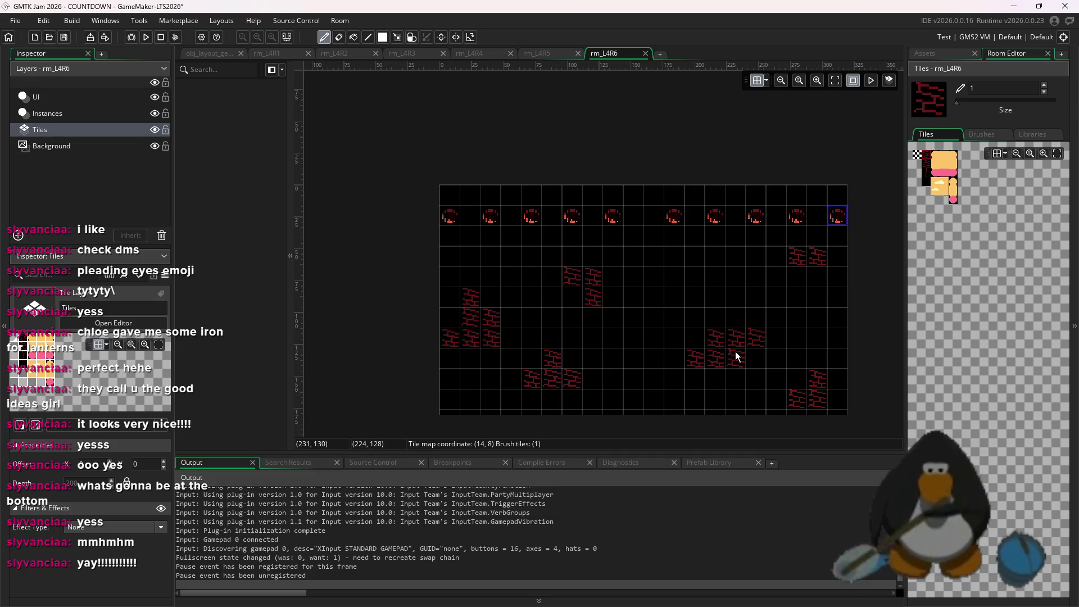
scroll(819, 308, "down", 3)
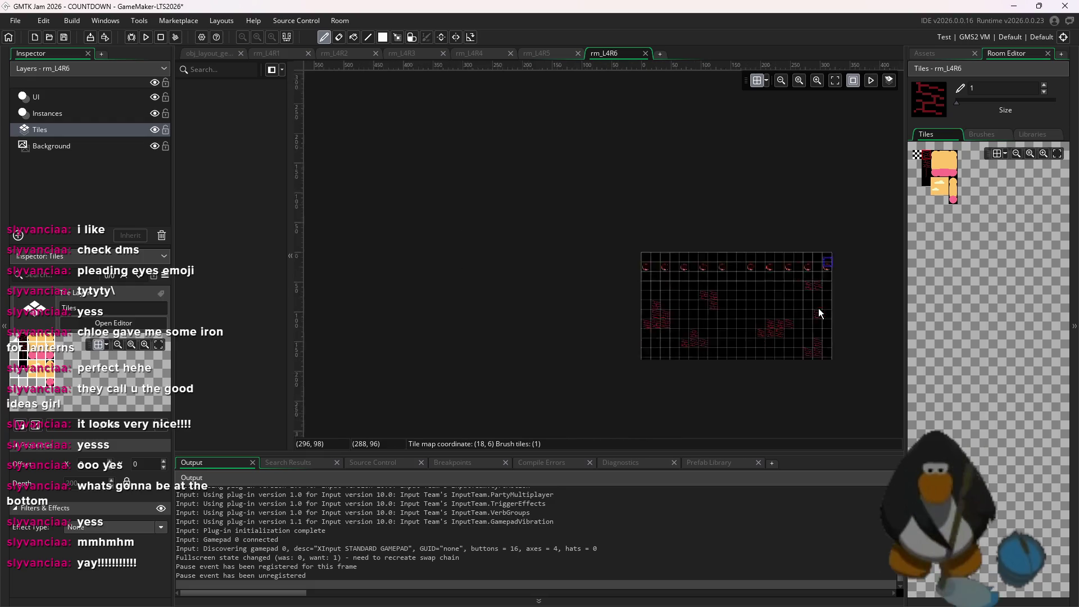
- Return to the Asset Browser and open rm_L4R6 from the rooms list
scroll(802, 313, "up", 3)
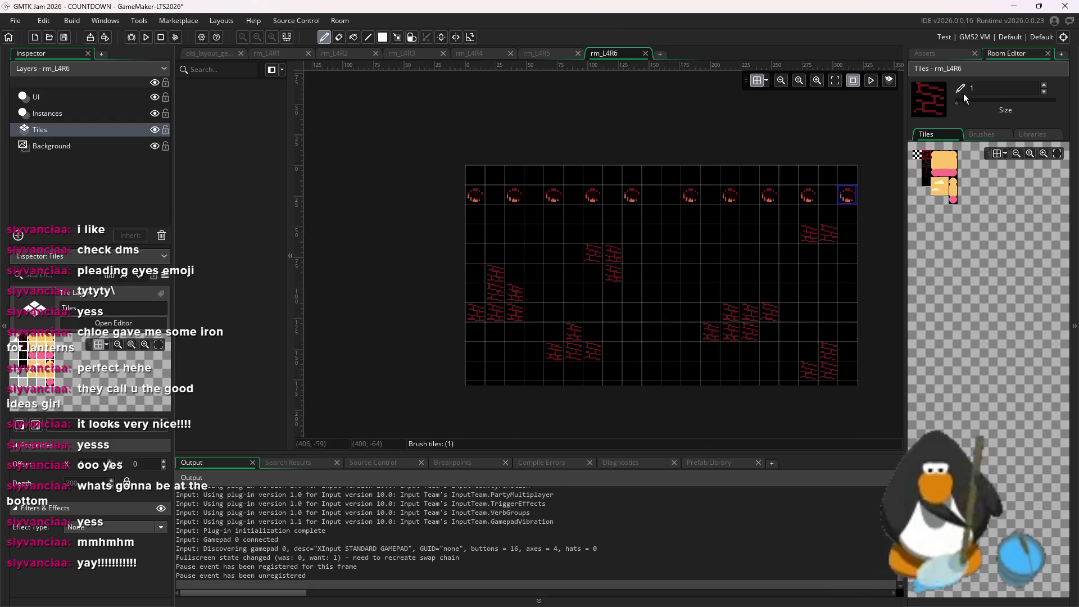
left_click(938, 51)
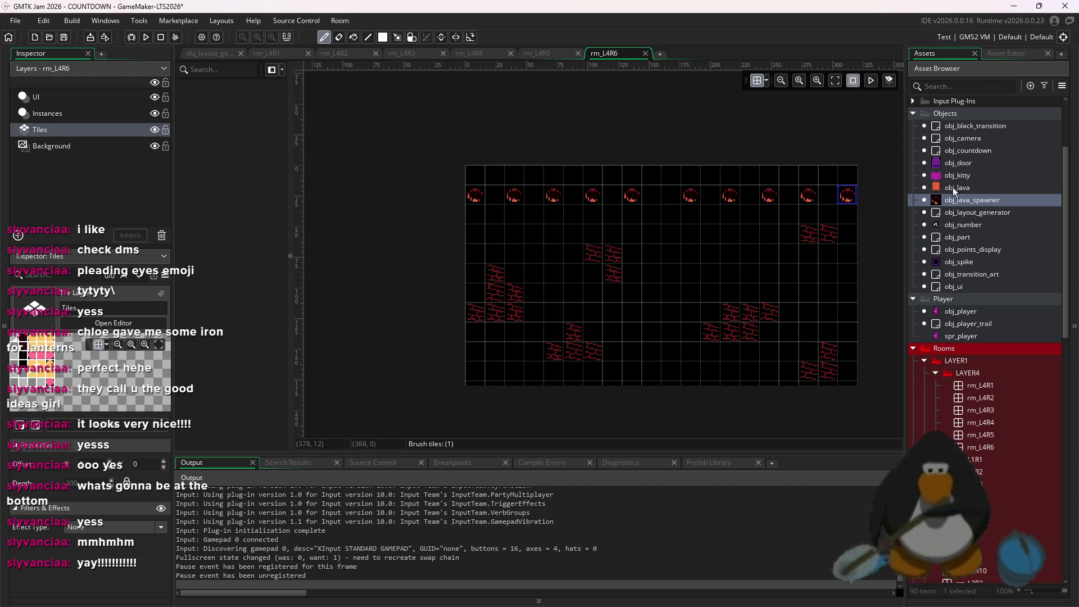
scroll(965, 274, "down", 5)
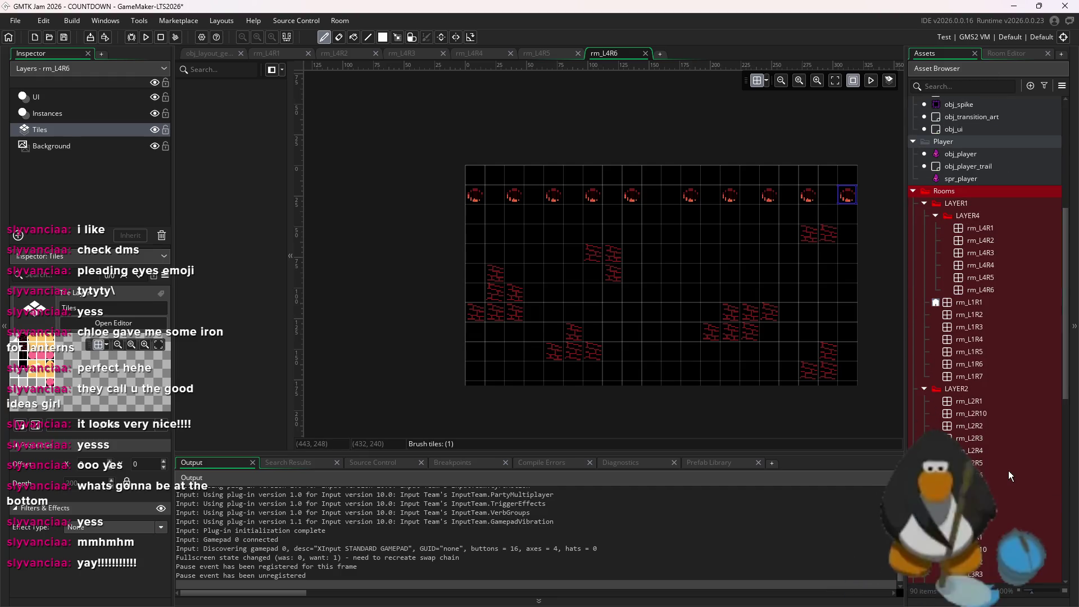
scroll(1012, 478, "down", 4)
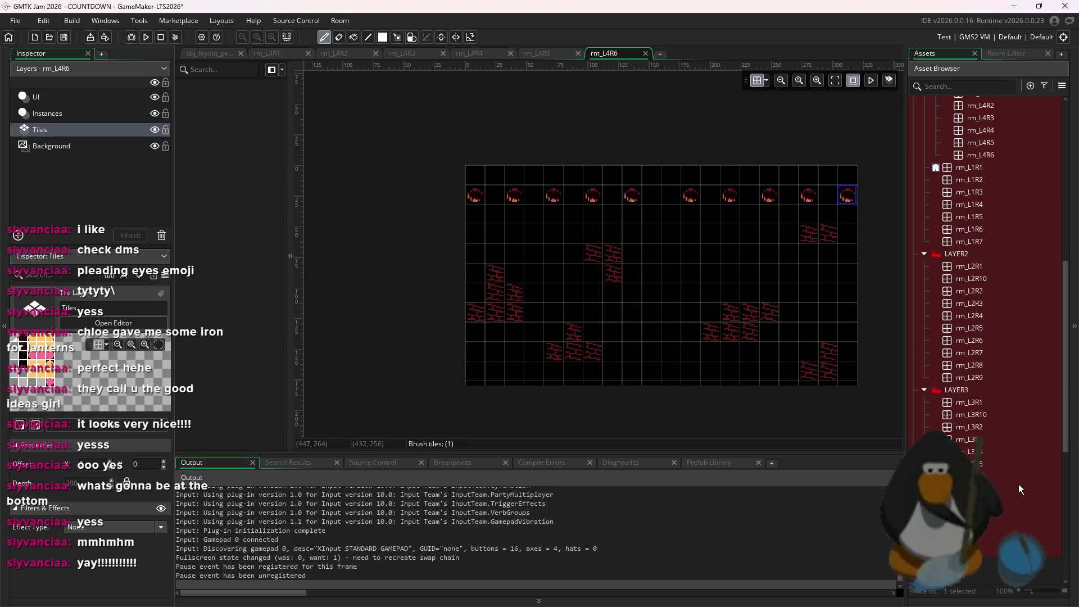
scroll(1007, 325, "up", 2)
double_click(985, 191)
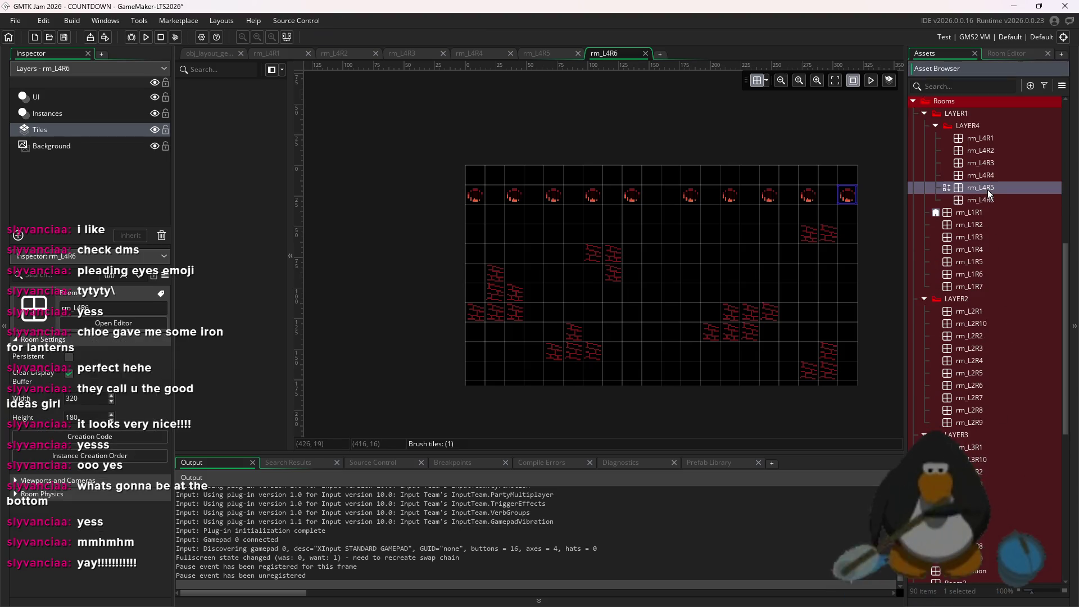
double_click(993, 200)
- Duplicate rm_L4R6, rename the copy rm_L4R7, and open it on the Instances layer
right_click(995, 200)
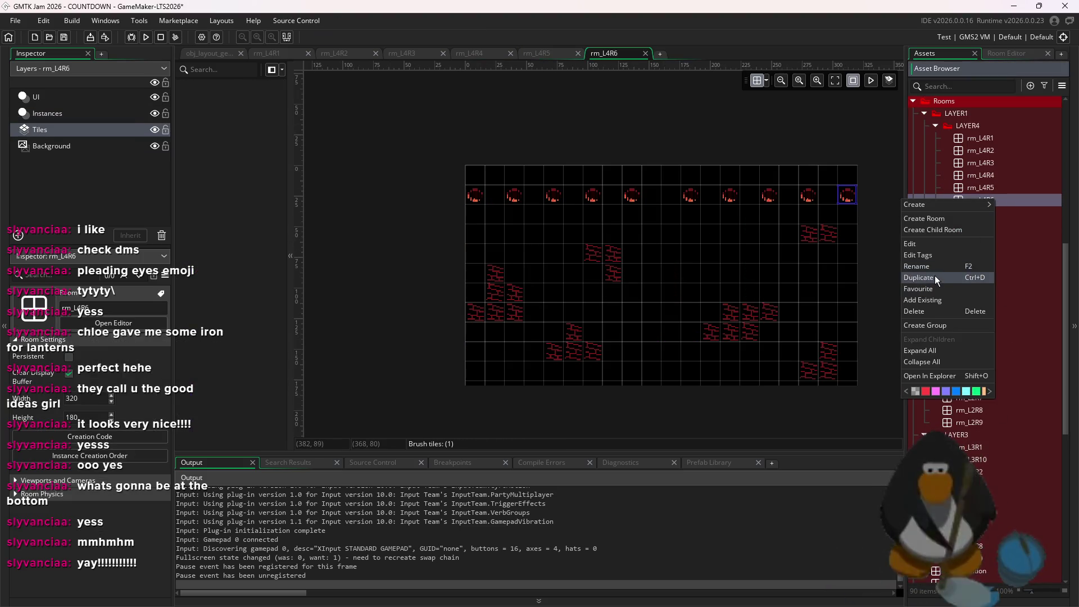
left_click(935, 276)
key("BackSpace")
key("BackSpace")
key("BackSpace")
type("7")
key("Return")
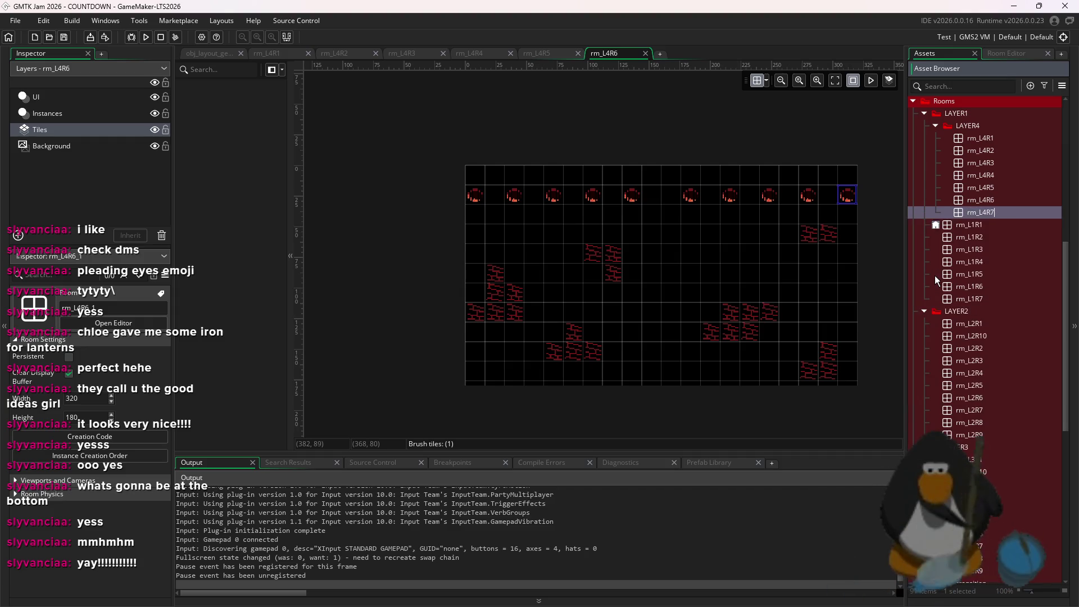
double_click(993, 212)
left_click(48, 113)
scroll(686, 270, "down", 3)
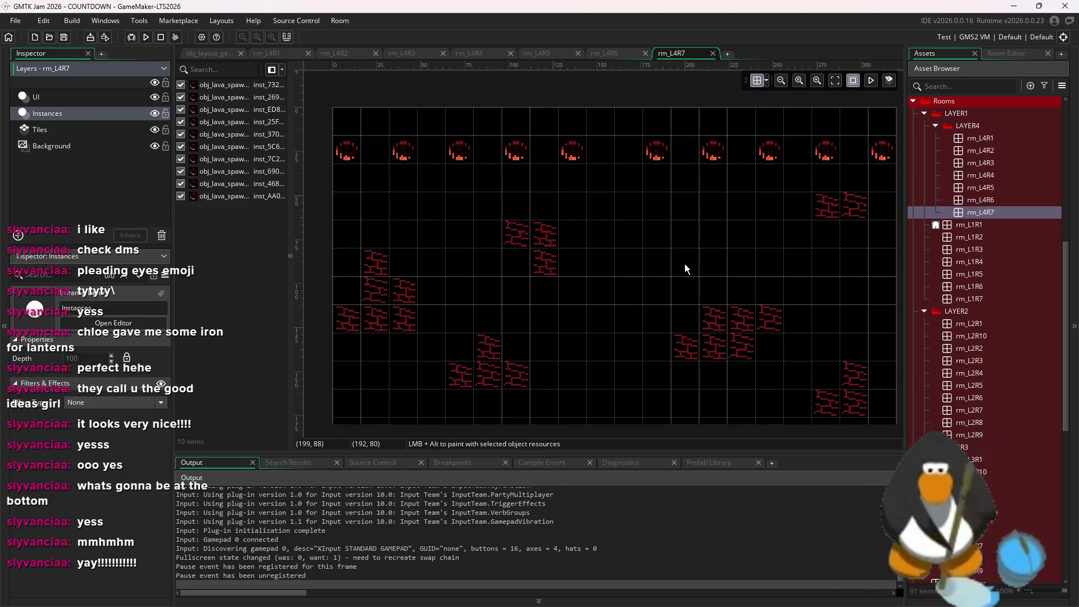
- Delete all the copied lava spawners from rm_L4R7
key("ctrl+a")
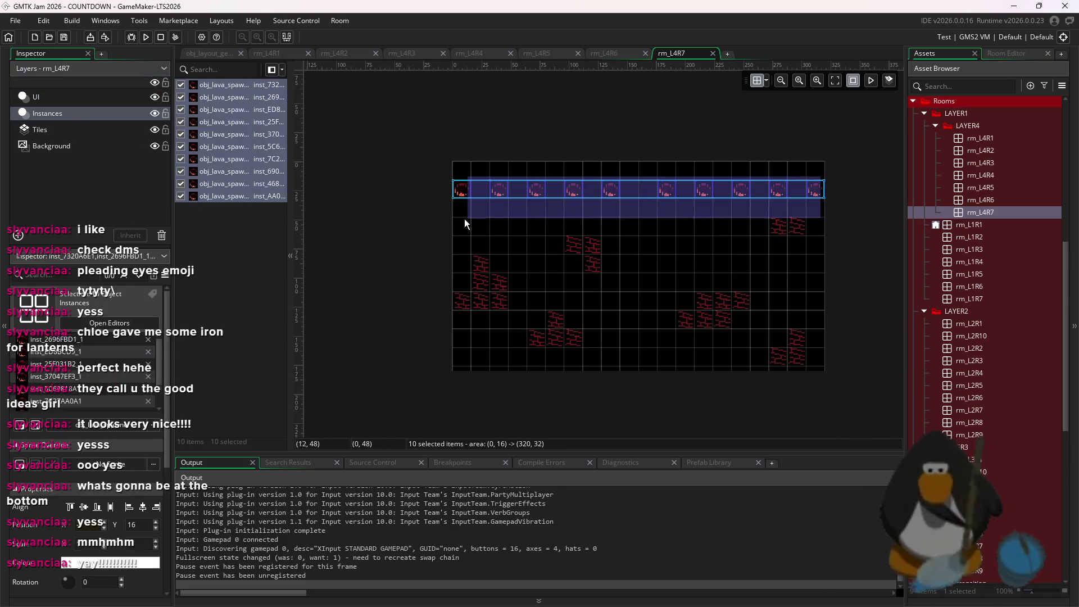
key("Delete")
left_click(39, 129)
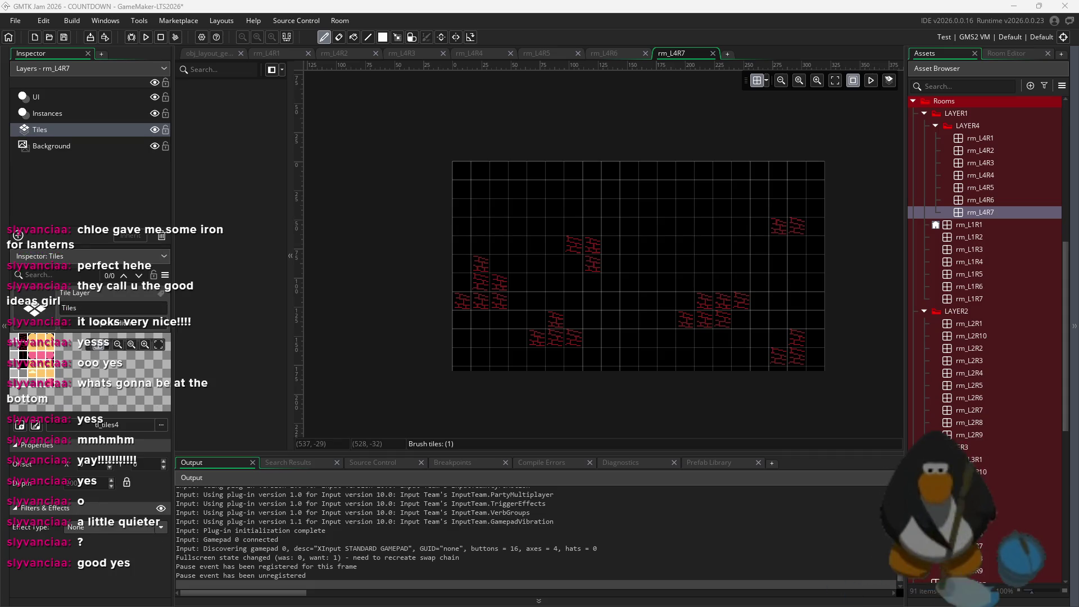
left_click(48, 113)
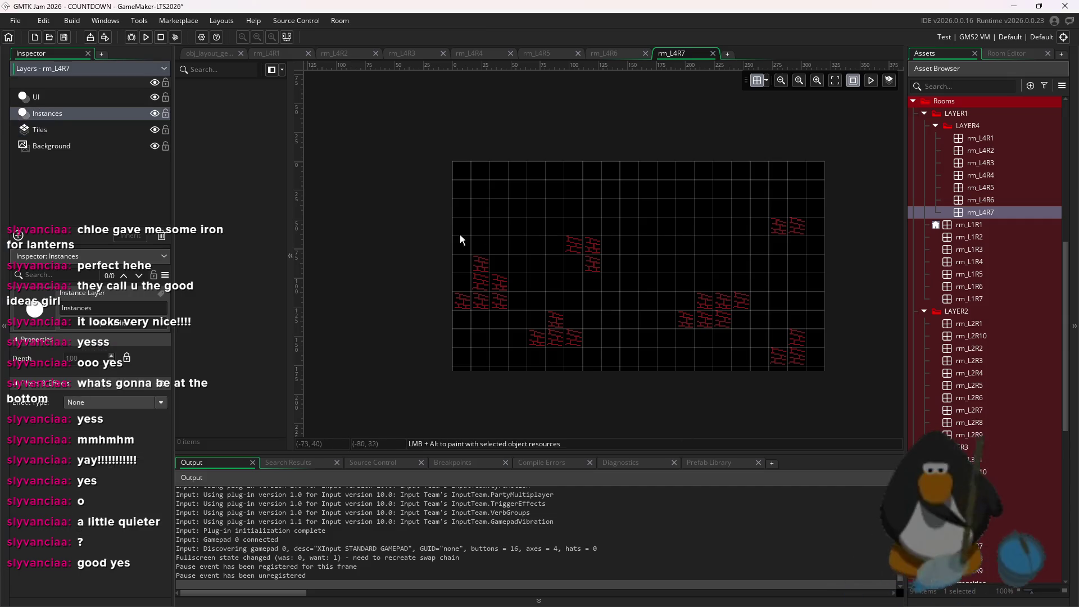
scroll(642, 270, "up", 1)
scroll(651, 257, "up", 2)
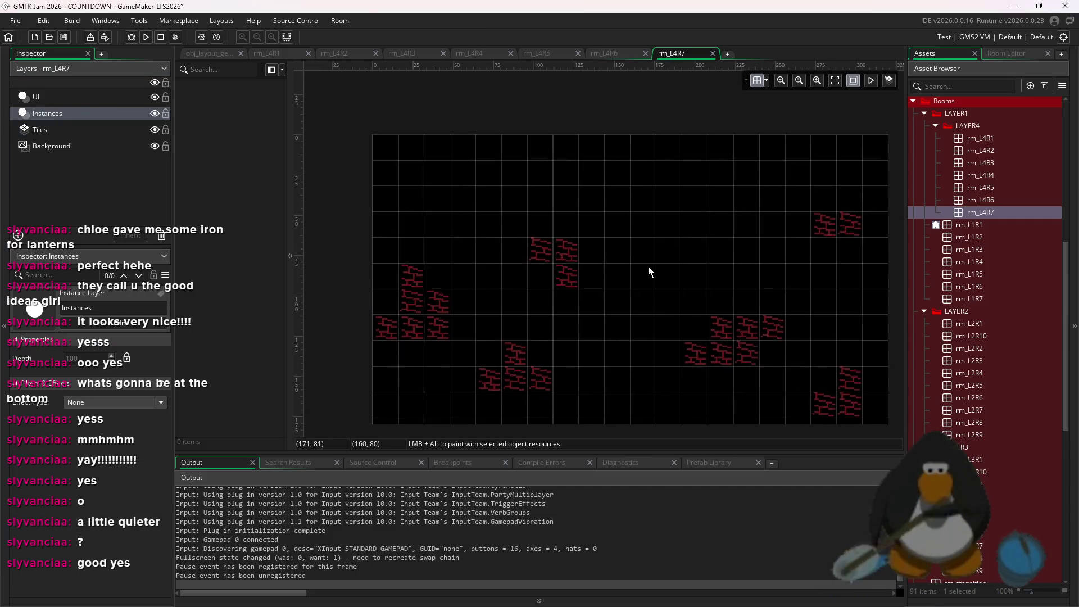
scroll(716, 272, "up", 1)
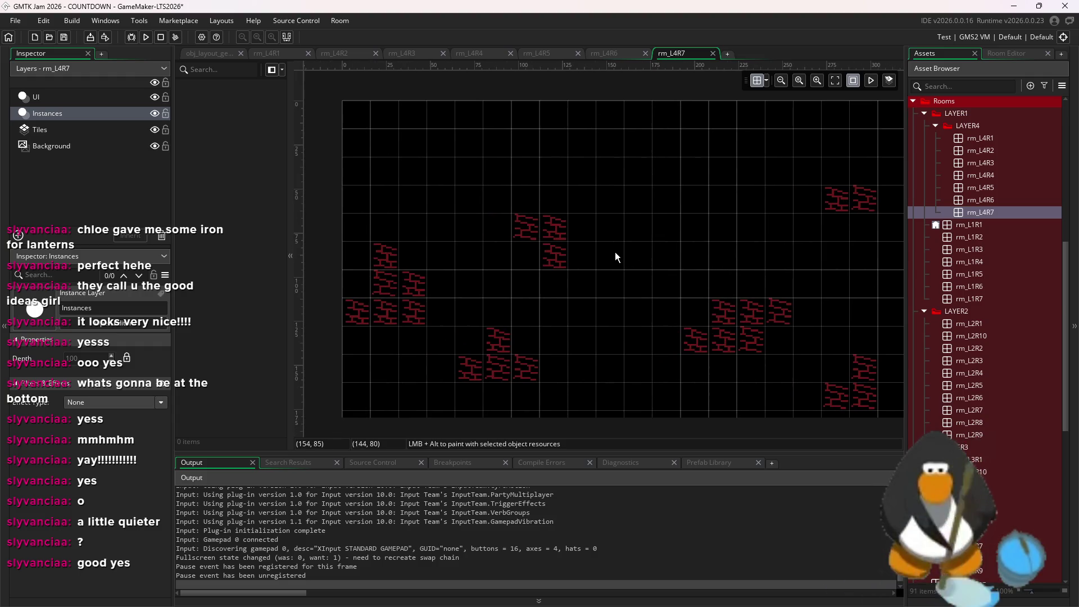
scroll(615, 252, "down", 3)
scroll(1022, 214, "up", 5)
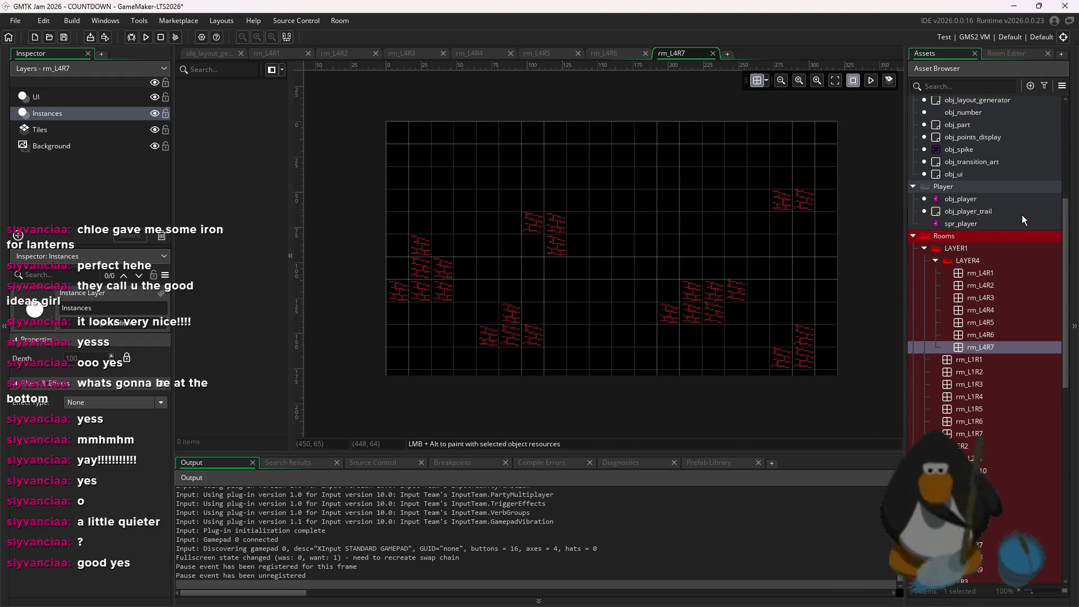
- Erase all the brick tiles using a size-20 tile brush
left_click(56, 130)
left_click(1006, 53)
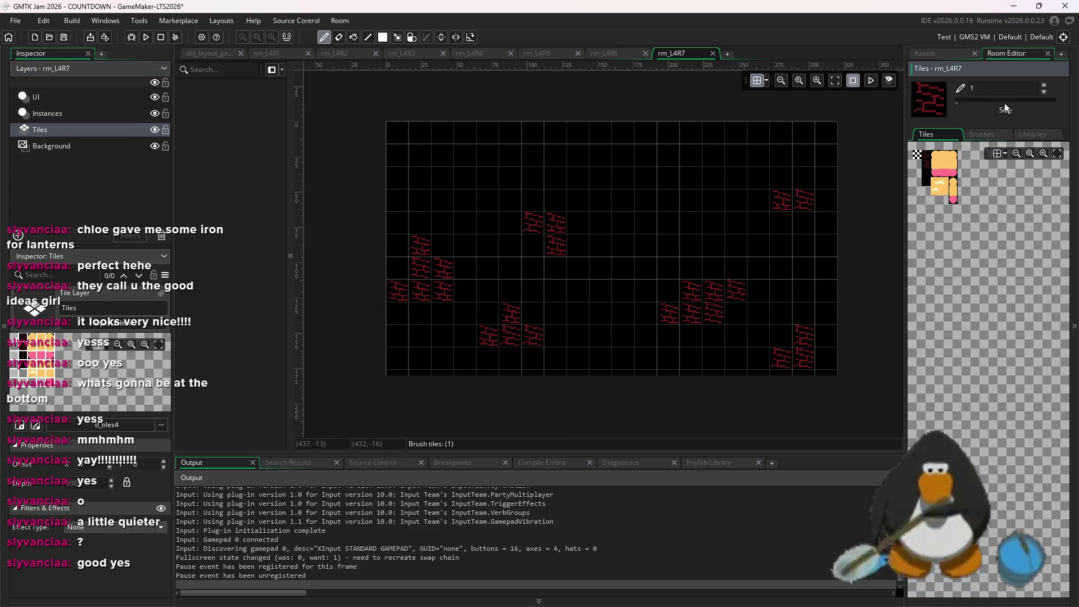
left_click(1004, 102)
right_click(499, 366)
- Drag obj_lava_spawner from the assets to place three spawners mid-right
left_click(27, 116)
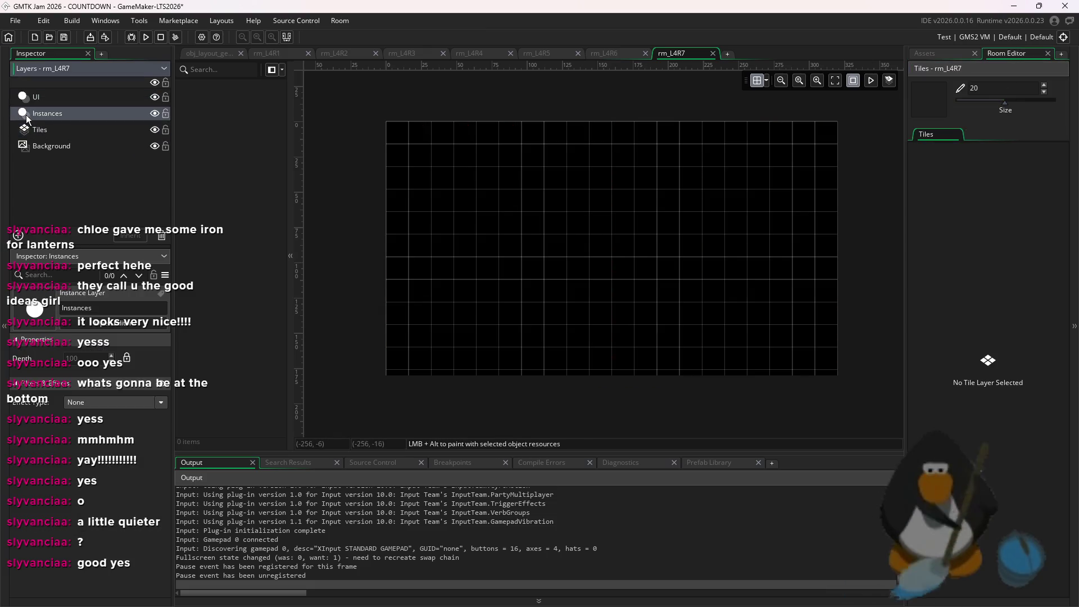
left_click(942, 59)
scroll(1020, 243, "up", 5)
left_click_drag(968, 252, 737, 226)
left_click(734, 225, "alt")
left_click(739, 253, "alt")
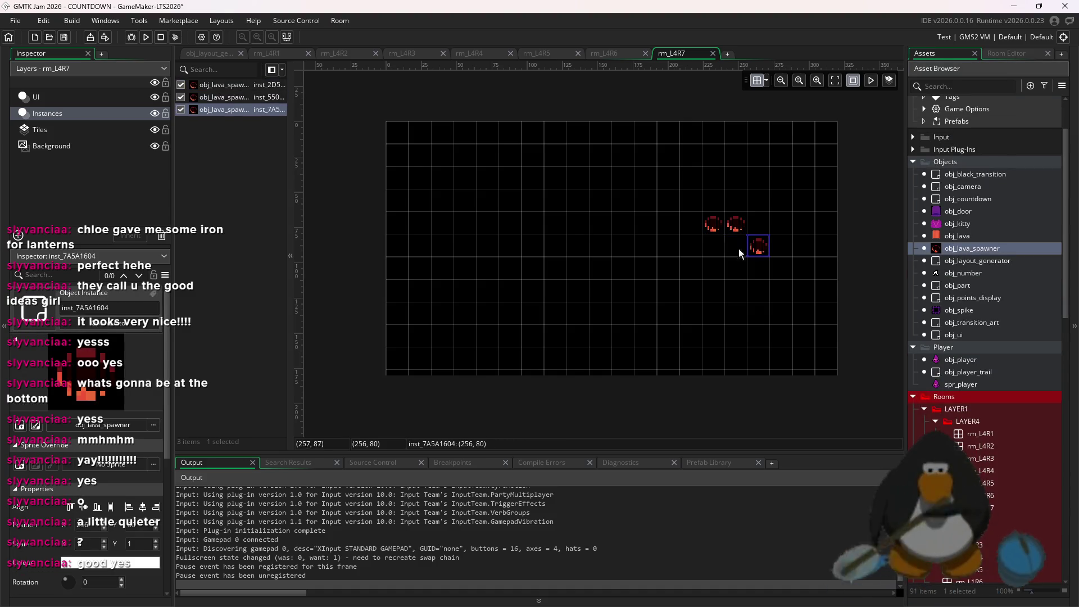
- Replace them with a five-spawner arc at top left and paste a copy at top right
key("ctrl+z")
key("ctrl+z")
key("ctrl+z")
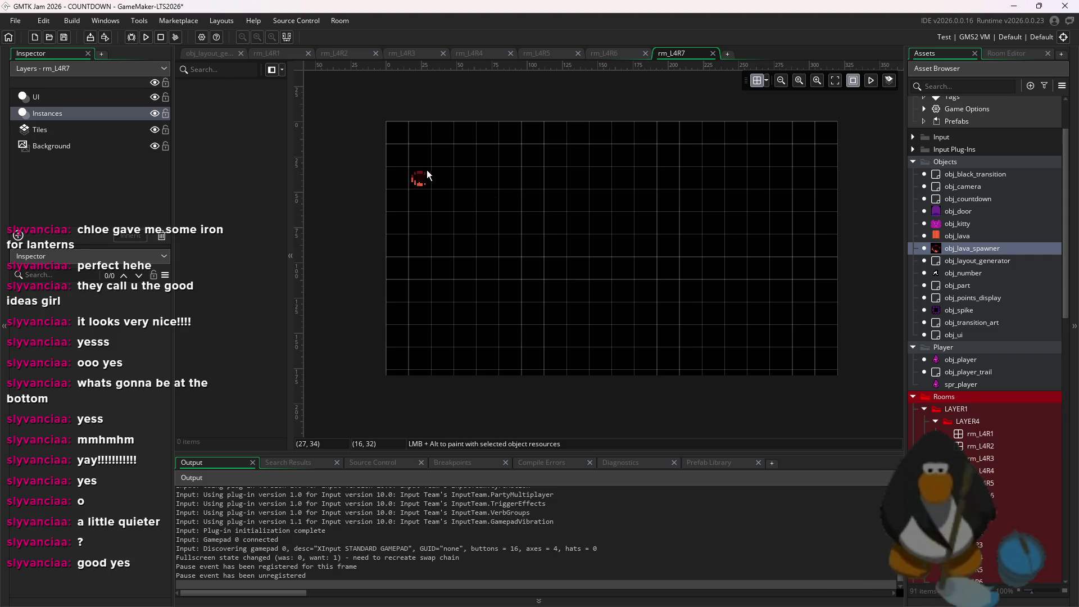
mouse_move(436, 162)
left_mouse_down()
mouse_move(502, 160)
mouse_move(510, 179)
left_mouse_up()
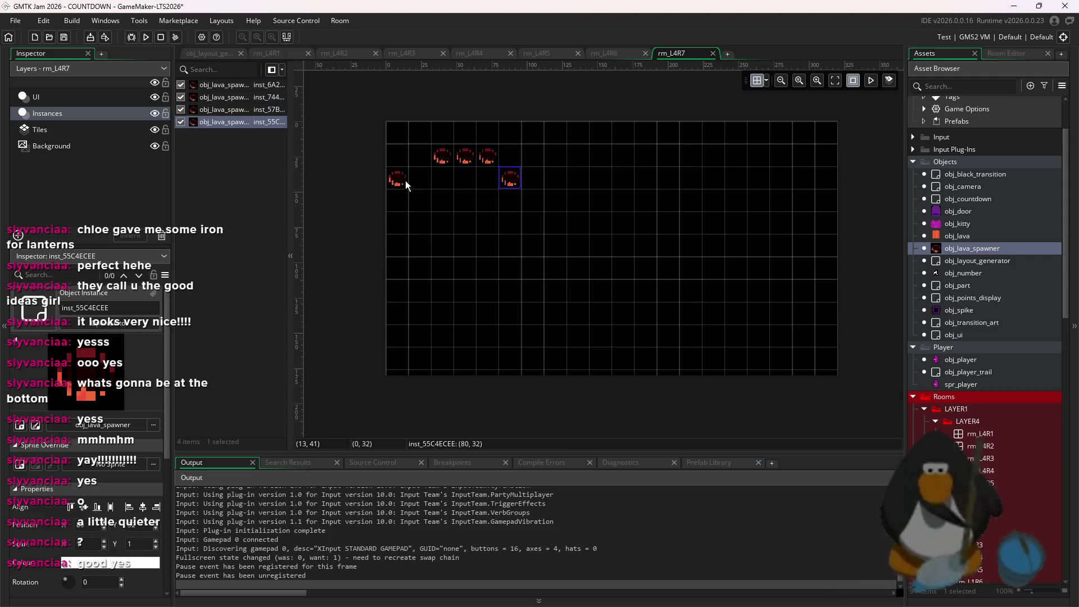
left_click(419, 180, "alt")
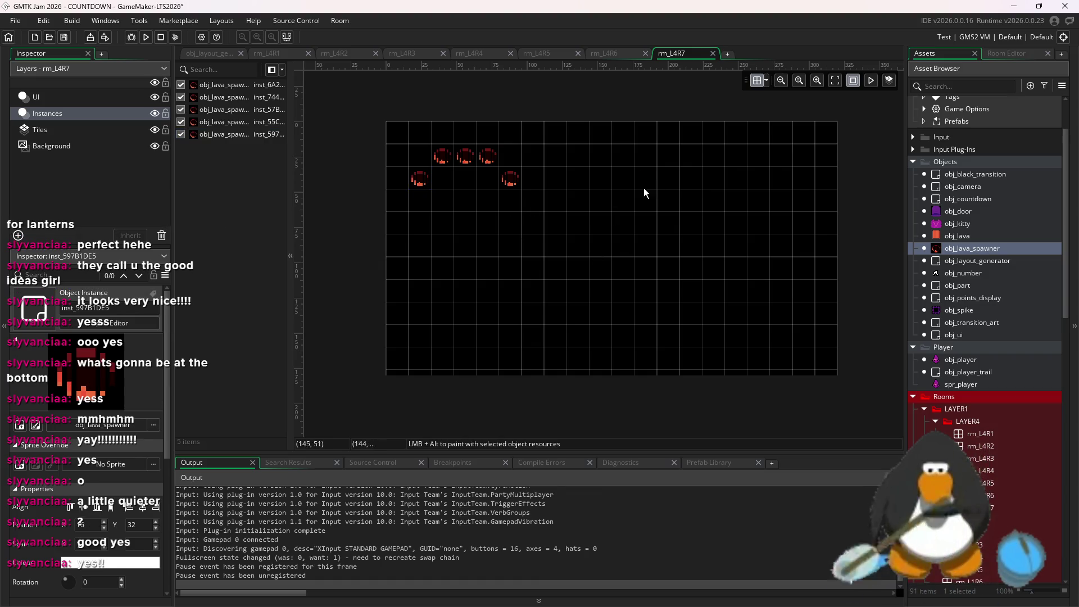
key("ctrl+a")
key("ctrl+c")
key("ctrl+v")
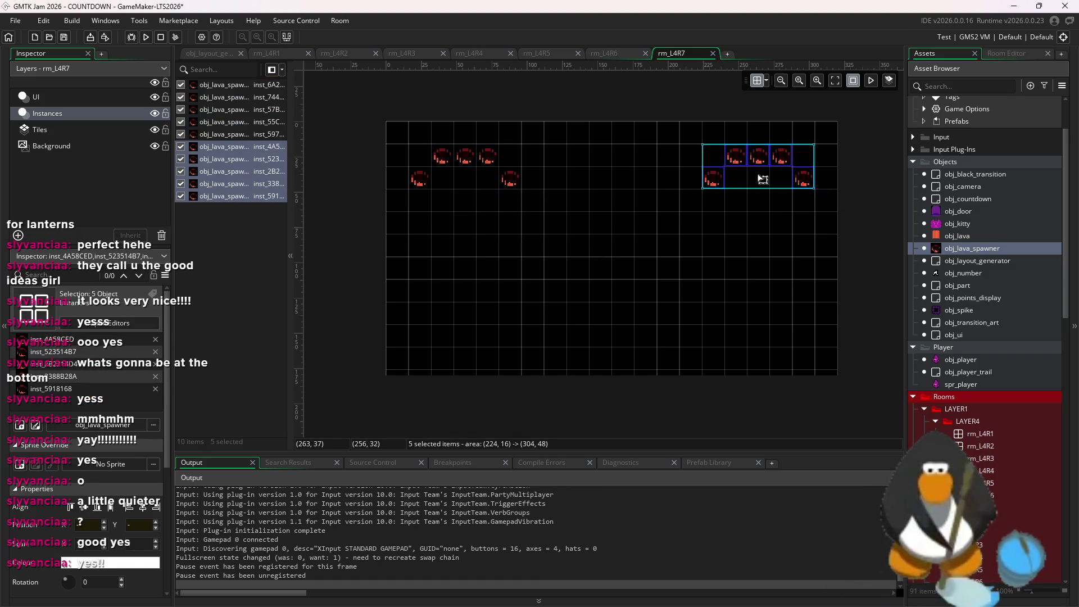
left_click(639, 230)
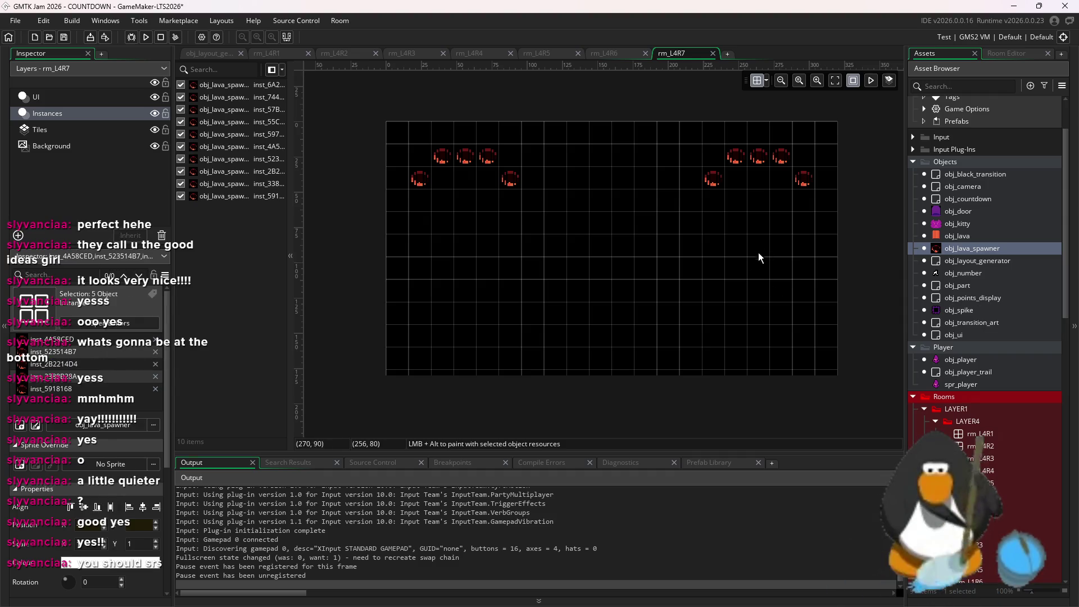
- Pick obj_spike and start a zigzag column of spikes down the room's centre
left_click(972, 210)
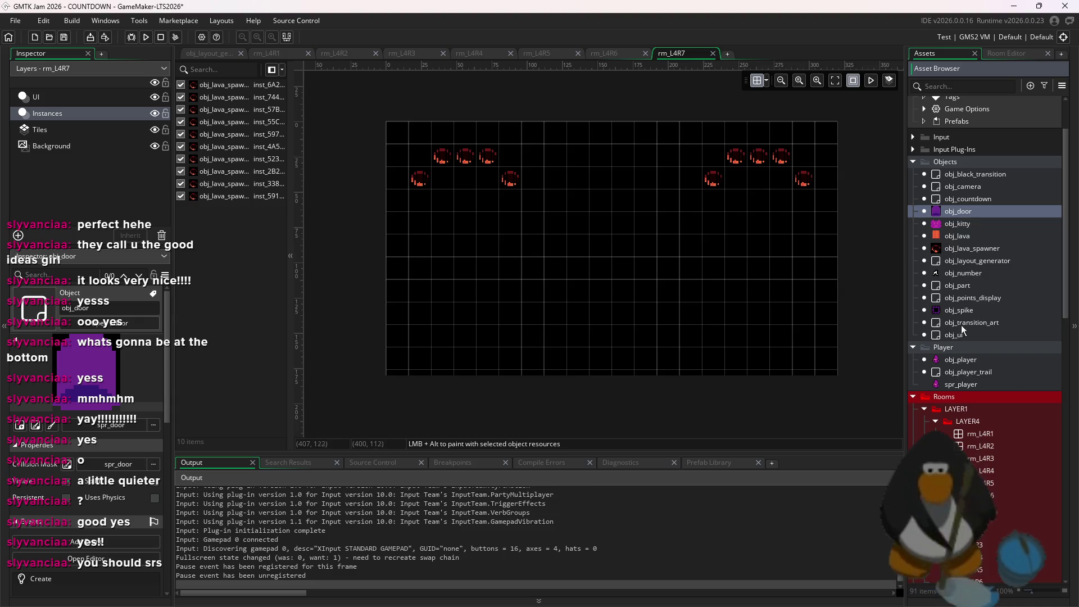
left_click(977, 309)
left_click(556, 267, "alt")
left_click(600, 180, "alt")
left_click(622, 202, "alt")
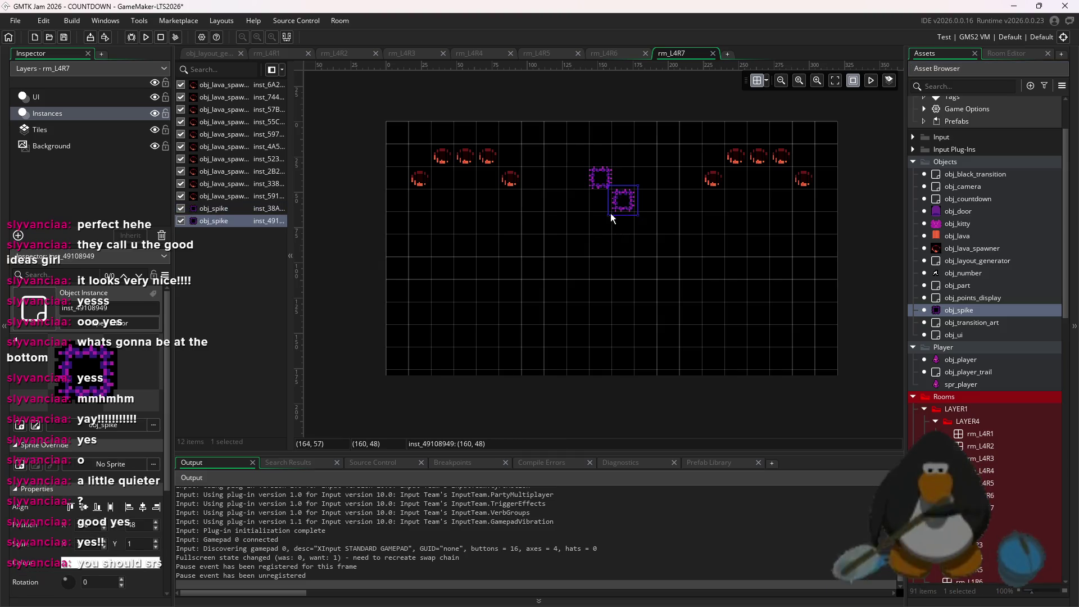
left_click(600, 224, "alt")
left_click(624, 248, "alt")
- Extend the spike zigzag down to the bottom, fixing one misplaced spike
left_click(599, 270, "alt")
left_click(617, 303, "alt")
key("ctrl+z")
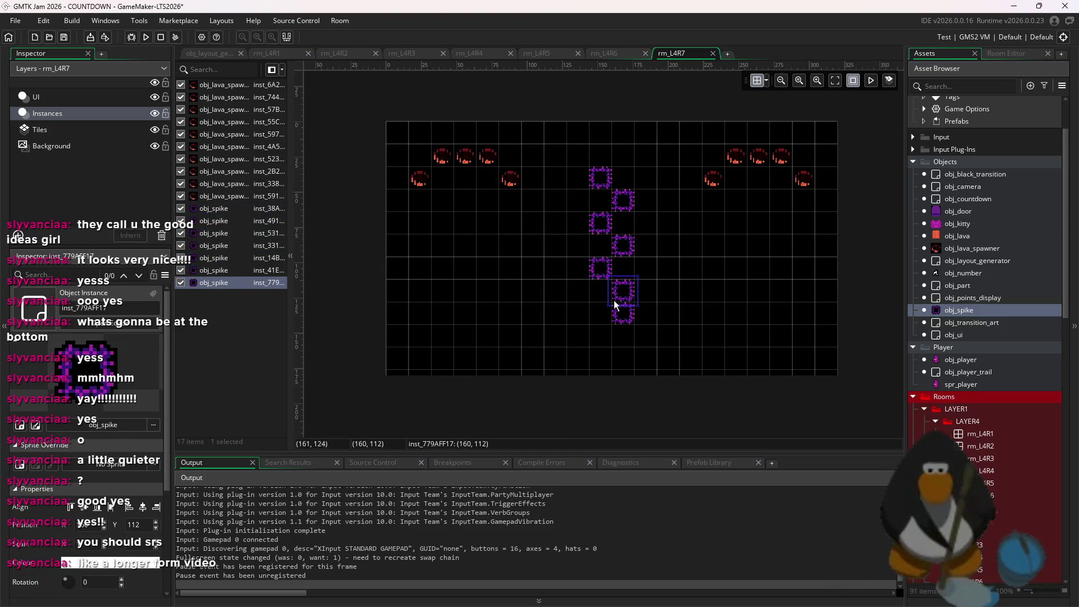
left_click(622, 301, "alt")
left_click(605, 310, "alt")
left_click(621, 335, "alt")
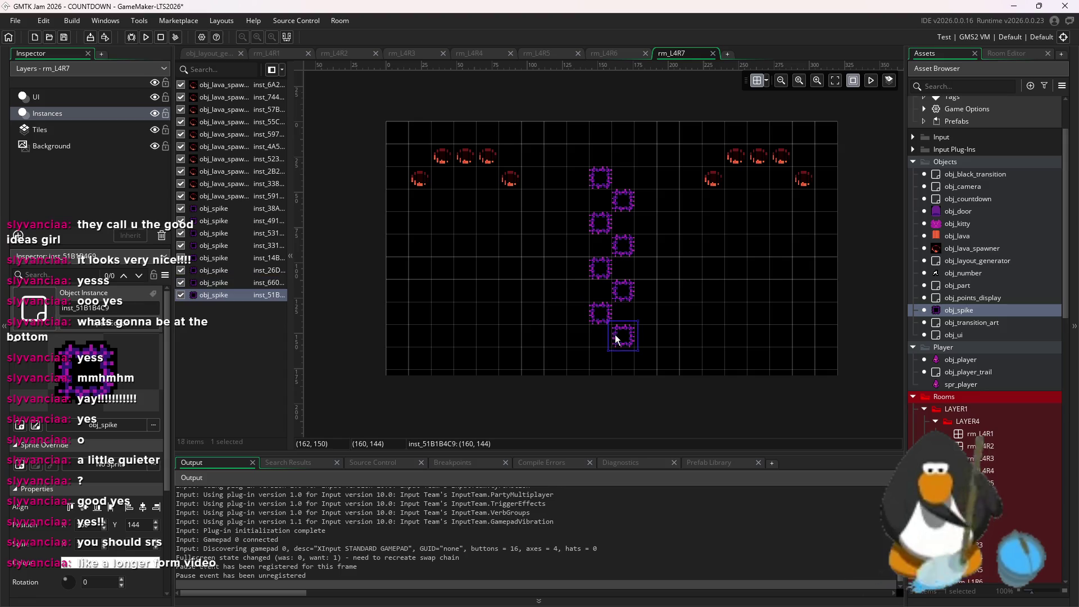
left_click(600, 357, "alt")
left_click(642, 329)
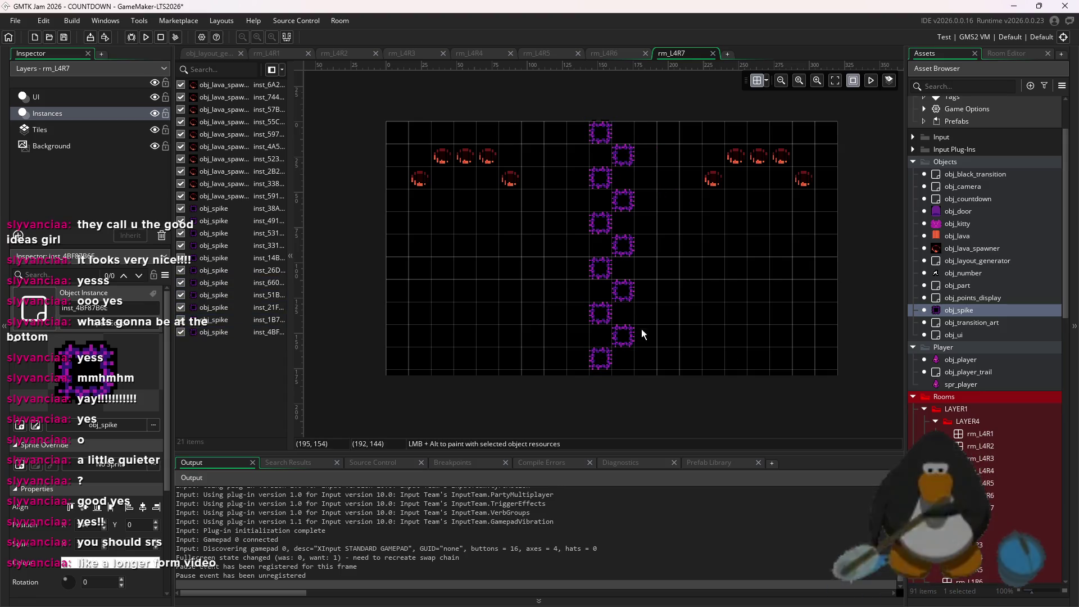
scroll(652, 316, "down", 3)
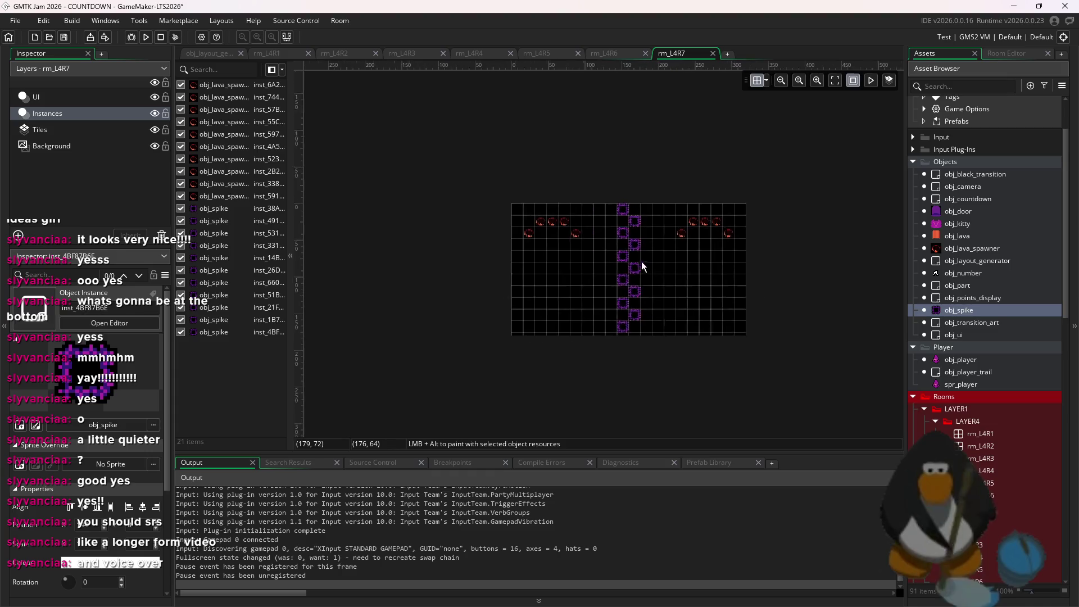
left_click(76, 133)
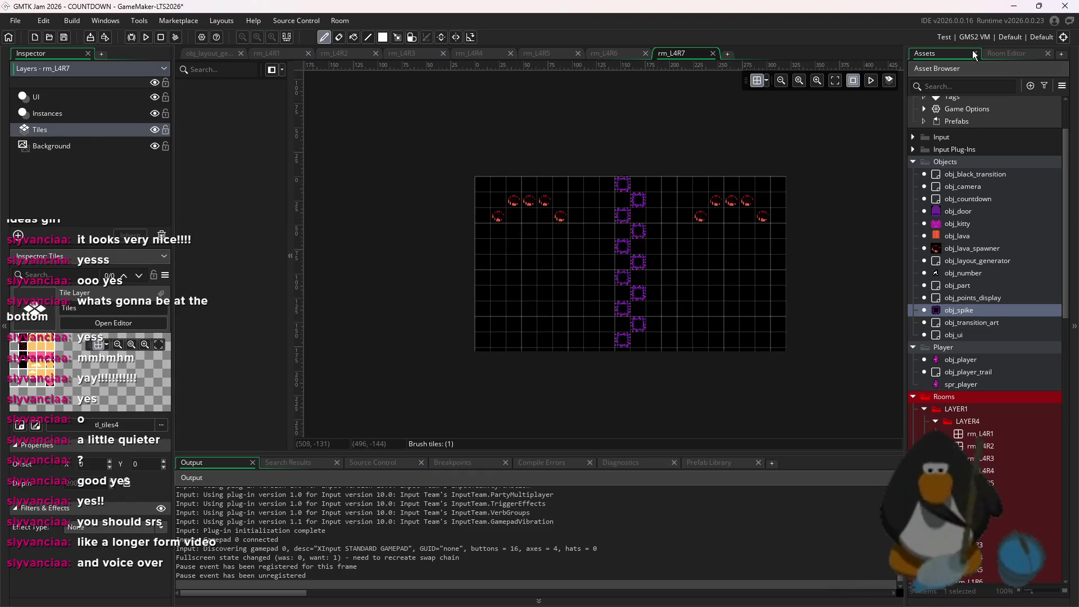
- Paint a wide dark red brick band down the centre with a size-4 brush
left_click(1006, 53)
left_click(927, 160)
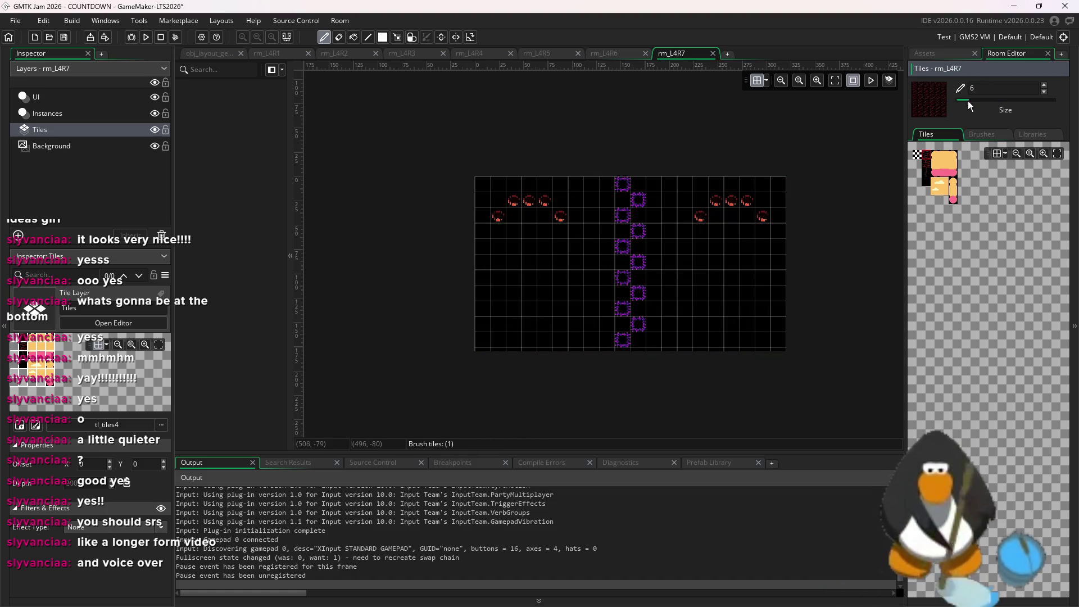
left_click_drag(960, 101, 964, 101)
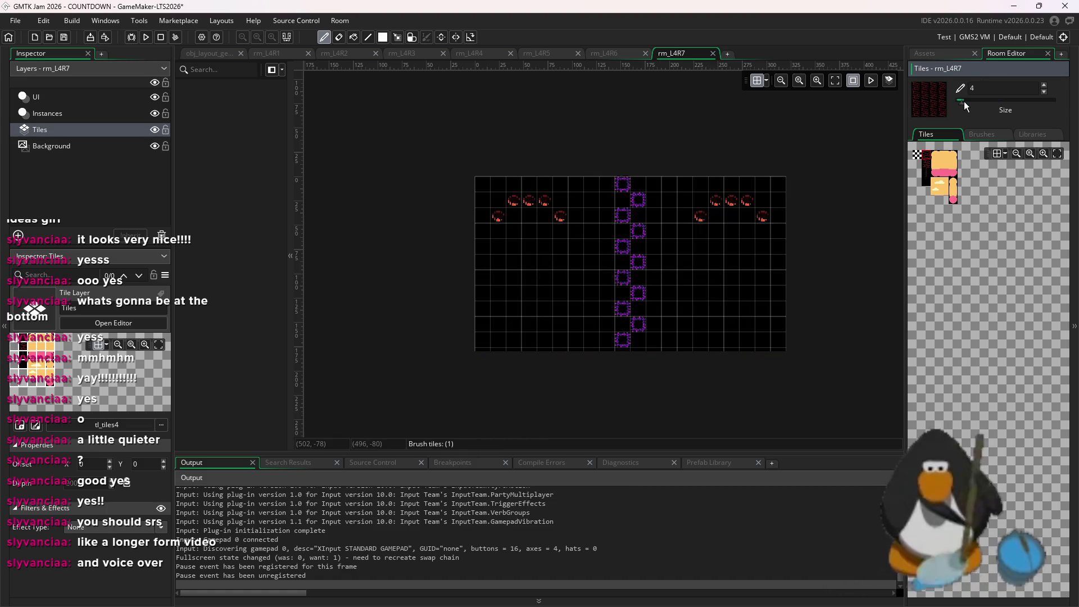
left_click_drag(646, 197, 639, 302)
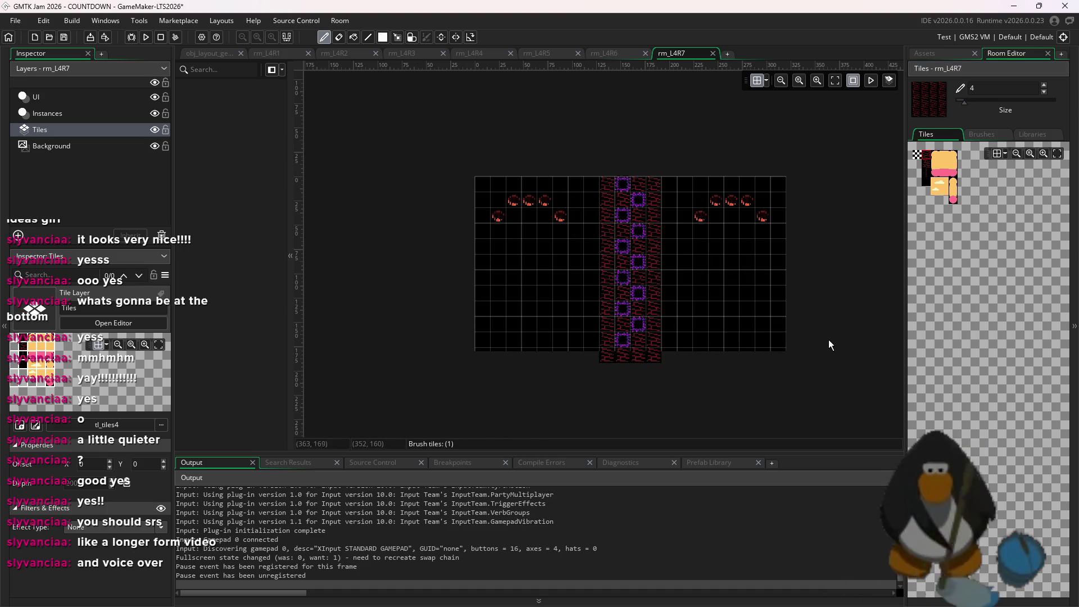
- Switch to a single brick tile and paint small ledges on both sides of the room
left_click(922, 180)
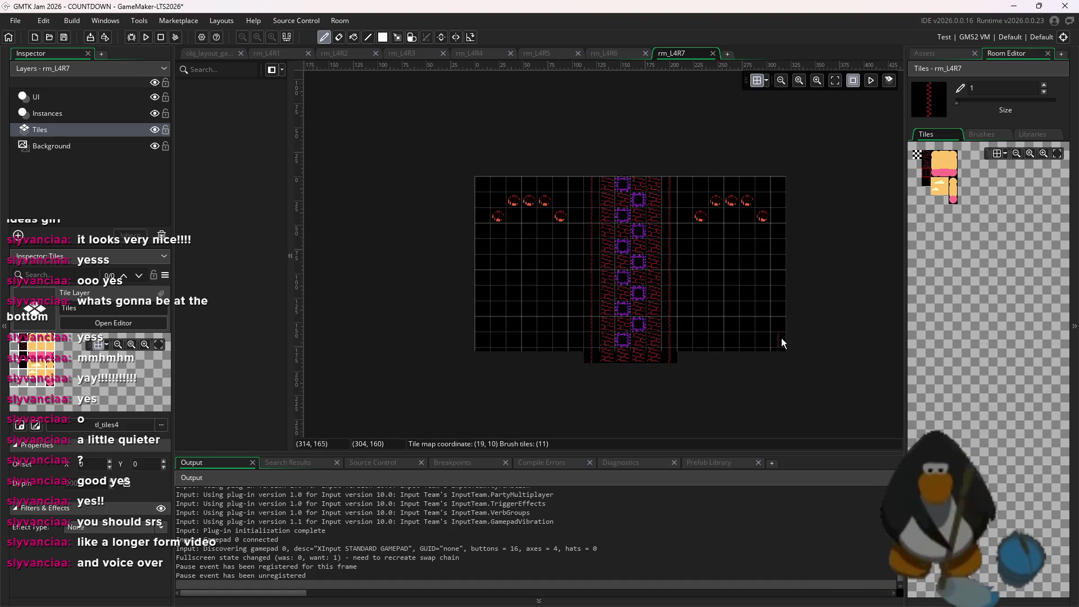
scroll(690, 380, "up", 1)
scroll(636, 348, "up", 1)
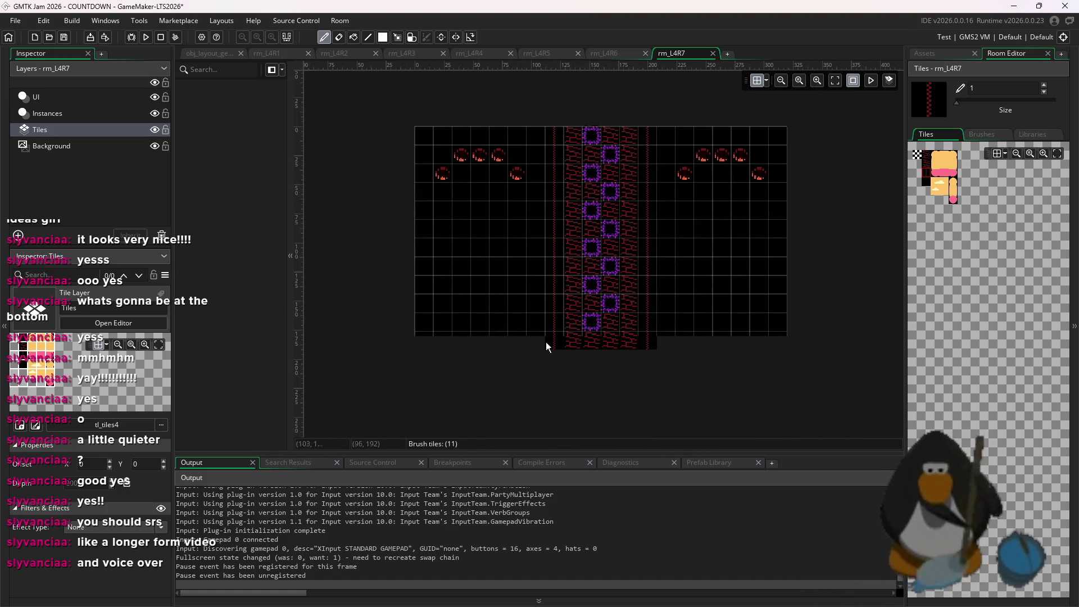
left_click(925, 160)
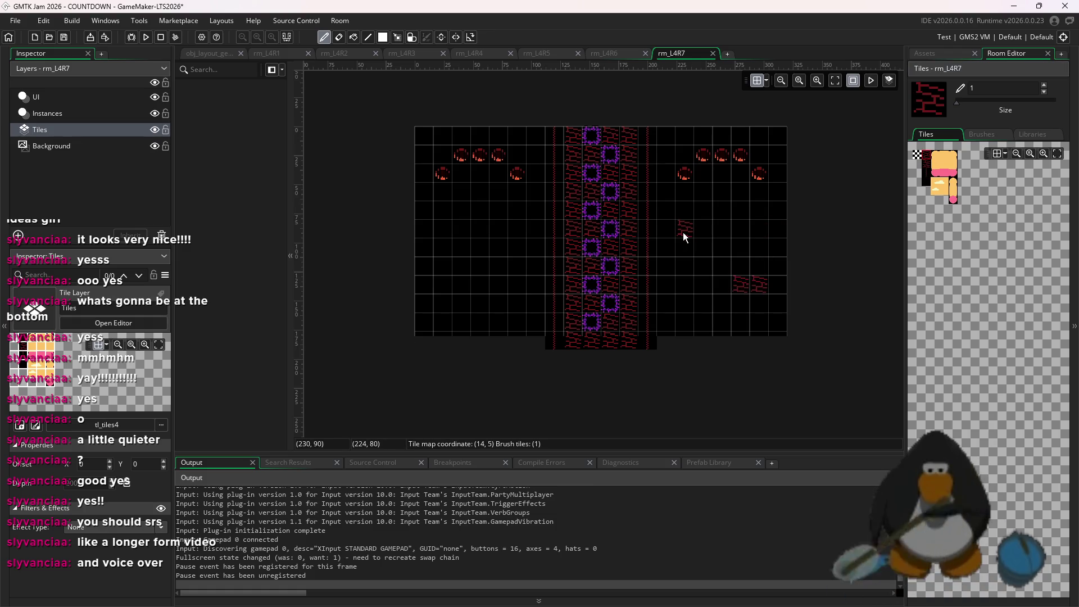
left_click_drag(451, 316, 462, 318)
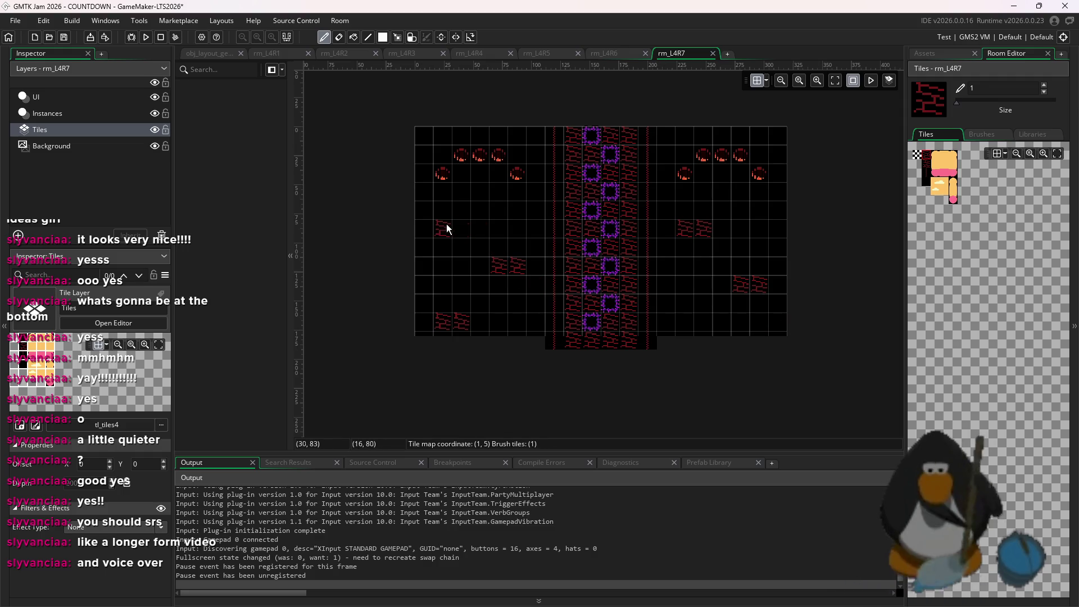
left_click_drag(446, 228, 463, 231)
left_click(430, 215)
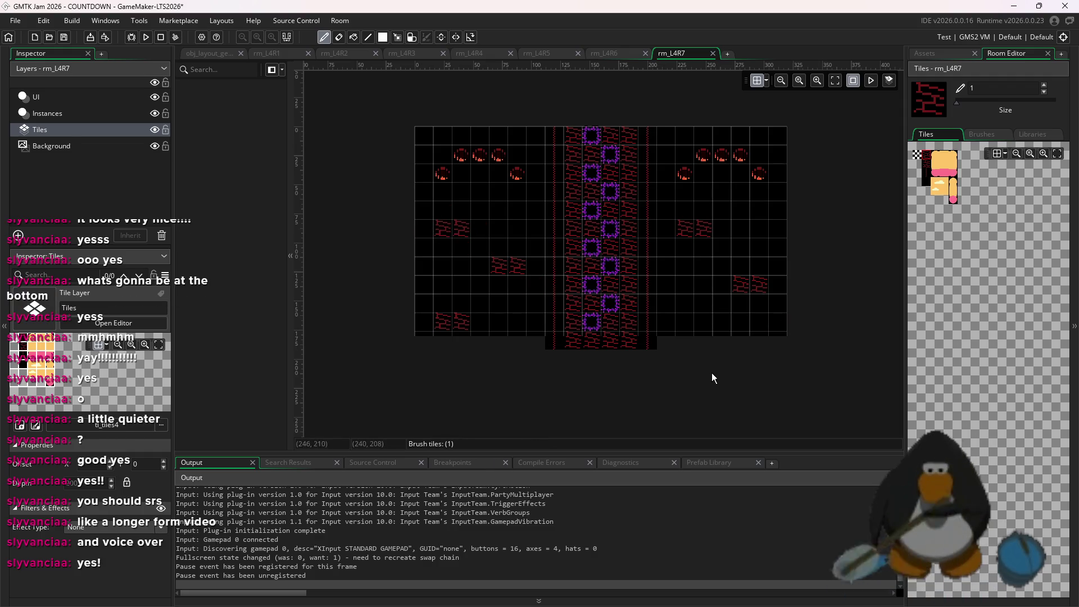
scroll(714, 373, "down", 1)
left_click(699, 326)
scroll(758, 343, "down", 1)
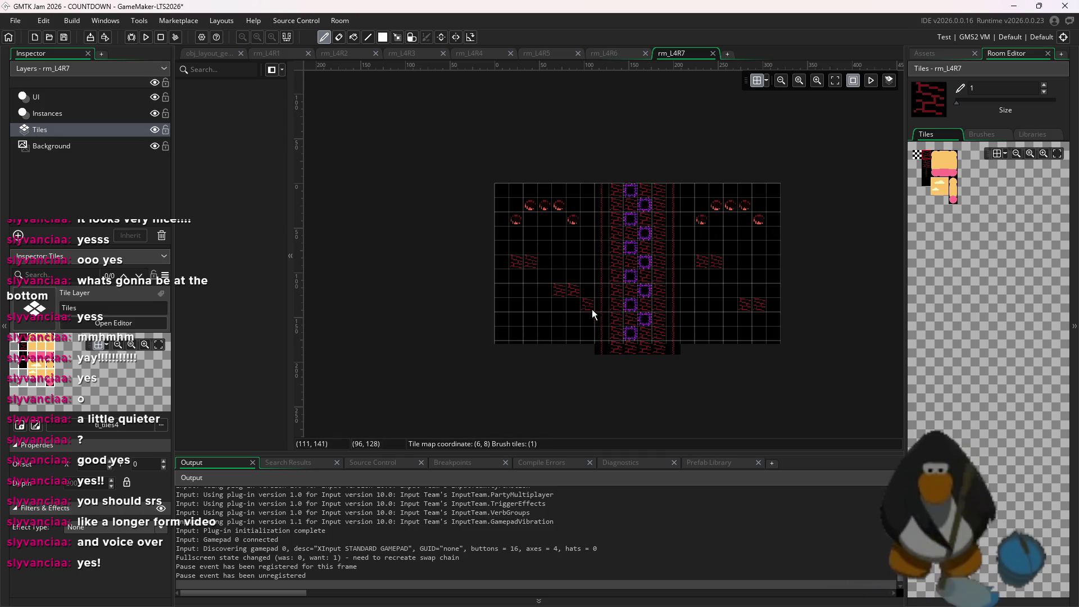
scroll(604, 278, "up", 1)
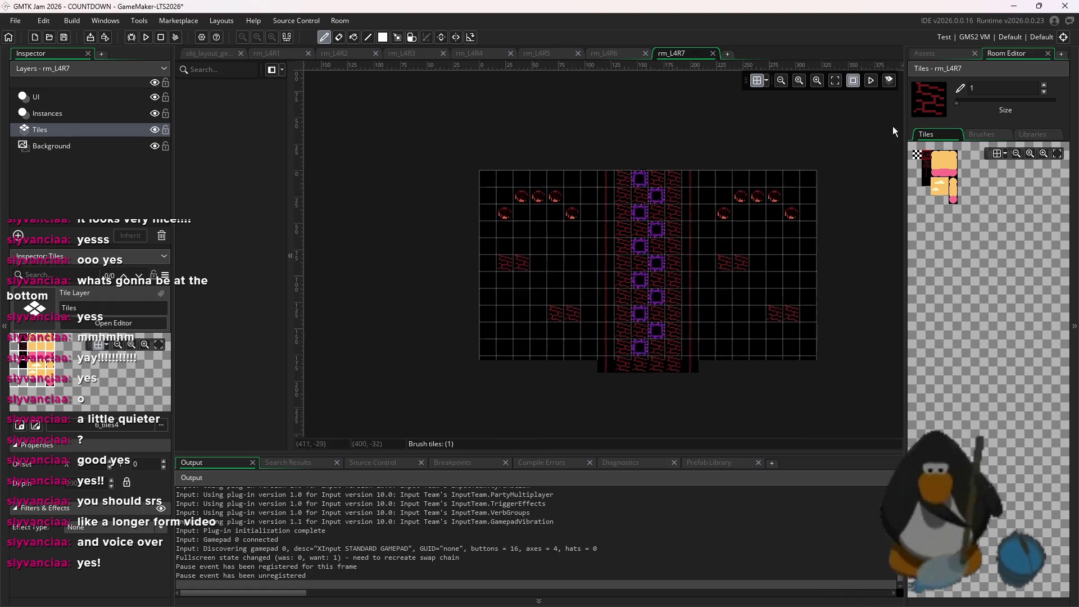
- Bring up the context menu for the rm_L4R7 room asset
left_click(947, 54)
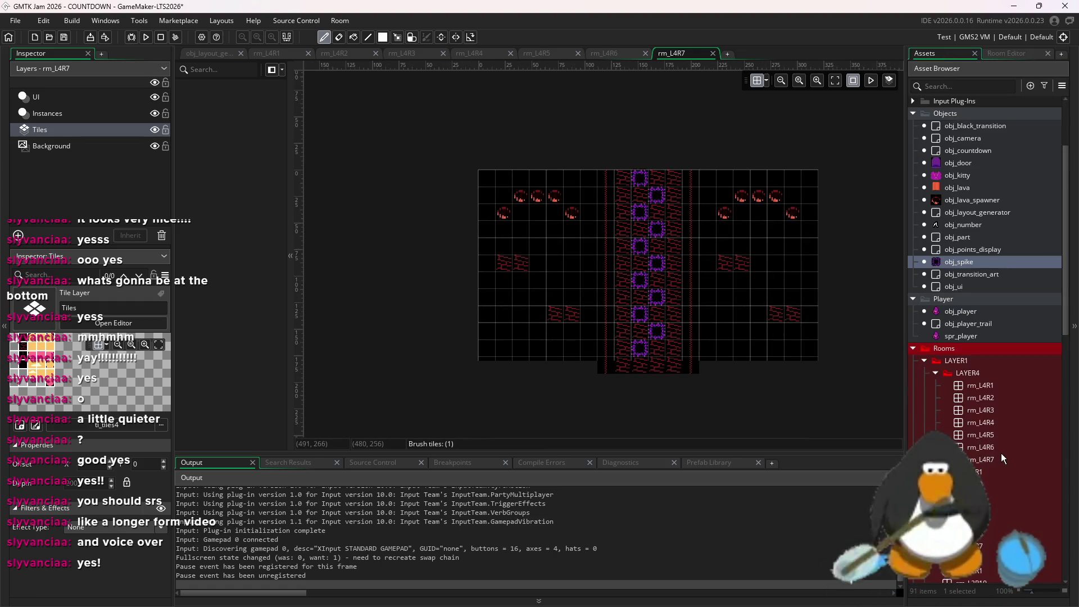
left_click(1002, 458)
right_click(1003, 457)
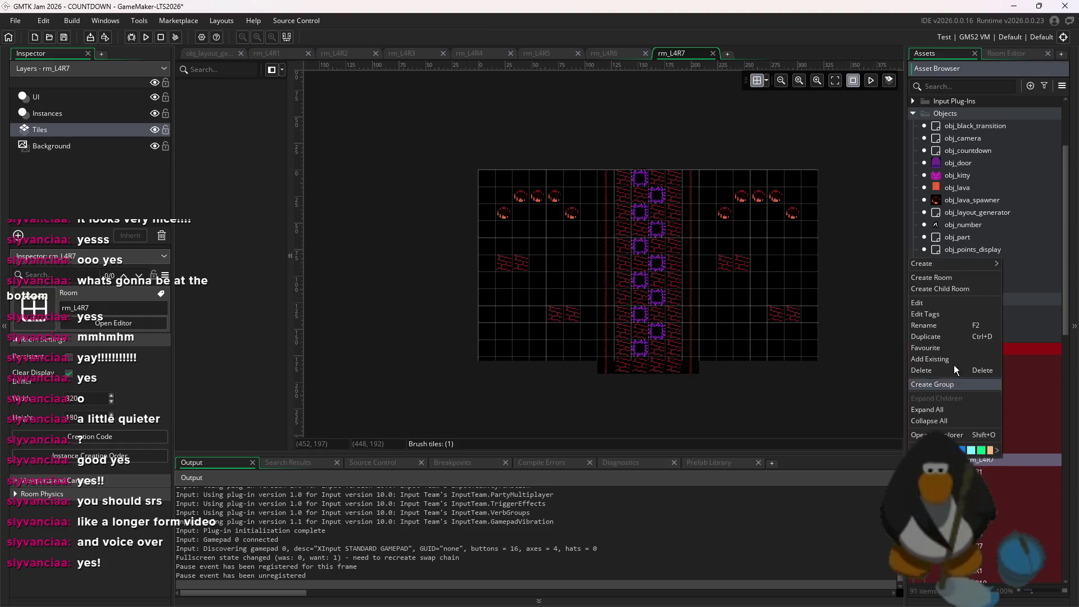
- Duplicate rm_L4R7 as a new room named rm_L4R8 and open it
left_click(941, 337)
type("rm_L4R8")
key("BackSpace")
type("8")
left_click(993, 413)
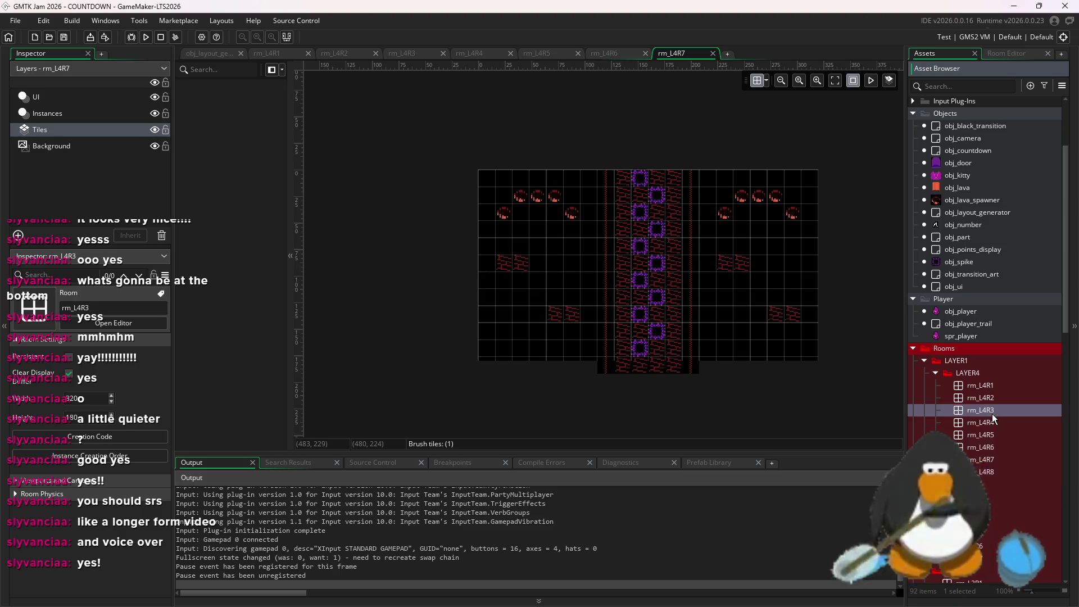
double_click(986, 473)
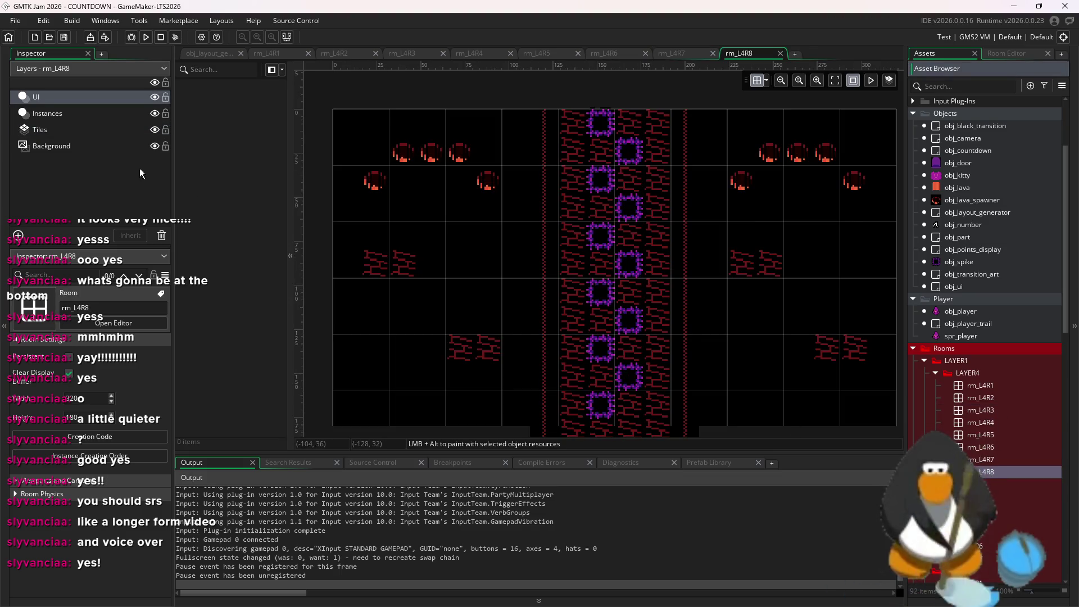
- Delete every instance on rm_L4R8's Instances layer
left_click(47, 113)
scroll(678, 253, "down", 3)
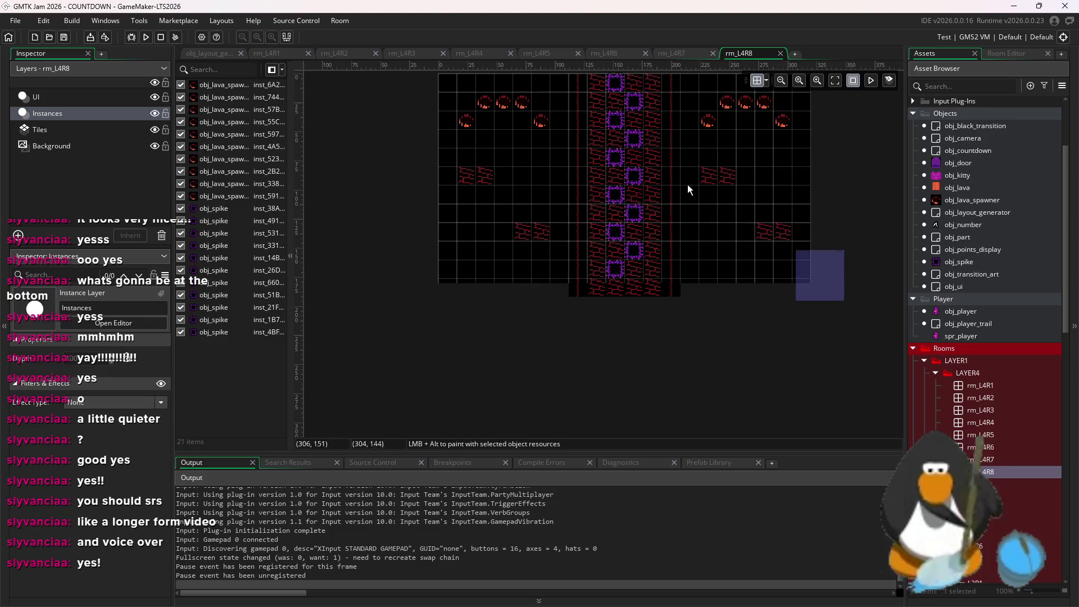
key("ctrl+a")
key("Delete")
scroll(446, 87, "up", 2)
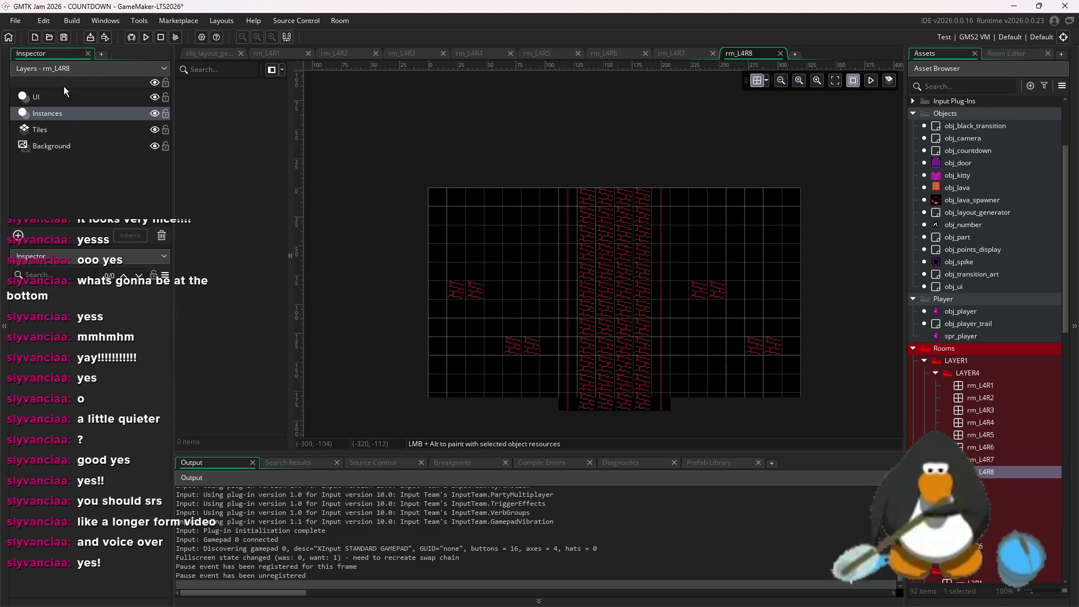
- Erase all the brick tiles from rm_L4R8's tile layer
left_click(39, 129)
left_click(1000, 54)
scroll(976, 111, "up", 10)
mouse_move(804, 281)
left_mouse_down()
mouse_move(346, 292)
mouse_move(281, 270)
left_mouse_up()
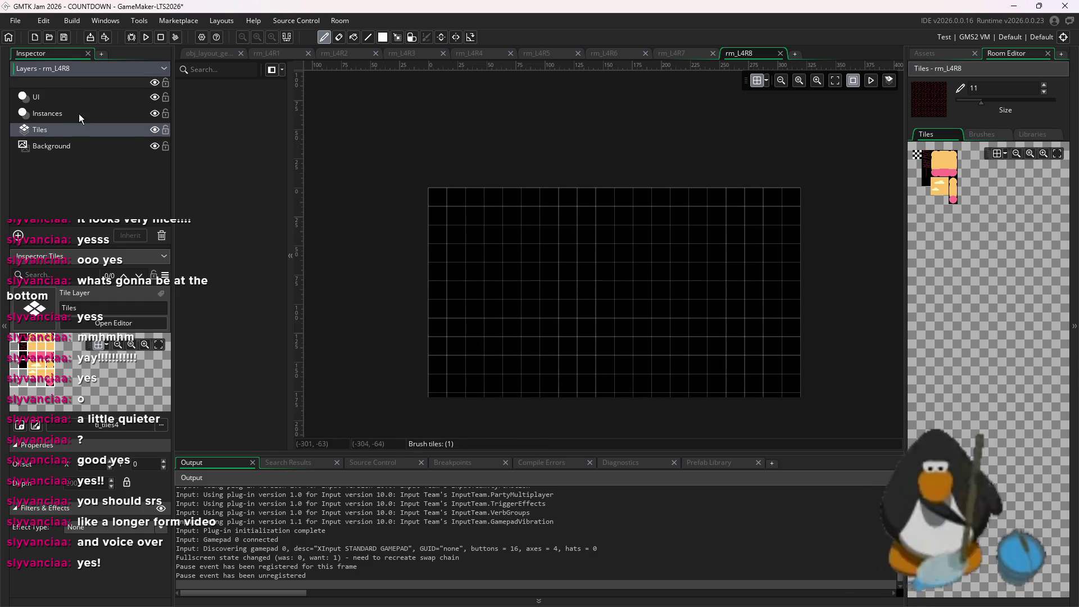
left_click(79, 114)
left_click(126, 134)
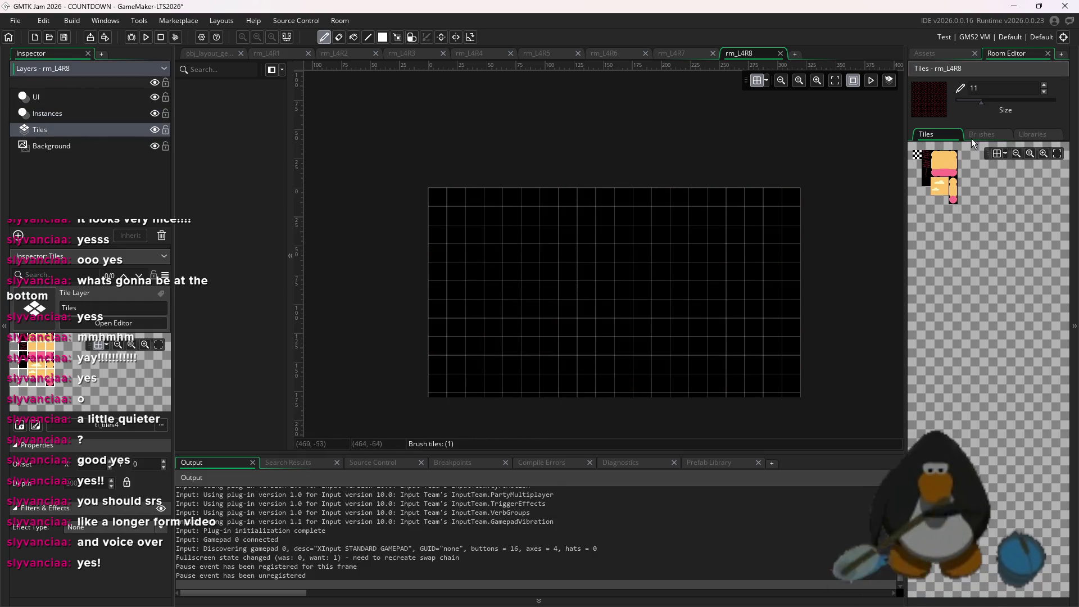
scroll(951, 103, "down", 10)
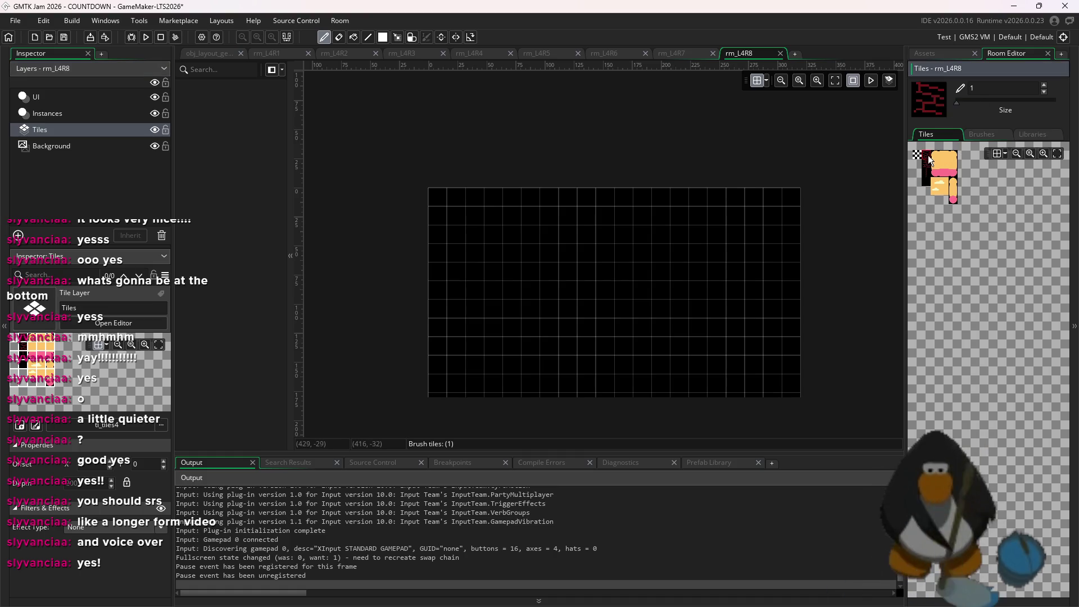
- Test-paint and flood-fill red brick tiles in the room, undoing both
mouse_move(702, 232)
left_mouse_down()
mouse_move(641, 243)
mouse_move(665, 251)
left_mouse_up()
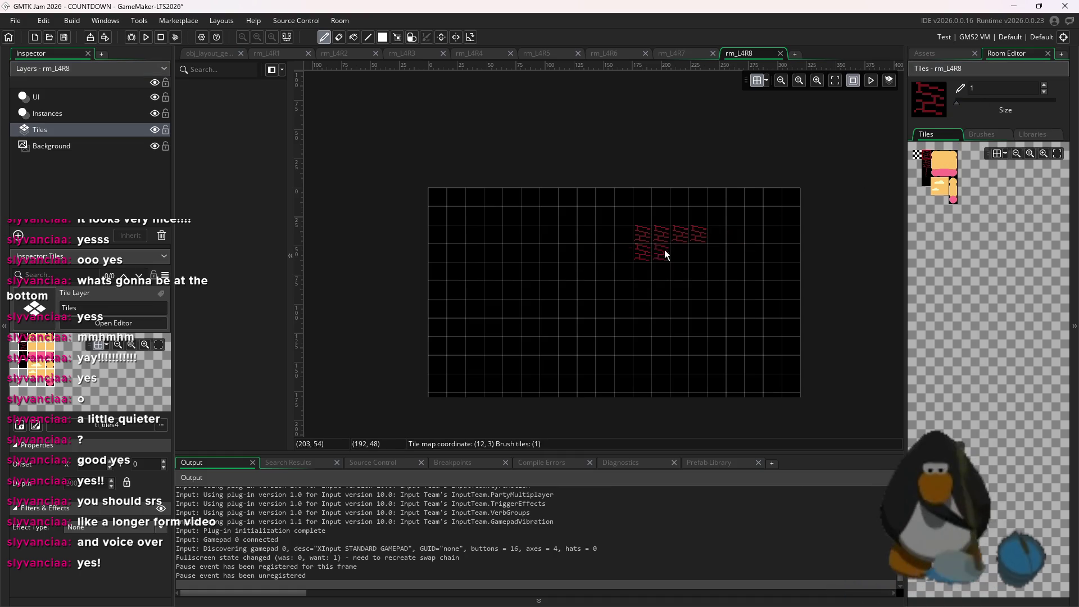
key("ctrl+z")
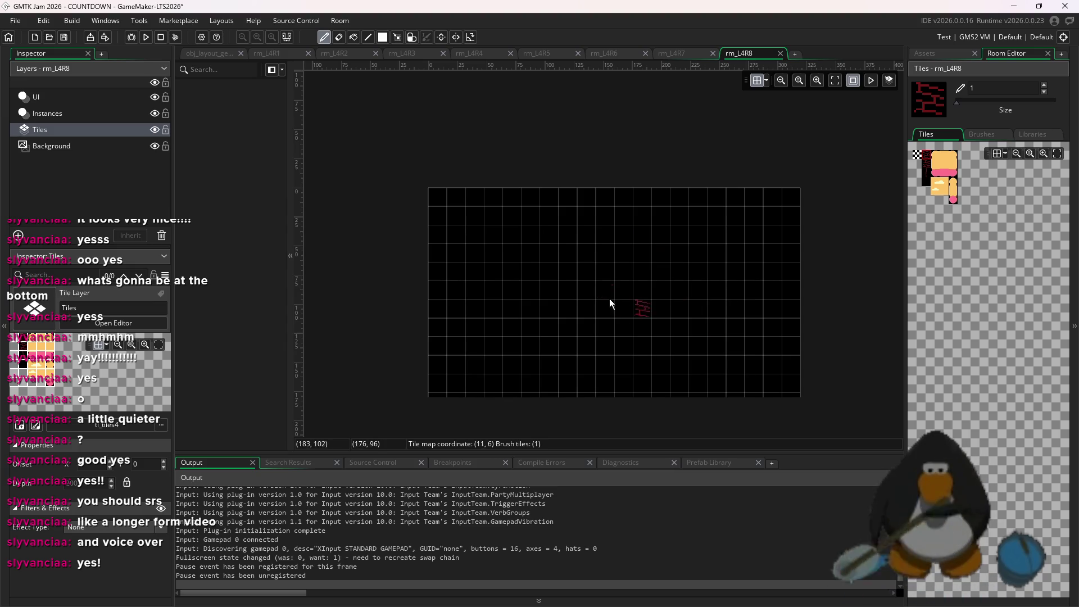
scroll(714, 288, "down", 3)
scroll(721, 296, "left", 2)
key("f")
left_click(601, 201)
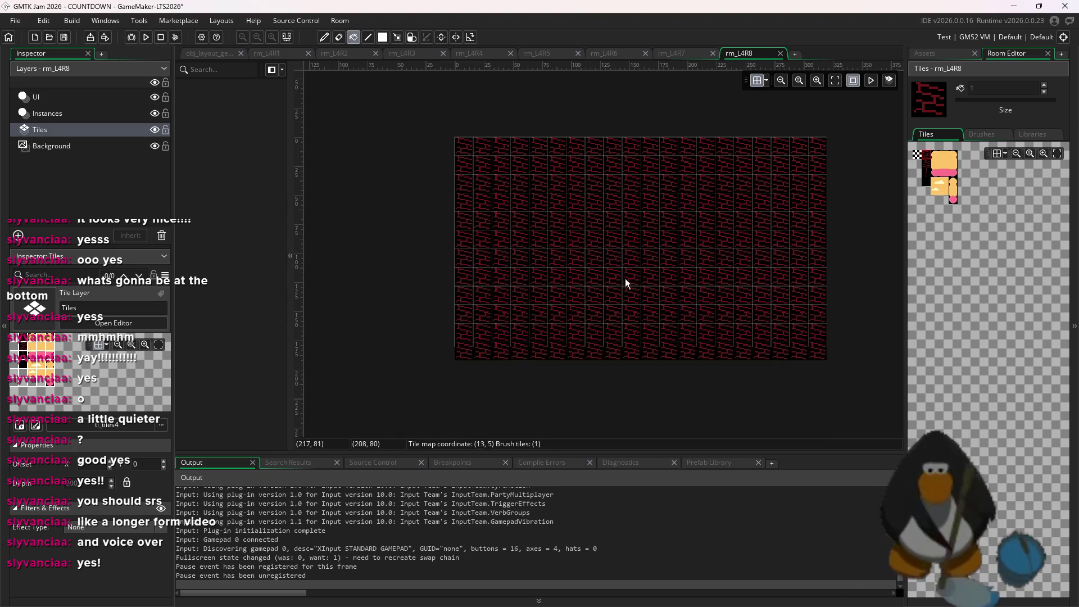
key("ctrl+z")
- Try a brick refill and two lava spawners, undo them, then open rm_L4R7 for reference
left_click(925, 53)
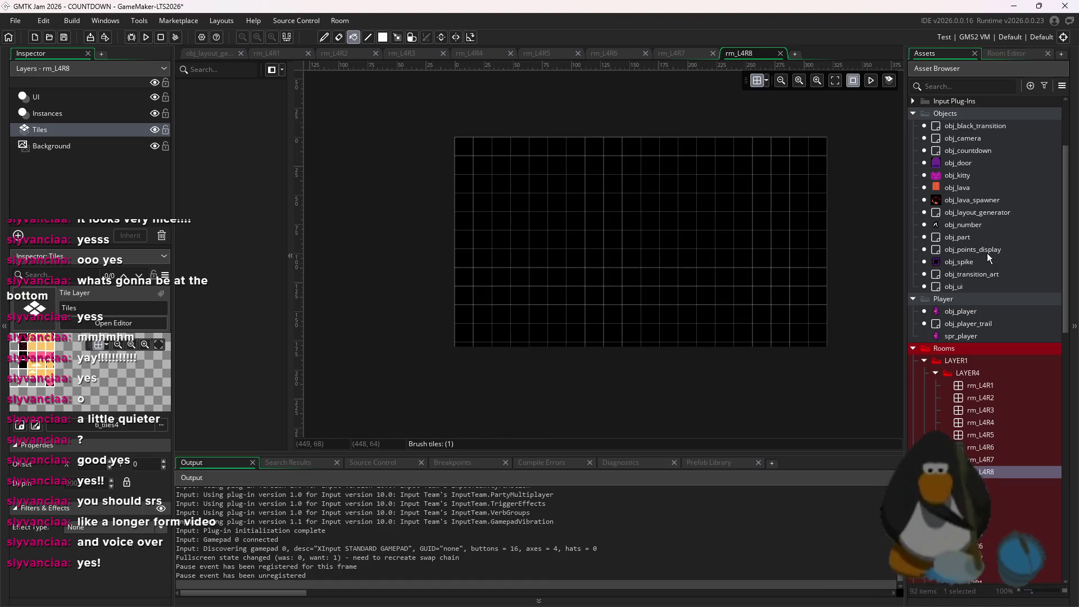
left_click(963, 200)
left_click(810, 236)
key("ctrl+z")
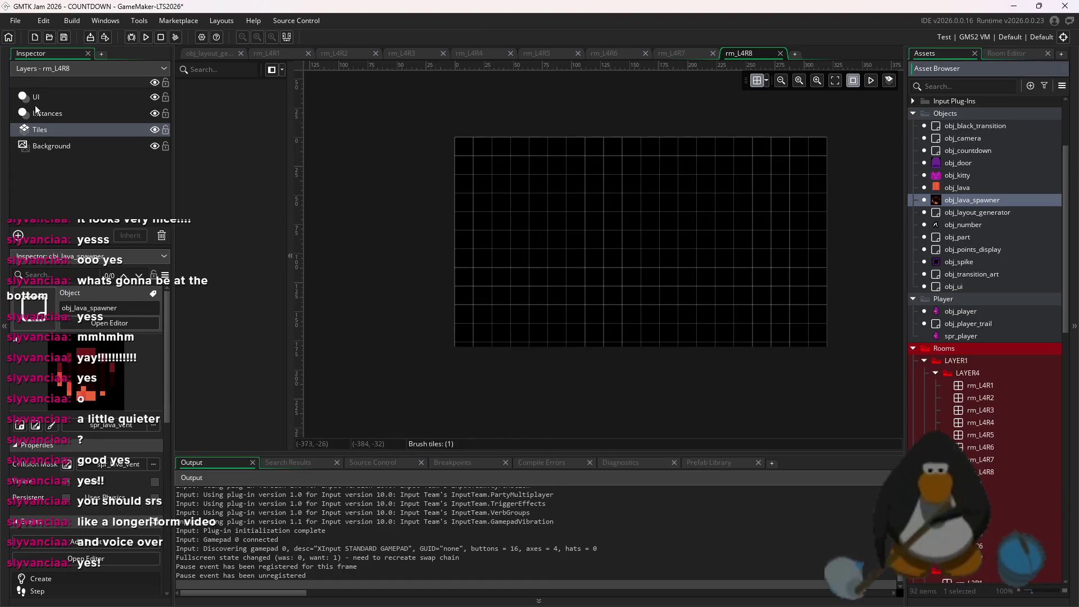
left_click(47, 113)
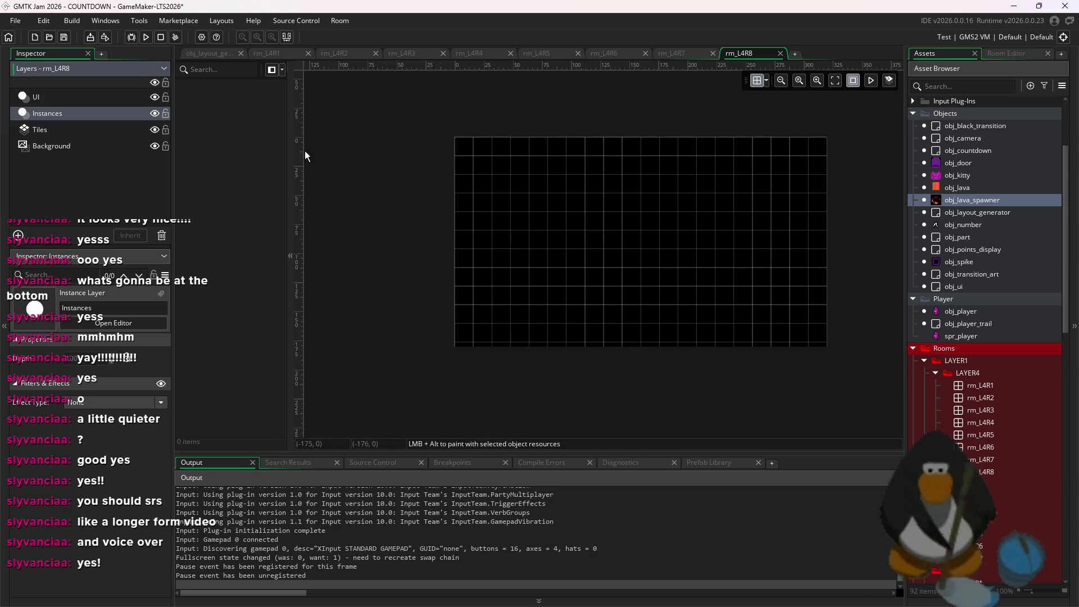
left_click(778, 200, "alt")
left_click(741, 211, "alt")
key("ctrl+z")
key("ctrl+z")
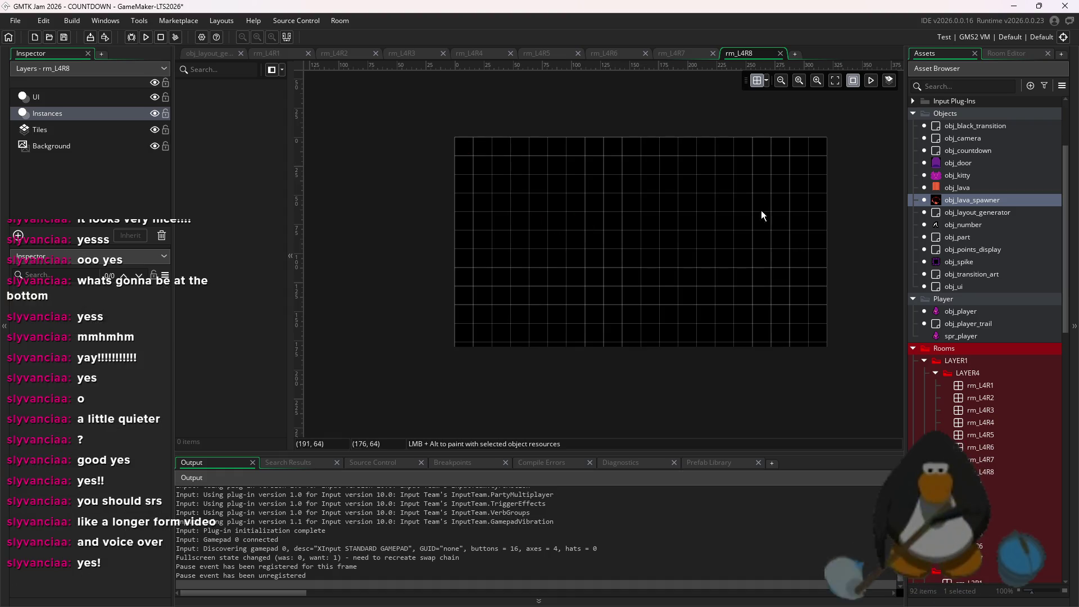
left_click(970, 261)
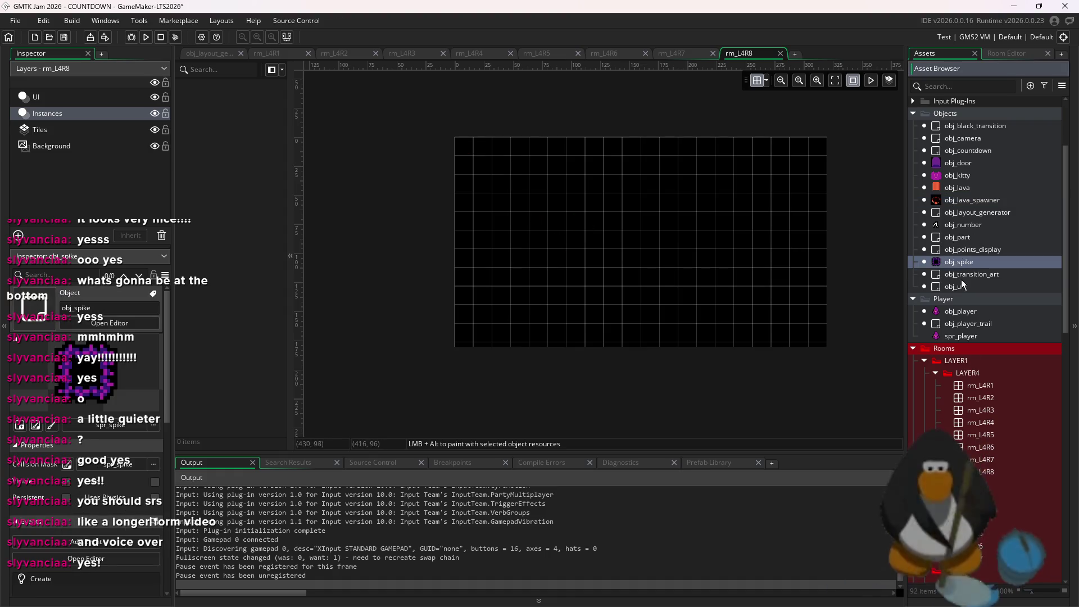
double_click(987, 459)
- Open the layer-3 reference rooms, including rm_L3R5, rm_L3R6 and rm_L3R7
scroll(993, 449, "down", 7)
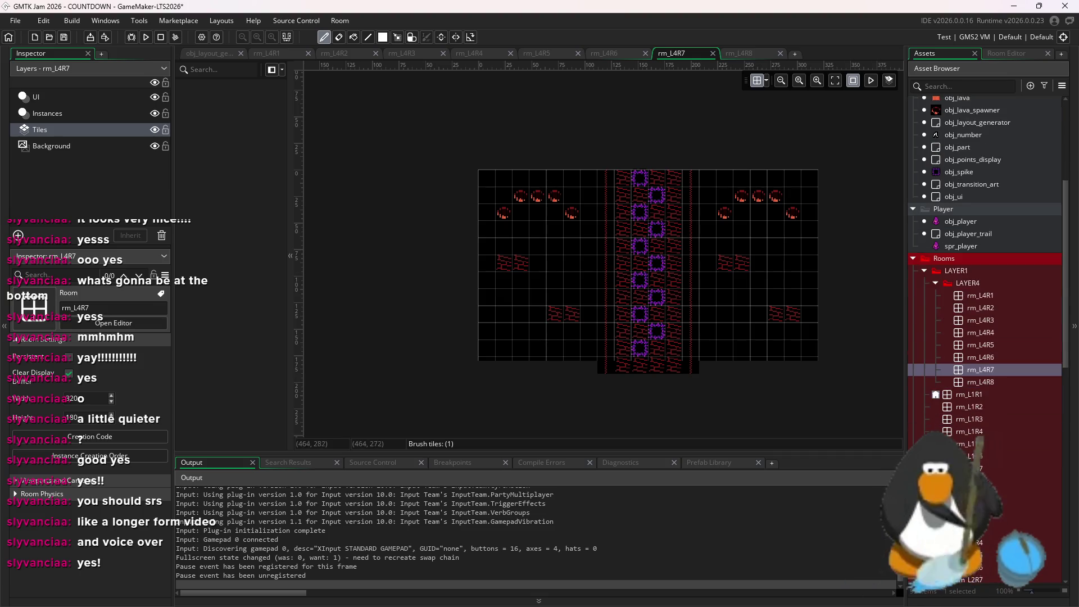
double_click(981, 523)
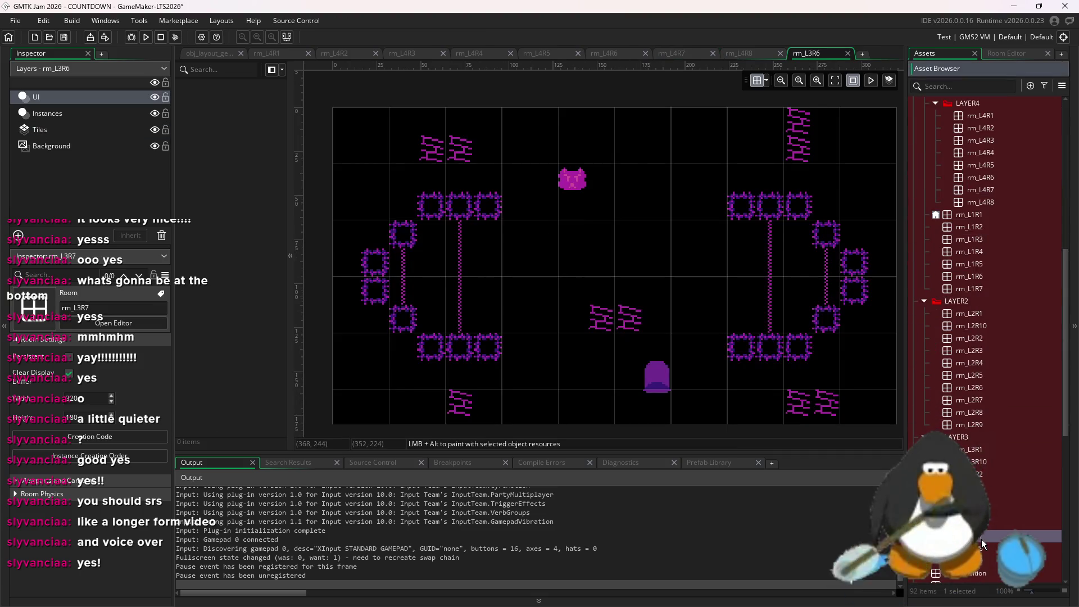
double_click(982, 538)
double_click(988, 520)
double_click(988, 512)
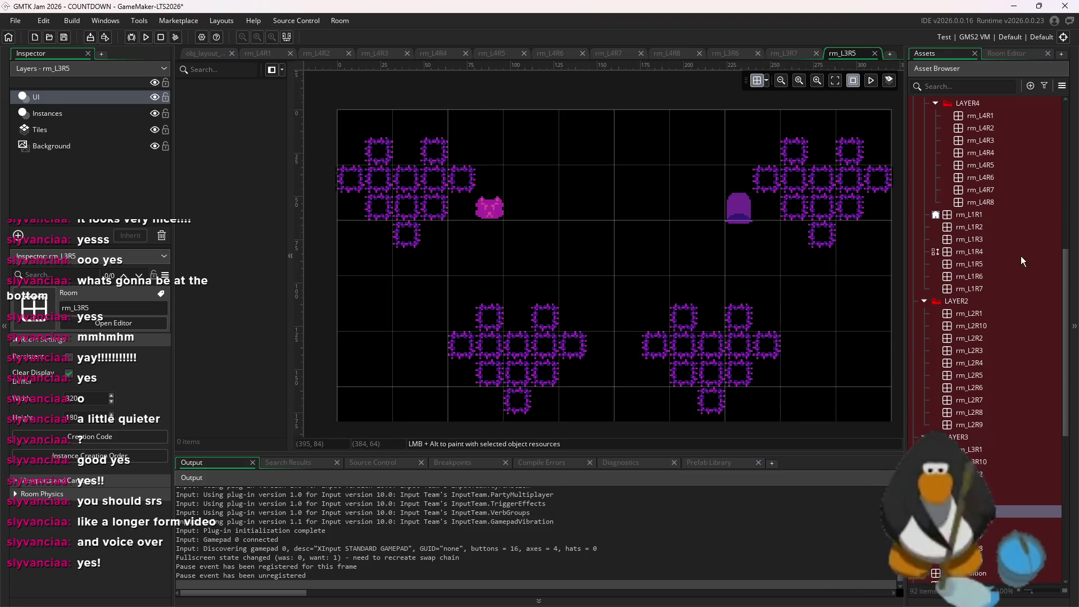
- Open several layer-2 rooms, including rm_L2R4 and rm_L2R7
double_click(983, 315)
double_click(975, 364)
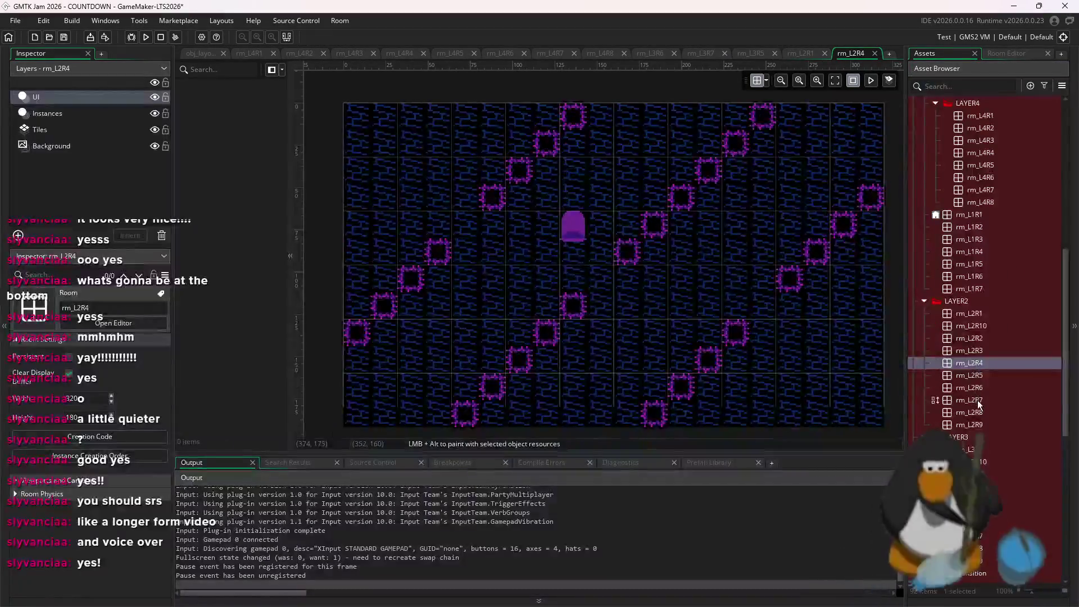
double_click(981, 375)
double_click(983, 388)
double_click(983, 399)
- Open rooms rm_L1R1 through rm_L1R6, then return to rm_L4R8
scroll(1007, 253, "up", 1)
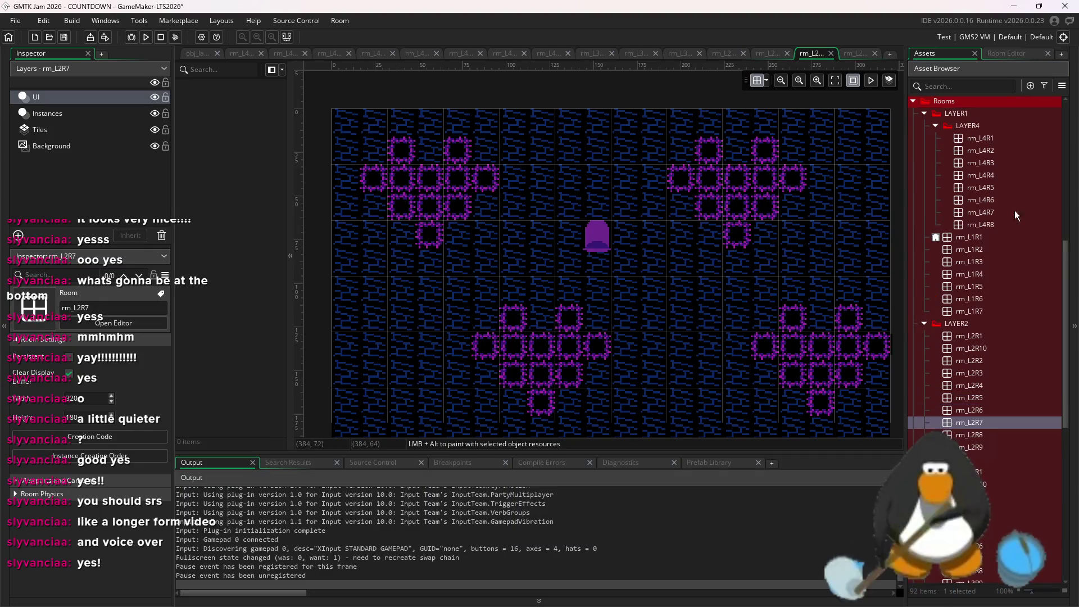
double_click(973, 237)
double_click(983, 250)
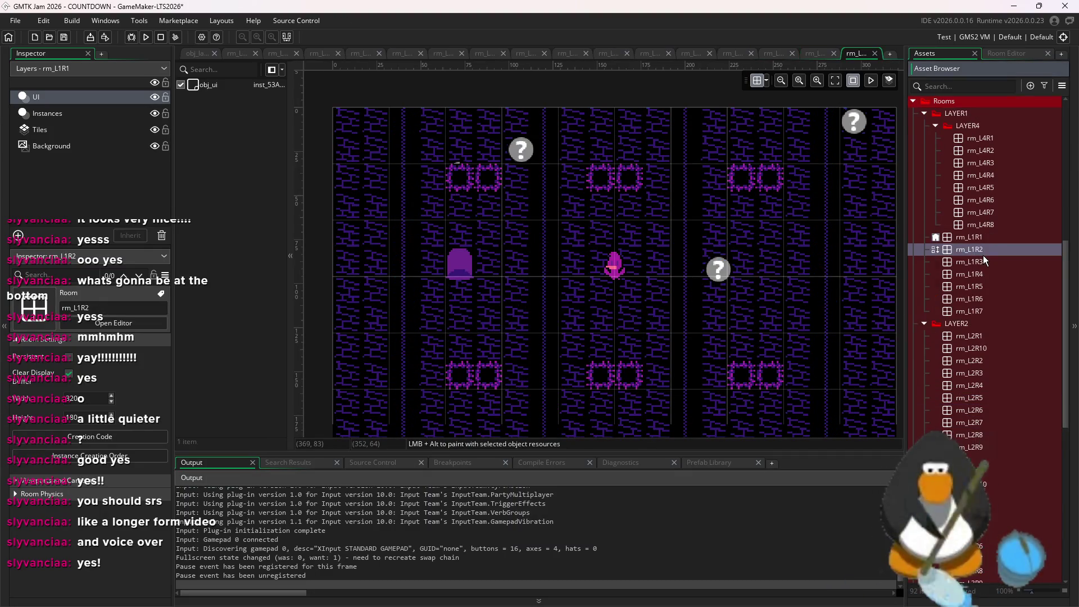
double_click(985, 262)
double_click(986, 286)
double_click(990, 296)
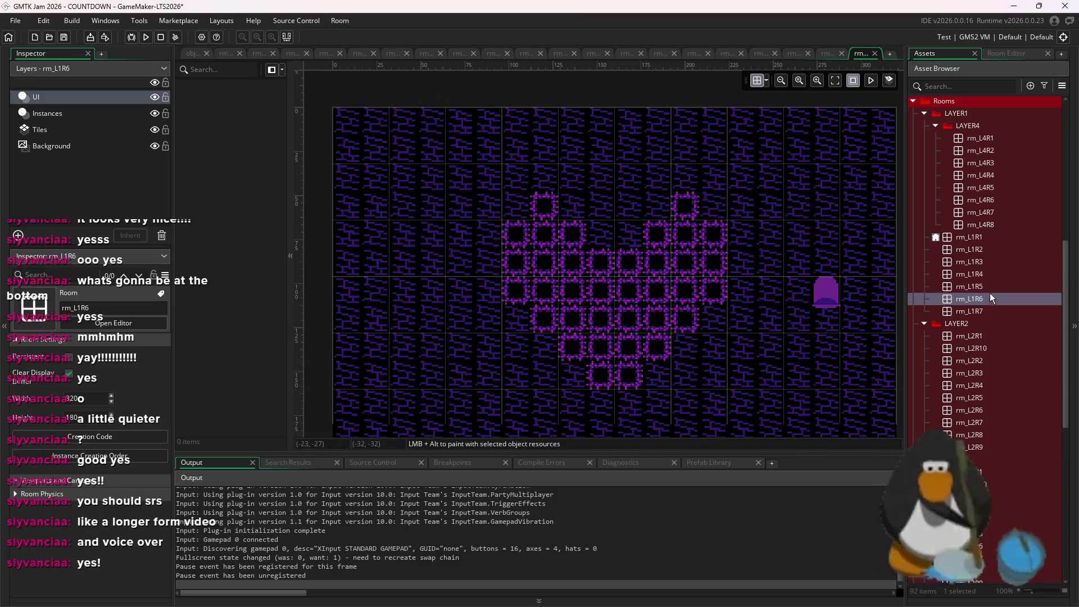
double_click(990, 273)
double_click(996, 225)
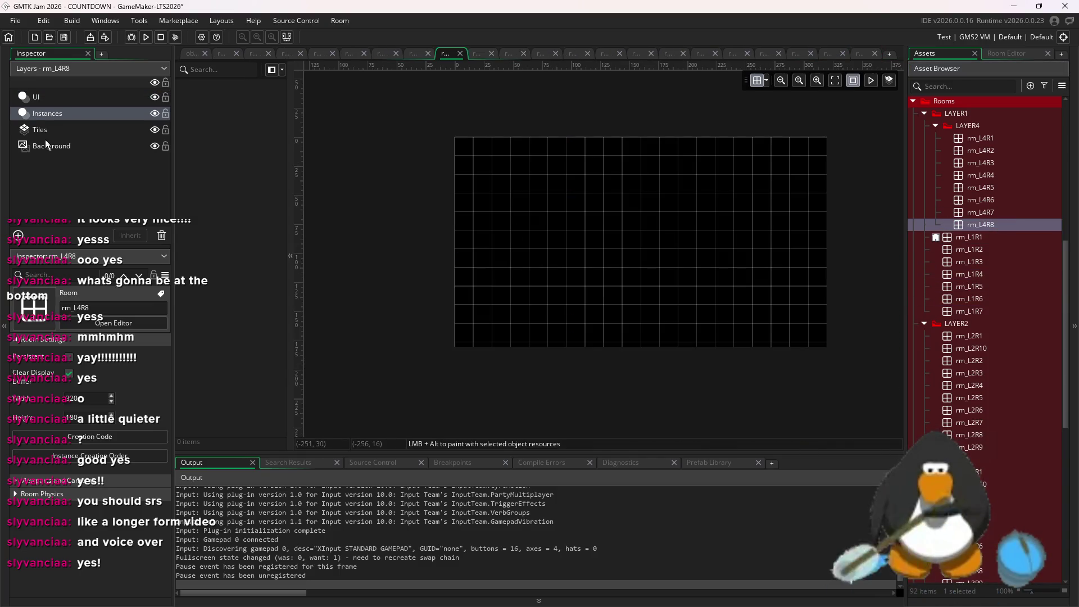
- Paint a spike cluster in rm_L4R8's upper left with the spike object
left_click(1000, 54)
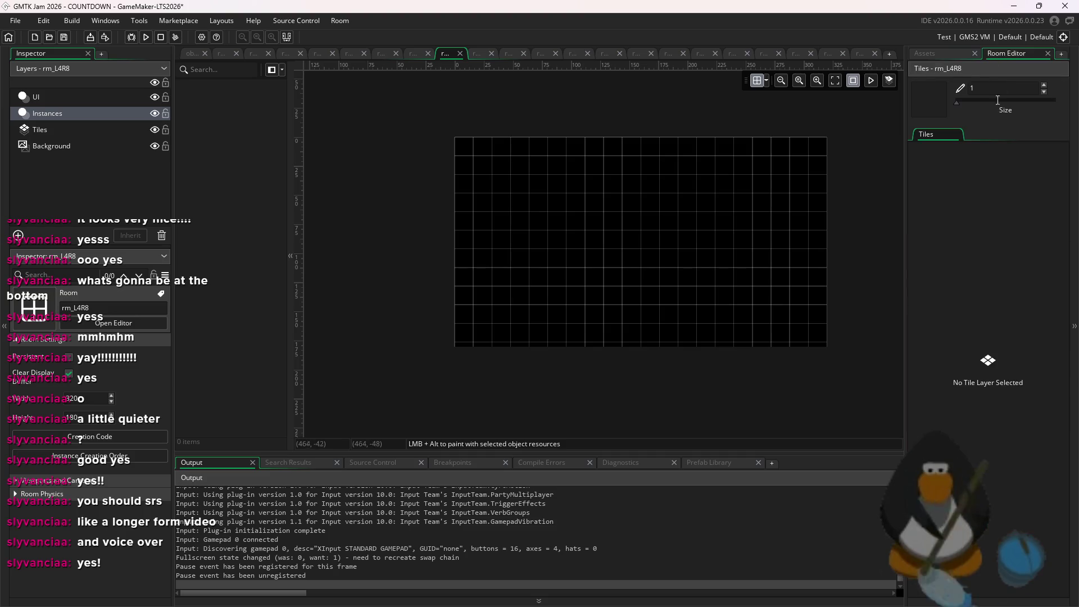
left_click(949, 54)
scroll(975, 200, "up", 8)
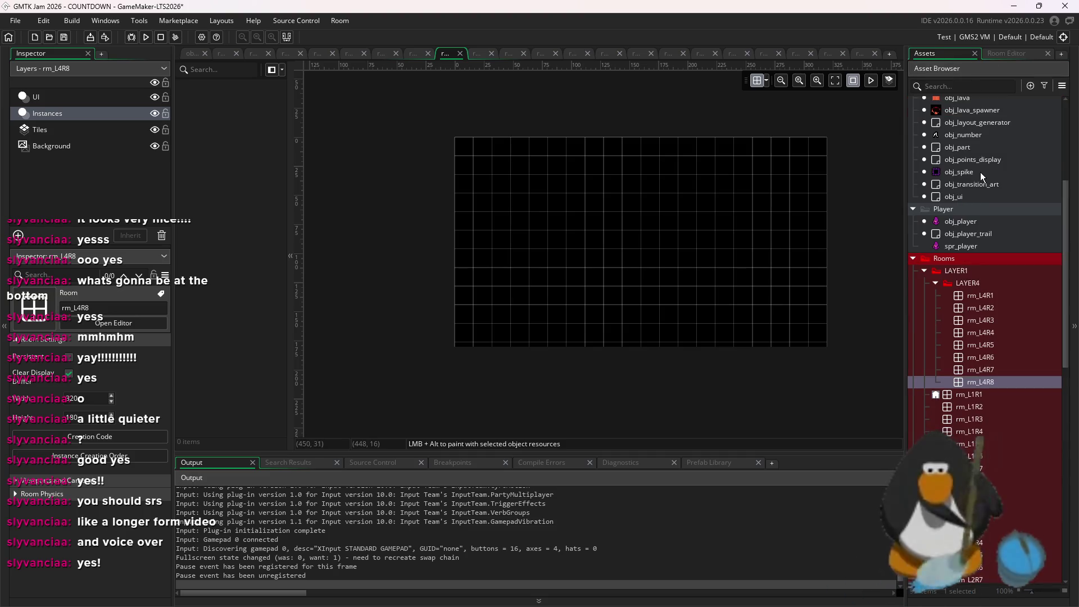
left_click(983, 273)
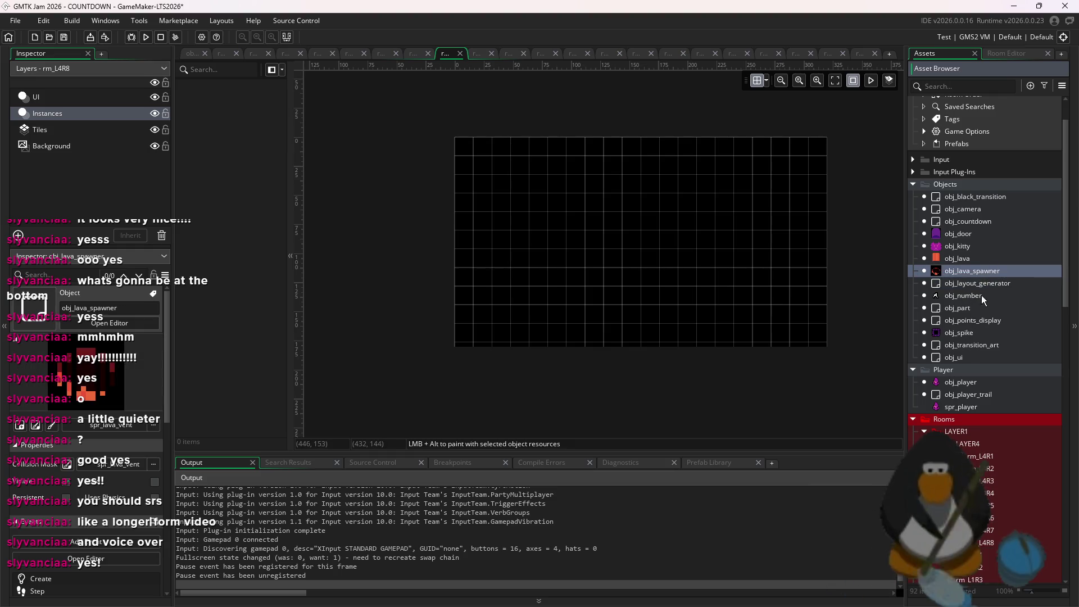
left_click(968, 247)
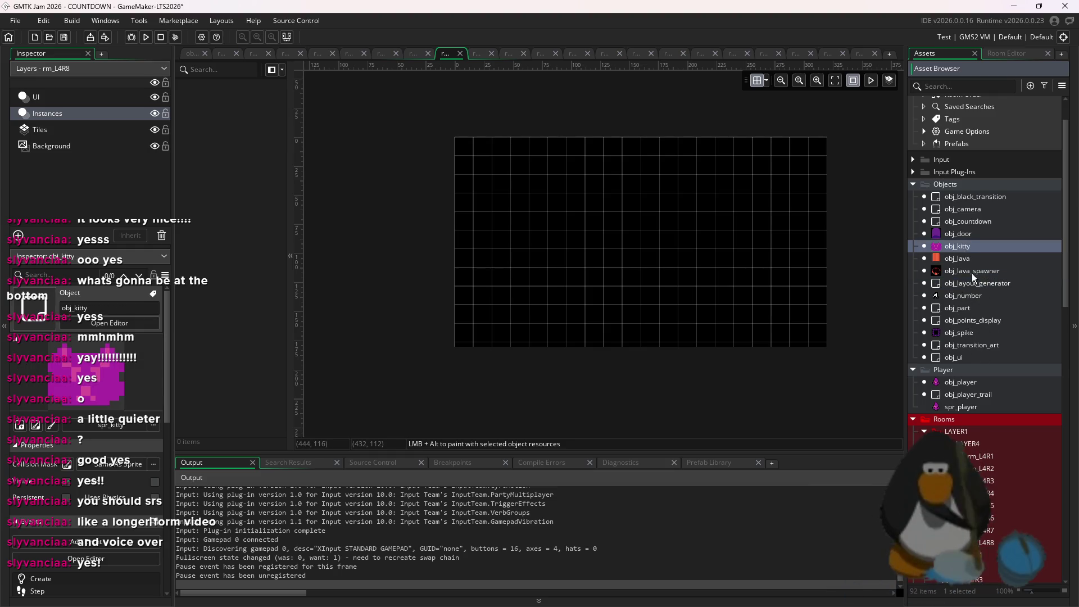
left_click(979, 333)
mouse_move(510, 167)
left_mouse_down()
mouse_move(535, 177)
mouse_move(557, 169)
mouse_move(519, 190)
mouse_move(567, 190)
mouse_move(513, 180)
mouse_move(568, 192)
mouse_move(528, 203)
mouse_move(549, 205)
mouse_move(551, 234)
mouse_move(445, 152)
left_mouse_up()
- Copy the spike cluster to the right and build a 2x2 spike block below centre
mouse_move(569, 192)
left_mouse_down()
mouse_move(759, 202)
mouse_move(570, 238)
mouse_move(645, 217)
mouse_move(645, 199)
mouse_move(648, 249)
left_mouse_up()
key("Delete")
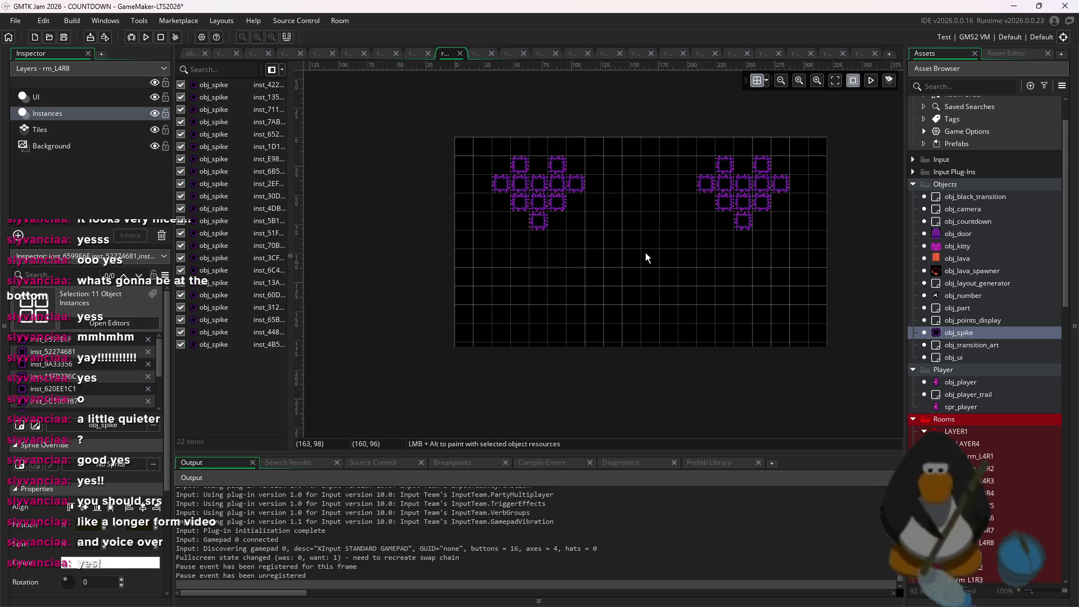
left_click(629, 259)
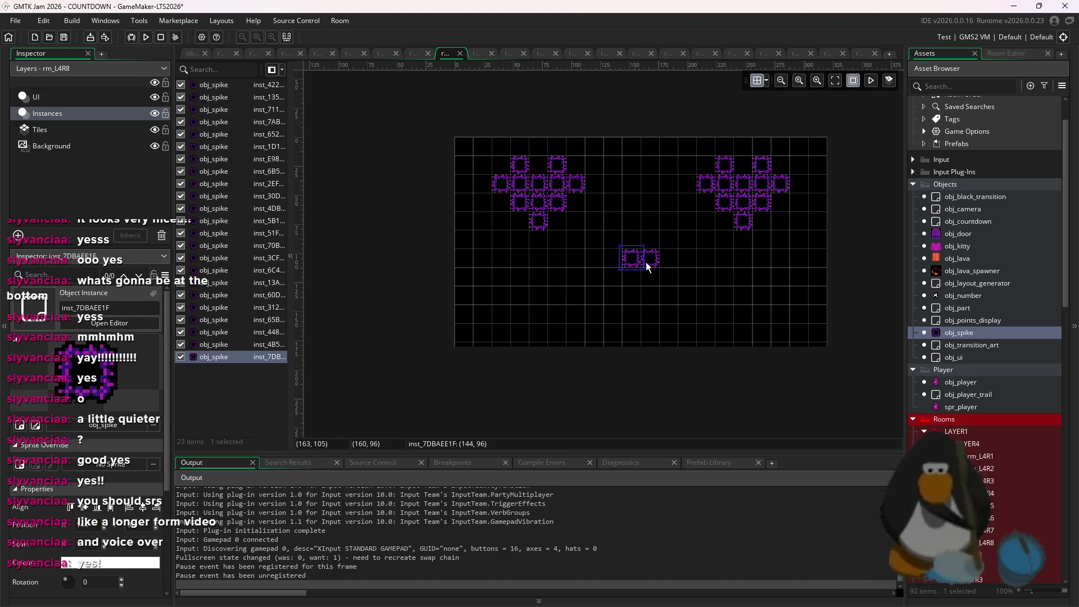
left_click(649, 259)
left_click(647, 278)
left_click(635, 278)
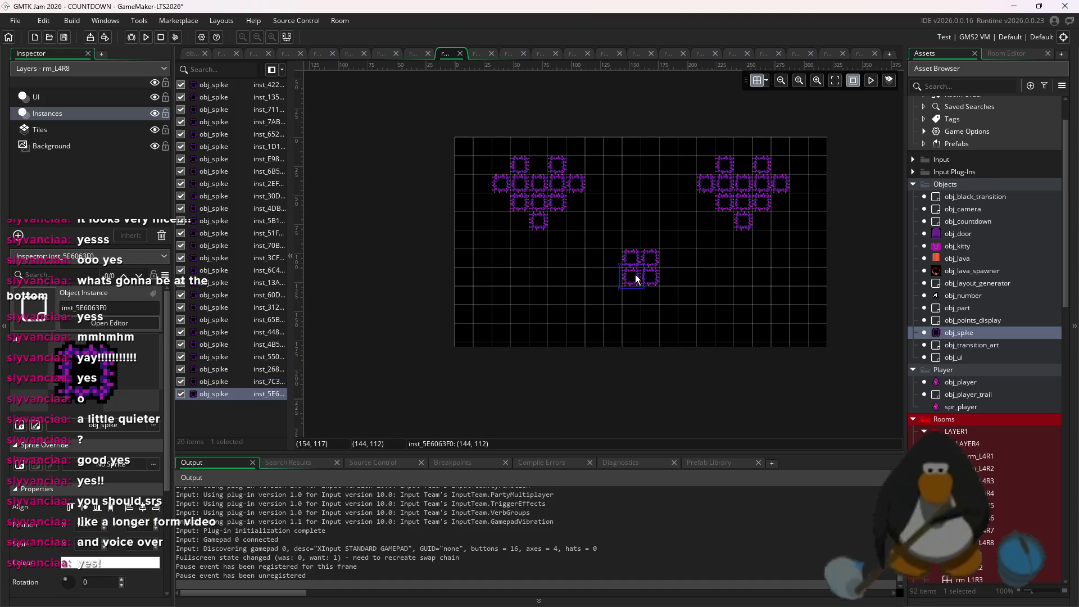
key("Escape")
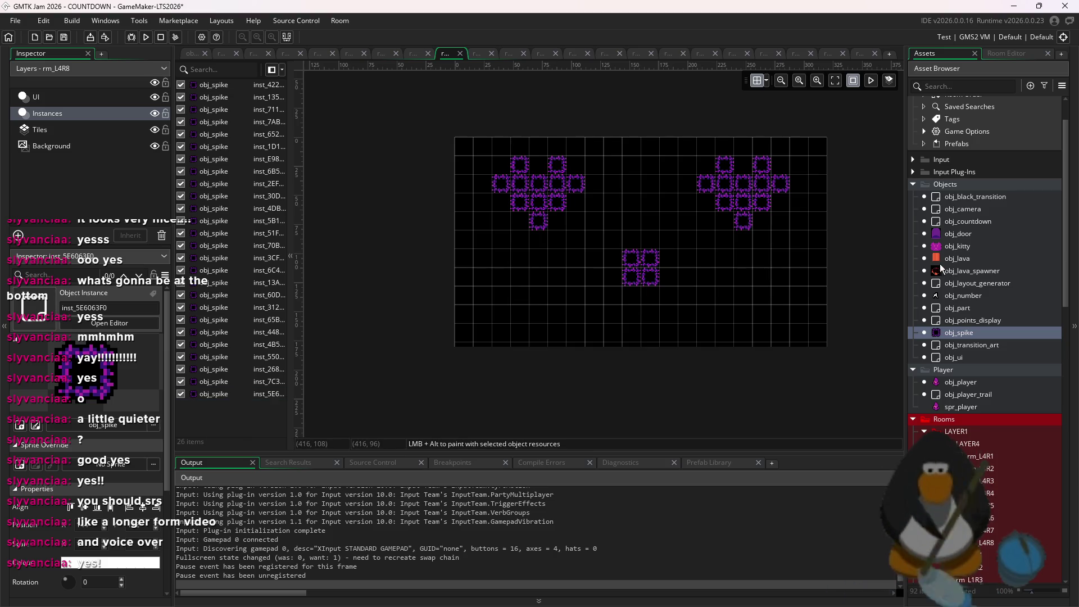
- Place five lava spawners beside and beneath the spike clusters, then select the tile layer
left_click(954, 271)
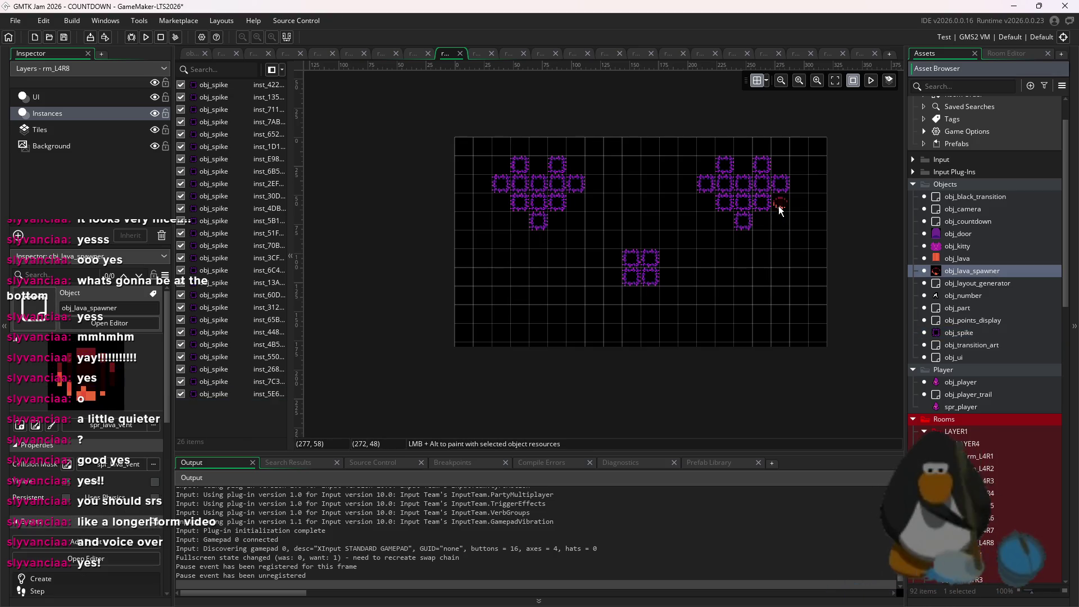
left_click(774, 207)
left_click(707, 204)
left_click(575, 206)
left_click(649, 298)
left_click(501, 204)
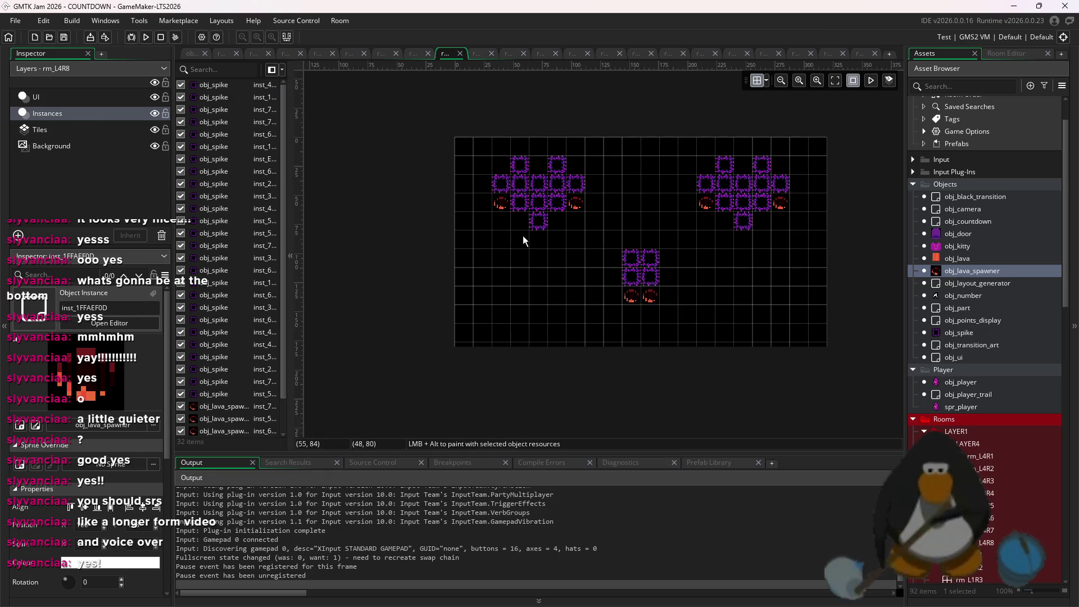
left_click(39, 130)
left_click(1007, 55)
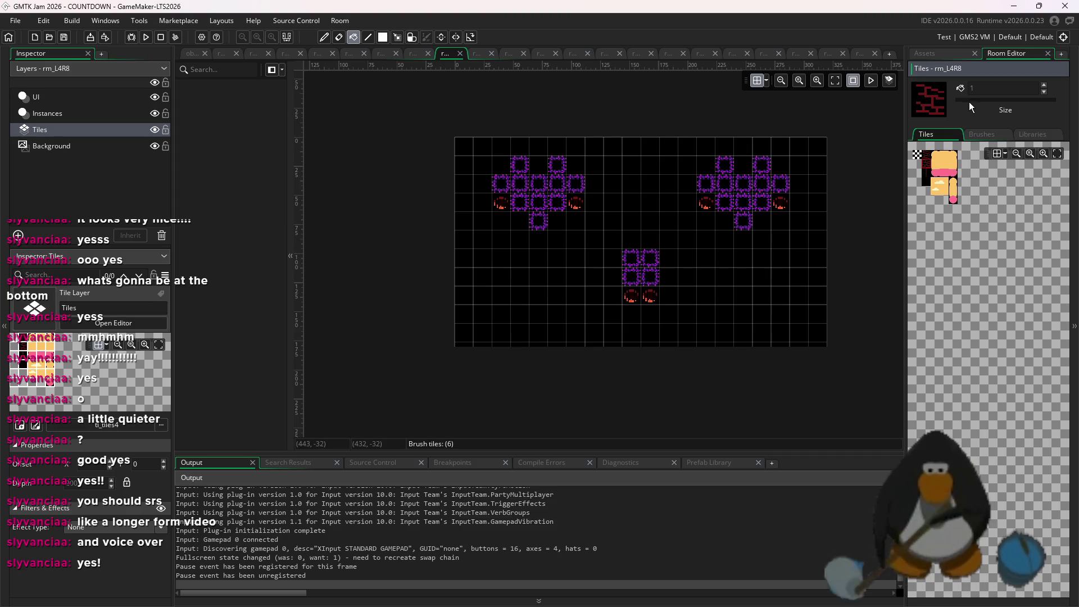
- Paint a dark vertical tile stripe down rm_L4R8 with the Line tool
left_click(705, 221)
key("ctrl+z")
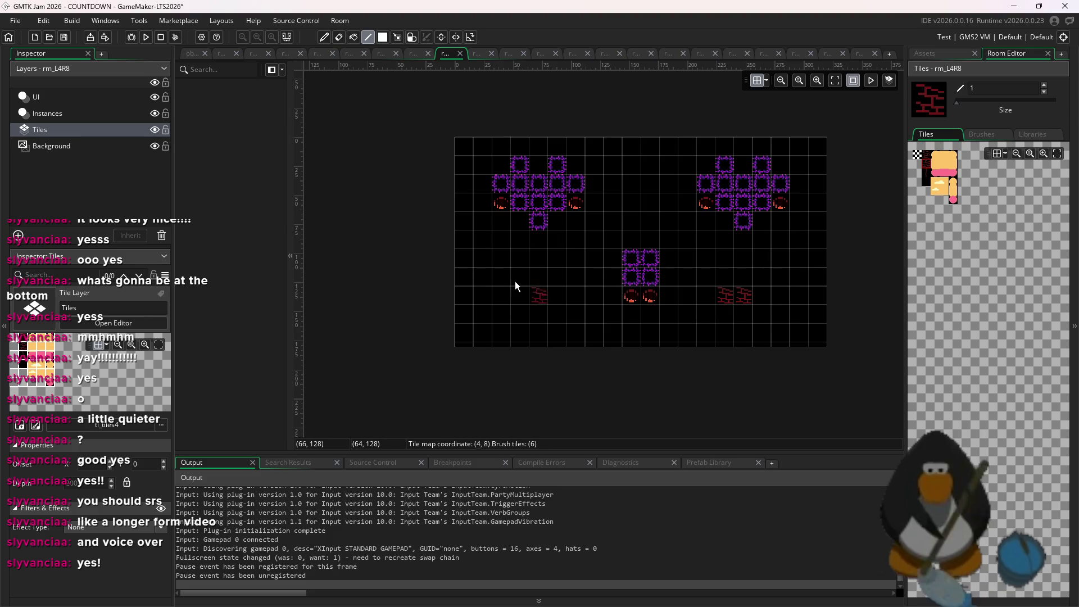
key("f")
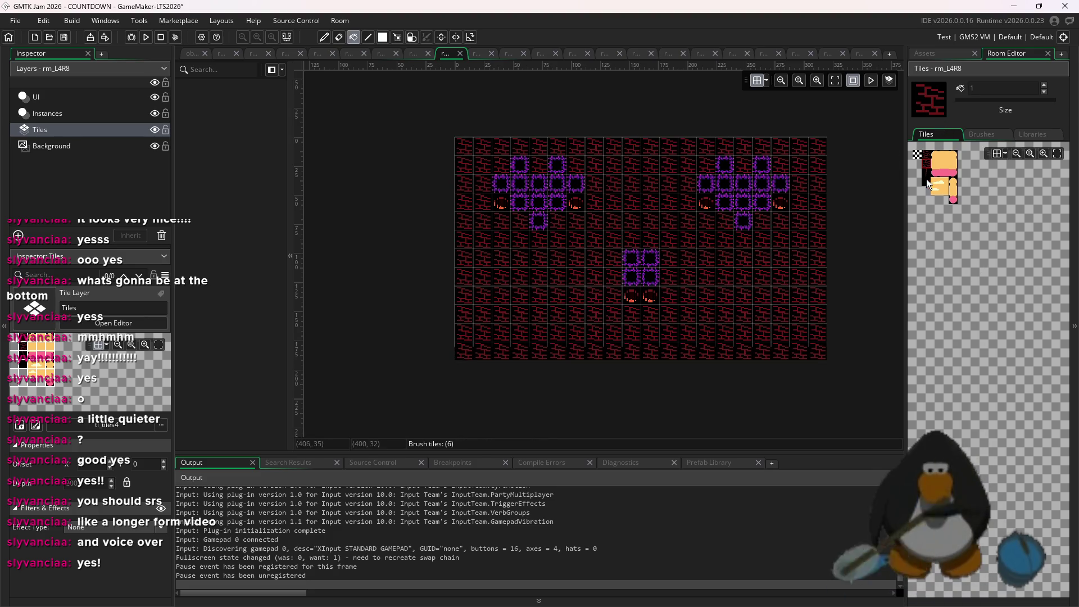
left_click_drag(927, 179, 926, 177)
key("l")
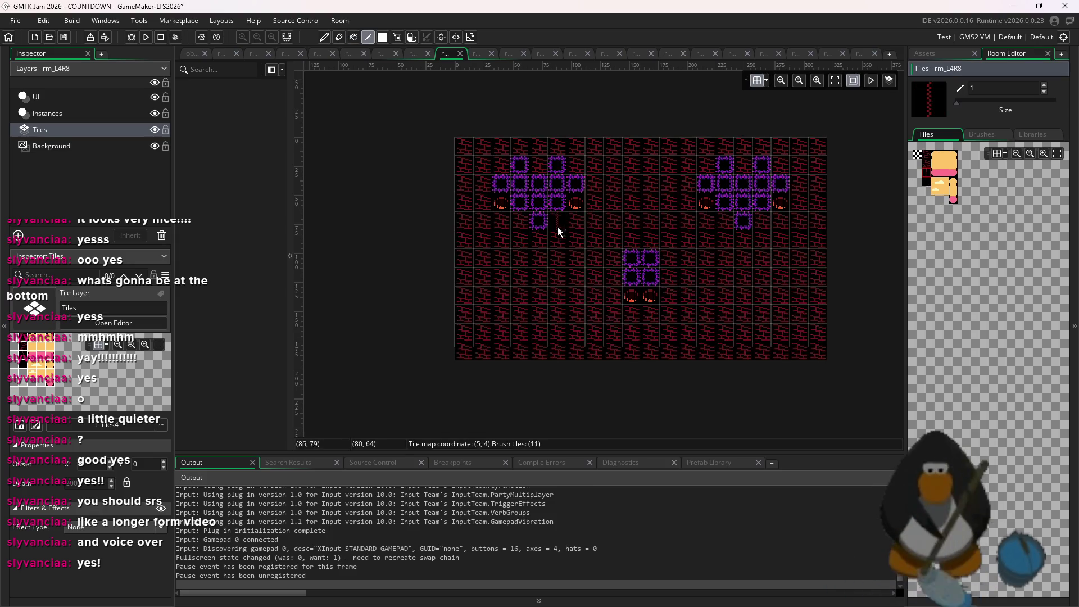
left_click(575, 217)
left_click(925, 181)
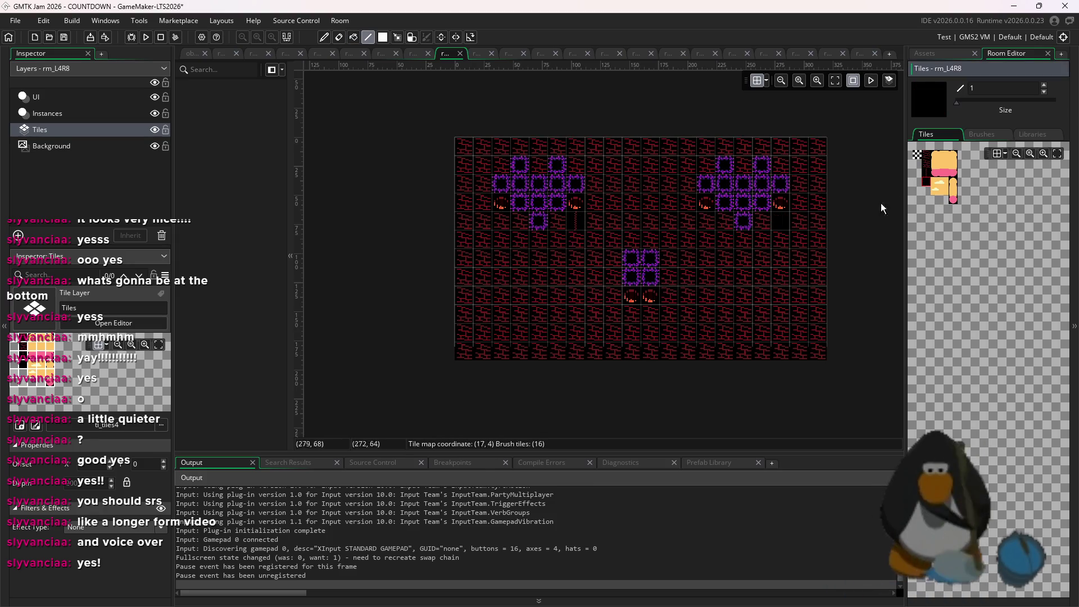
left_click_drag(928, 169, 926, 153)
left_click_drag(576, 228, 589, 381)
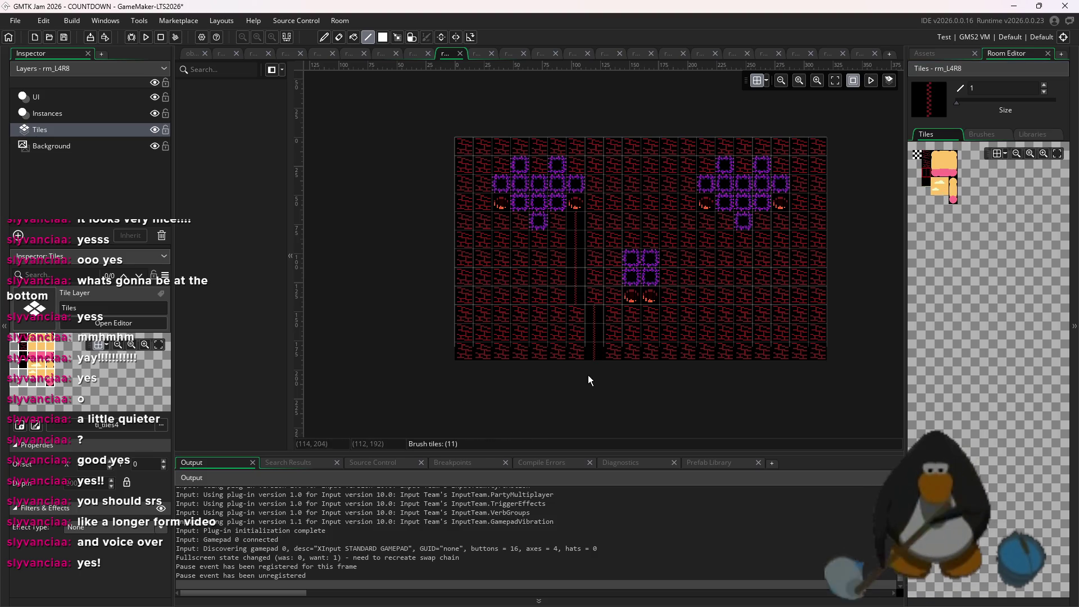
- Compare with rm_L4R1, then paint dark stripes down the right, left and middle of rm_L4R8
left_click(937, 54)
double_click(981, 456)
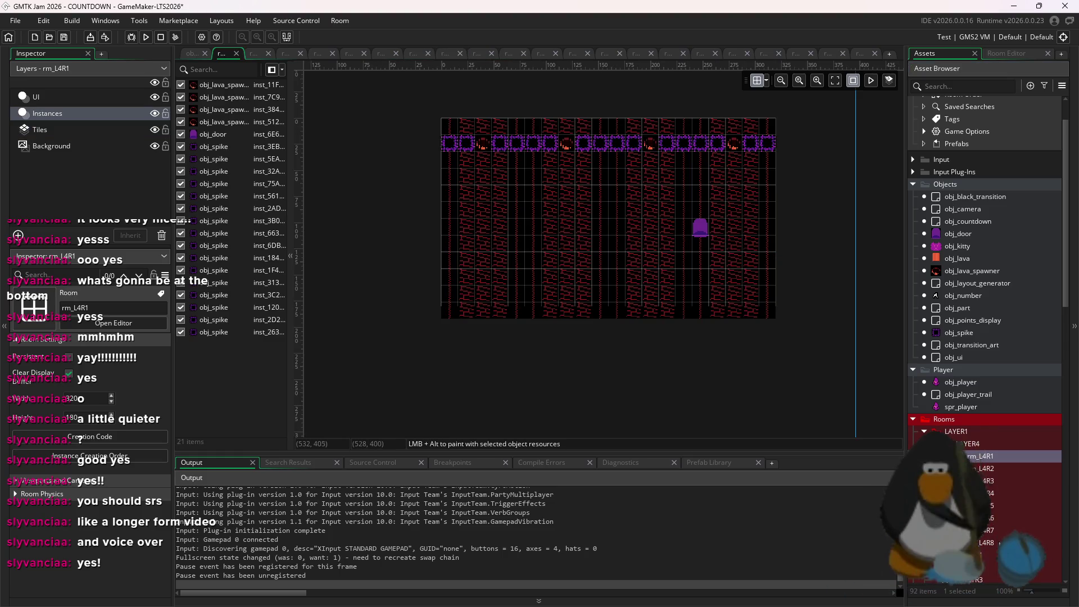
double_click(986, 542)
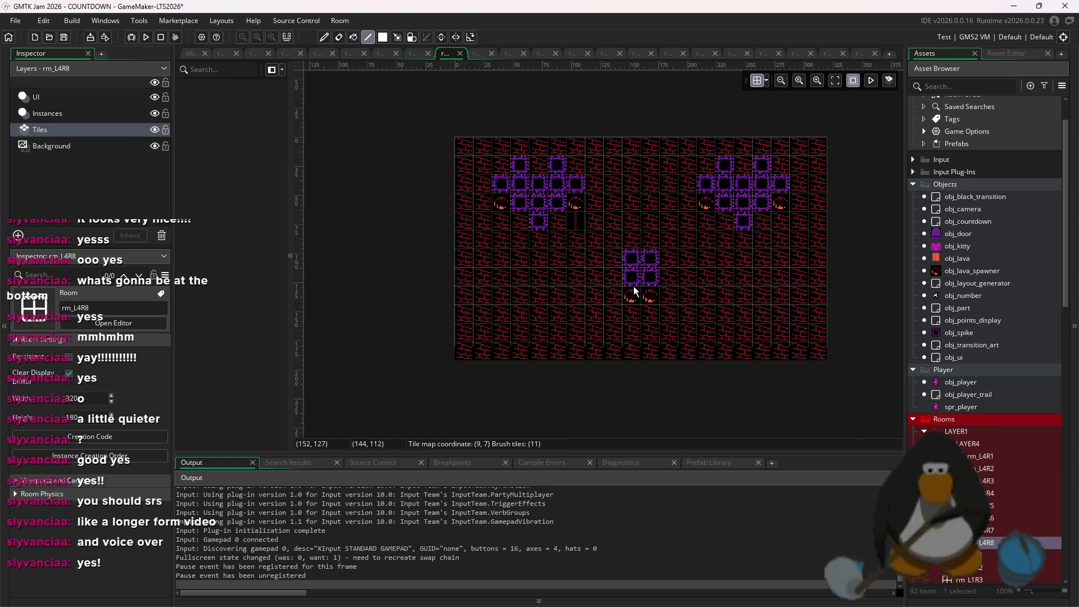
left_click(989, 53)
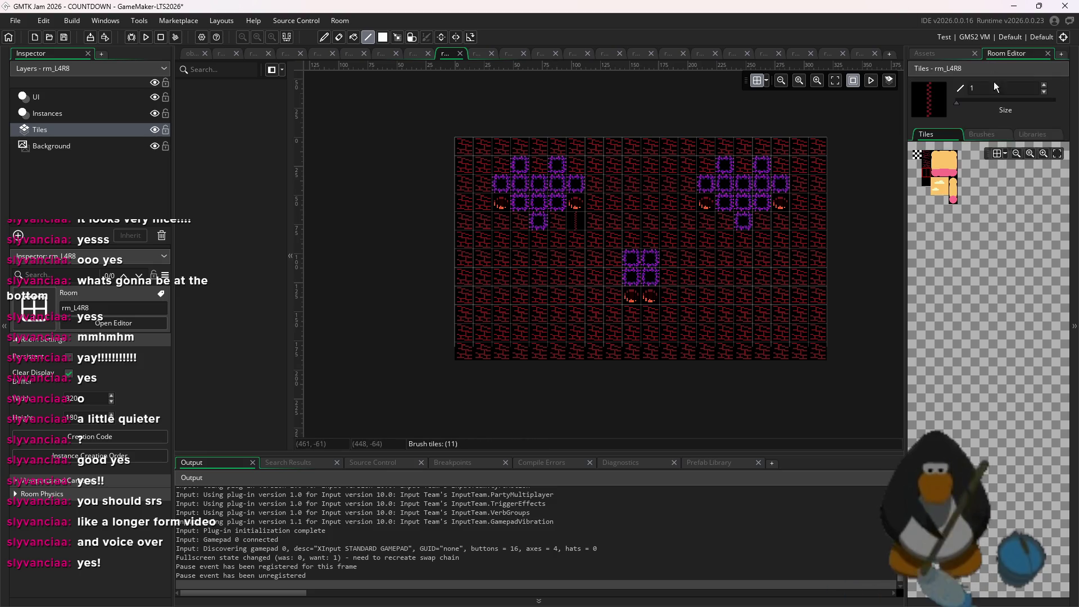
left_click(928, 180)
left_click_drag(800, 159, 810, 380)
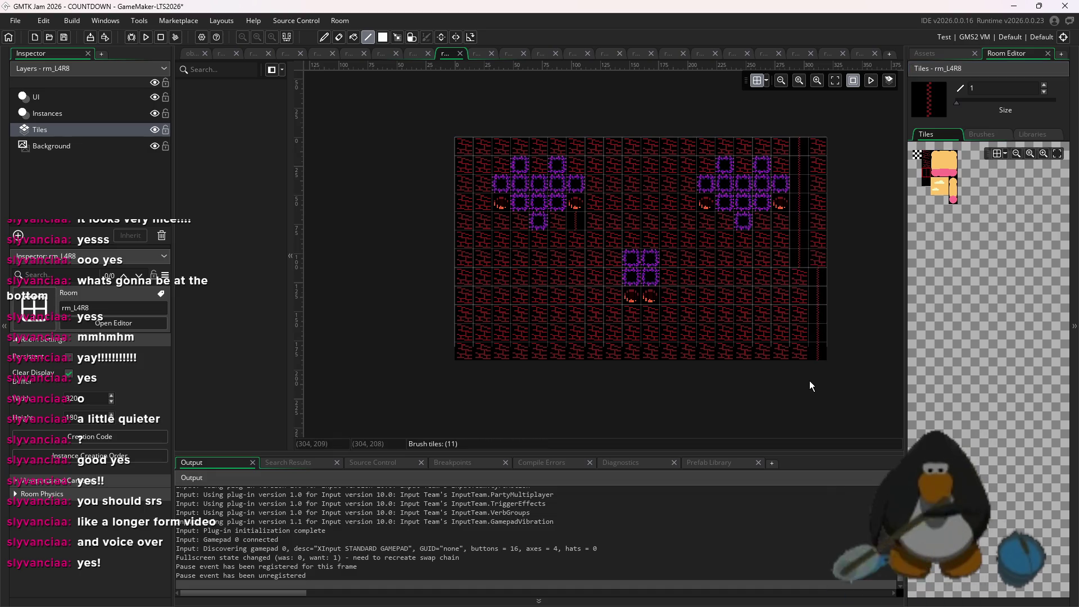
left_click_drag(482, 186, 460, 284)
left_click_drag(462, 147, 463, 284)
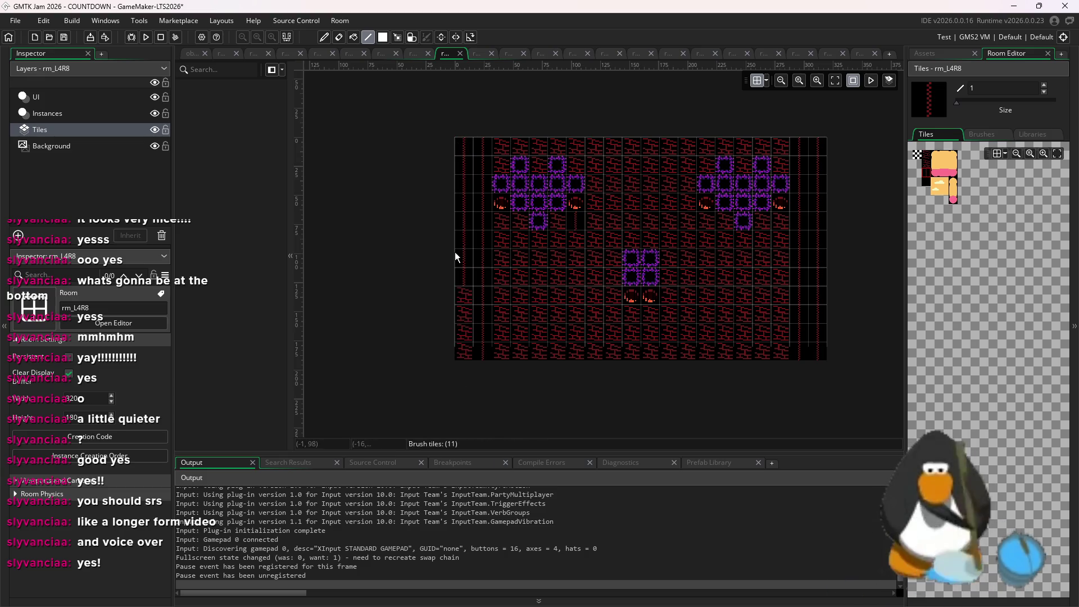
left_click_drag(657, 248, 652, 158)
left_click(586, 230)
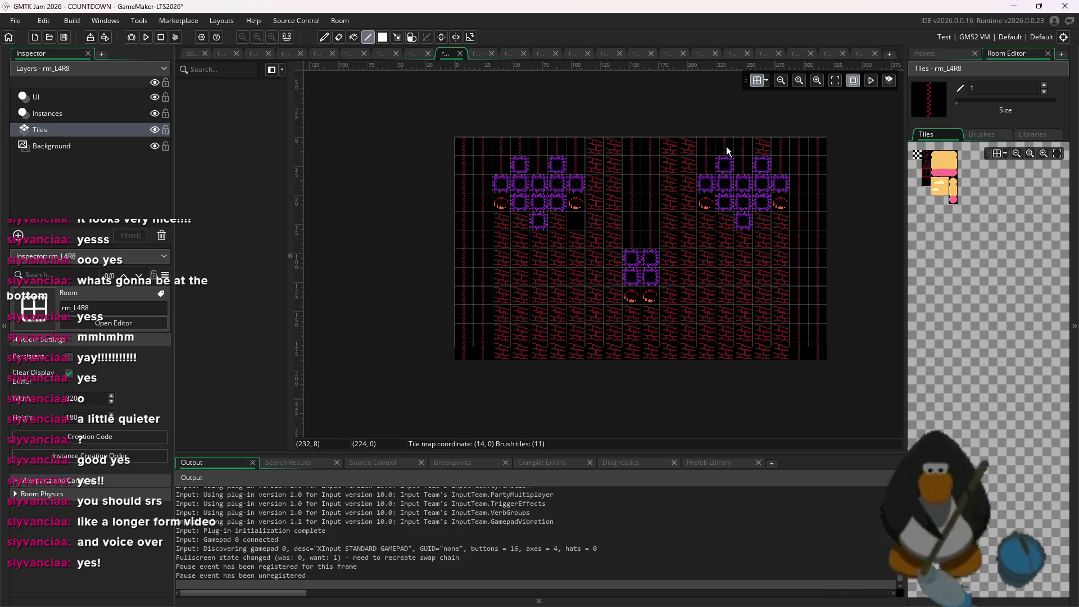
left_click(765, 238)
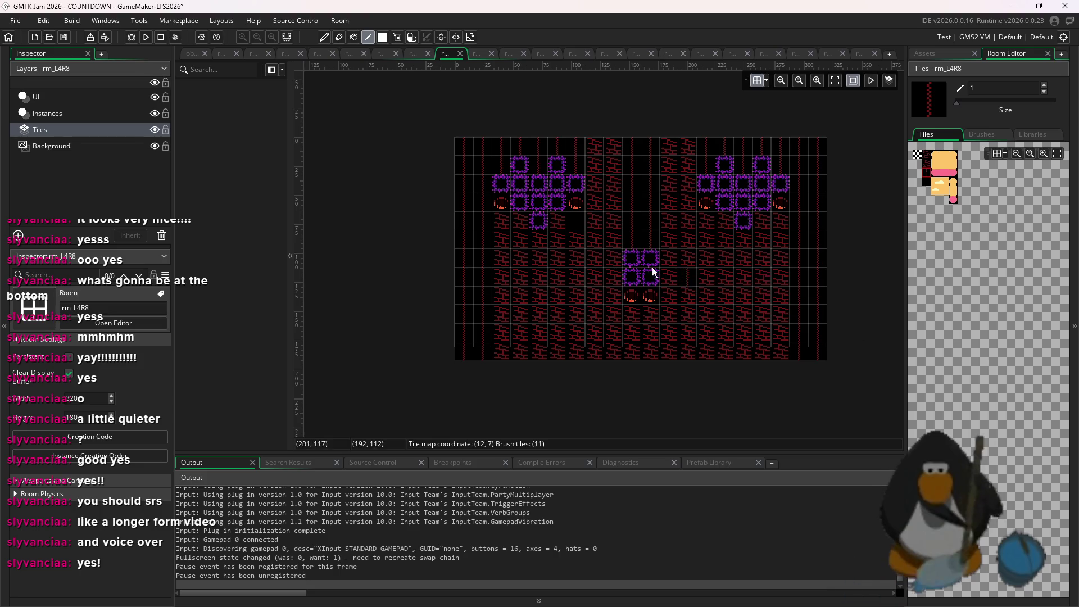
- Set up a brick tile brush and freehand tool, picking up six tiles from the room
scroll(561, 234, "up", 3)
left_click(933, 154)
scroll(607, 279, "down", 2)
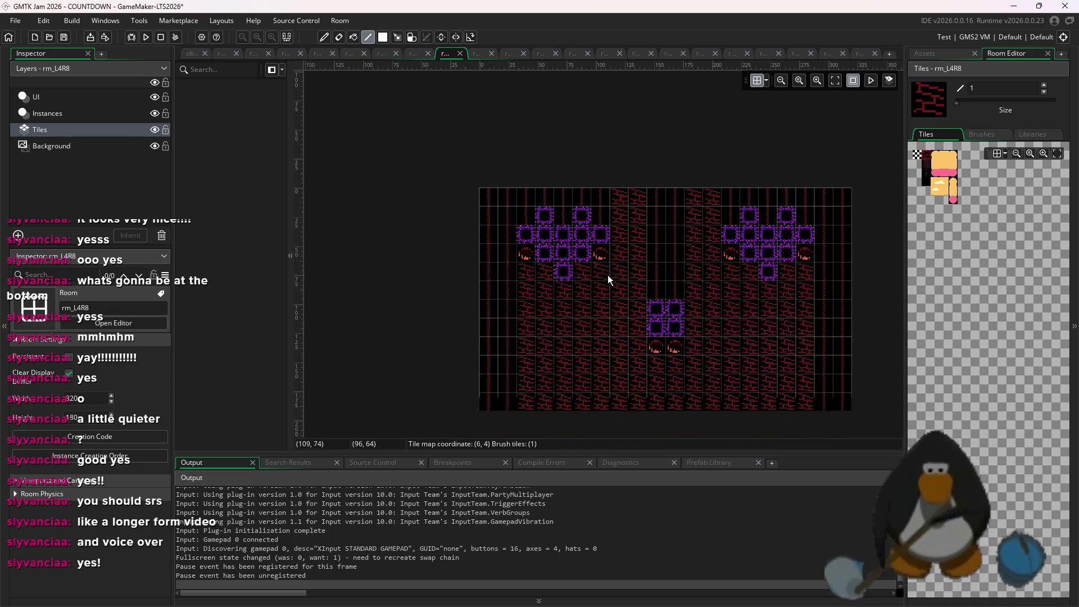
left_click_drag(932, 174, 926, 162)
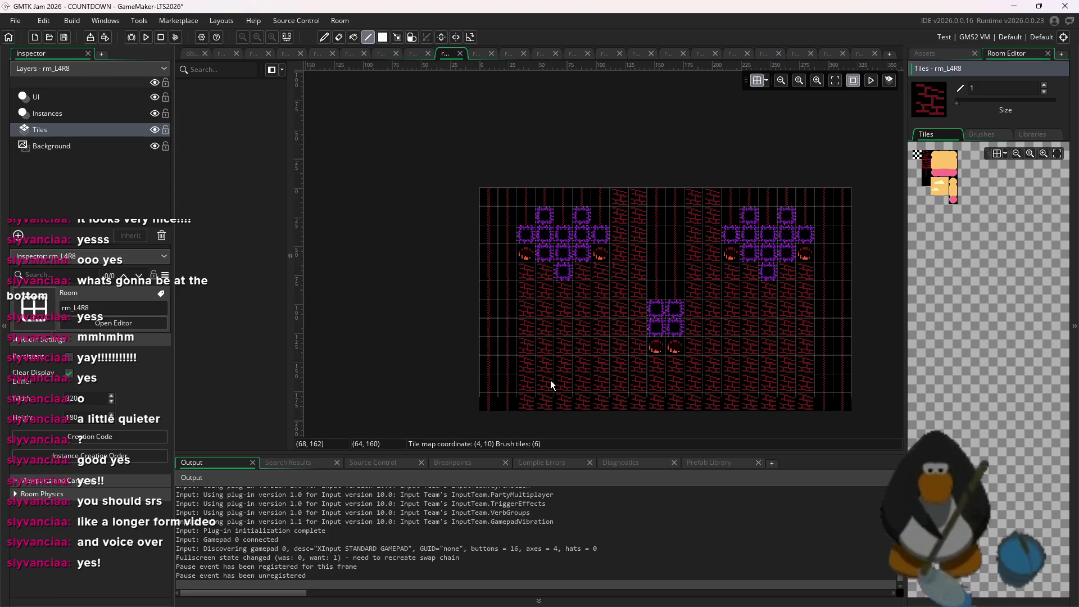
left_click(934, 155)
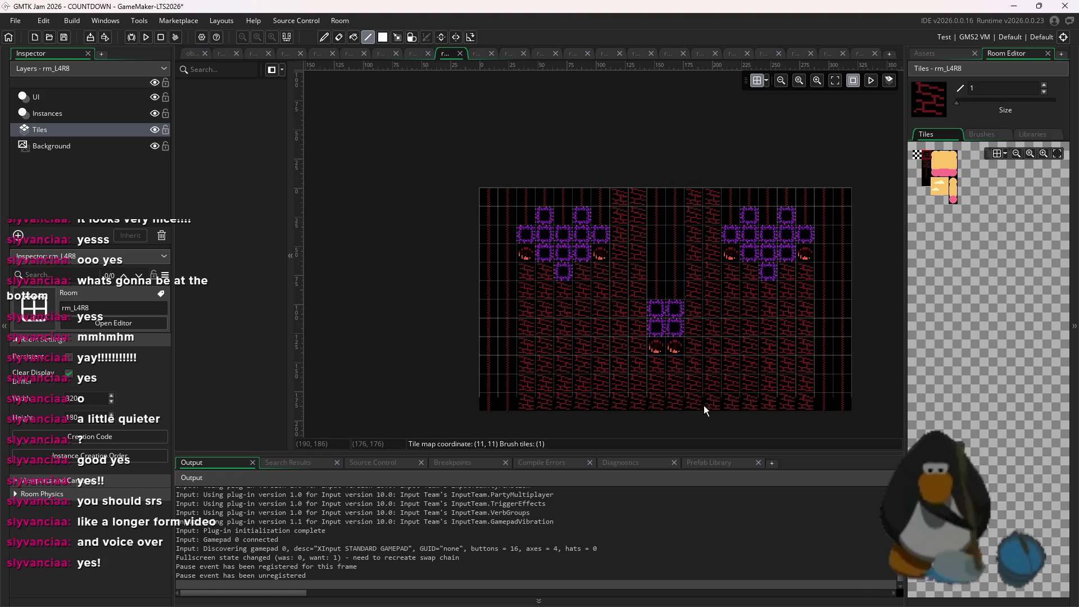
key("d")
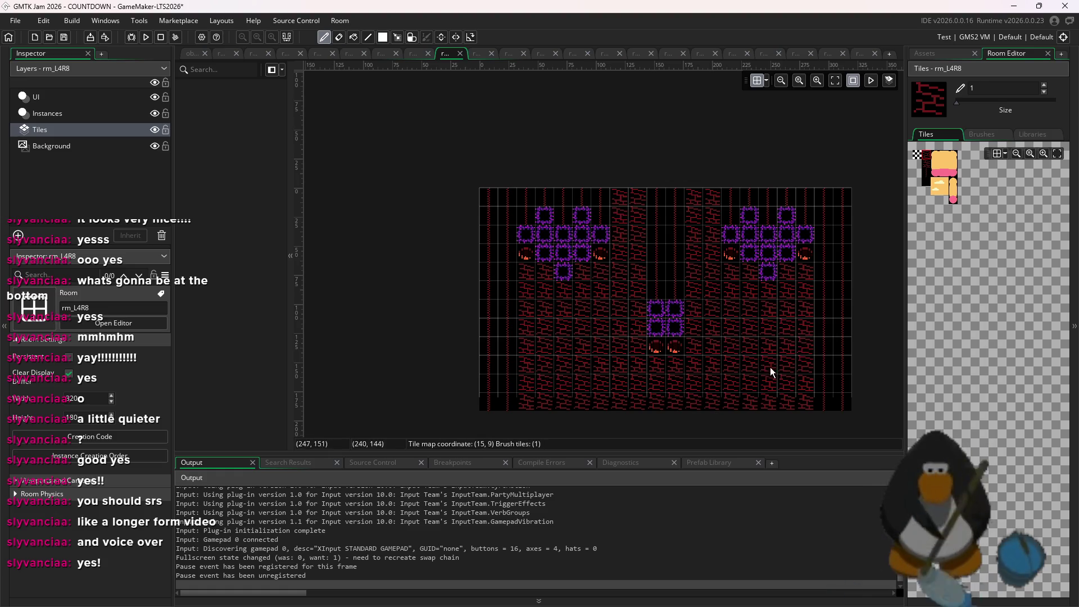
left_click_drag(723, 313, 751, 344)
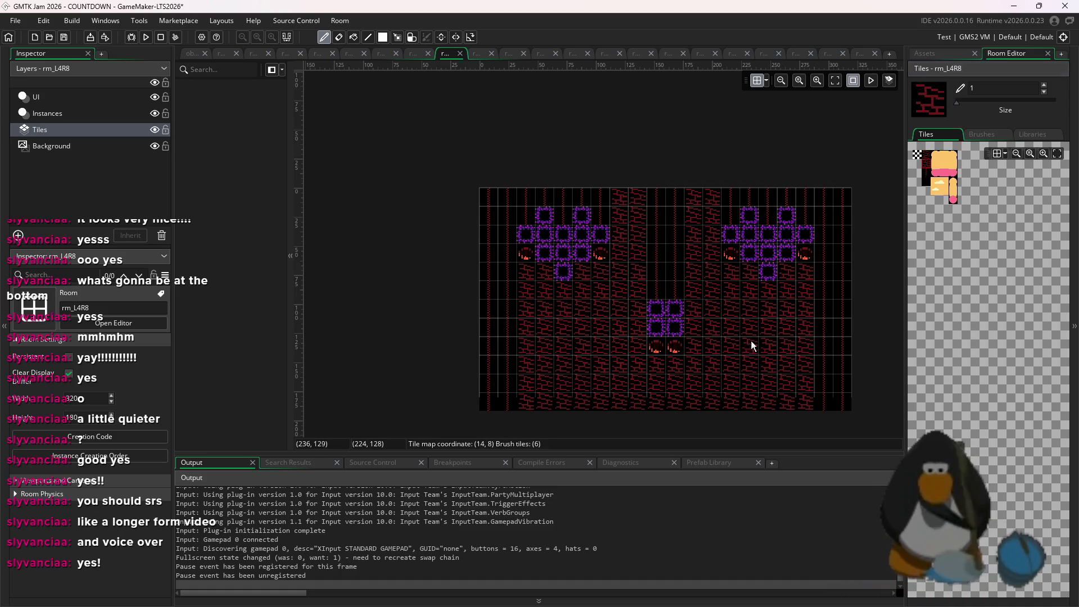
scroll(794, 302, "down", 1)
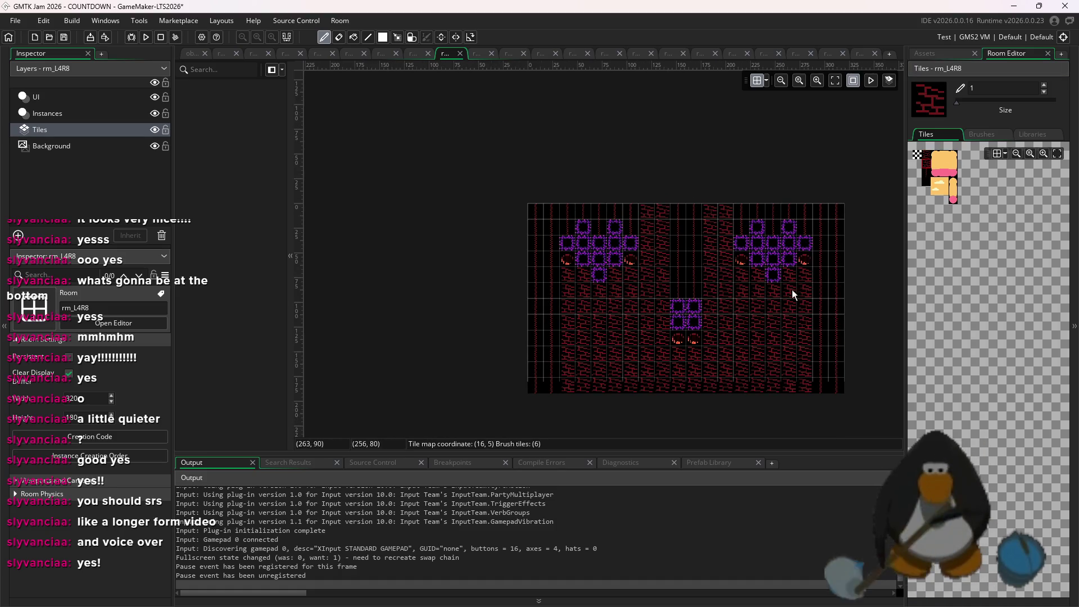
left_click(932, 54)
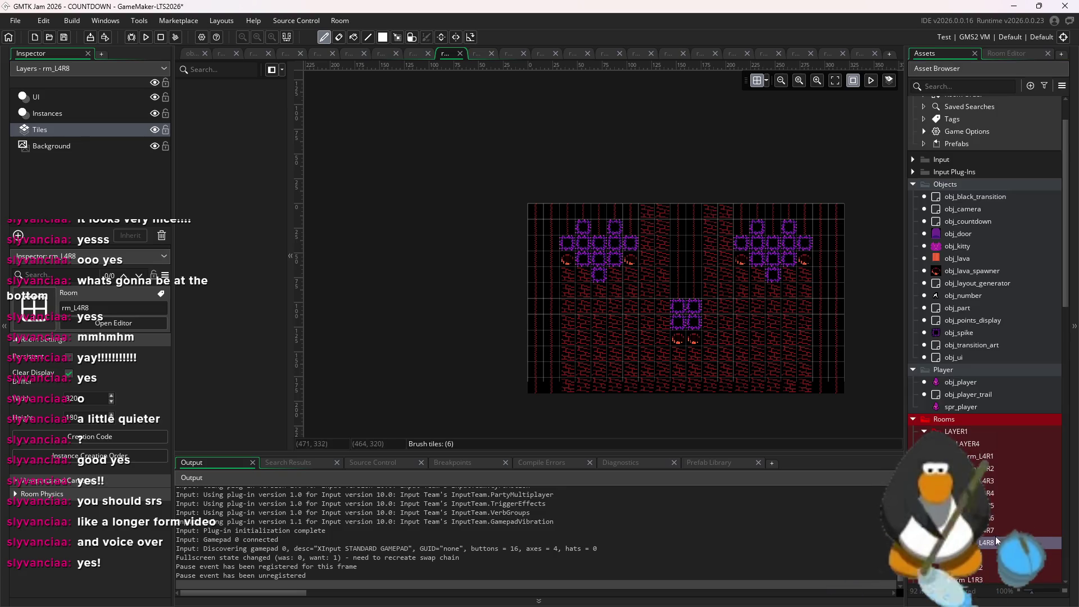
- Duplicate rm_L4R8 as a new room named rm_L4R9 and open it
right_click(908, 543)
left_click(942, 423)
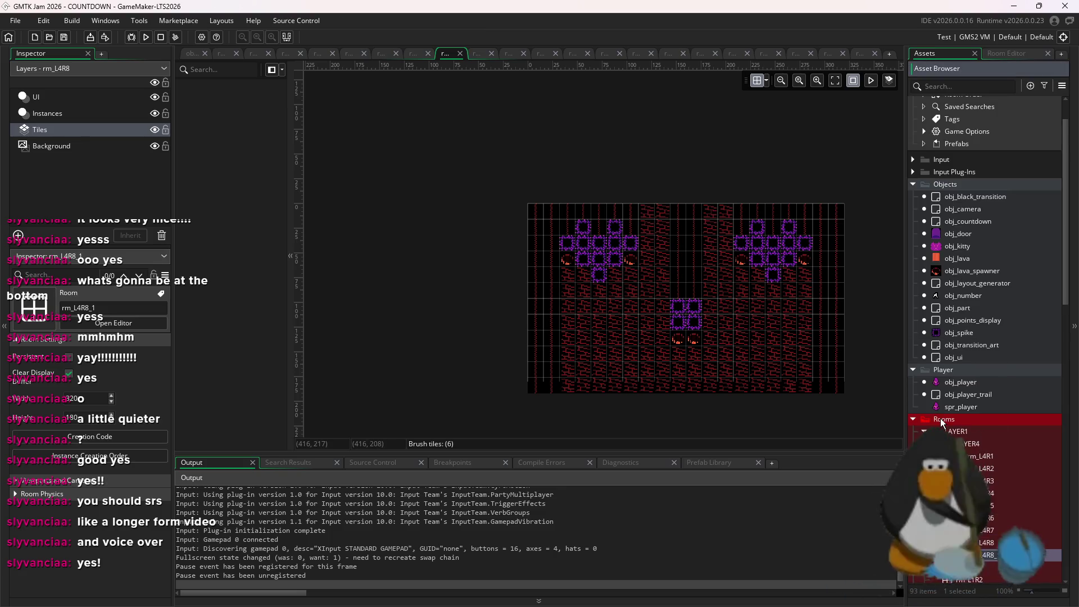
key("BackSpace")
key("BackSpace")
type("9")
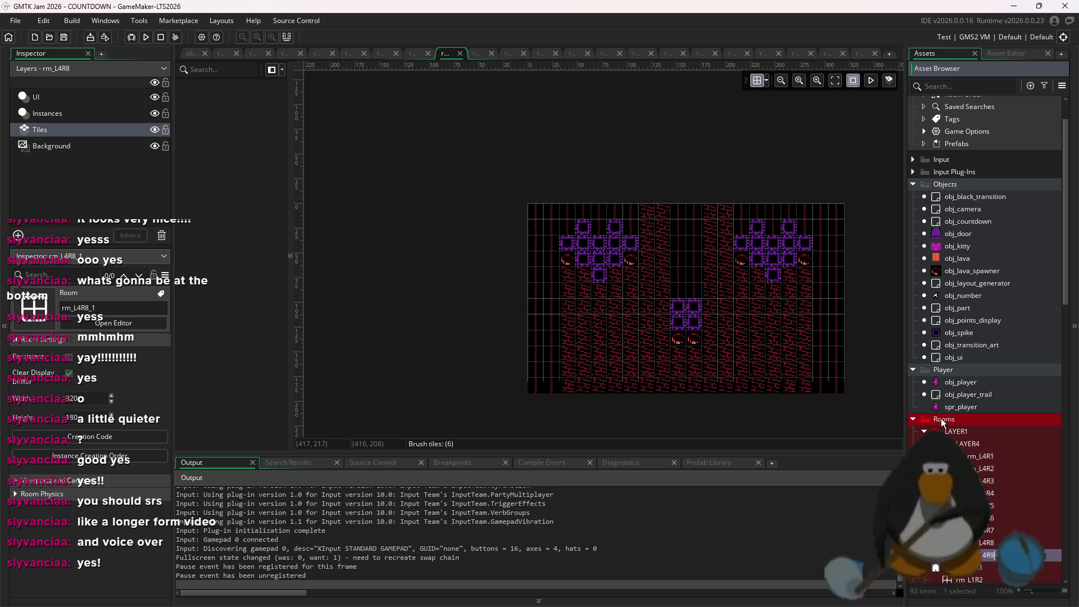
double_click(983, 555)
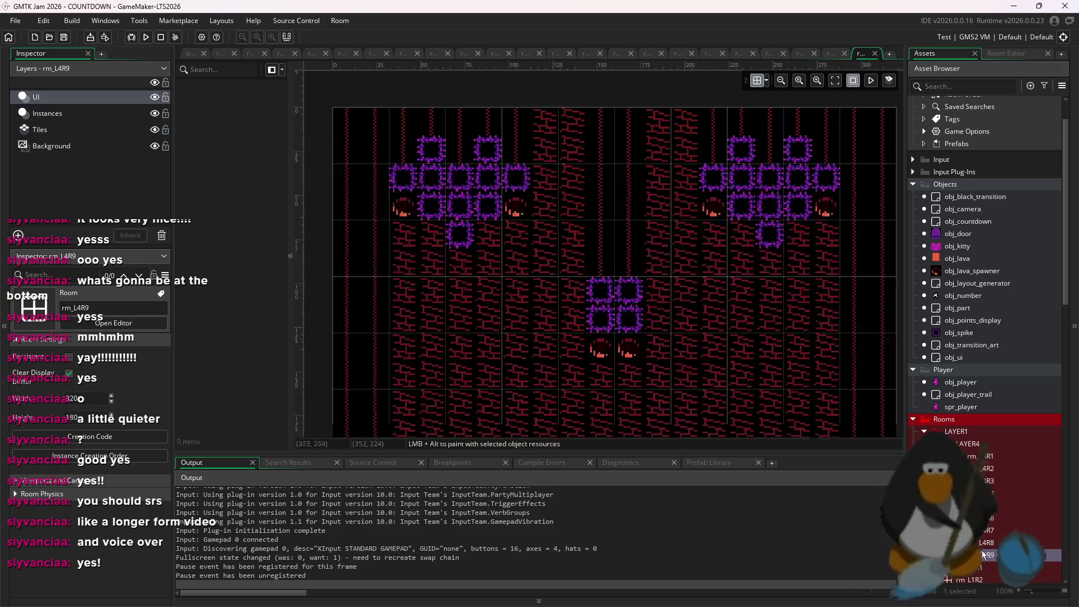
- Add an asset layer, then delete the stray Assets_1 layer
right_click(22, 106)
left_click(125, 153)
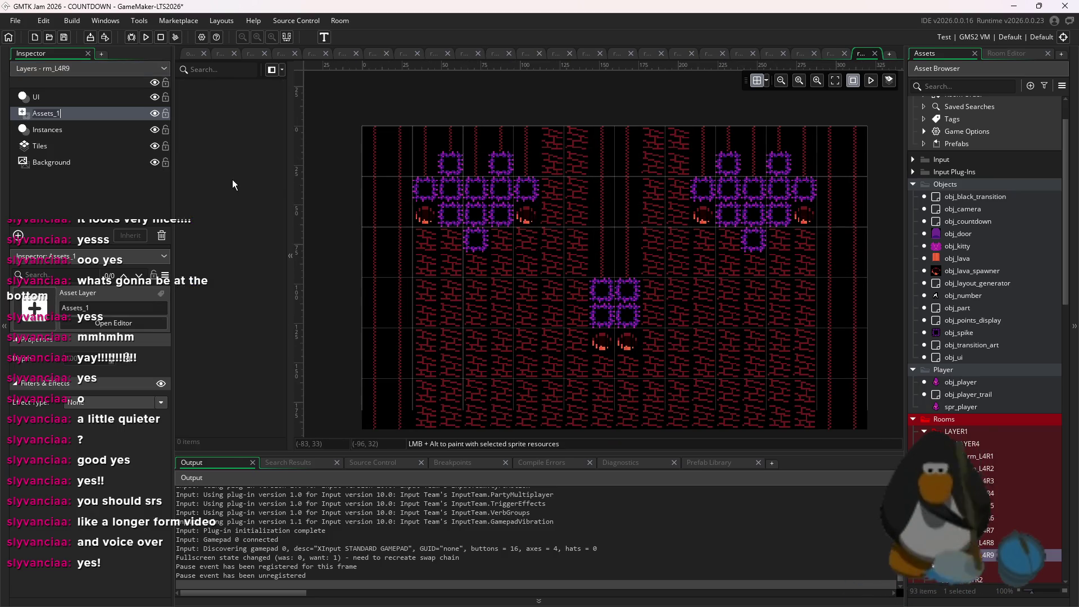
key("Return")
right_click(76, 111)
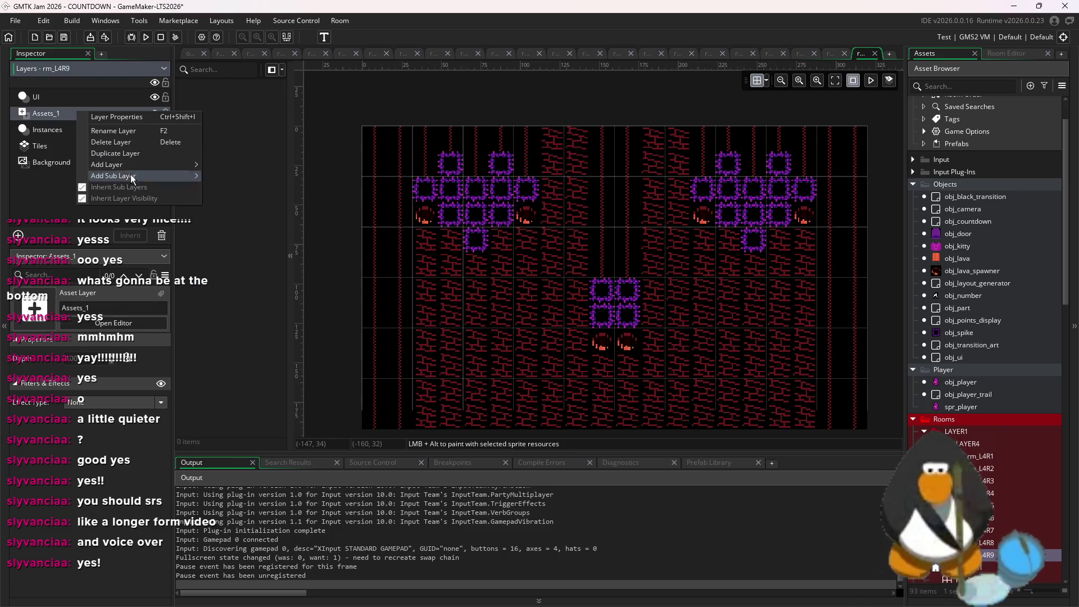
left_click(110, 142)
left_click(584, 329)
- Box-select and delete all the copied spikes and lava spawners
scroll(717, 314, "down", 3)
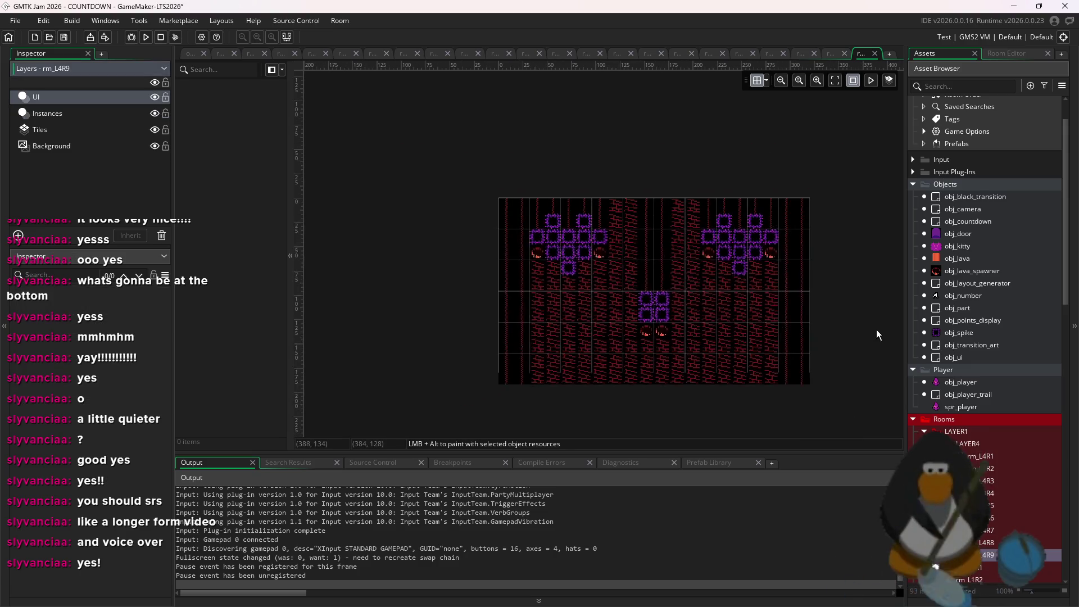
left_click(48, 113)
left_click_drag(526, 194, 899, 387)
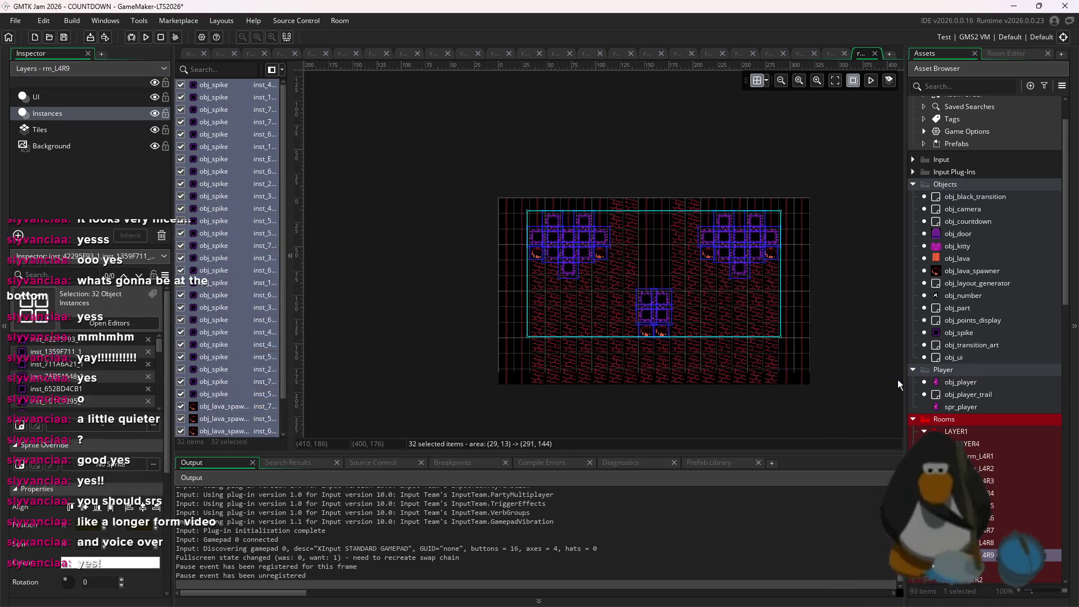
key("Delete")
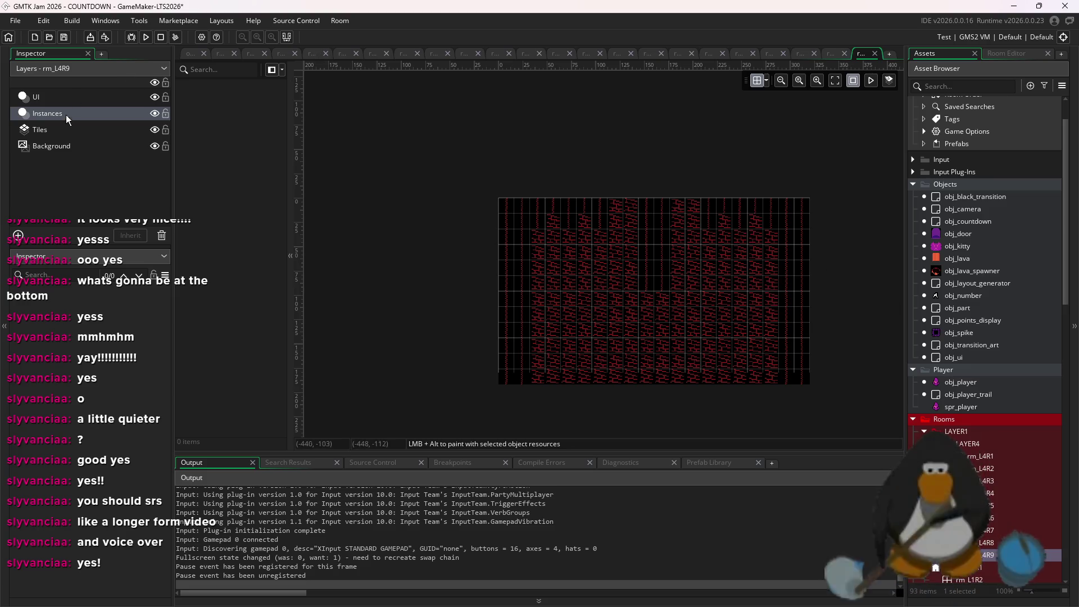
- Check the Tiles layer's tileset, then choose obj_lava_spawner on the Instances layer
left_click(57, 130)
left_click(1007, 53)
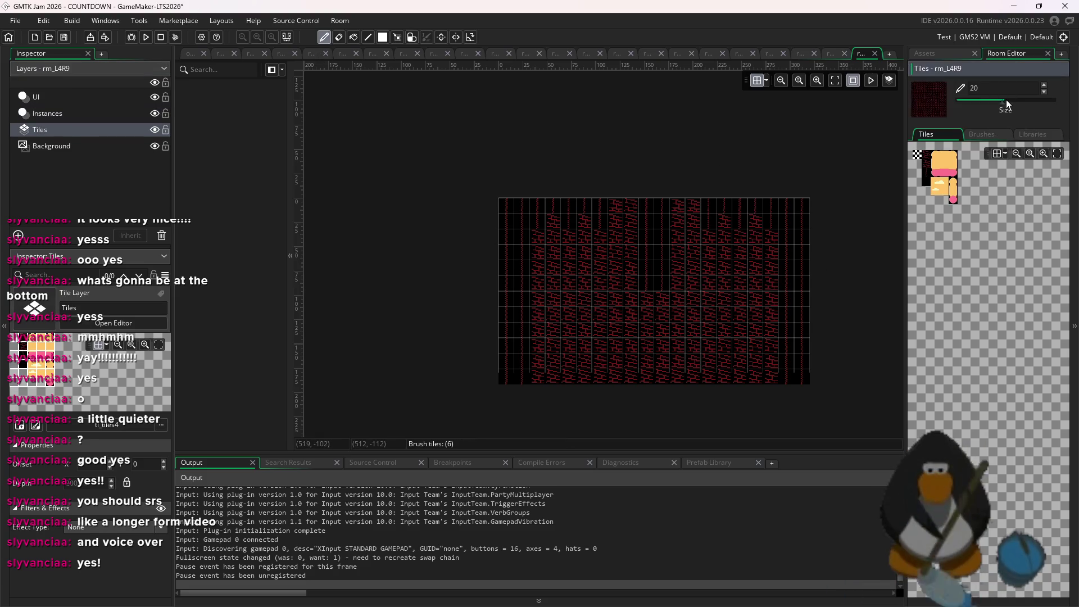
left_click(950, 54)
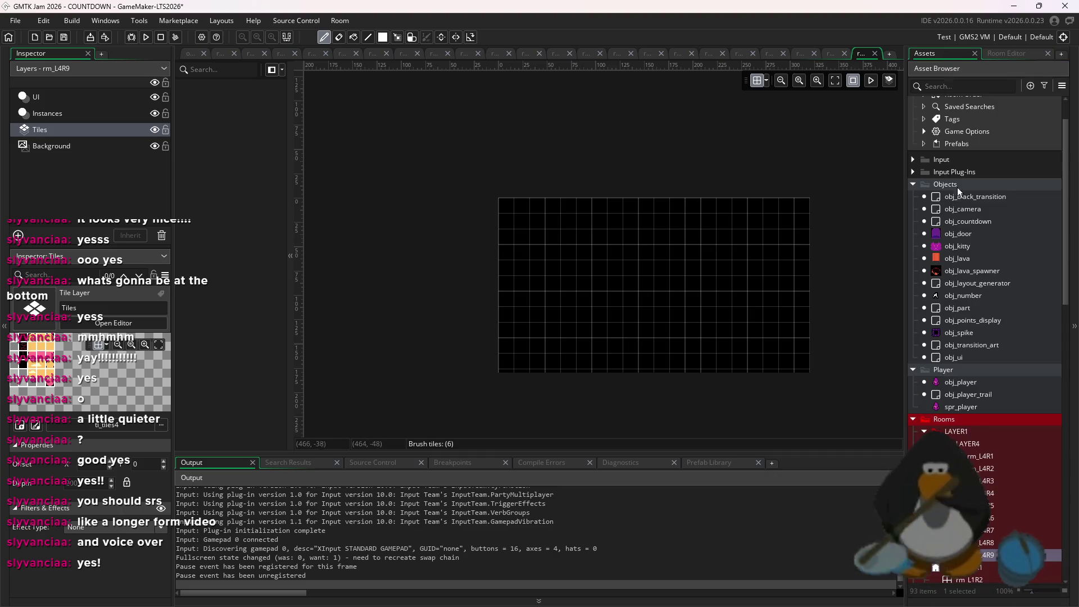
left_click(1001, 283)
left_click(49, 113)
left_click(950, 272)
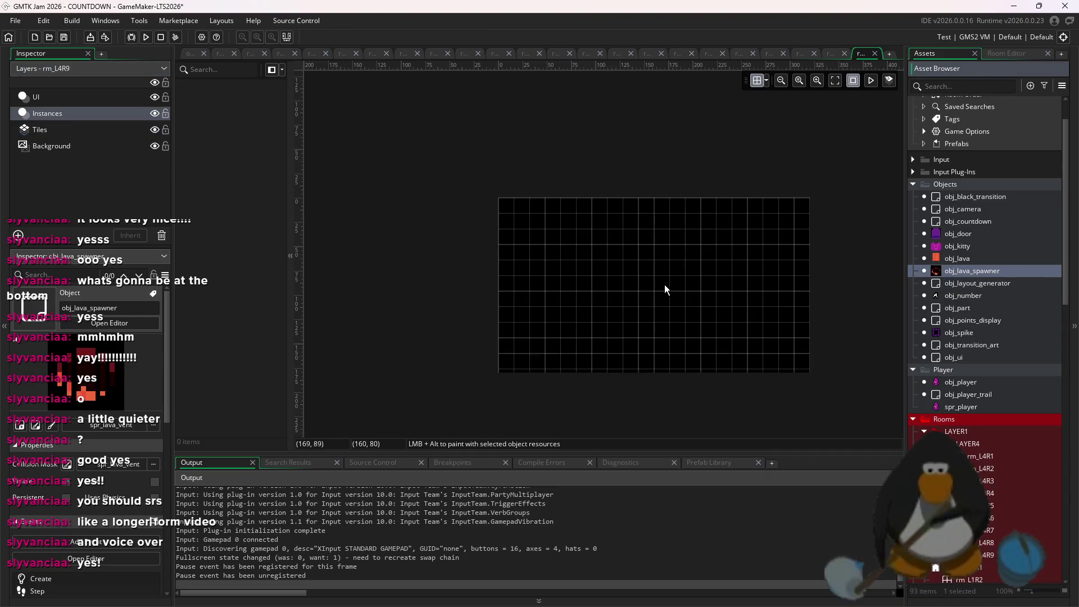
scroll(669, 291, "up", 1)
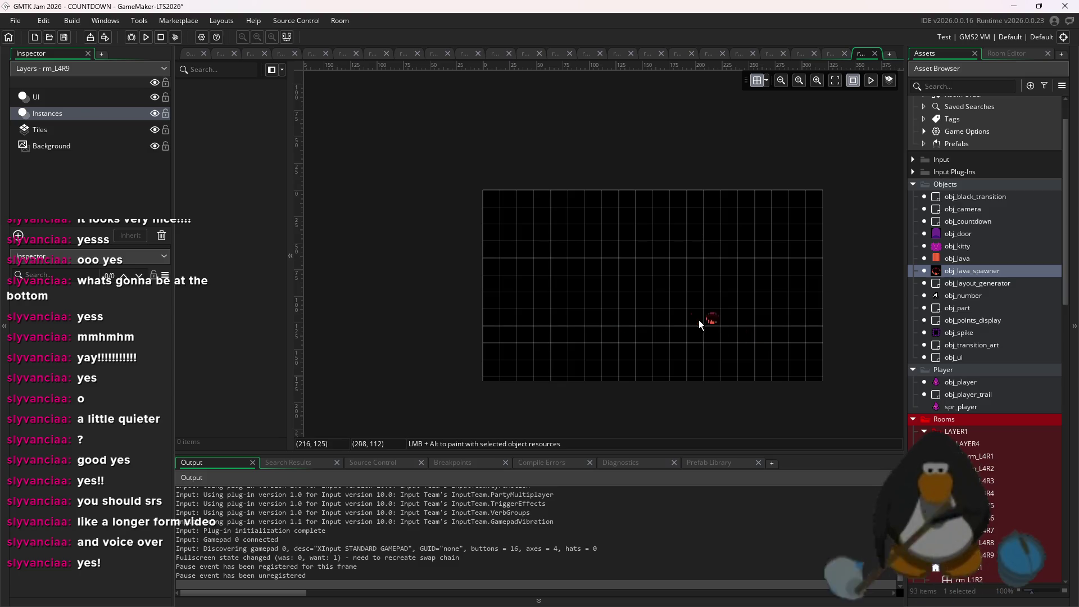
left_click(990, 332)
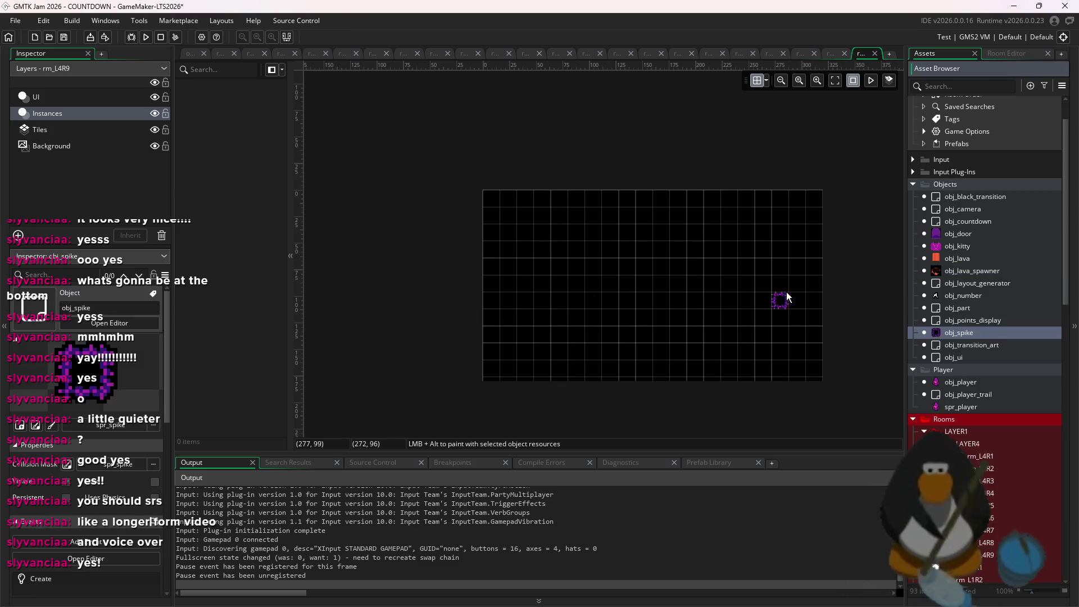
left_click_drag(817, 283, 494, 289)
key("Delete")
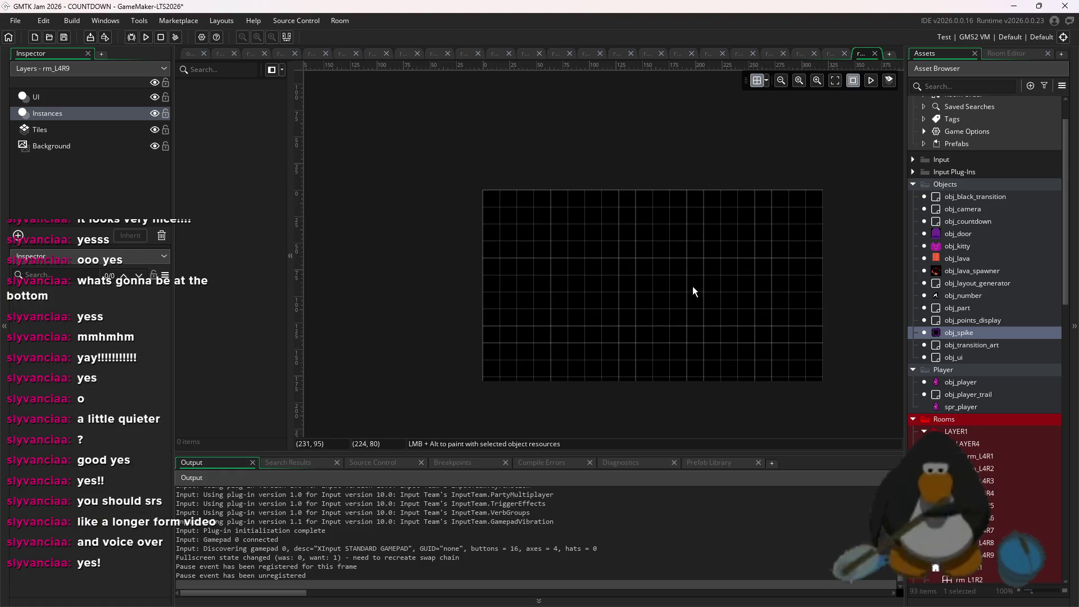
left_click(644, 284, "alt")
left_click(627, 301, "alt")
left_click(644, 301, "alt")
key("ctrl+z")
key("ctrl+z")
key("ctrl+z")
mouse_move(977, 272)
left_mouse_down()
mouse_move(800, 297)
mouse_move(780, 285)
left_mouse_up()
left_click(763, 301, "alt")
left_click(746, 284, "alt")
left_click(729, 301, "alt")
left_click(712, 284, "alt")
left_click(696, 301, "alt")
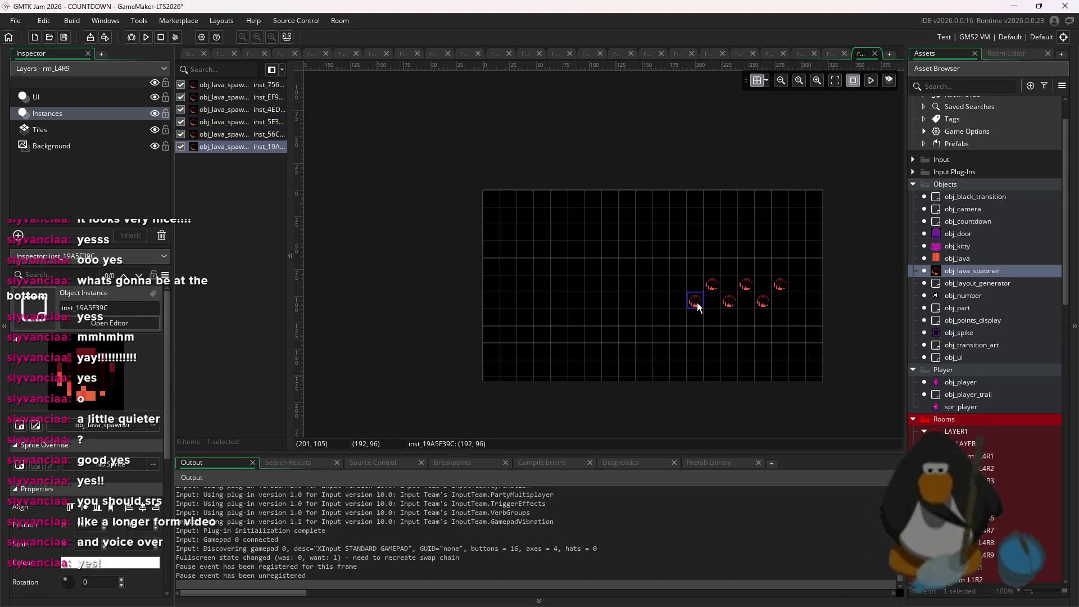
left_click(678, 285, "alt")
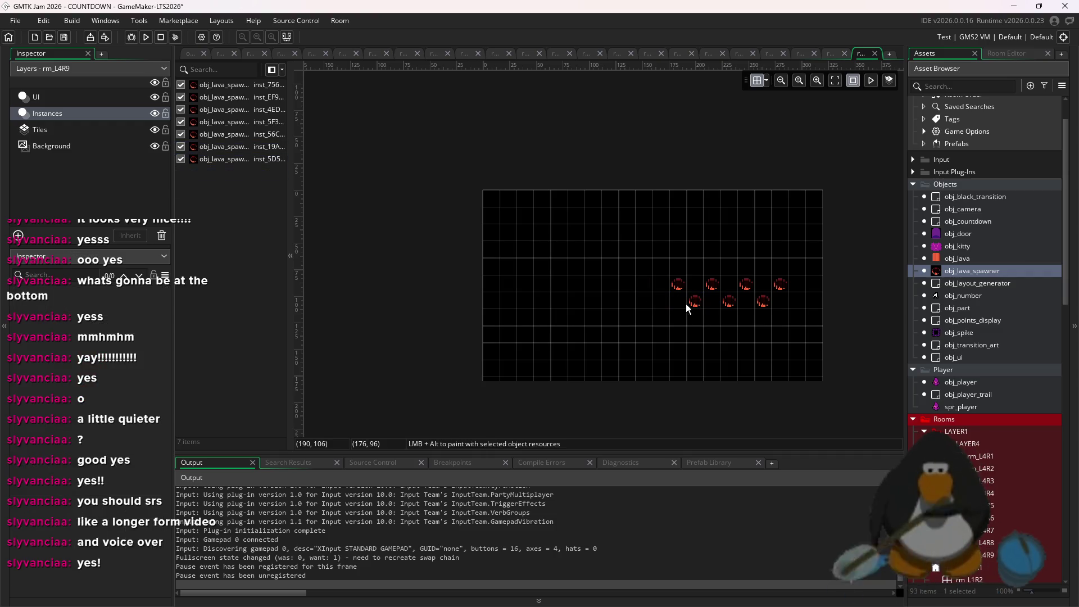
key("ctrl+z")
key("ctrl+z")
key("ctrl+z")
left_click(729, 267, "alt")
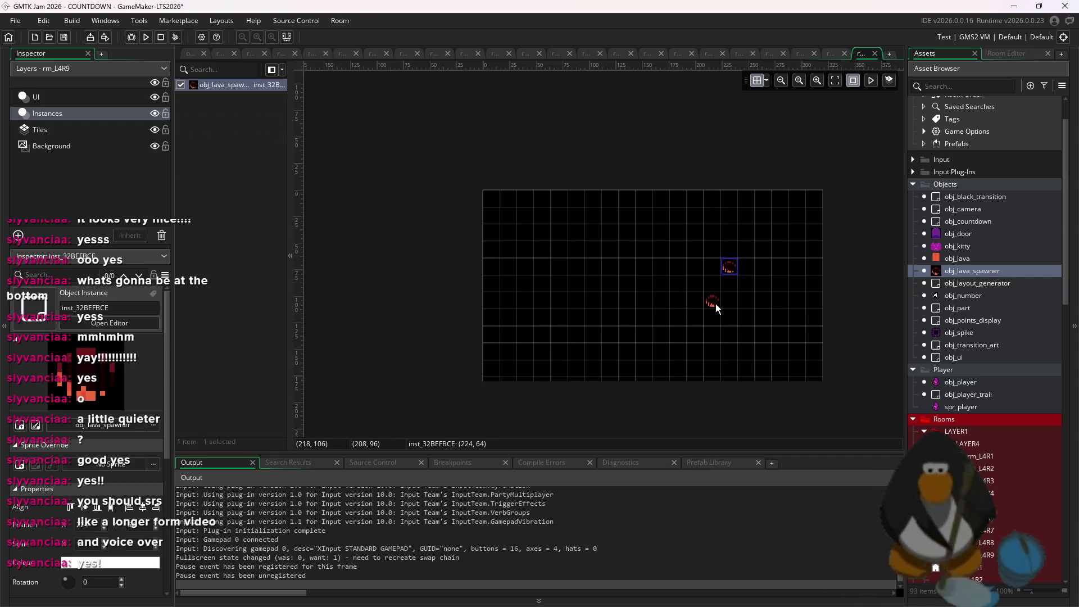
key("ctrl+z")
left_click(598, 249, "alt")
key("ctrl+z")
mouse_move(969, 331)
left_mouse_down()
mouse_move(694, 302)
mouse_move(607, 284)
mouse_move(554, 253)
mouse_move(537, 302)
mouse_move(578, 318)
left_mouse_up()
mouse_move(618, 253)
left_mouse_down("alt")
mouse_move(611, 309)
mouse_move(622, 295)
mouse_move(642, 318)
mouse_move(659, 319)
mouse_move(539, 235)
left_mouse_up("alt")
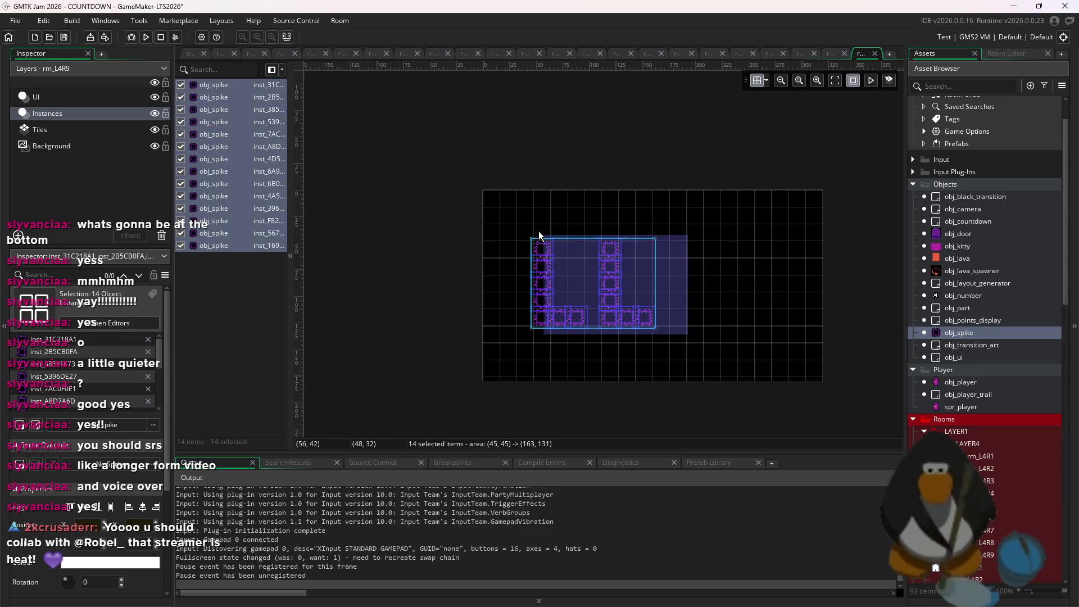
key("Delete")
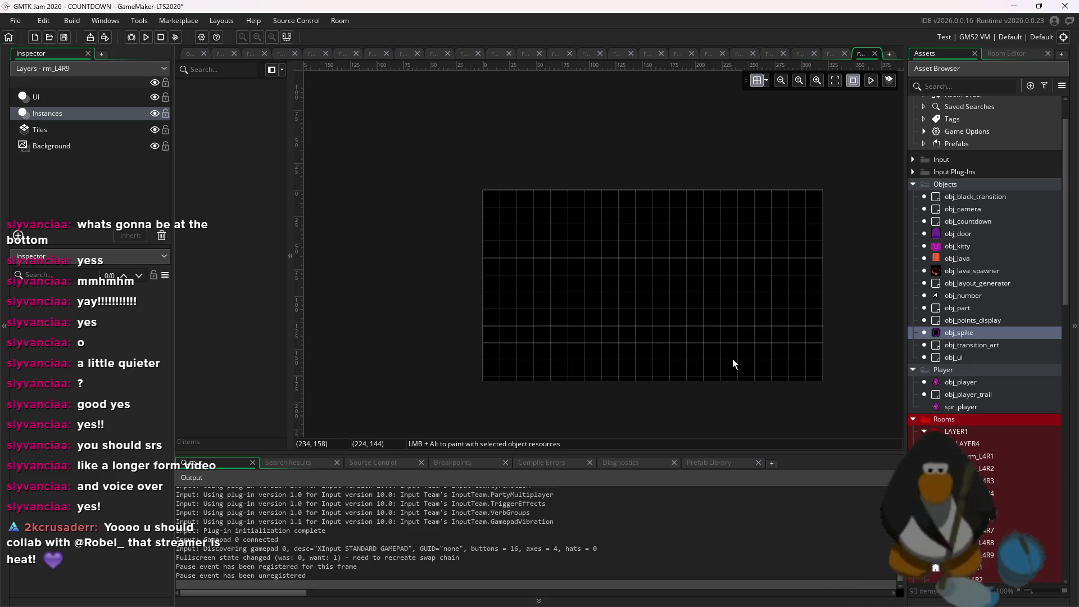
mouse_move(596, 264)
left_mouse_down()
mouse_move(610, 266)
mouse_move(574, 265)
mouse_move(583, 316)
left_mouse_up()
- Place a few spikes and a short diagonal spike line in the room, then undo the diagonal
scroll(681, 350, "up", 2)
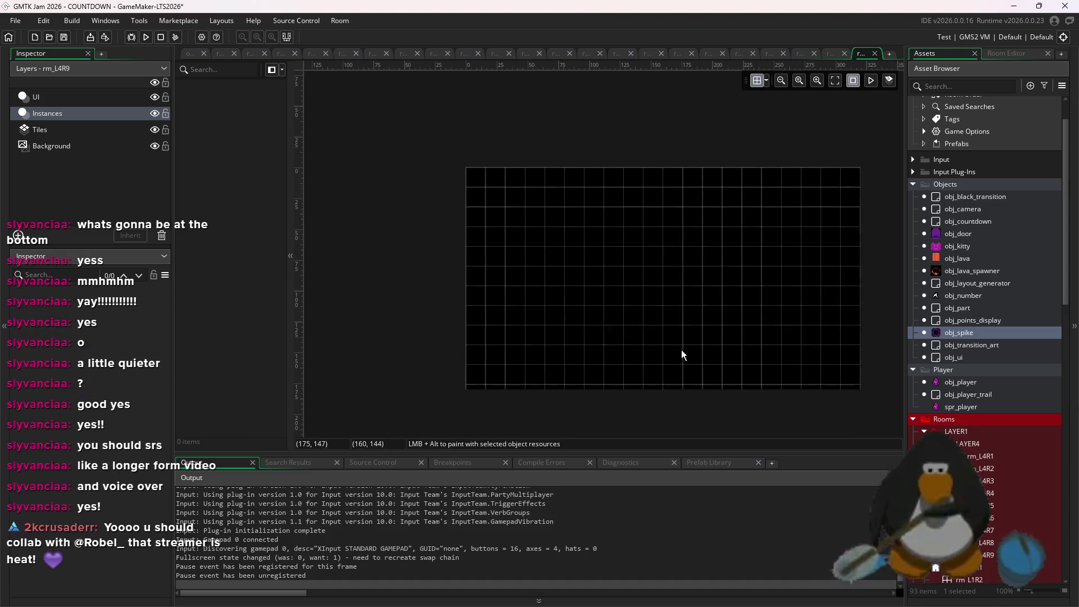
scroll(569, 312, "down", 1)
left_click_drag(545, 257, 442, 340)
left_click(557, 274, "alt")
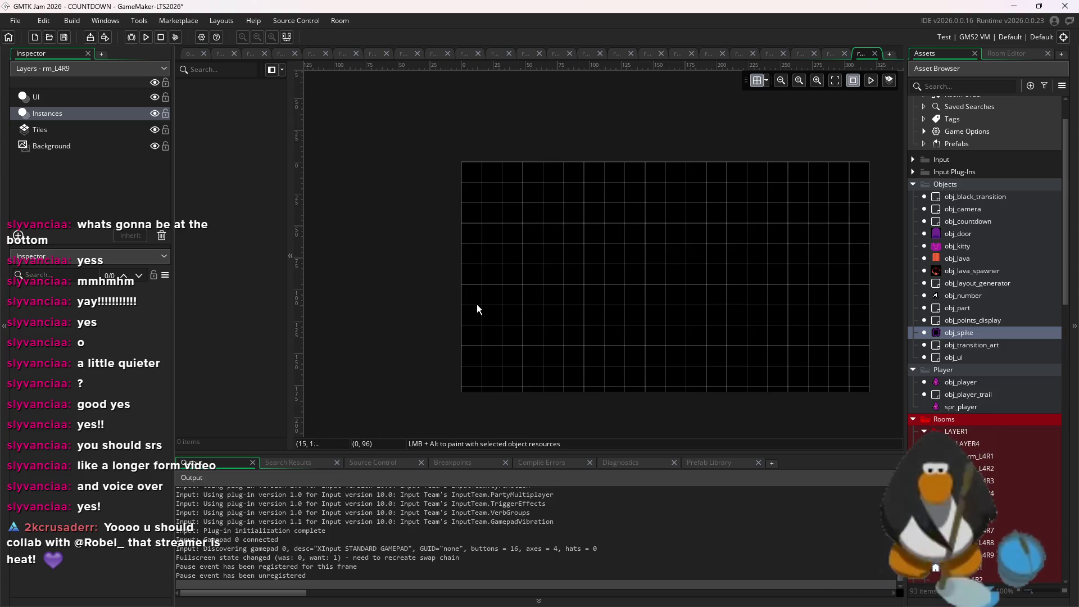
left_click(478, 306, "alt")
left_click(571, 277, "alt")
left_click(579, 287, "alt")
left_click_drag(579, 287, 603, 304)
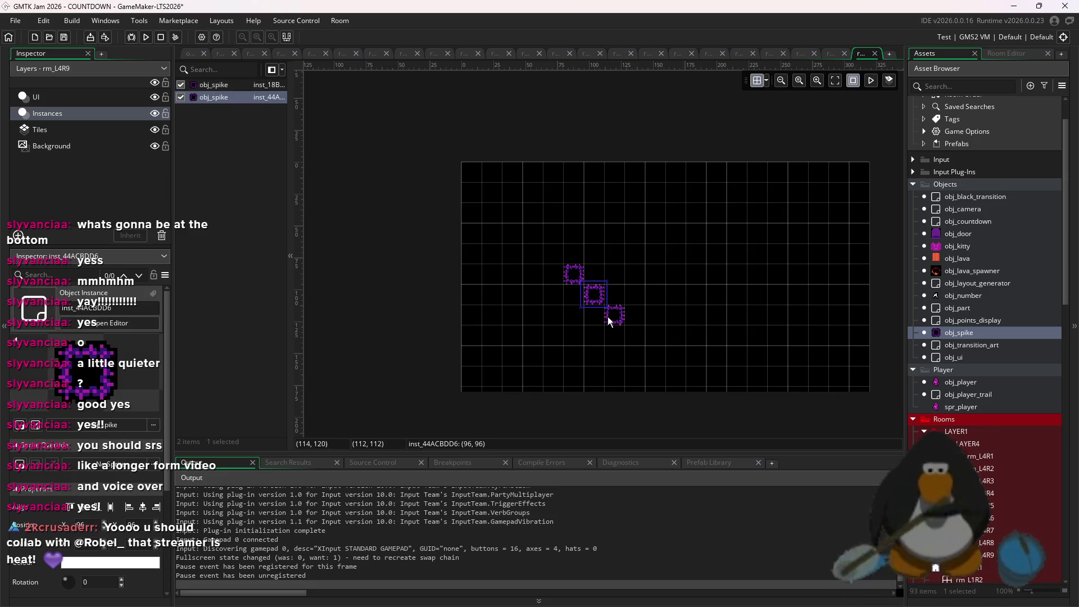
key("ctrl+z")
key("ctrl+z")
- With obj_lava_spawner chosen, place a five-spawner diagonal, then undo it
left_click(951, 272)
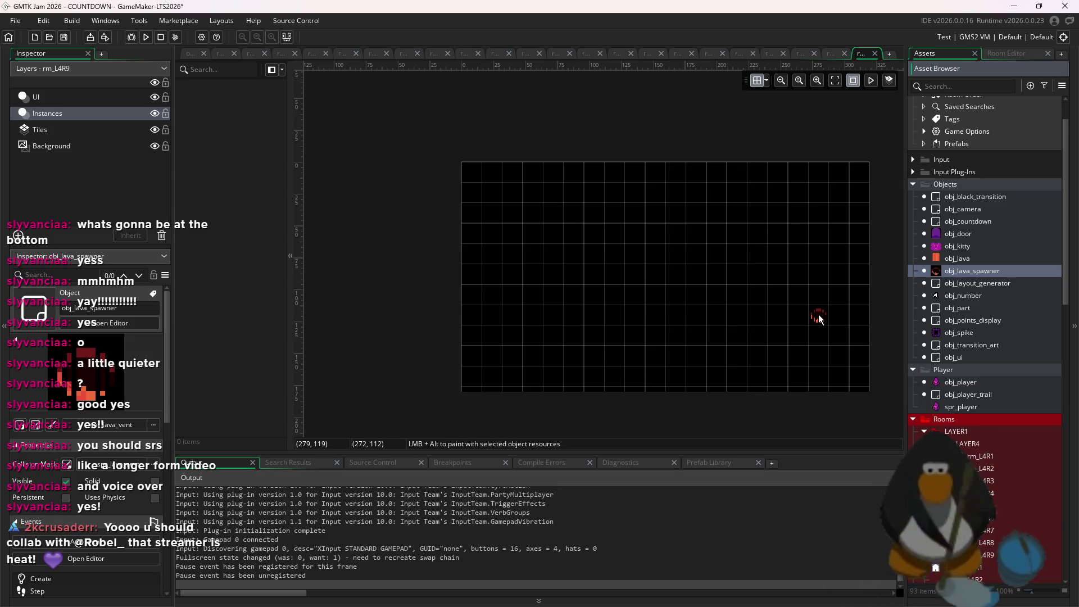
left_click(819, 316)
left_click(799, 296)
left_click(778, 275)
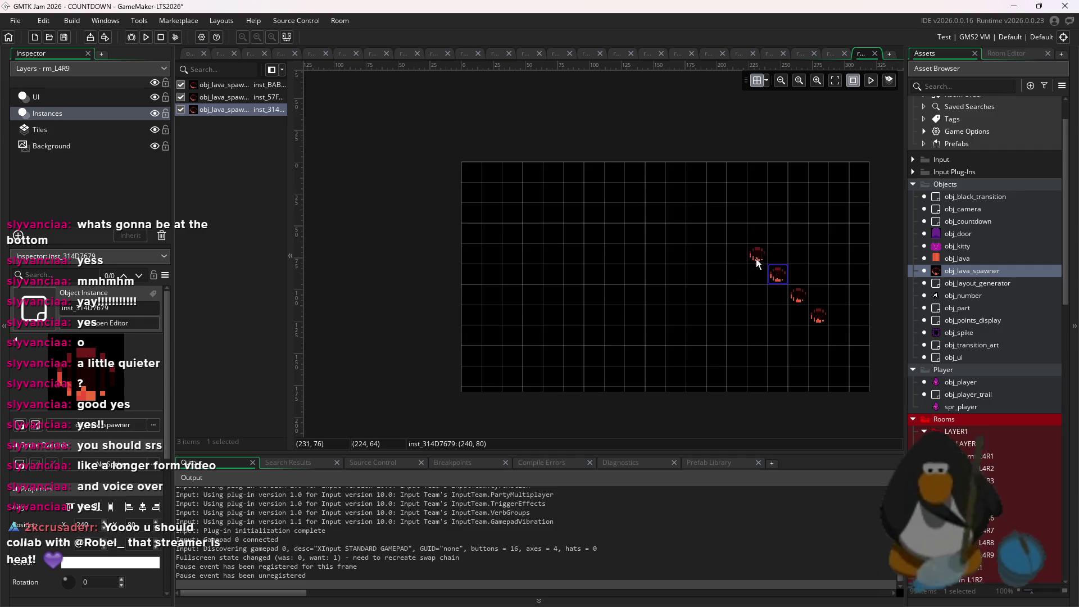
left_click(758, 254)
left_click(743, 275)
key("ctrl+z")
key("ctrl+z")
key("ctrl+z")
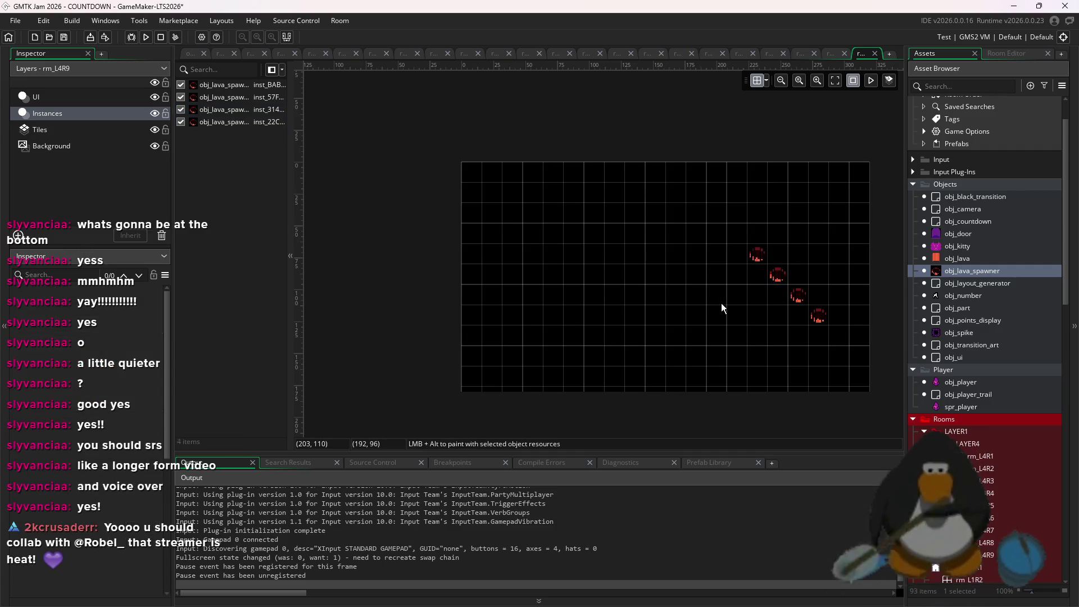
- Place an eight-spawner arc going up-left then up-right, then undo down to one spawner
left_click(678, 302)
left_click(657, 281)
left_click(637, 260)
left_click(617, 239)
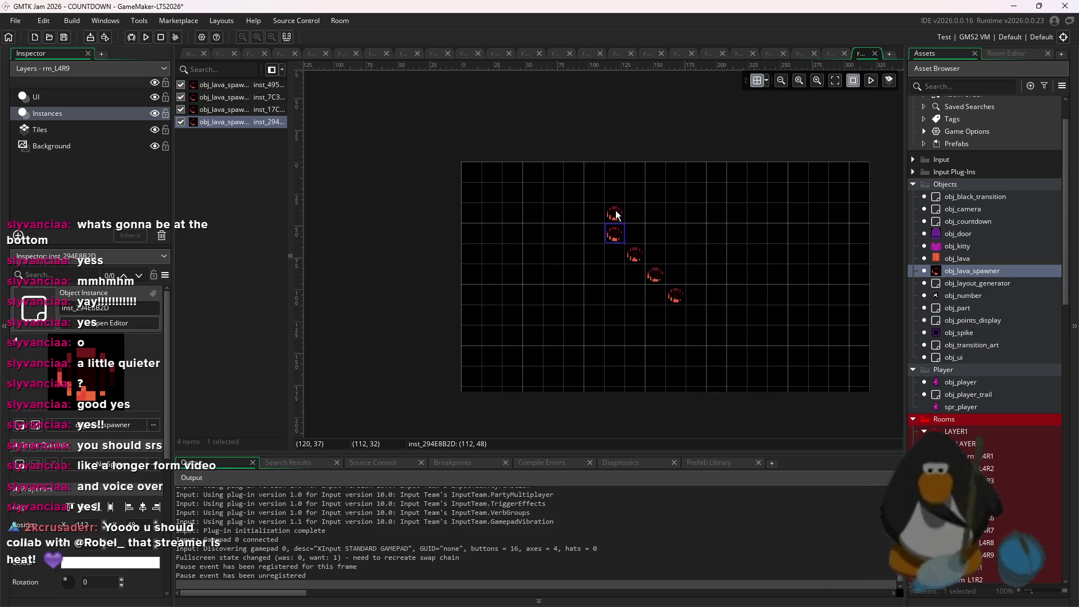
left_click(616, 214)
left_click(636, 194)
left_click(656, 181)
left_click(677, 175)
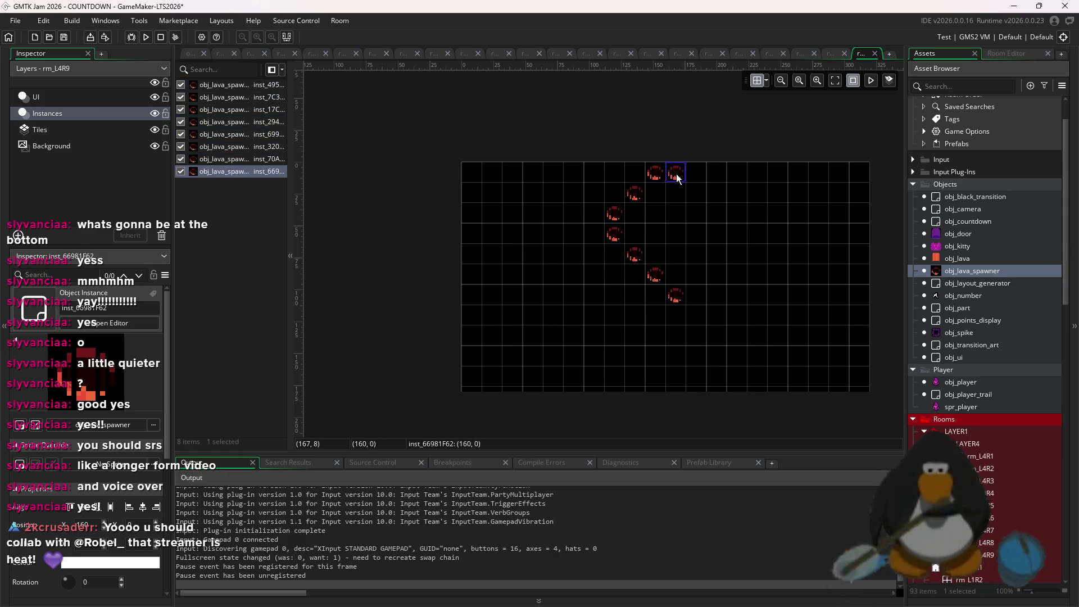
key("ctrl+z")
key("ctrl+z")
key("ctrl+z")
key("ctrl+z")
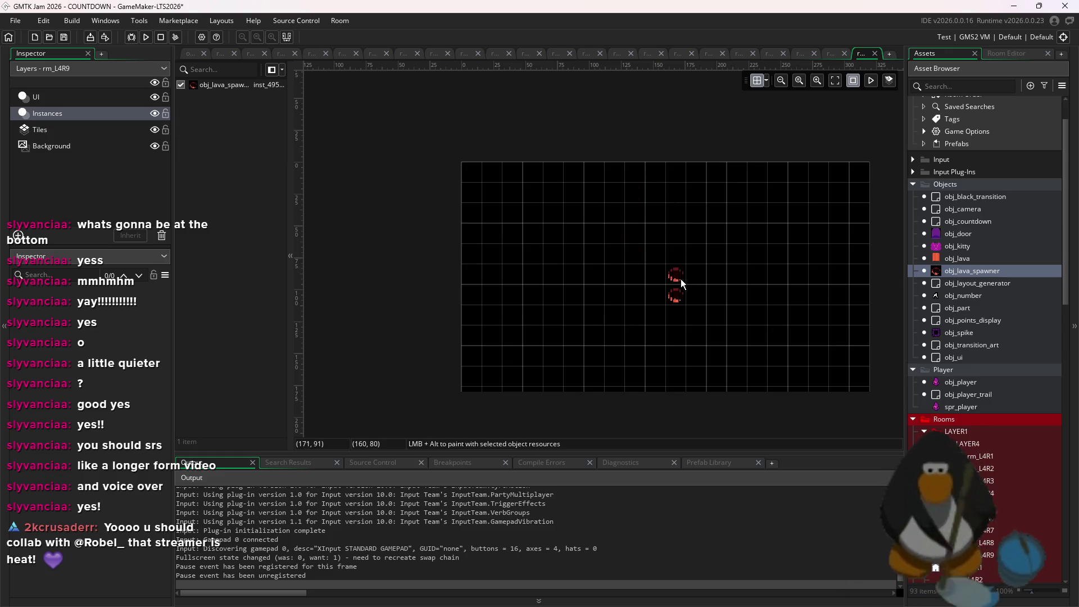
- Place a small cluster of spawners near the centre and delete a misplaced one
left_click(655, 275)
left_click(676, 275)
left_click(655, 254)
left_click(634, 255)
left_click(675, 254)
key("ctrl+z")
key("ctrl+z")
key("ctrl+z")
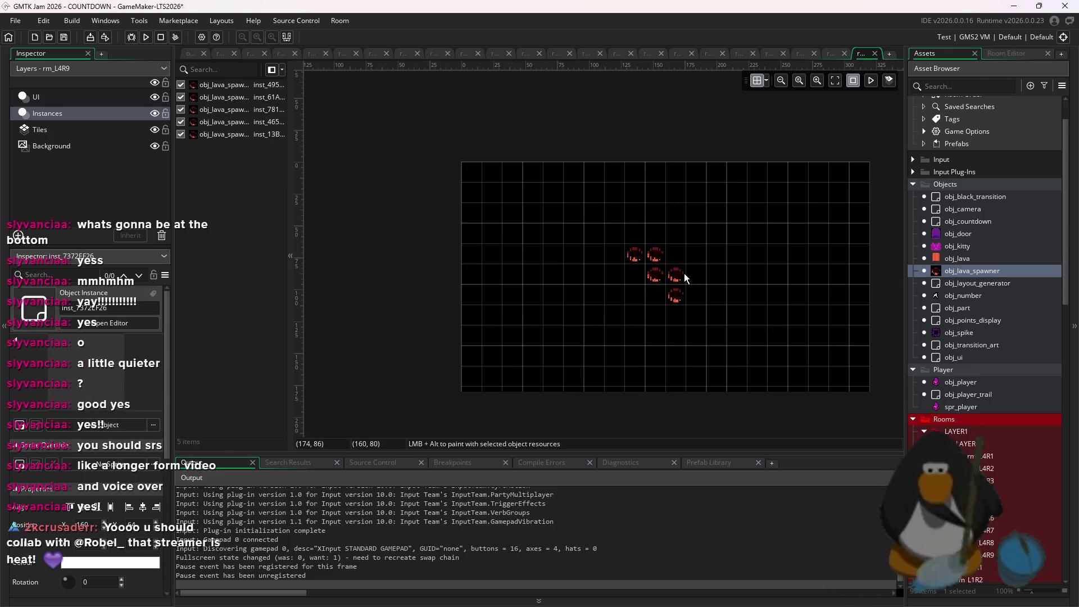
left_click(691, 277)
left_click(675, 275)
key("Delete")
- Add spawners on the right arc and left side to close a ring of ten
left_click(717, 254)
left_click(716, 234)
left_click(696, 212)
left_click(655, 213)
left_click(635, 234)
left_click(676, 234)
left_click(635, 254)
left_click(655, 275)
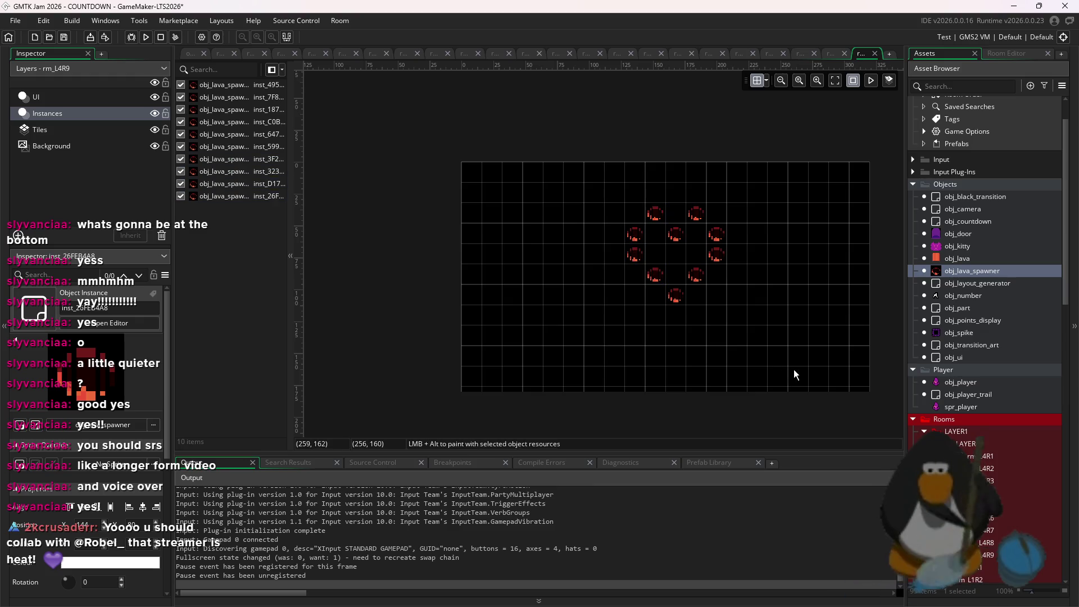
- Move the ten-spawner ring four cells left, then select everything and shift both rings left
left_click_drag(793, 366, 621, 202)
mouse_move(674, 243)
left_mouse_down()
mouse_move(603, 252)
mouse_move(639, 288)
mouse_move(746, 274)
left_mouse_up()
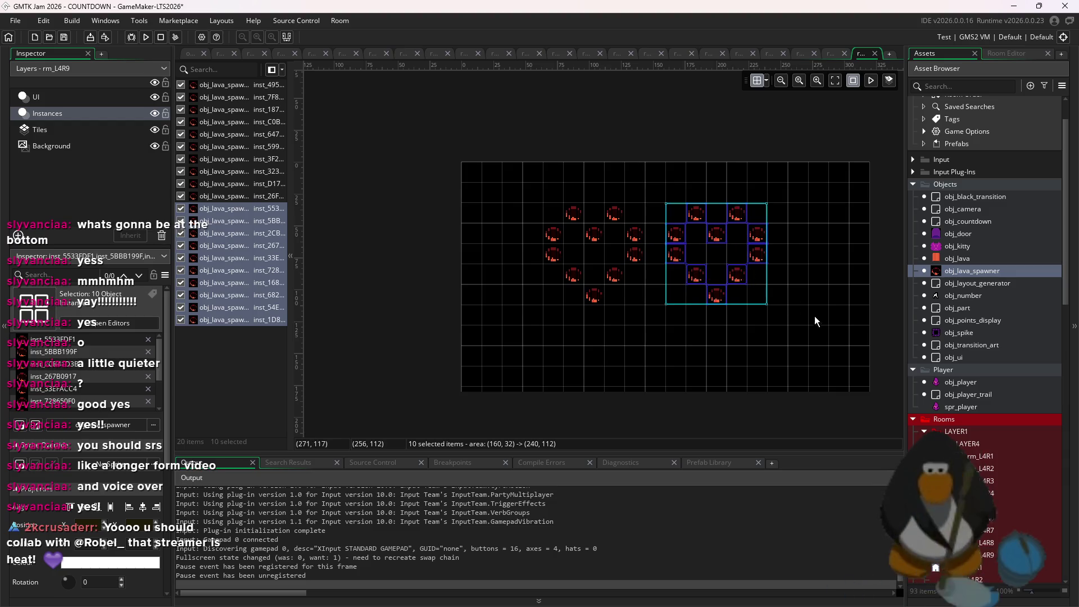
key("ctrl+a")
left_click_drag(641, 250, 579, 251)
left_click(728, 304)
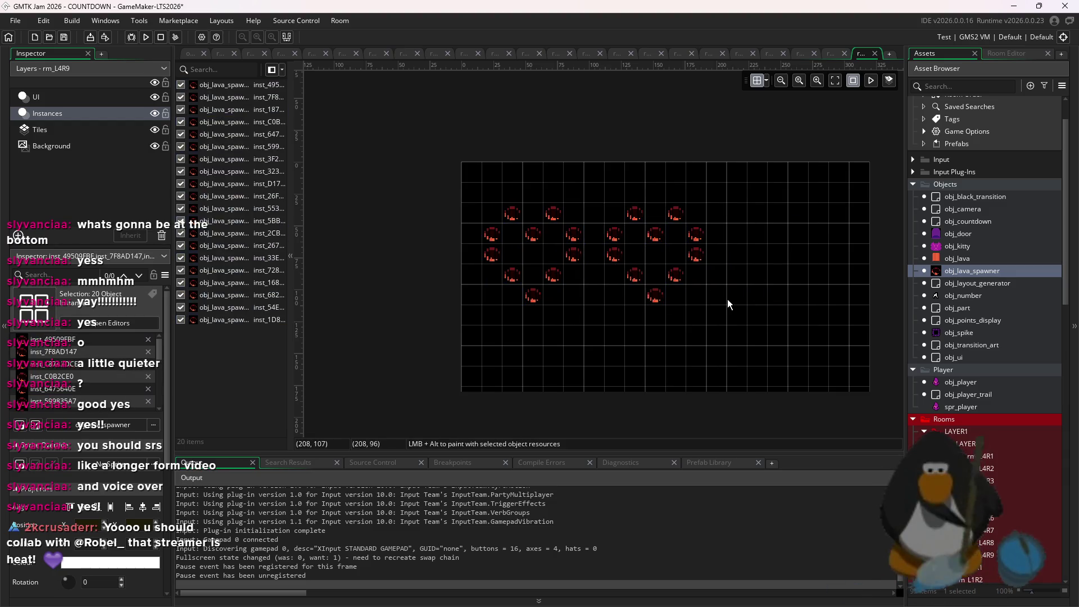
left_click_drag(753, 341, 647, 246)
left_click(723, 266)
- Move the right-hand ring further right and the left ring right and up
mouse_move(760, 321)
left_mouse_down()
mouse_move(644, 223)
mouse_move(610, 217)
left_mouse_up()
mouse_move(656, 253)
left_mouse_down()
mouse_move(676, 293)
mouse_move(799, 252)
left_mouse_up()
left_click(702, 277)
left_click_drag(660, 331, 444, 187)
mouse_move(551, 254)
left_mouse_down()
mouse_move(695, 234)
mouse_move(674, 234)
left_mouse_up()
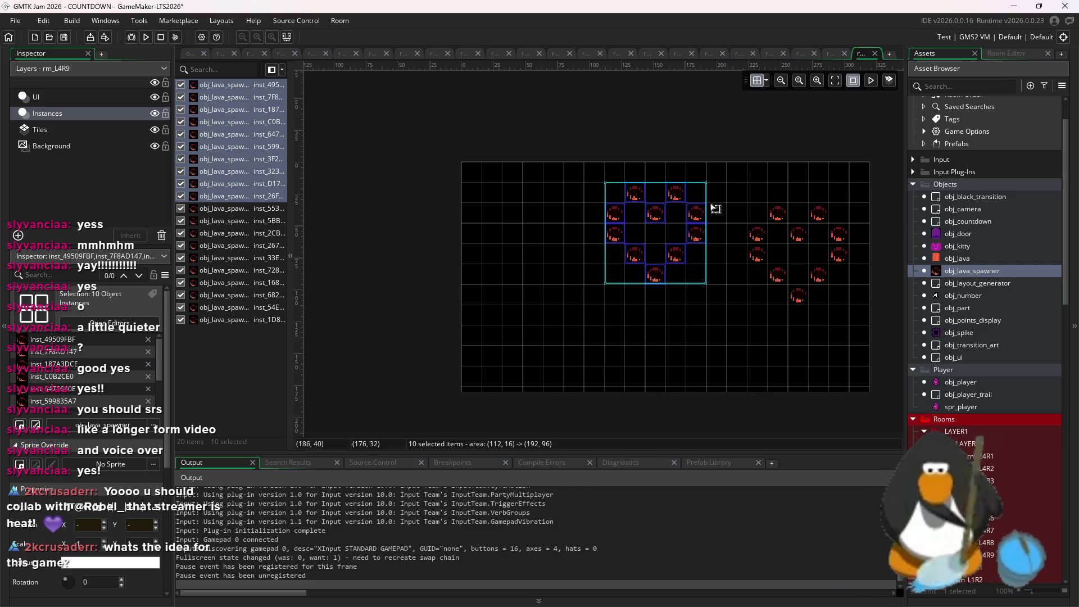
left_click(713, 208)
- Delete most of the right-hand ring, add two spawners and move the bottom pair one cell down
left_click_drag(853, 319, 782, 213)
key("Delete")
mouse_move(775, 327)
left_mouse_down()
mouse_move(666, 184)
mouse_move(694, 194)
left_mouse_up()
left_click_drag(828, 325, 777, 230)
key("Delete")
left_click(674, 275, "alt")
left_click(674, 215, "alt")
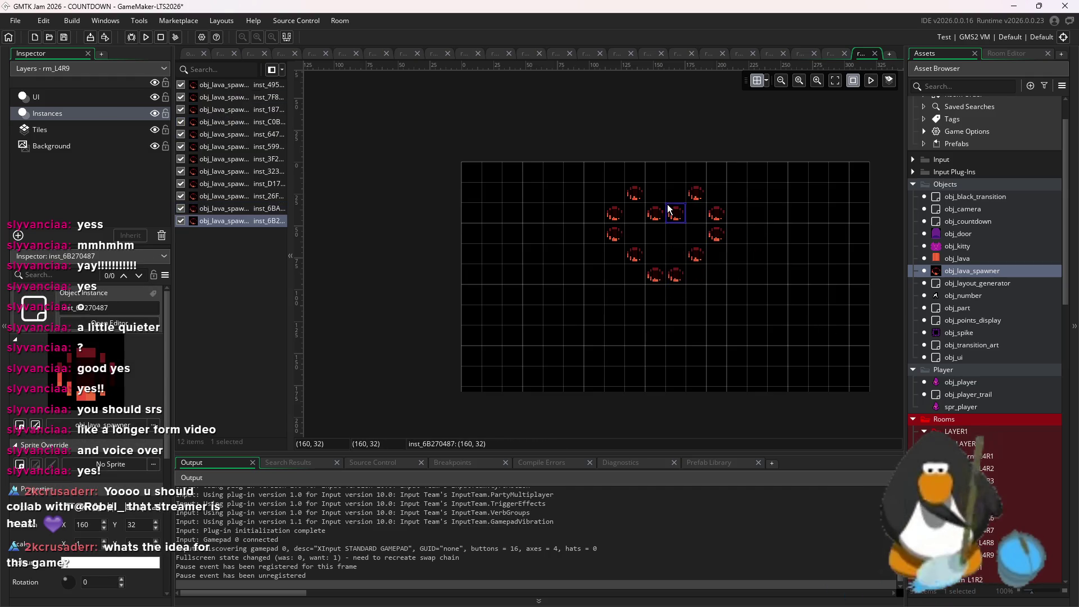
left_click_drag(692, 279, 647, 284)
mouse_move(674, 275)
left_mouse_down()
mouse_move(674, 295)
mouse_move(632, 300)
left_mouse_up()
- Adjust the inner spawners to the ring's top and shift the whole twelve-spawner ring down one cell
left_click(694, 258)
left_click(655, 275, "alt")
left_click(676, 275, "alt")
key("Delete")
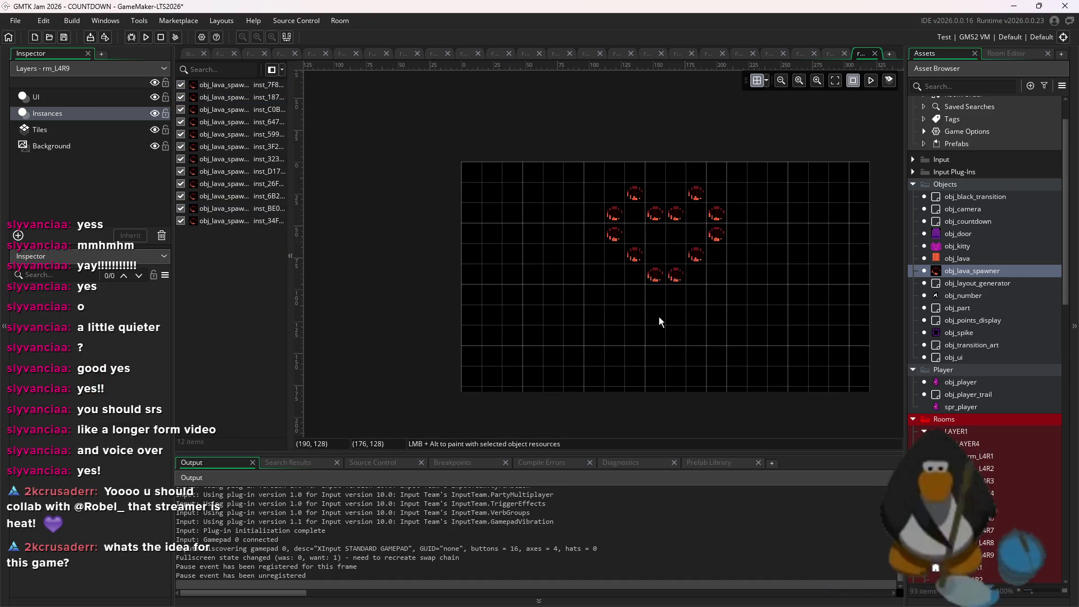
left_click_drag(681, 228, 656, 172)
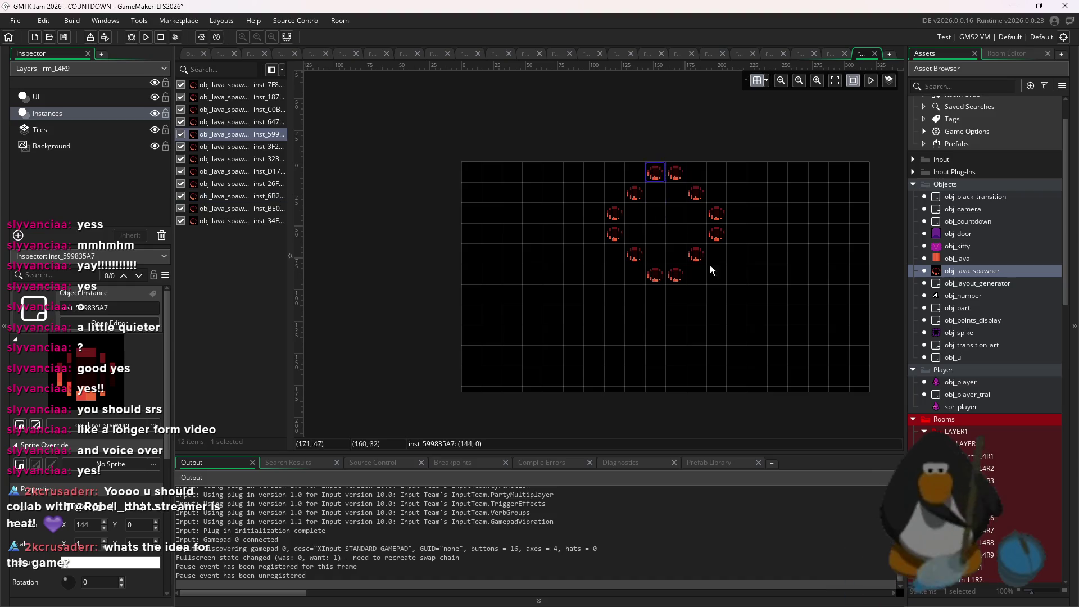
left_click_drag(757, 324, 621, 154)
left_click_drag(650, 223, 650, 244)
- Save the project and run the game to playtest rm_L4R9, stopping the previous run
key("ctrl+s")
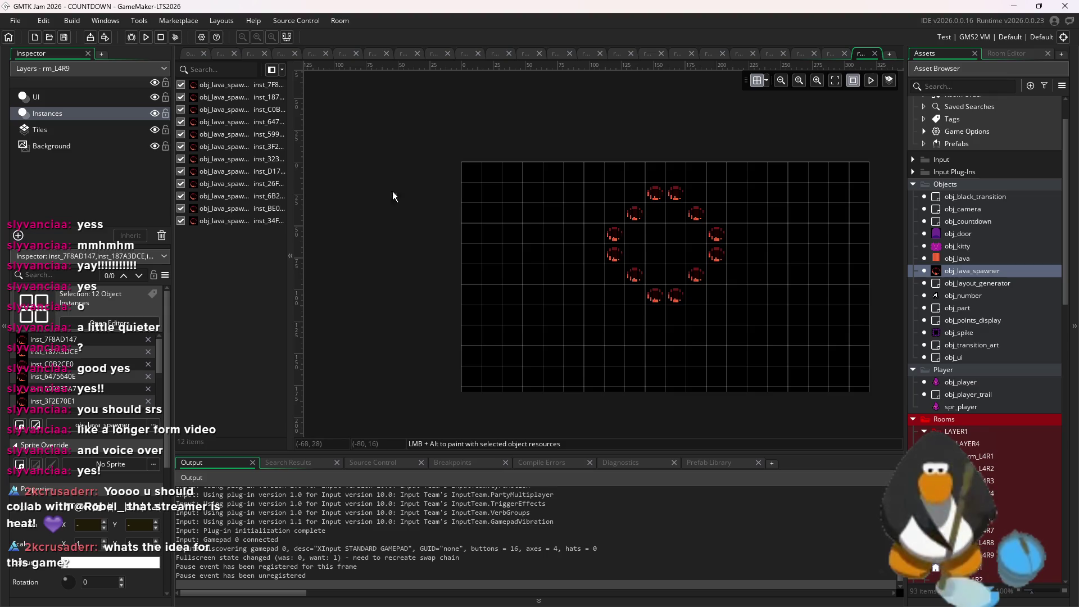
left_click(146, 38)
key("Return")
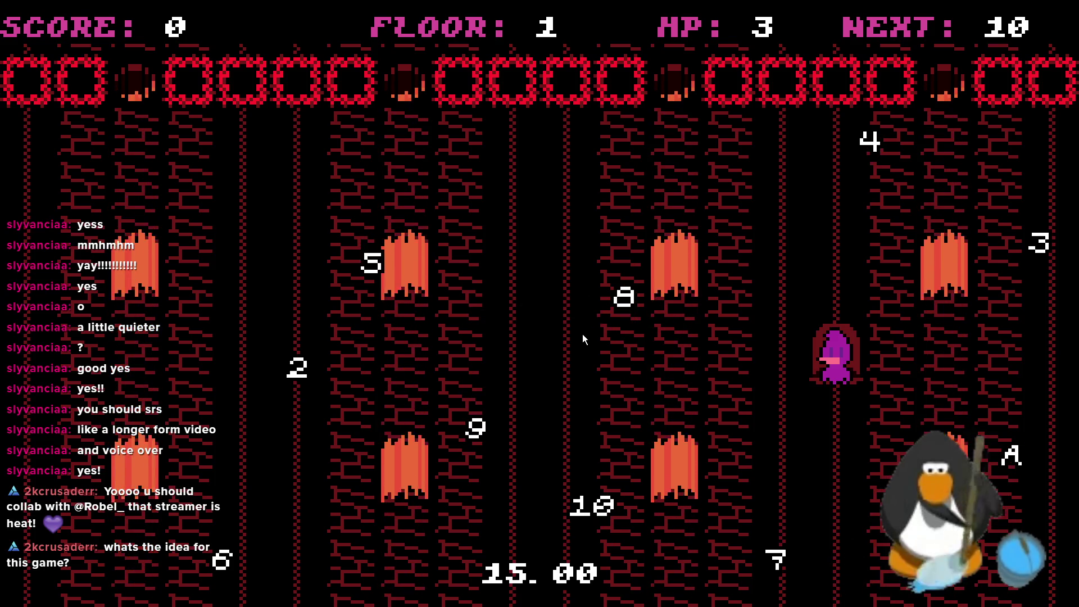
- Start the floor 1 round and manoeuvre the character around its starting door
key("Up")
key("Left")
key("Right")
key("Up")
key("Left")
key("Right")
key("Down")
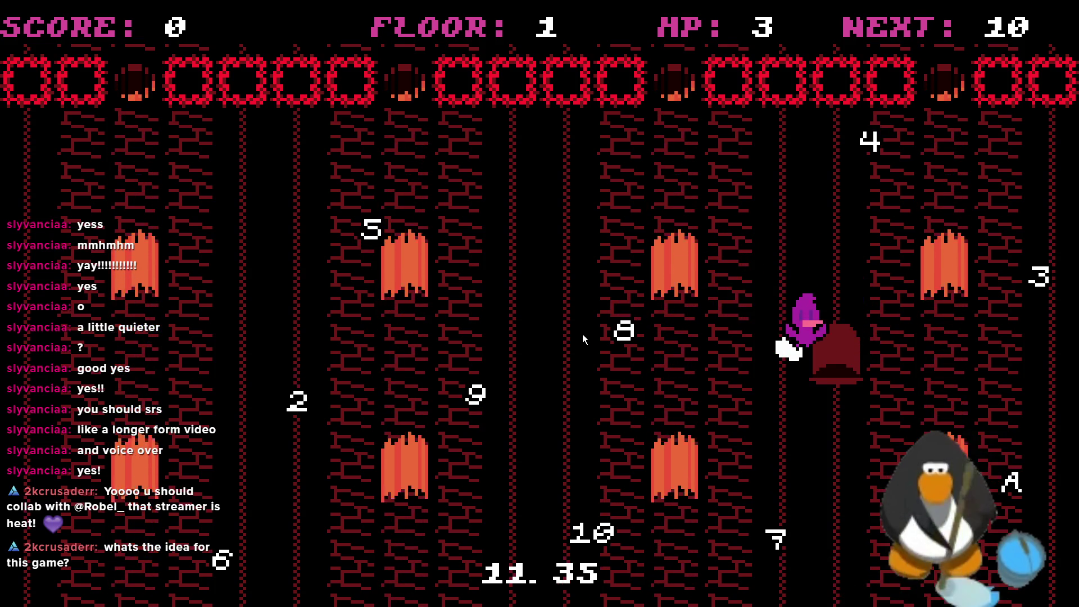
key("Up")
key("Left")
key("Down")
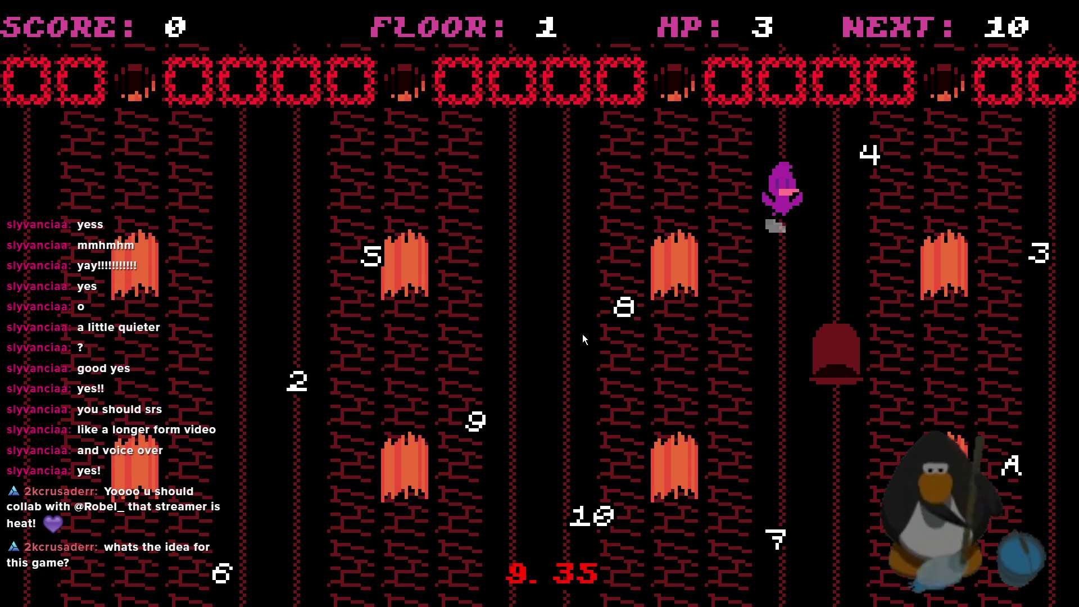
key("Up")
key("Left")
key("Right")
key("Right")
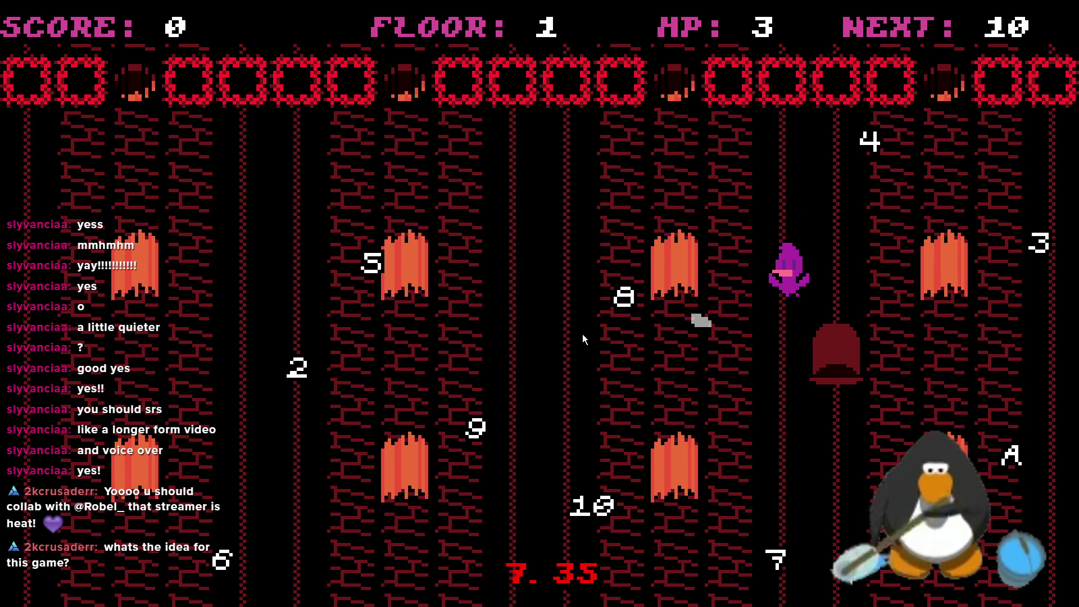
key("Down")
key("Up")
key("Down")
key("Up")
key("Right")
key("Left")
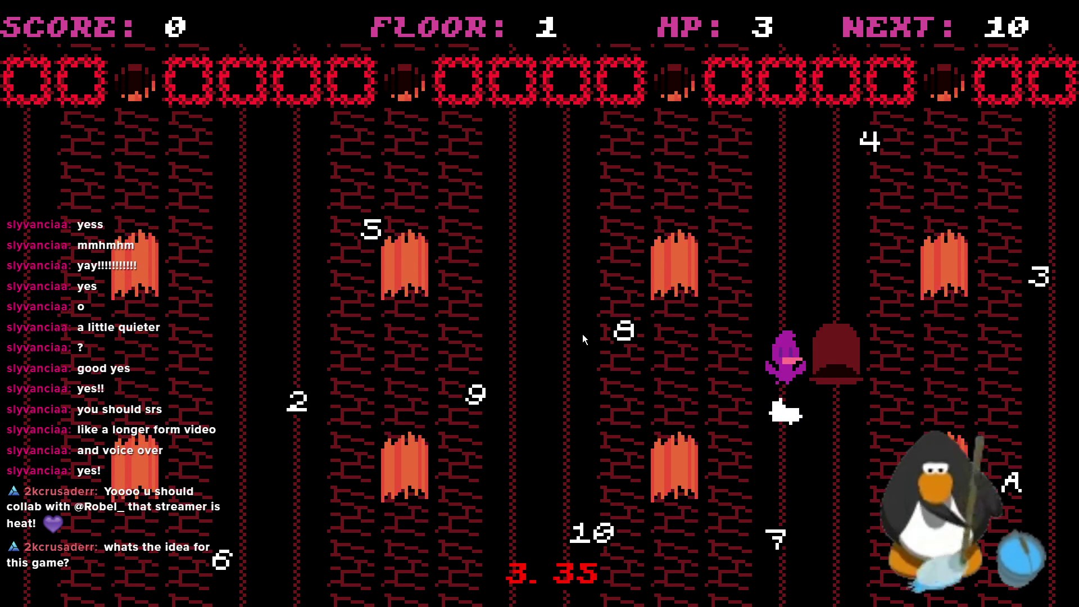
key("Down")
key("Up")
key("Down")
key("Up")
- Collect the 10 pickup and the next numbered pickup, then move beside the dark door
key("Left")
key("Down")
key("Down")
key("Left")
key("Up")
key("Right")
key("Down")
key("Down")
key("Up")
key("Left")
key("Down")
key("Up")
key("Right")
key("Up")
key("Right")
key("Down")
key("Up")
key("Down")
key("Up")
key("Down")
key("Down")
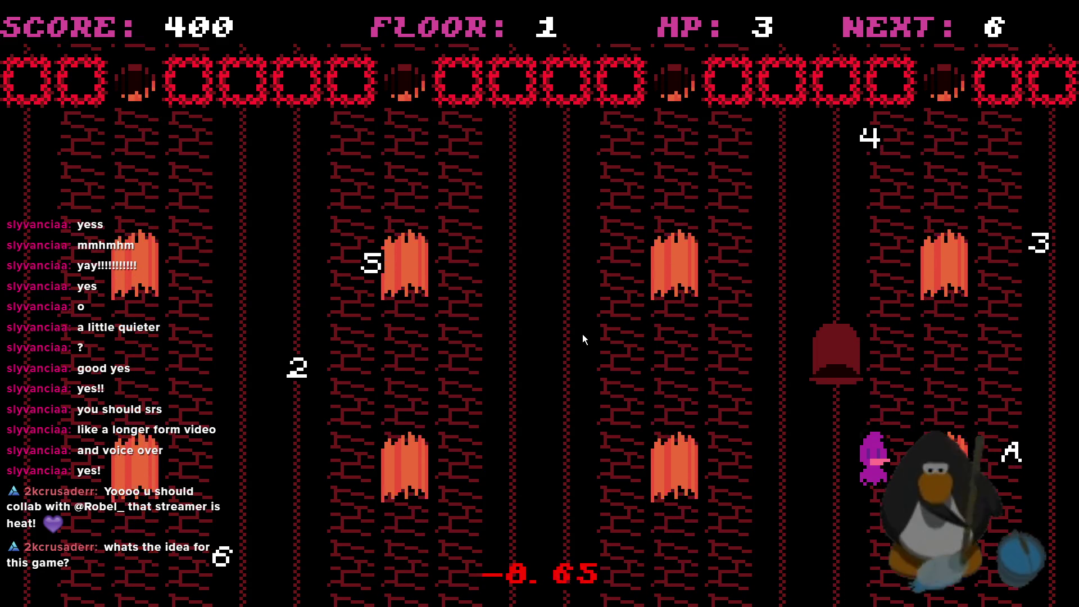
- Wrap the character to the left edge and work it up and down that lane
key("Down")
key("Up")
key("Up")
key("Right")
key("Right")
key("Up")
key("Right")
key("Right")
key("Left")
key("Up")
key("Down")
key("Down")
key("Up")
key("Down")
key("Up")
key("Up")
key("Up")
key("Down")
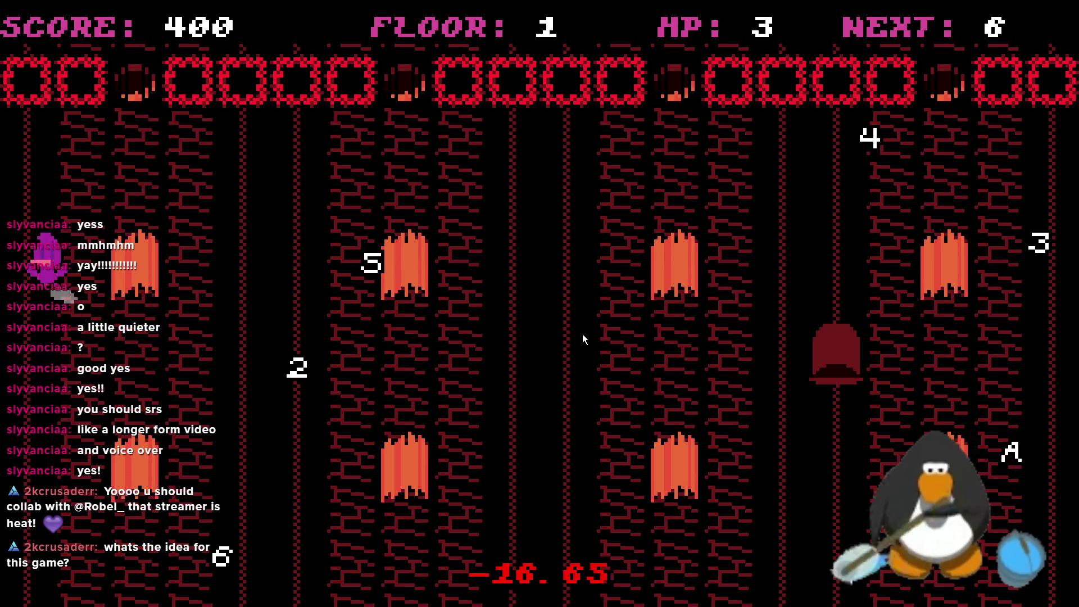
key("Up")
key("Down")
key("Up")
key("Up")
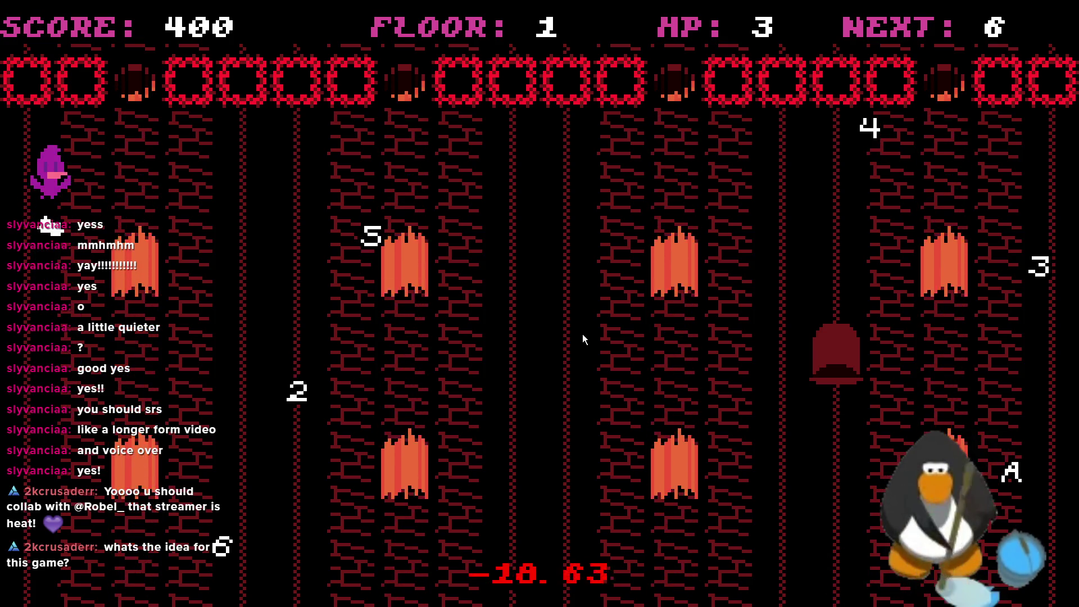
key("Down")
key("Down")
- Collect the 6, 5, 4, 3 and 2 pickups, then the A to clear floor 1
key("Down")
key("Up")
key("Down")
key("Down")
key("Up")
key("Right")
key("Down")
key("Up")
key("Up")
key("Up")
key("Up")
key("Right")
key("Right")
key("Down")
key("Up")
key("Right")
key("Down")
key("Right")
key("Up")
key("Right")
key("Up")
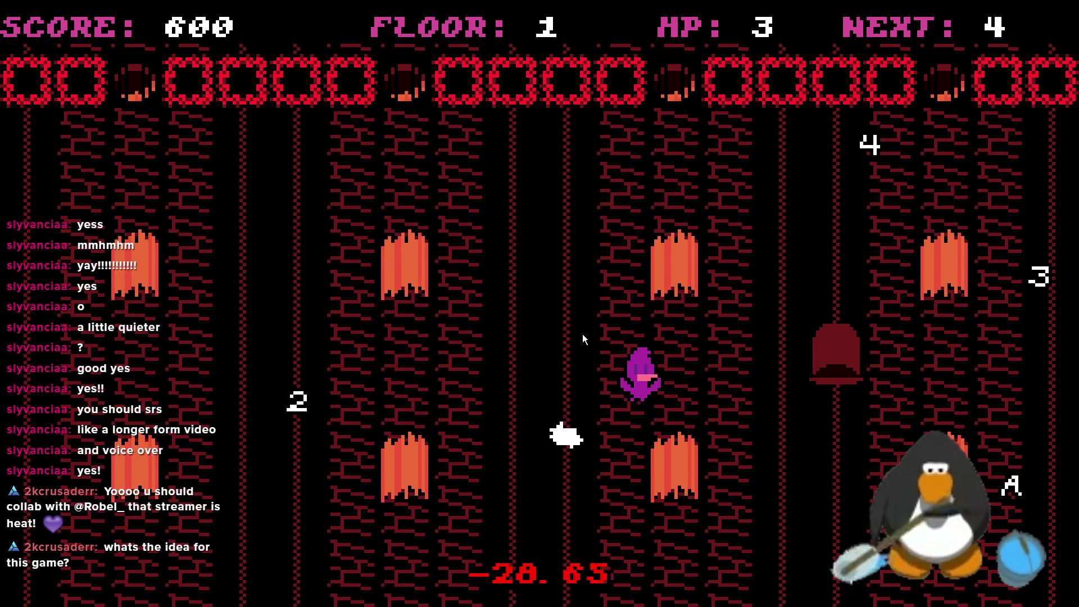
key("Right")
key("Up")
key("Down")
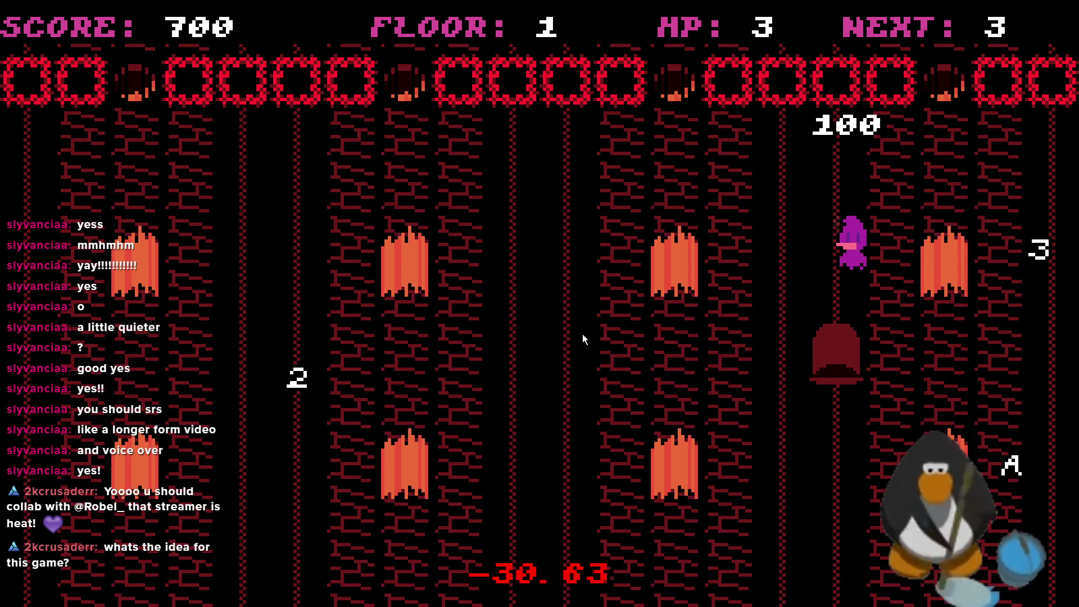
key("Right")
key("Right")
key("Down")
key("Right")
key("Up")
key("Right")
key("Right")
key("Down")
key("Down")
key("Right")
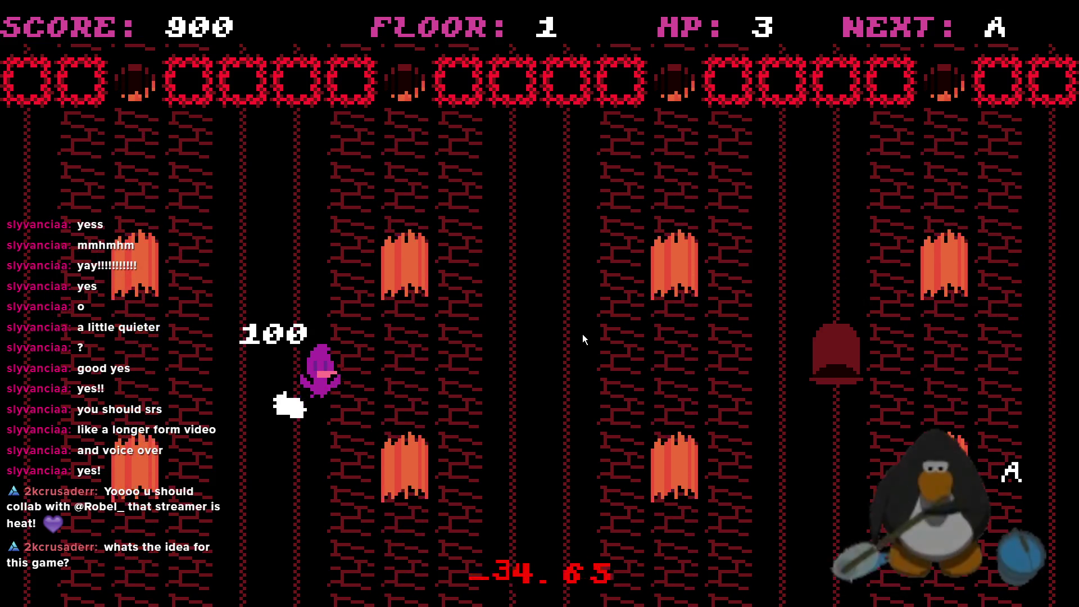
key("Left")
key("Down")
key("Up")
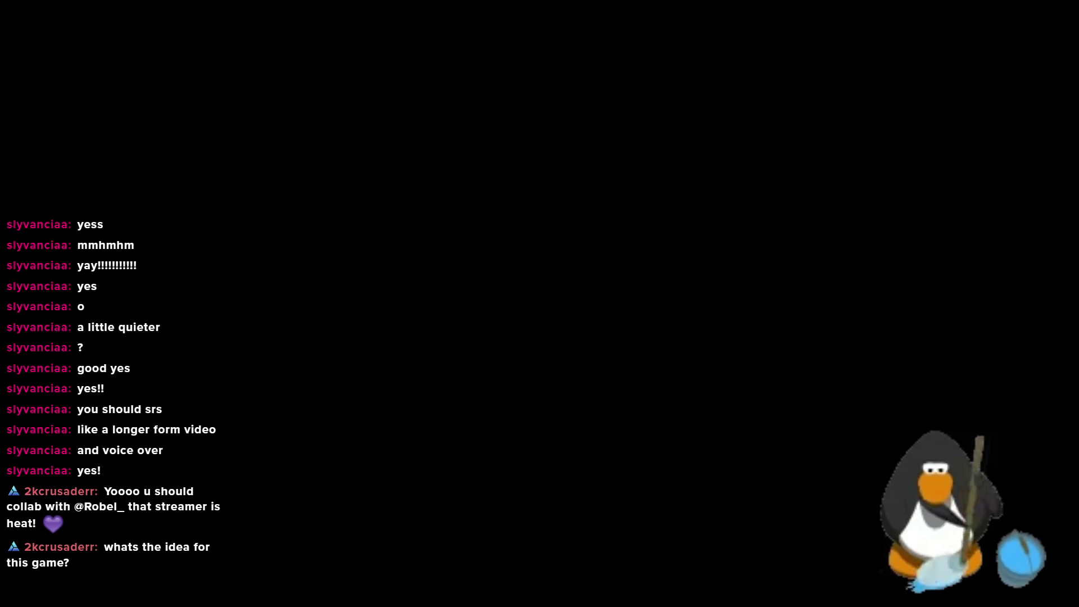
- Move briefly on floor 2 at score 1050, then end the playtest
key("Left")
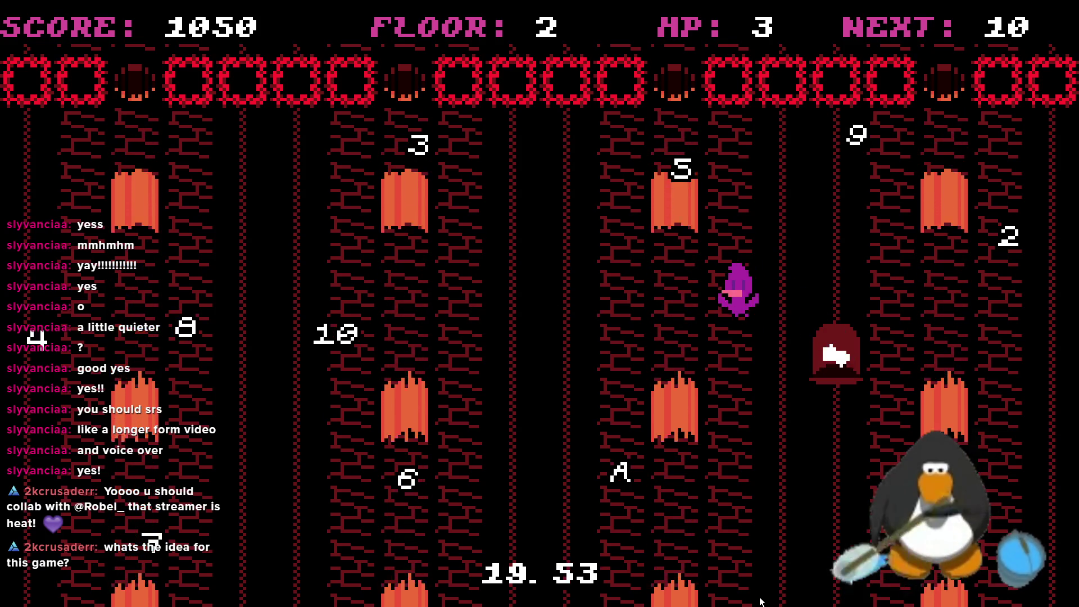
key("Left")
key("Up")
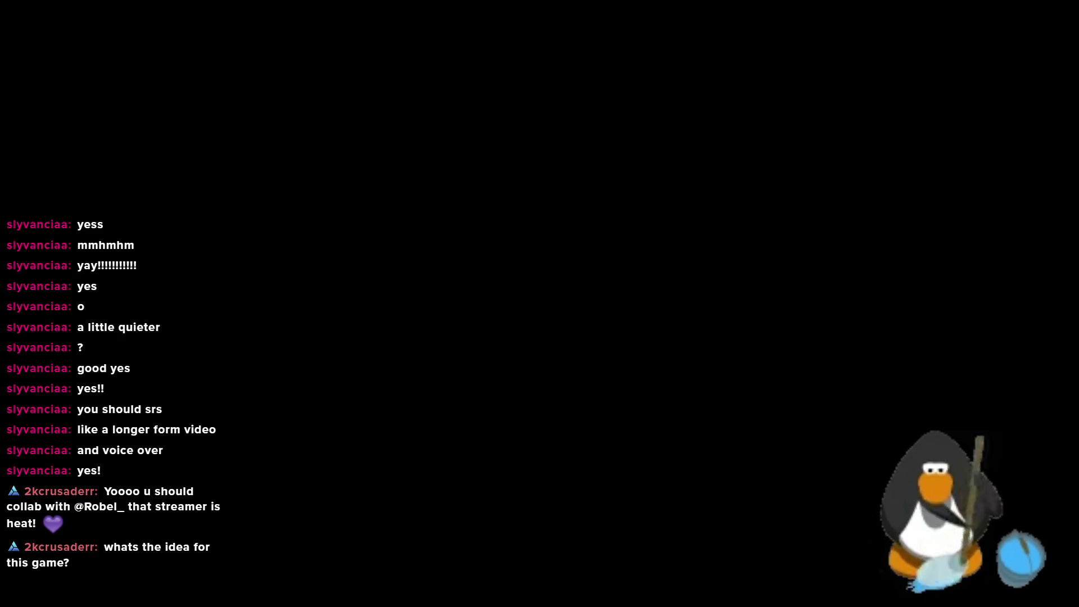
- Drag the LAYER4 room folder out of LAYER1 so it sits below the other layer folders
scroll(979, 455, "up", 5)
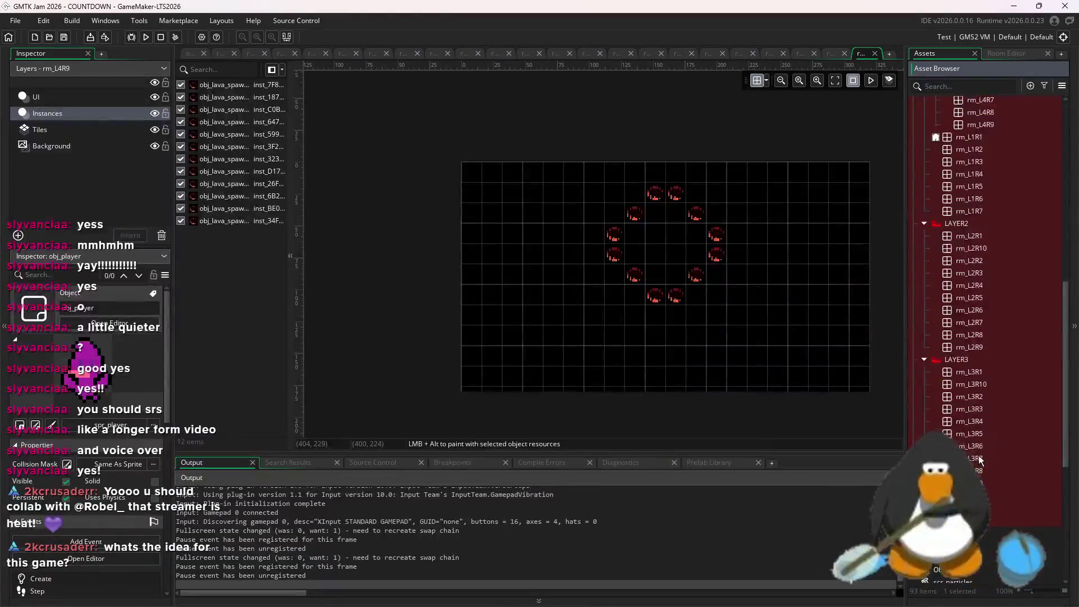
scroll(950, 405, "down", 5)
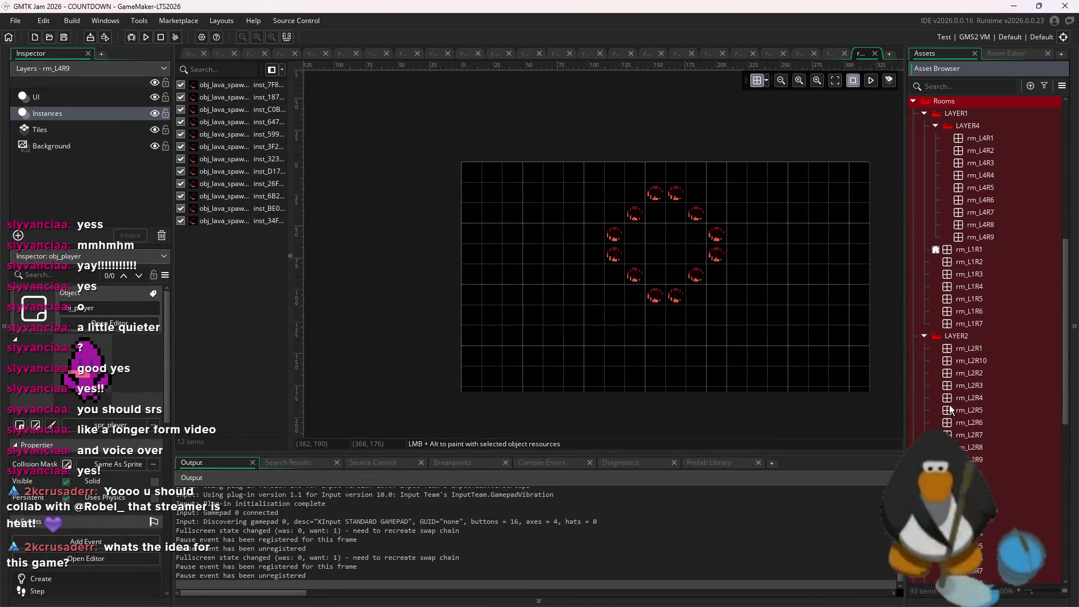
left_click(978, 435)
scroll(978, 395, "up", 5)
left_click(995, 307)
left_click(981, 282)
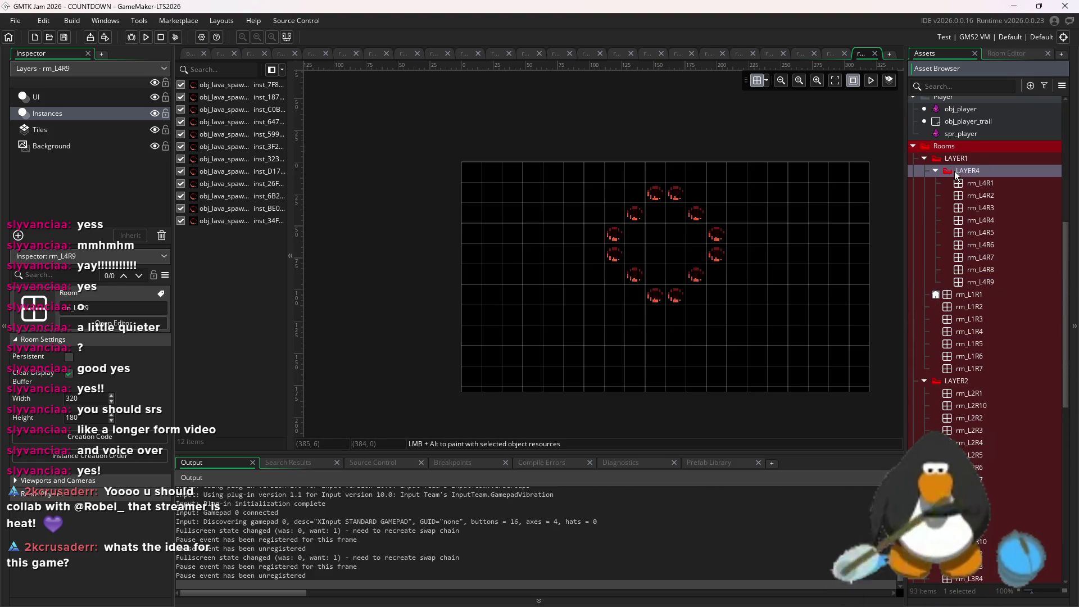
mouse_move(981, 281)
left_mouse_down()
mouse_move(914, 186)
mouse_move(968, 448)
left_mouse_up()
- Open rm_L2R9, rm_L2R8 and rm_L1R7 to look at them, then reopen rm_L4R9
scroll(971, 412, "up", 1)
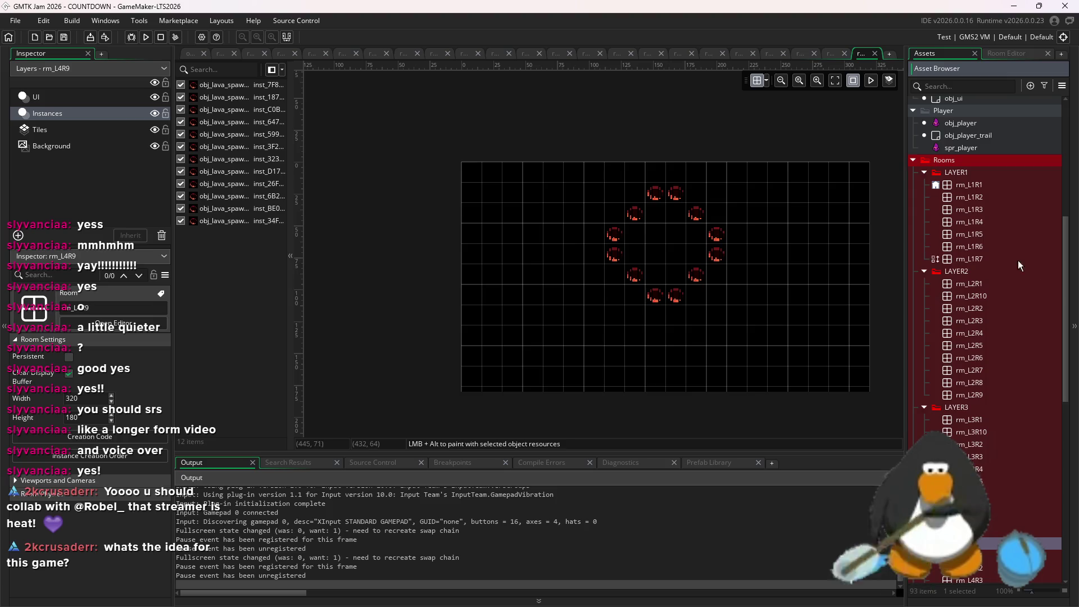
left_click(991, 393)
double_click(991, 394)
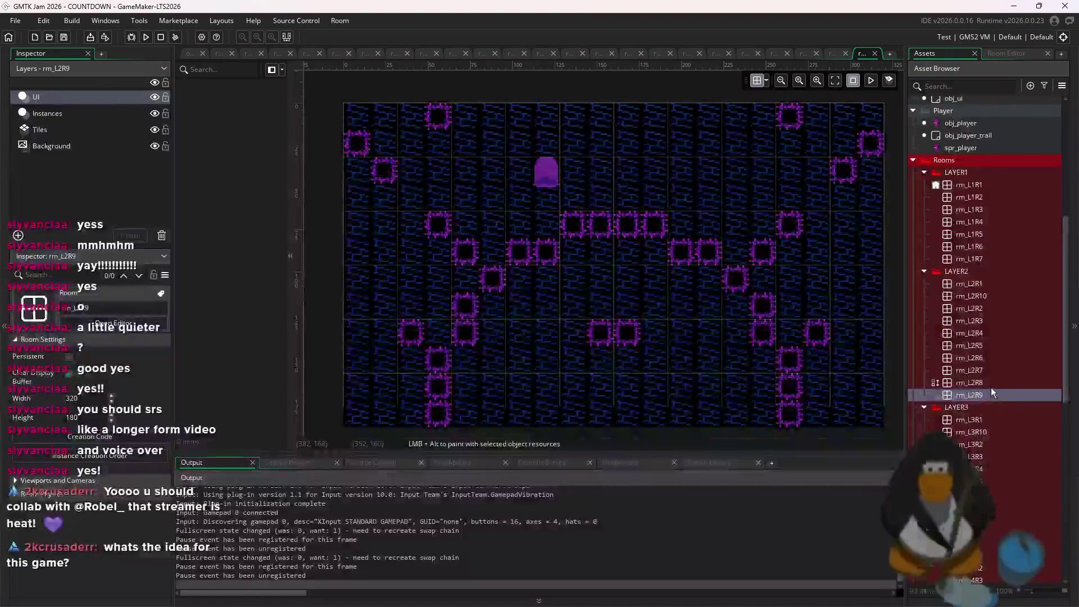
double_click(991, 386)
left_click(970, 258)
double_click(969, 258)
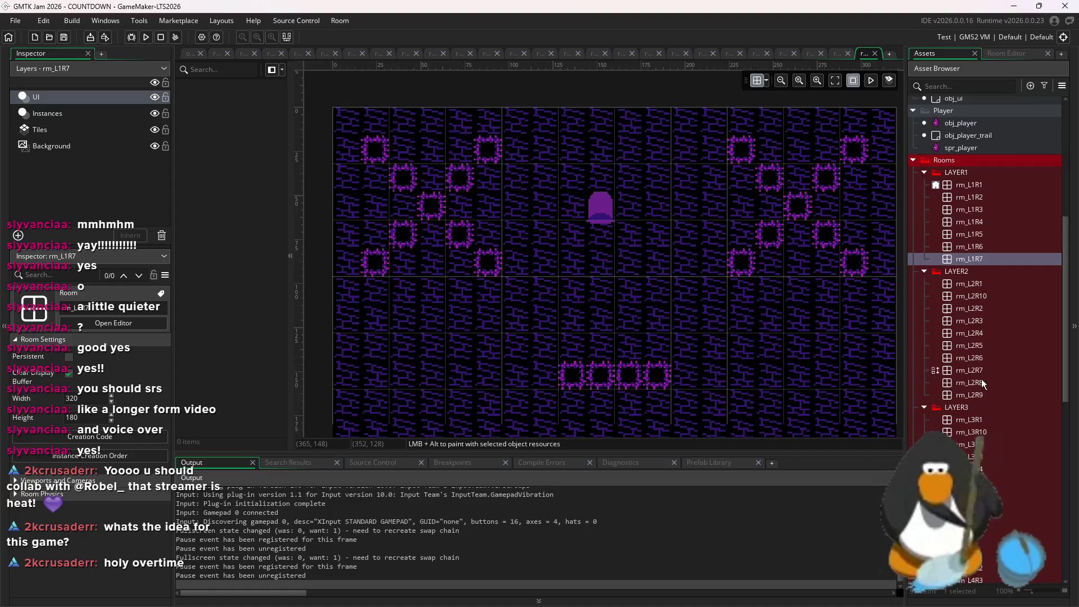
scroll(981, 379, "down", 4)
double_click(994, 558)
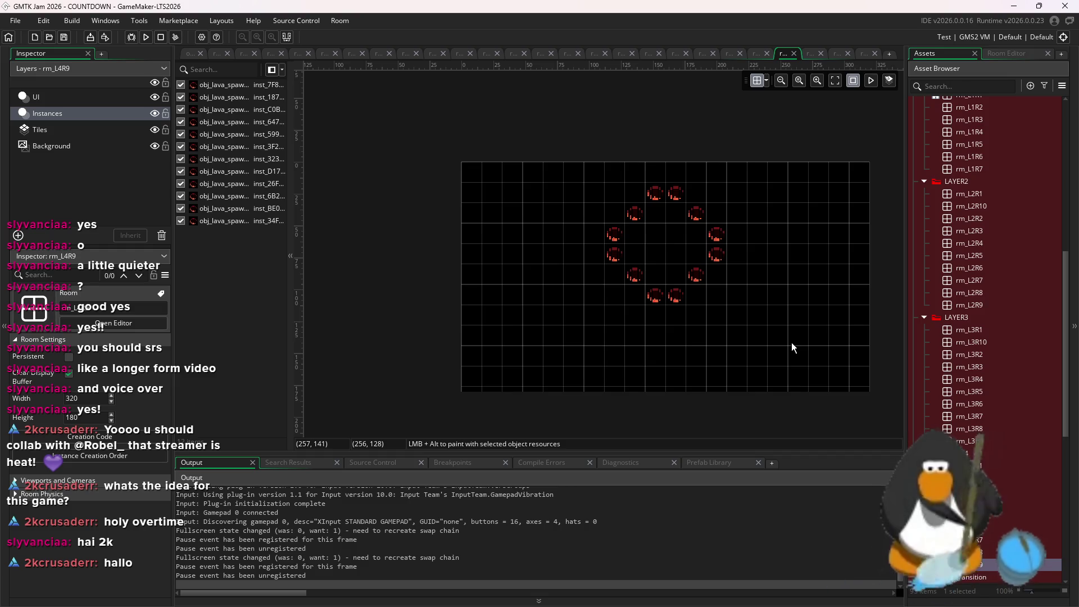
mouse_move(686, 605)
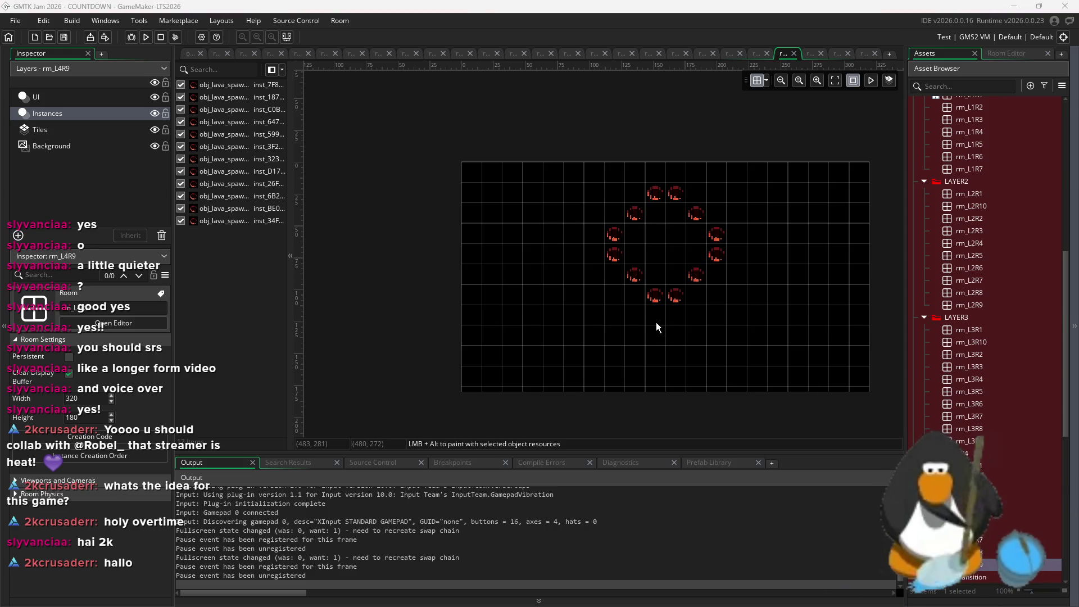
- Switch to the Tiles layer and pick the single brick tile from the tile palette
left_click(696, 275)
left_click(90, 130)
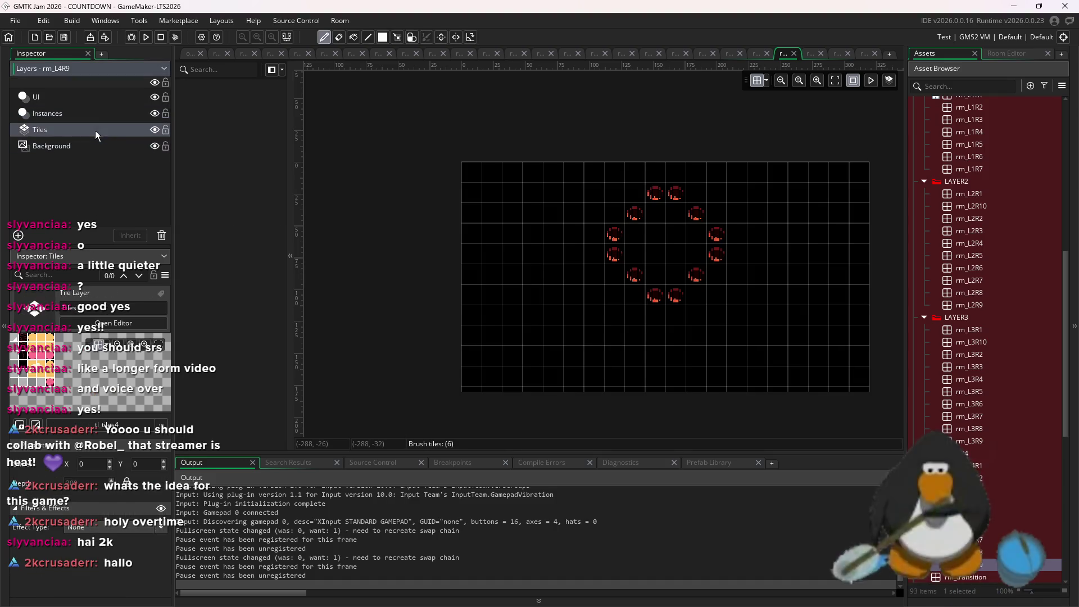
left_click(1028, 54)
left_click_drag(950, 189, 928, 178)
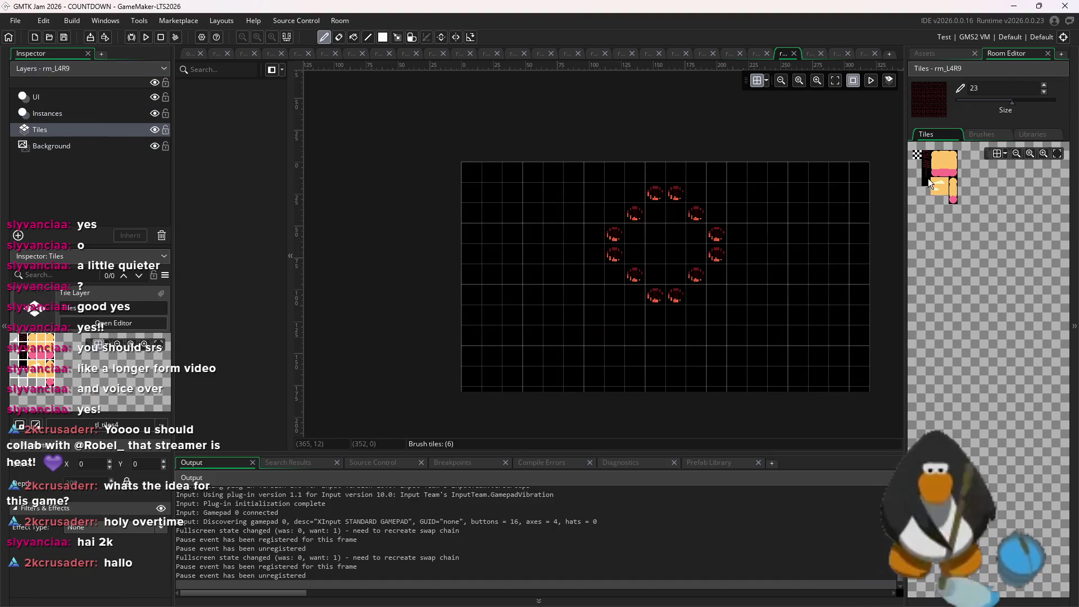
left_click(50, 114)
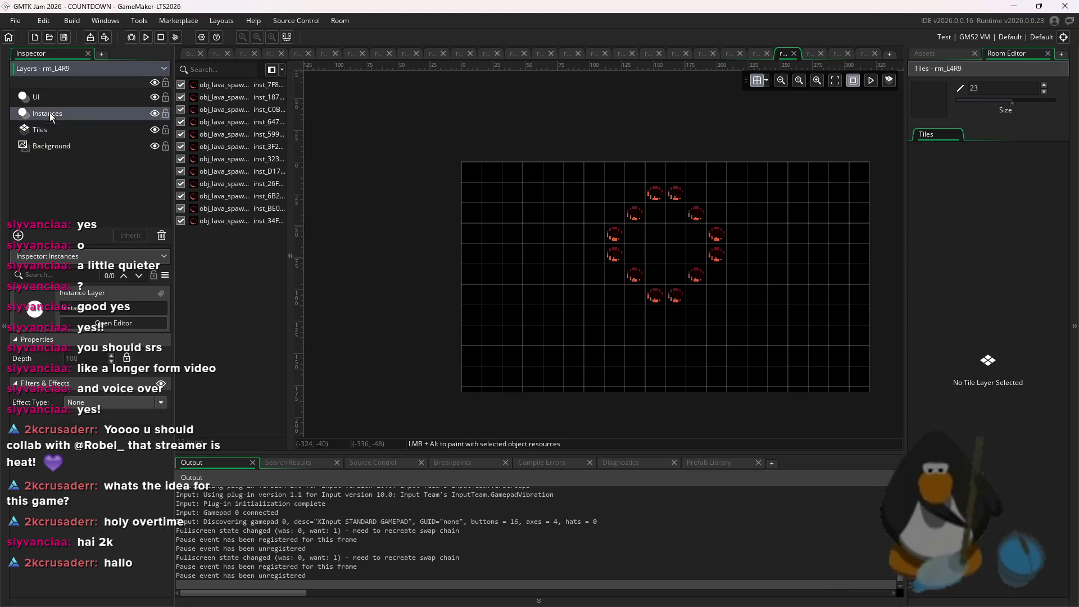
left_click(129, 135)
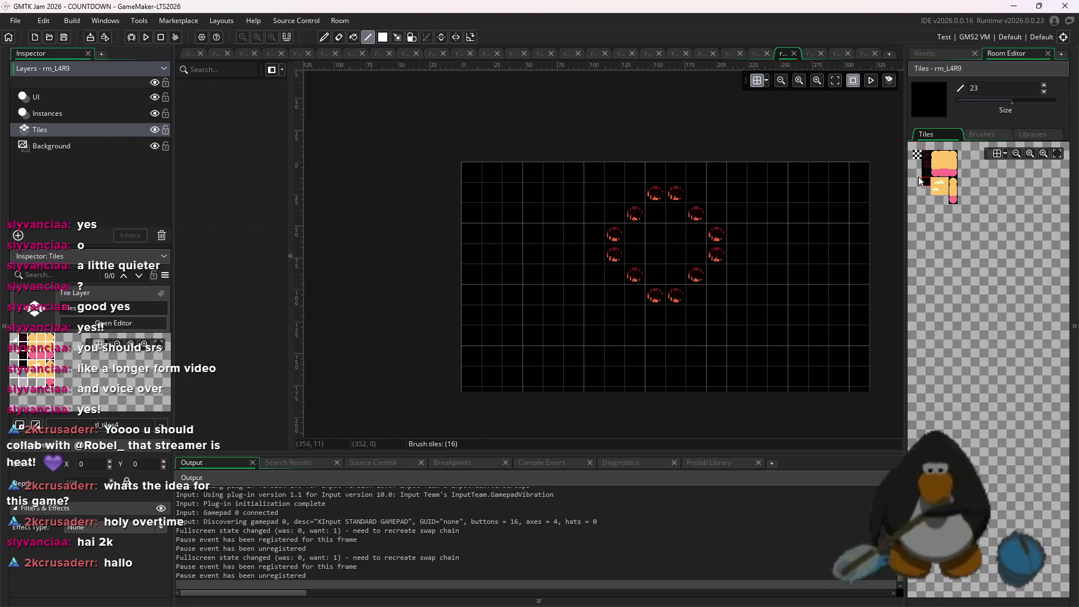
left_click_drag(920, 181, 926, 187)
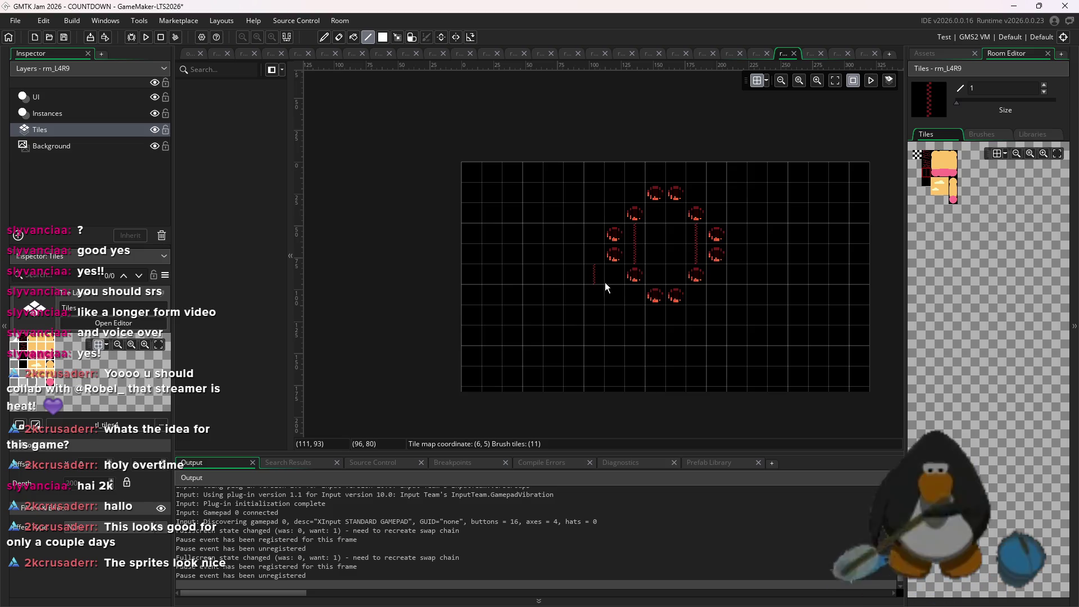
left_click(930, 161)
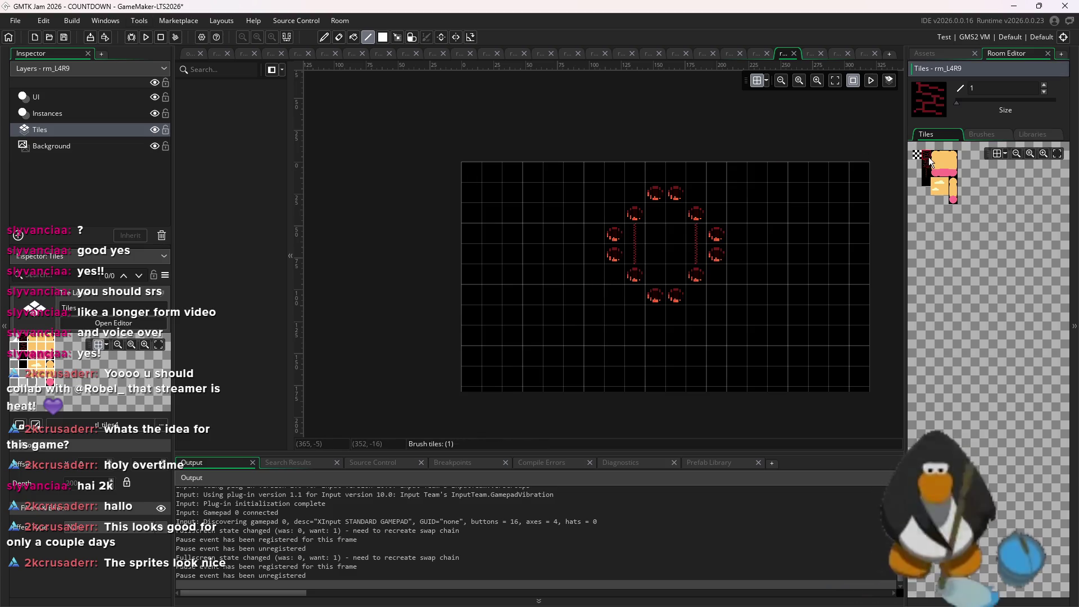
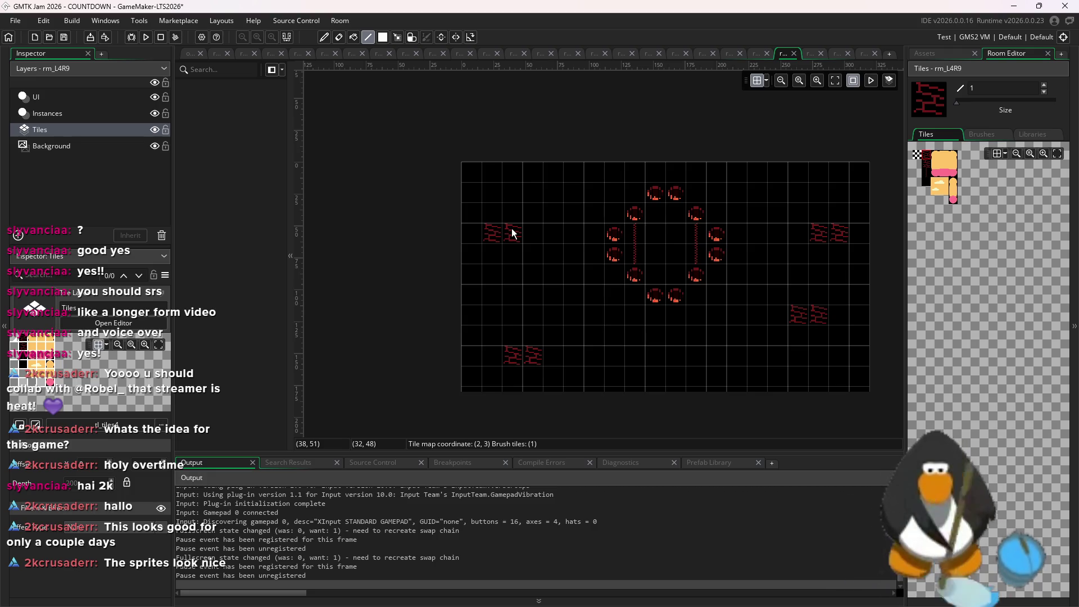
- Open room rm_L3R4 for reference and select its kitty instance
left_click(947, 56)
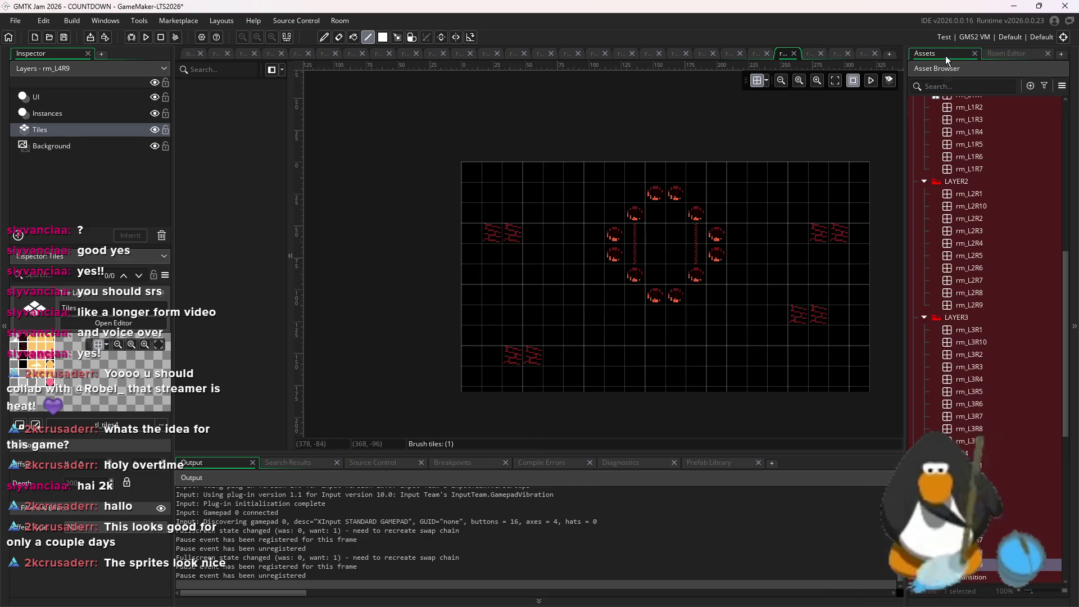
double_click(978, 379)
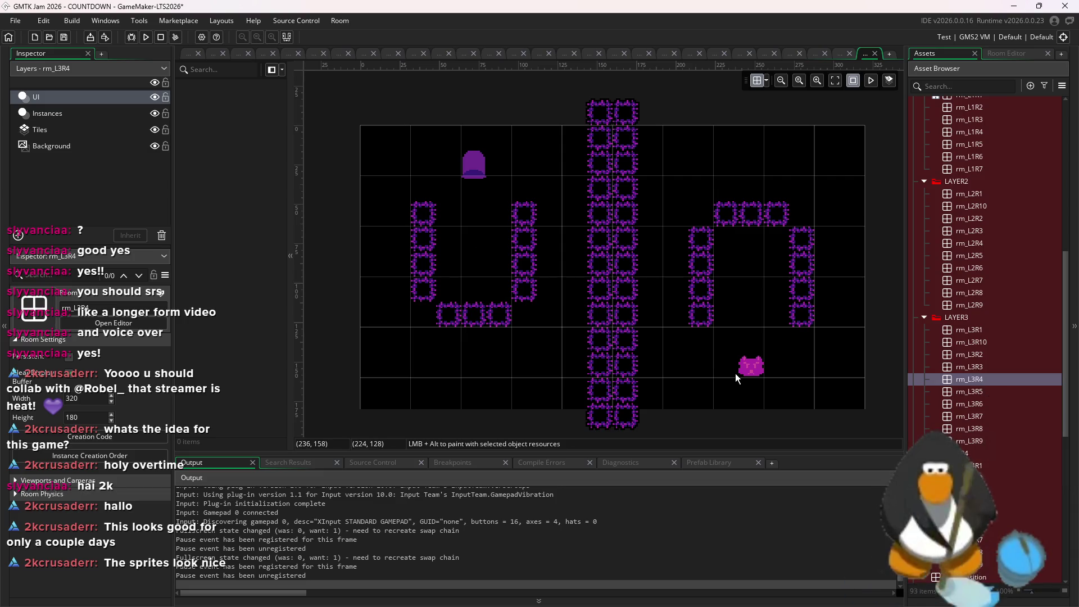
left_click(47, 113)
scroll(681, 403, "up", 3)
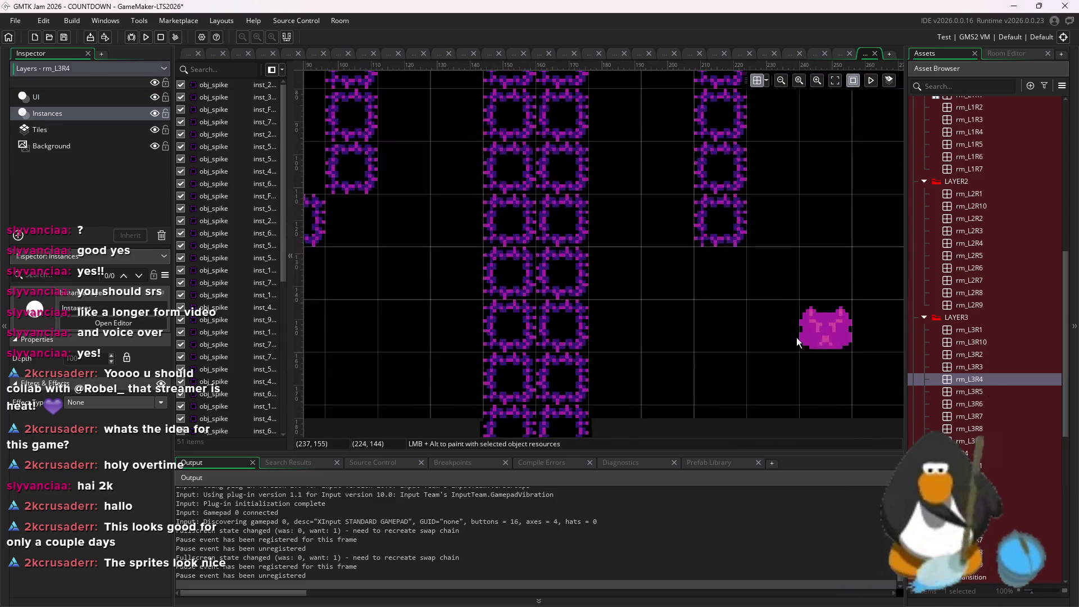
left_click(800, 330)
scroll(819, 275, "down", 3)
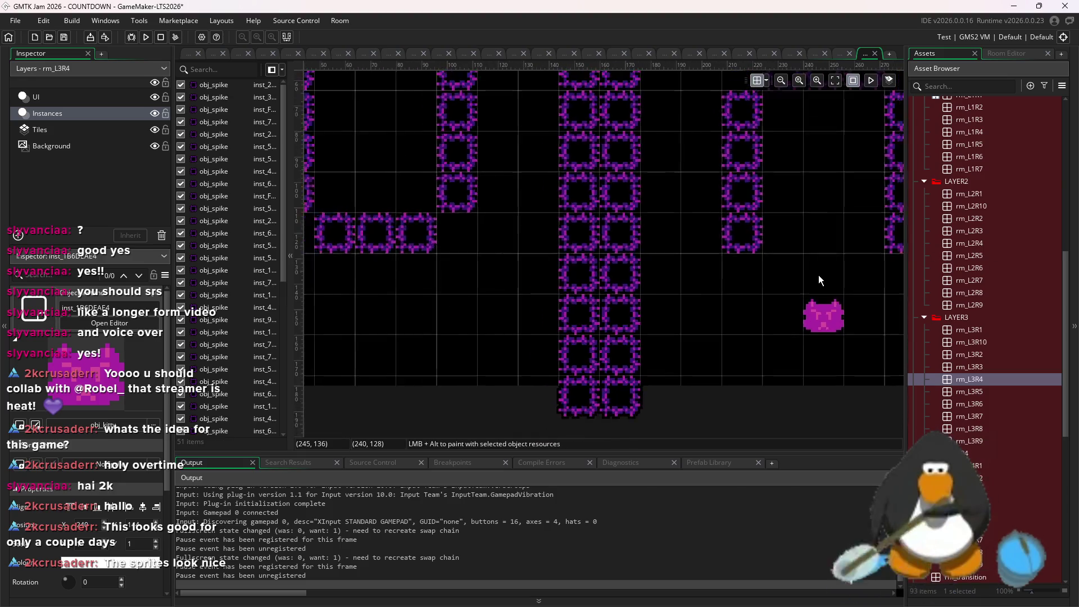
scroll(778, 319, "up", 2)
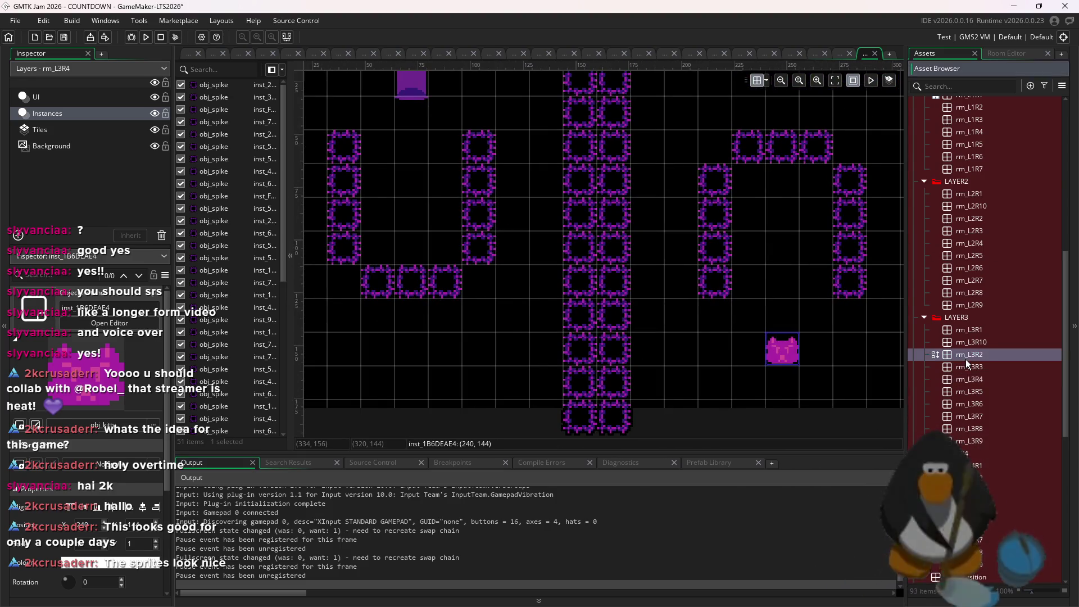
- Review rooms rm_L3R2 through rm_L3R7, returning to rm_L3R4 to inspect the kitty instance
double_click(965, 355)
double_click(970, 369)
double_click(974, 379)
double_click(984, 392)
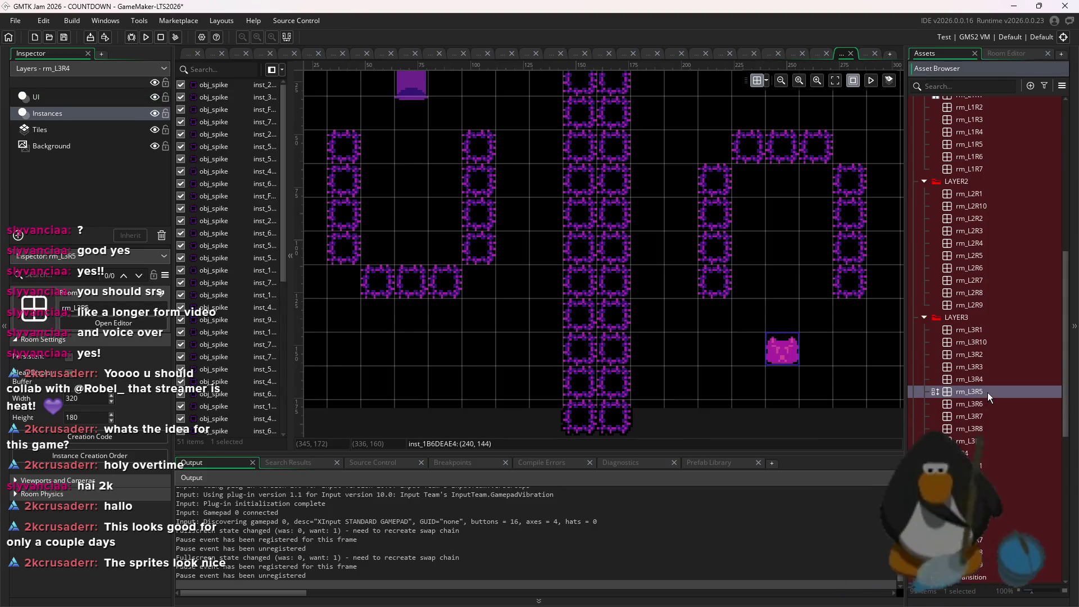
double_click(983, 403)
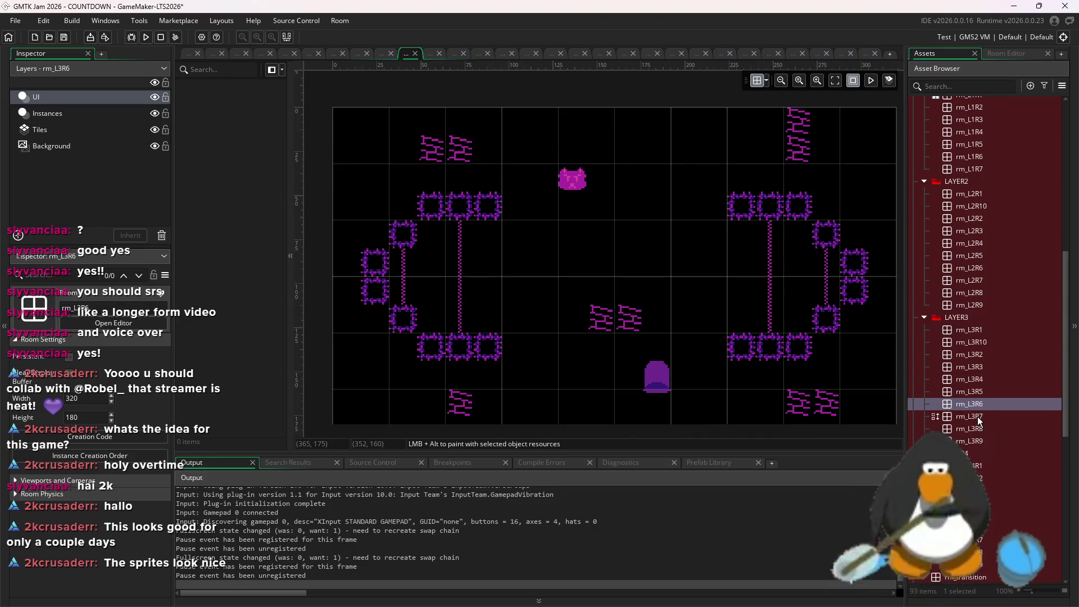
double_click(979, 419)
double_click(973, 400)
double_click(980, 391)
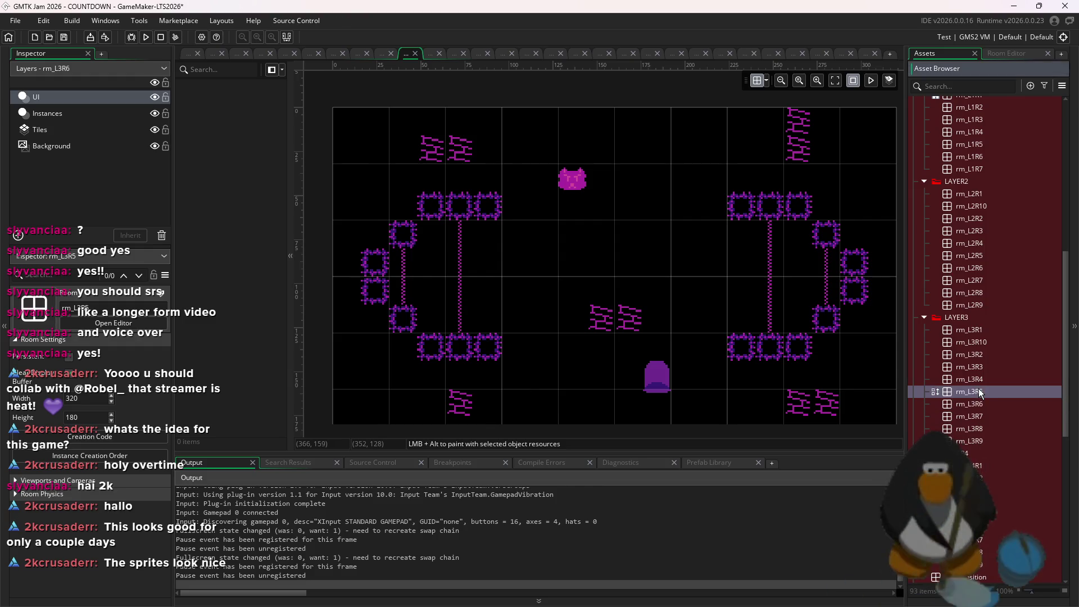
double_click(960, 377)
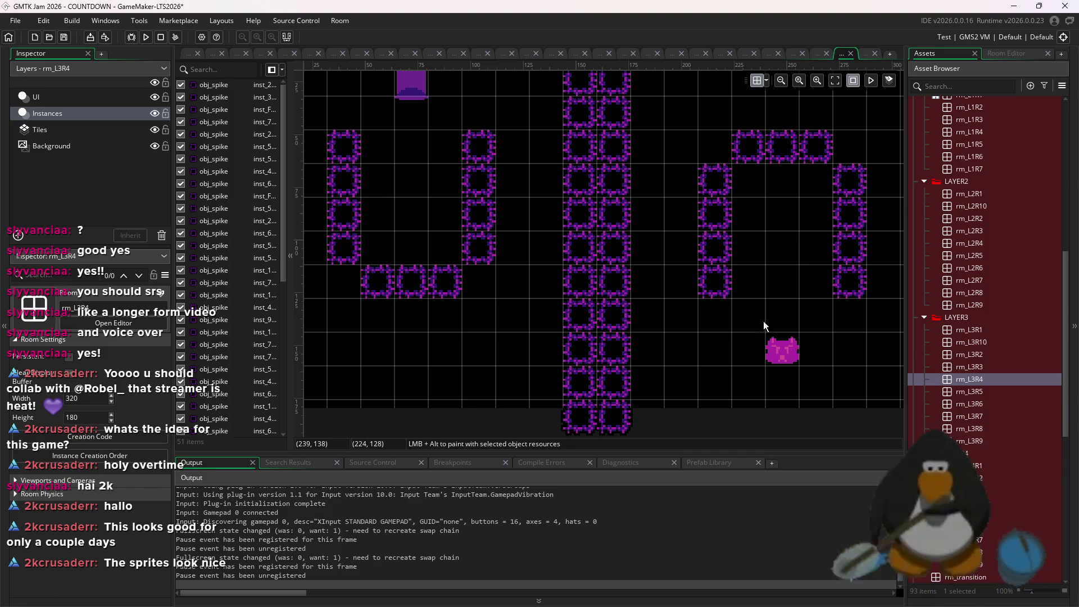
scroll(630, 284, "left", 2)
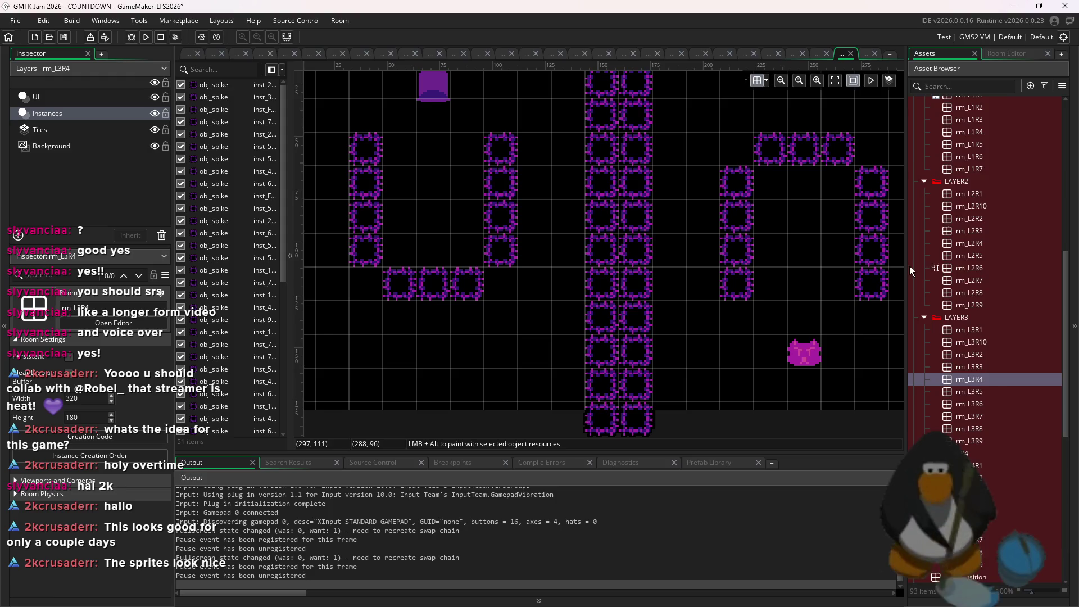
left_click(812, 350)
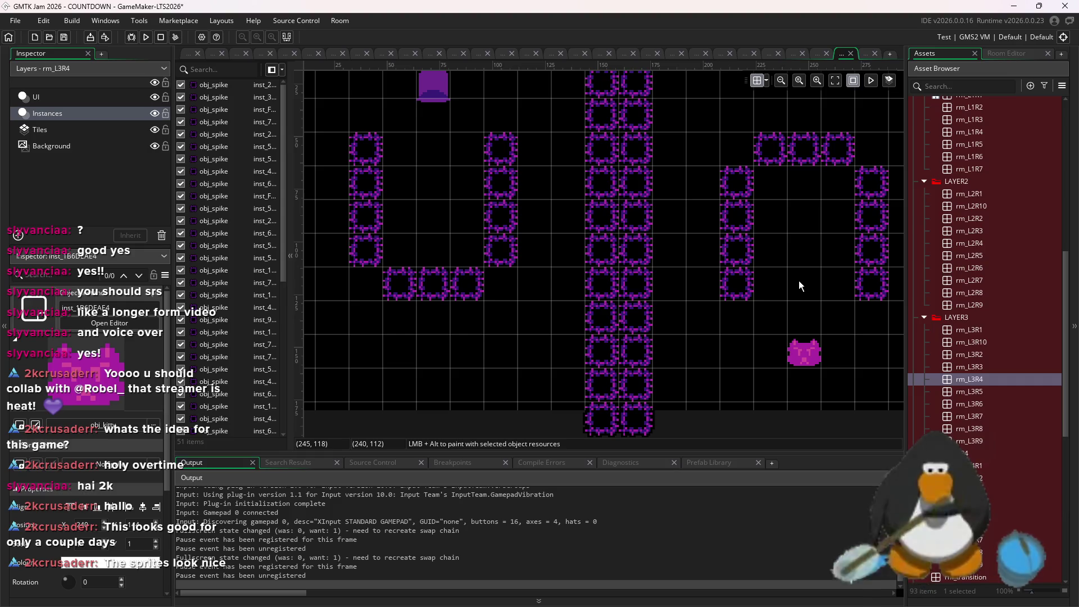
left_click(984, 365)
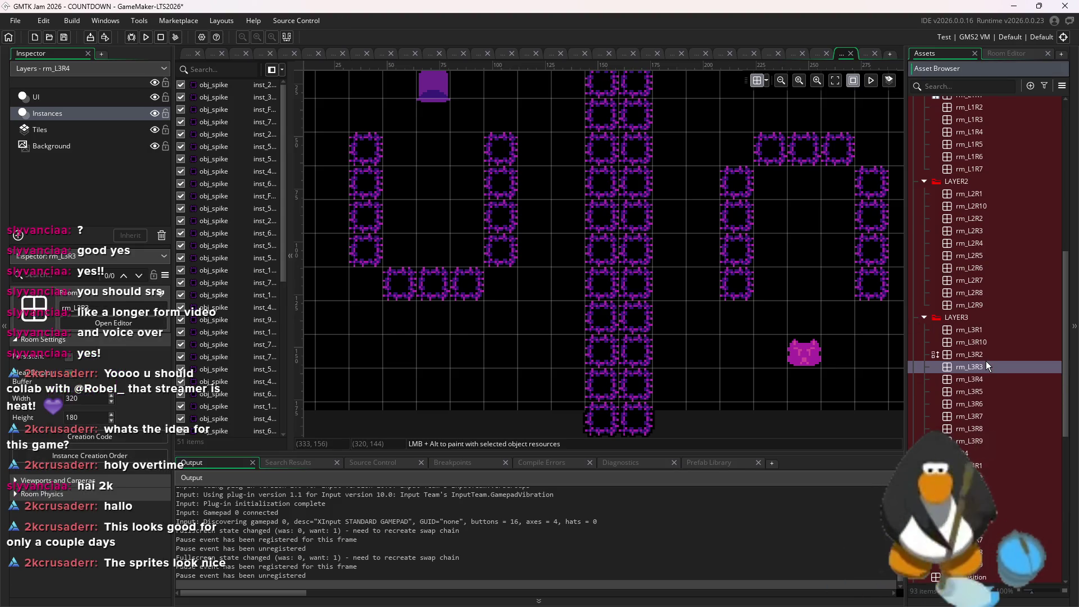
scroll(992, 367, "down", 2)
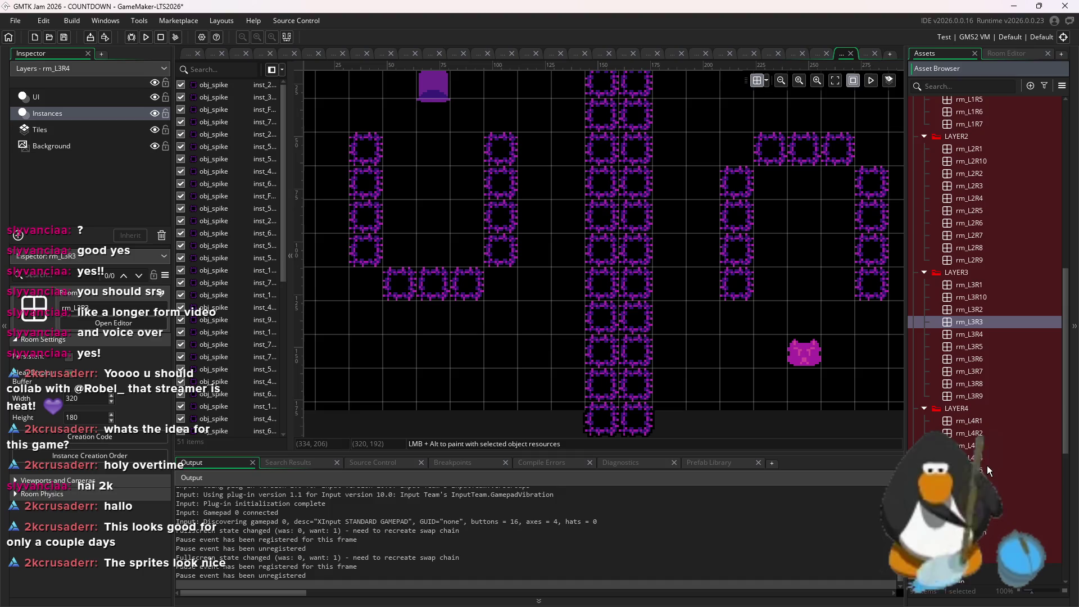
- Open rm_L4R9, erase a stray red tile, and show its lava spawner instances
double_click(970, 520)
right_click(622, 310)
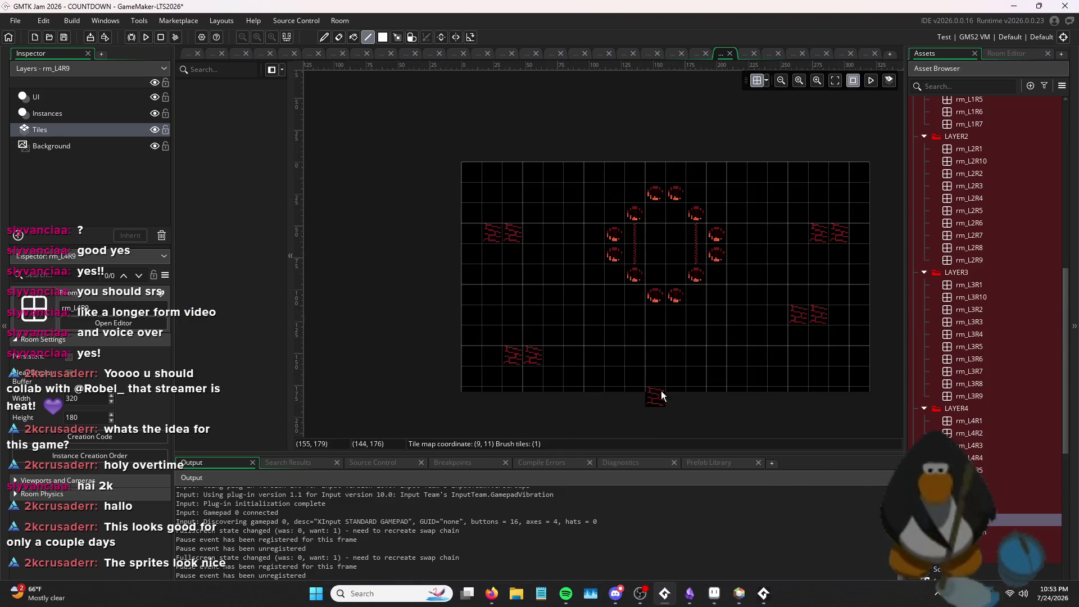
left_click(63, 115)
left_click(63, 132)
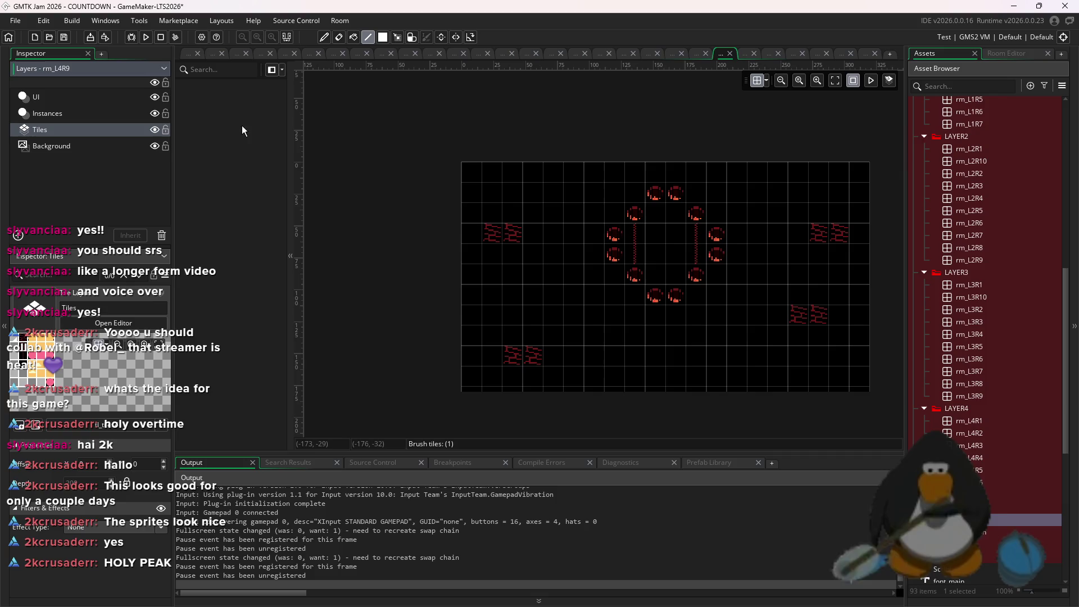
left_click(953, 362)
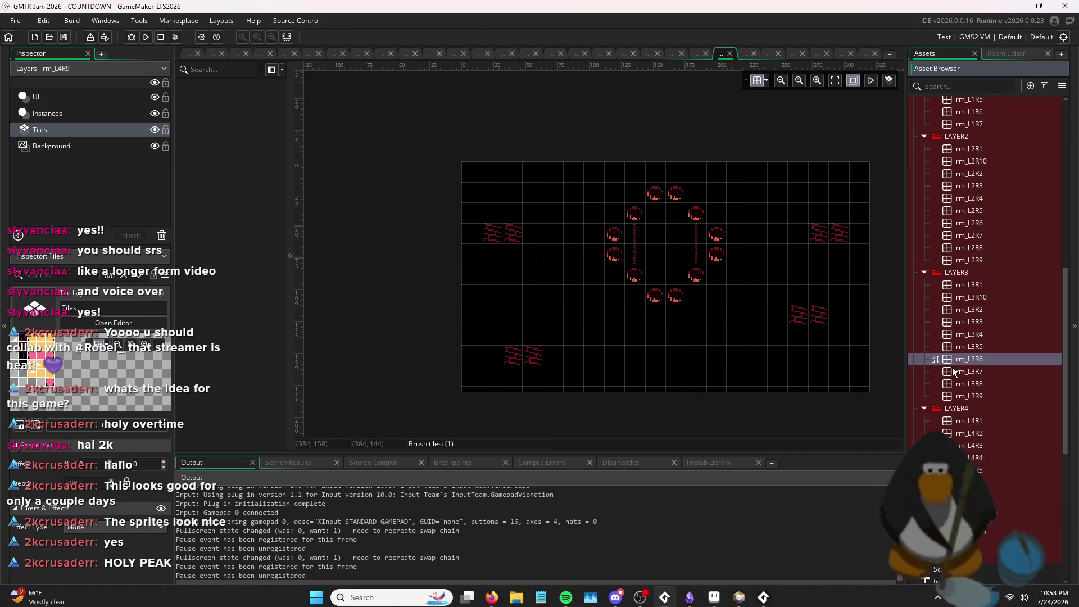
- Paint spikes into the centre of the lava ring, plus three more left of the cluster
double_click(952, 363)
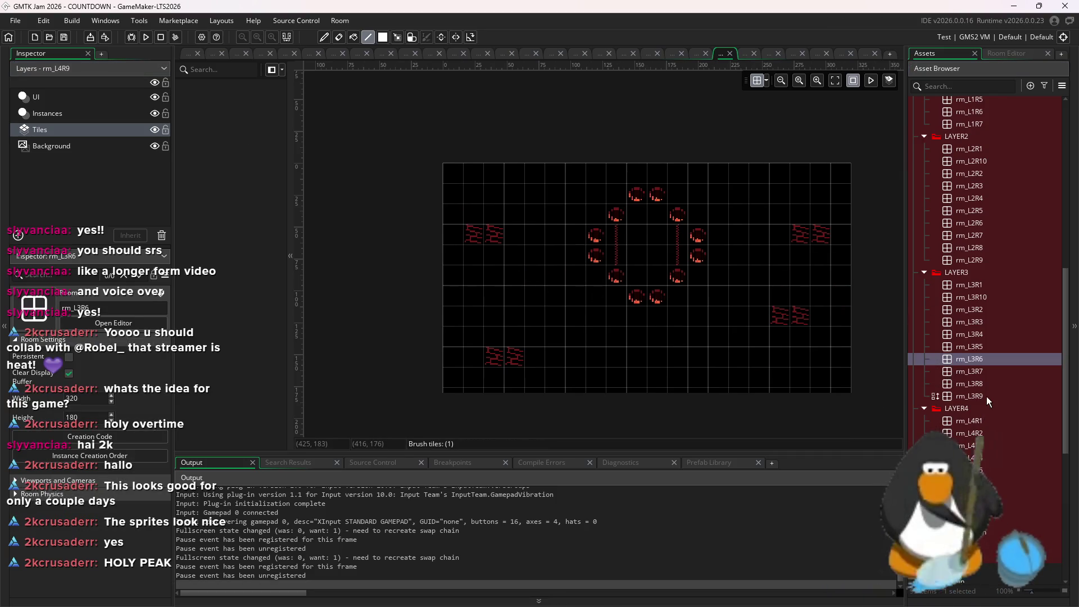
scroll(972, 230, "up", 5)
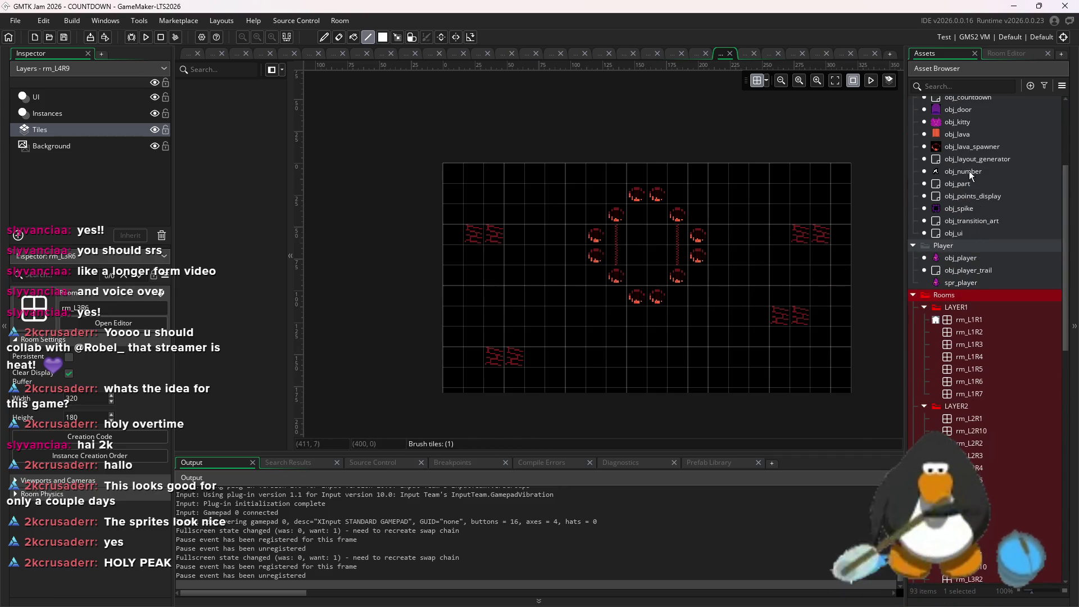
scroll(977, 174, "up", 2)
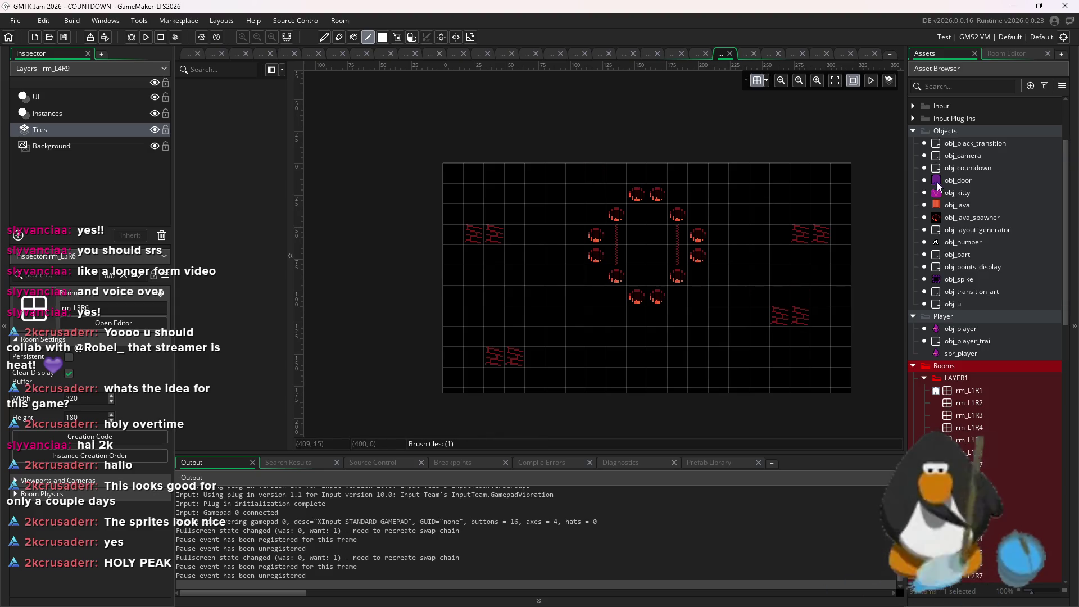
left_click(960, 279)
left_click(657, 217)
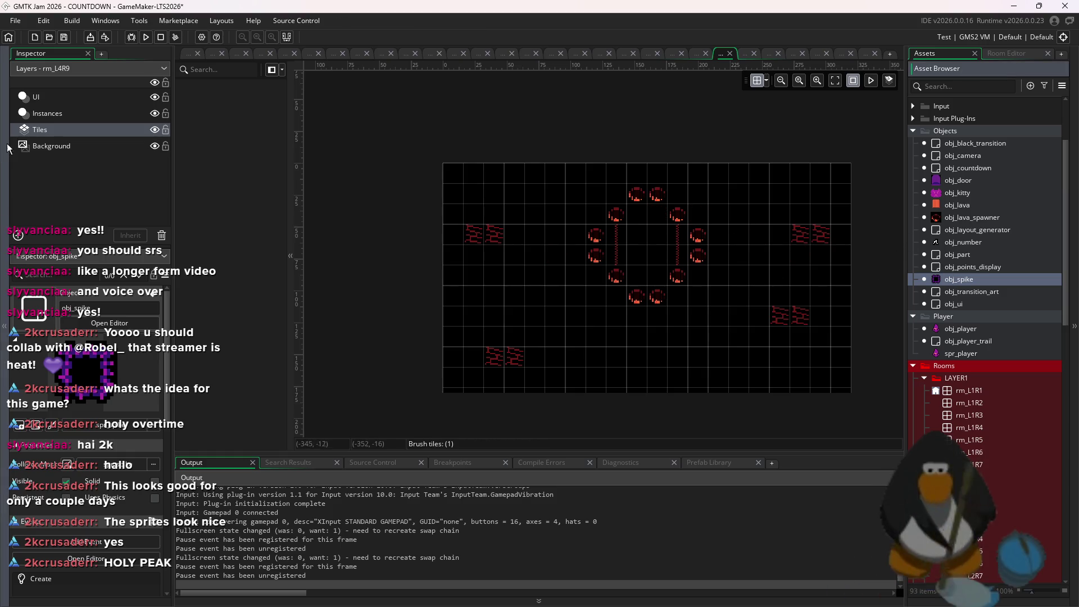
left_click(137, 117)
mouse_move(657, 214)
left_mouse_down()
mouse_move(656, 264)
mouse_move(641, 273)
mouse_move(638, 214)
left_mouse_up()
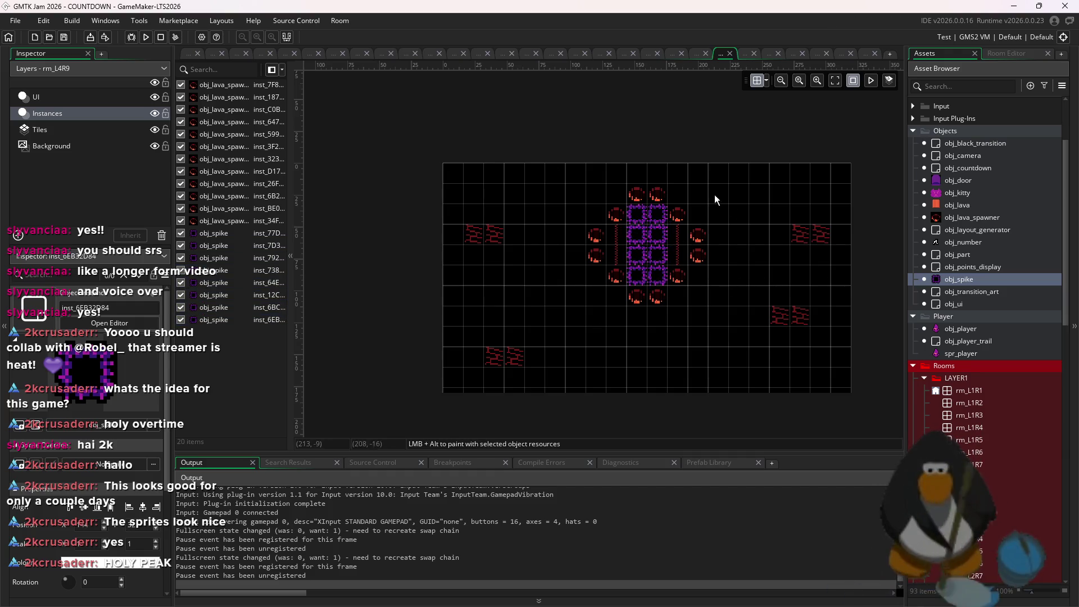
left_click_drag(679, 246, 587, 265)
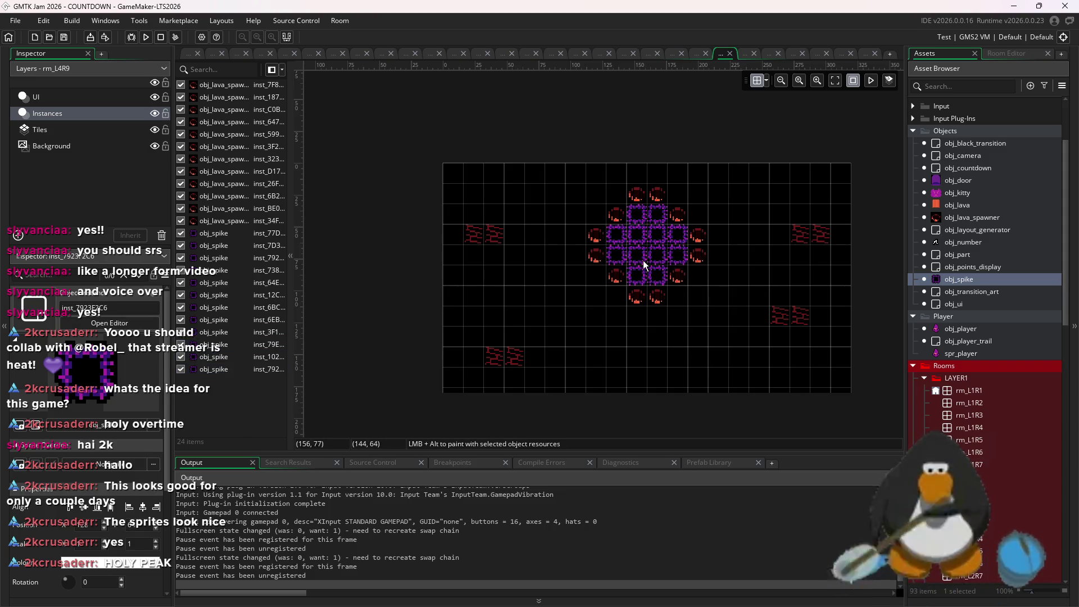
- Erase the top lava spawners and a spike, undoing two trial spawners in the upper right
mouse_move(655, 204)
left_mouse_down()
mouse_move(631, 192)
mouse_move(596, 239)
mouse_move(678, 216)
mouse_move(734, 306)
left_mouse_up()
left_click(616, 221)
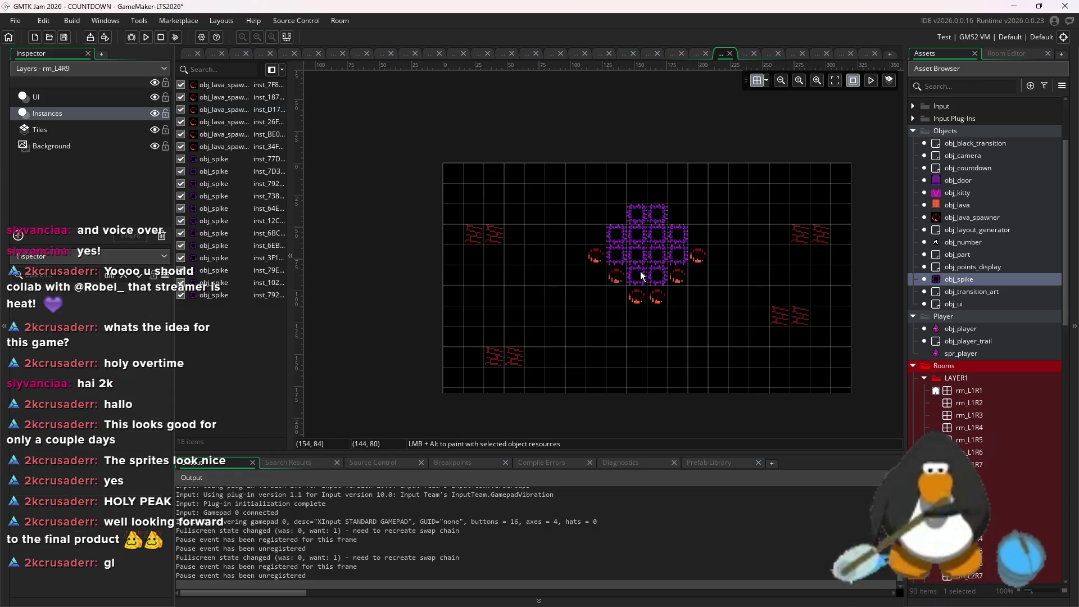
left_click_drag(961, 220, 763, 204)
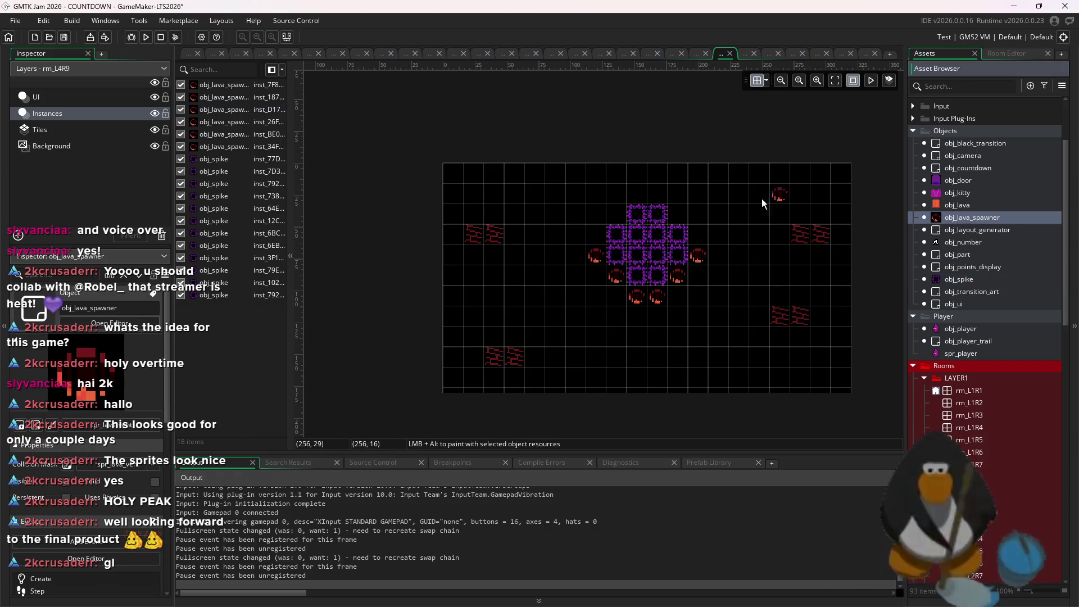
left_click(762, 212, "alt")
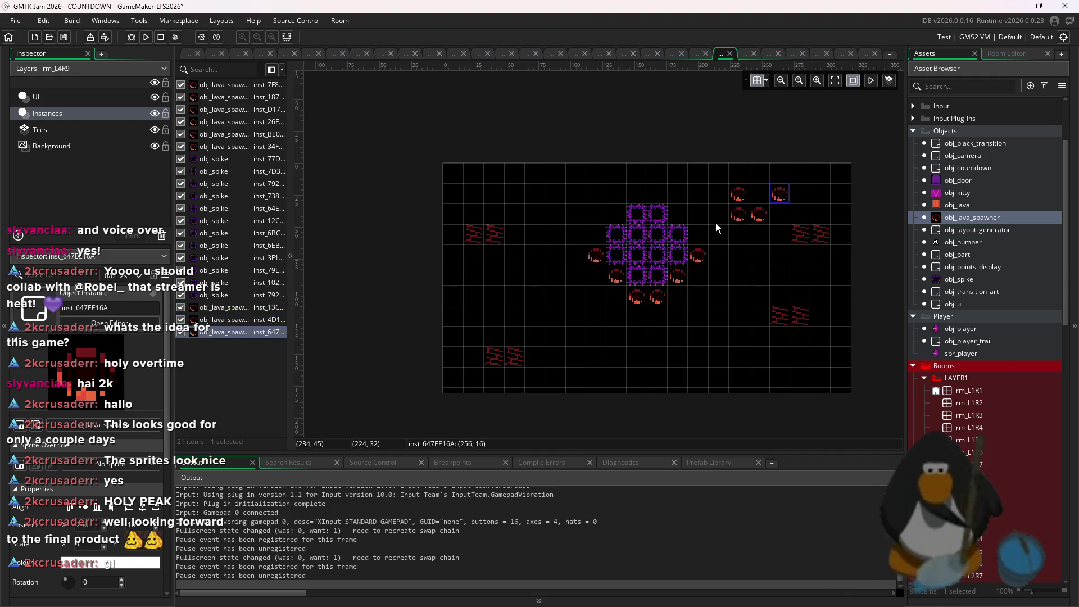
key("ctrl+z")
key("ctrl+z")
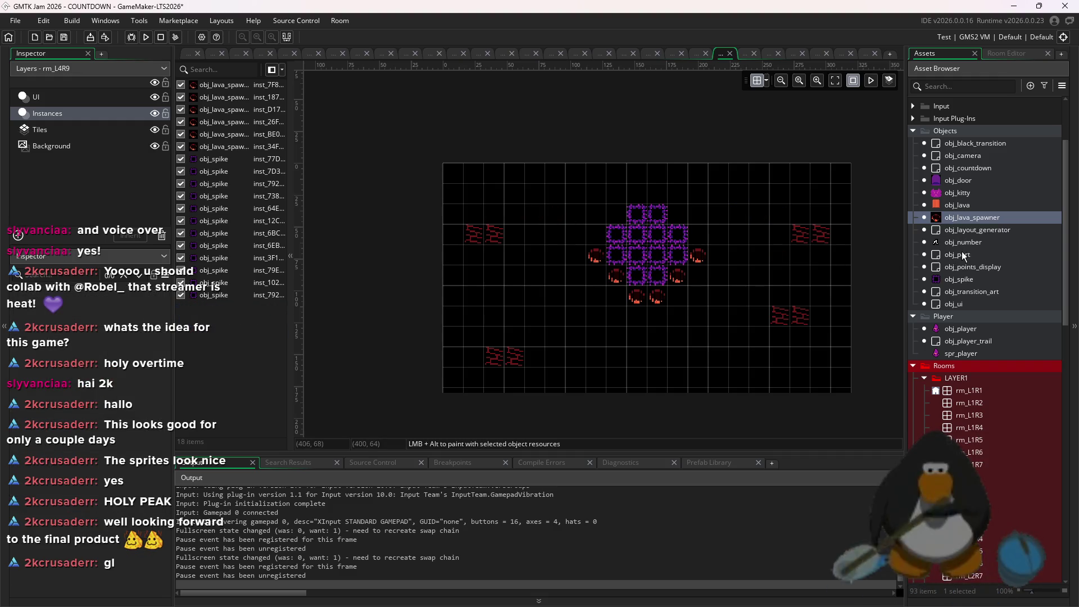
- Place a zigzag column of spikes on the right and one spike in the lower middle
mouse_move(965, 282)
left_mouse_down()
mouse_move(759, 272)
mouse_move(780, 276)
left_mouse_up()
left_click(760, 296, "alt")
left_click(780, 317, "alt")
left_click(759, 337, "alt")
left_click(779, 357, "alt")
left_click(759, 377, "alt")
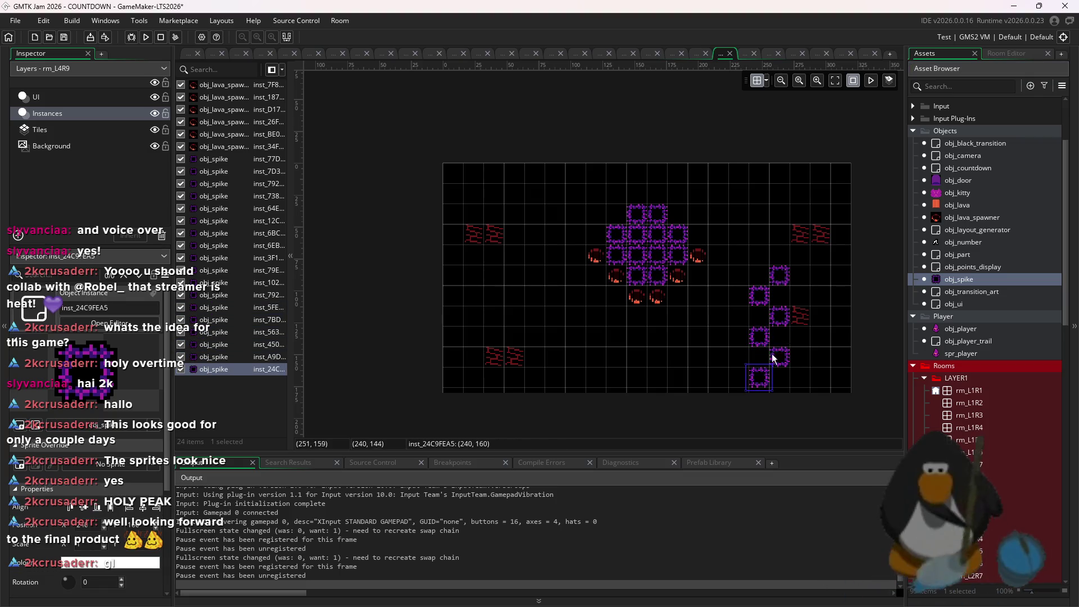
left_click(759, 258, "alt")
left_click(698, 317, "alt")
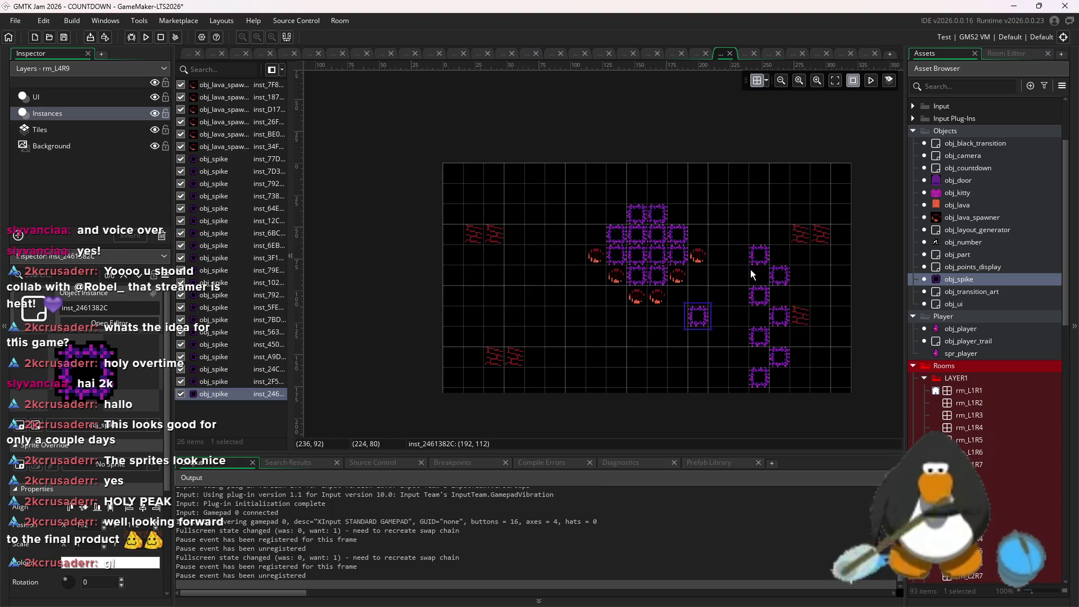
- Duplicate the right spike column onto the room's left side and shift it two cells right
left_click_drag(741, 239, 773, 297)
left_click_drag(745, 225, 801, 393)
mouse_move(773, 343)
left_mouse_down()
mouse_move(794, 364)
mouse_move(468, 265)
left_mouse_up()
left_click(565, 325)
left_click_drag(555, 313, 439, 158)
left_click_drag(480, 204, 520, 204)
left_click(534, 208)
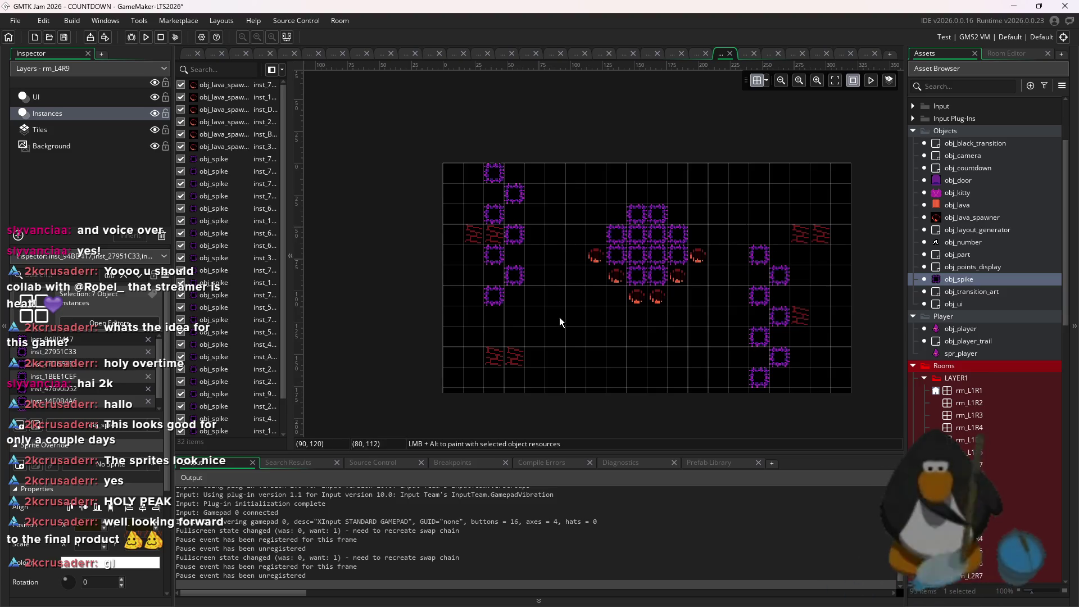
- Save the room, then move the seven-spike left column one grid cell right
left_click_drag(479, 159, 562, 331)
left_click(561, 336)
key("ctrl+s")
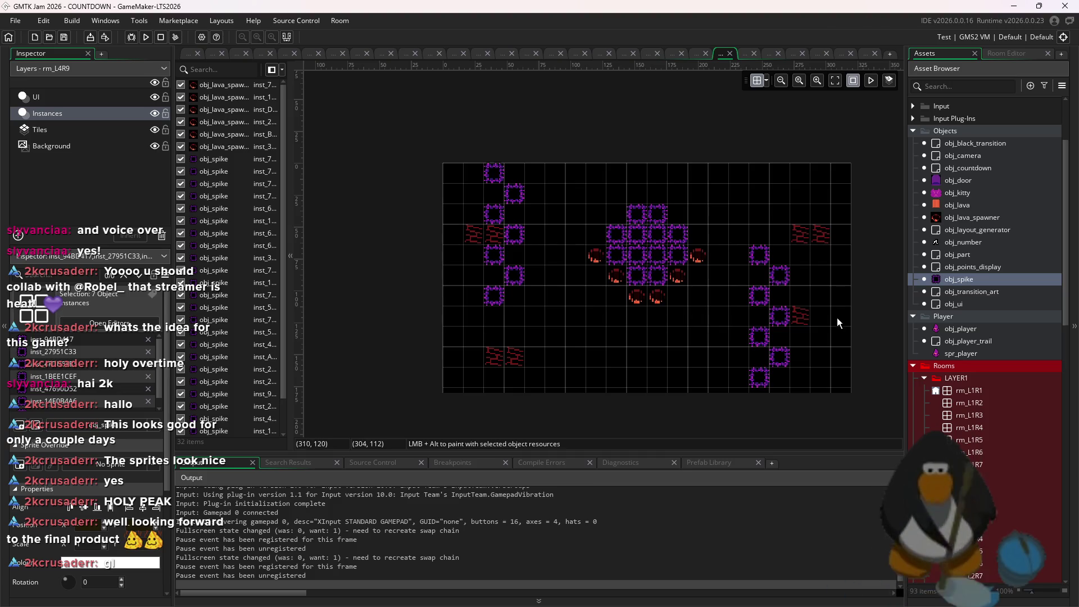
left_click_drag(566, 333, 471, 132)
left_click_drag(494, 214, 514, 214)
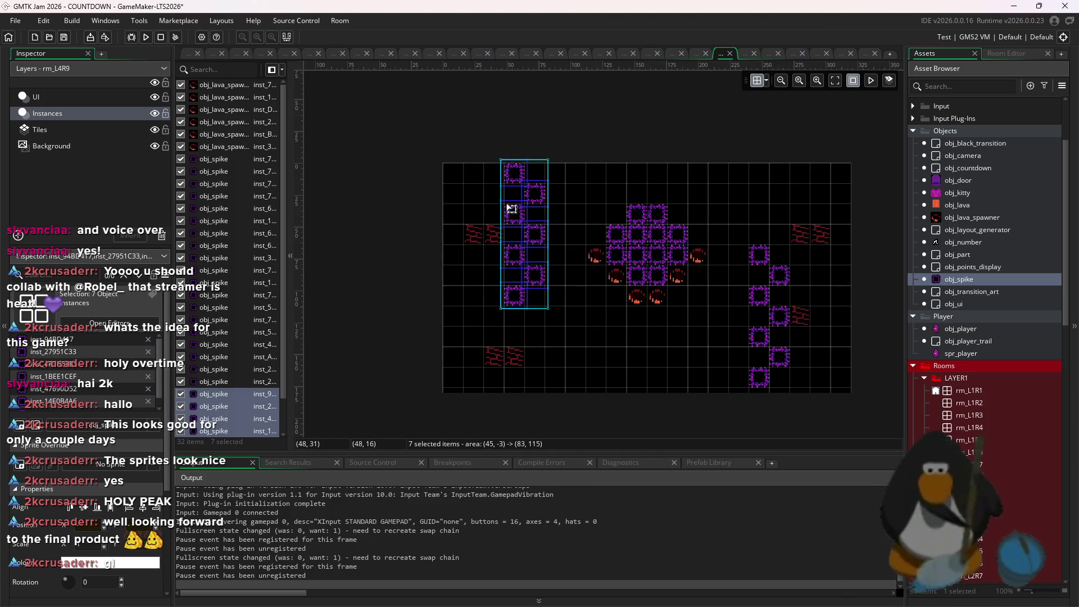
left_click(706, 304)
scroll(706, 303, "down", 1)
scroll(992, 457, "down", 8)
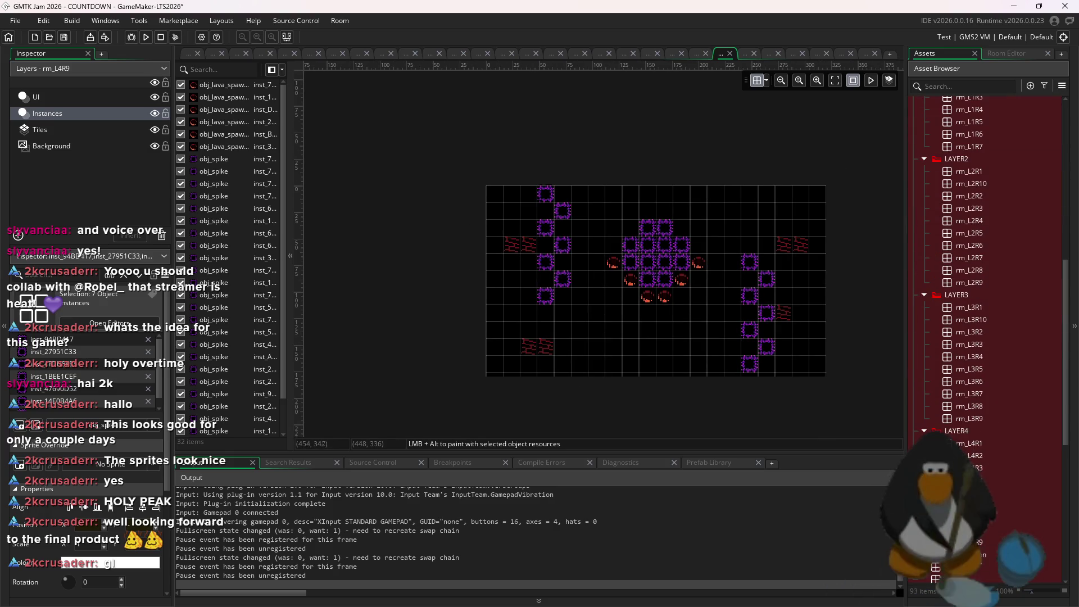
- Duplicate rm_L4R9 as rm_L4R10 and open the copy on its instances layer
left_click(980, 541)
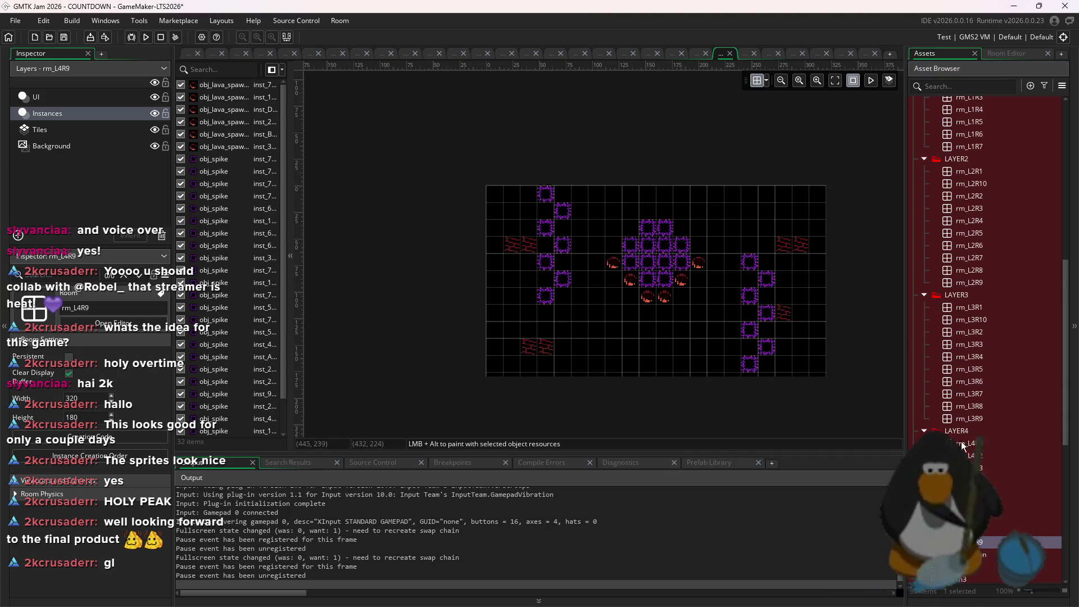
right_click(980, 541)
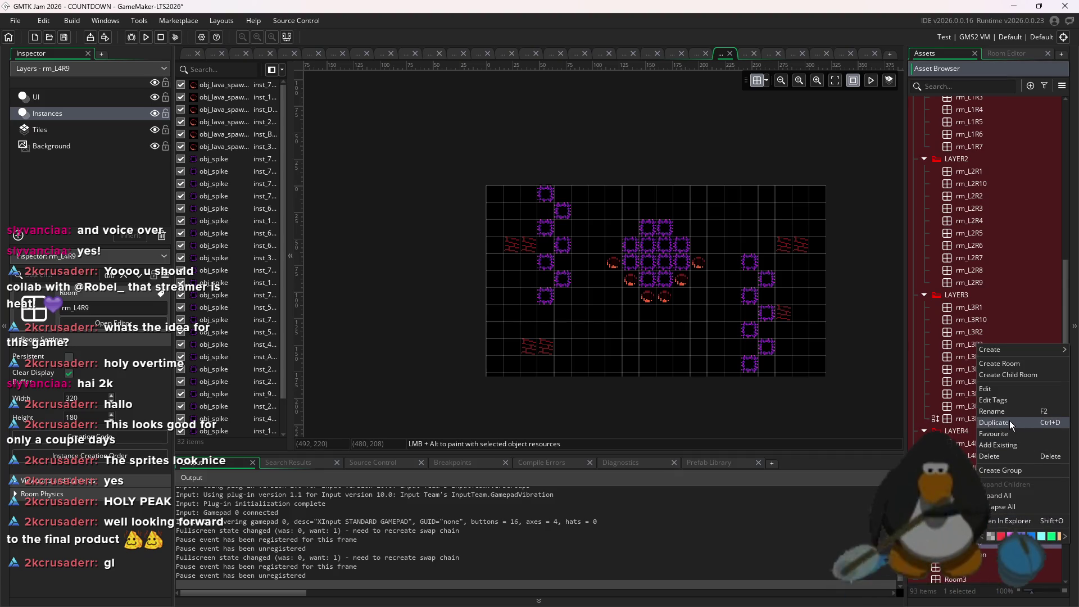
left_click(1010, 421)
type("rm_L4R10")
key("Return")
left_click(973, 505)
double_click(986, 455)
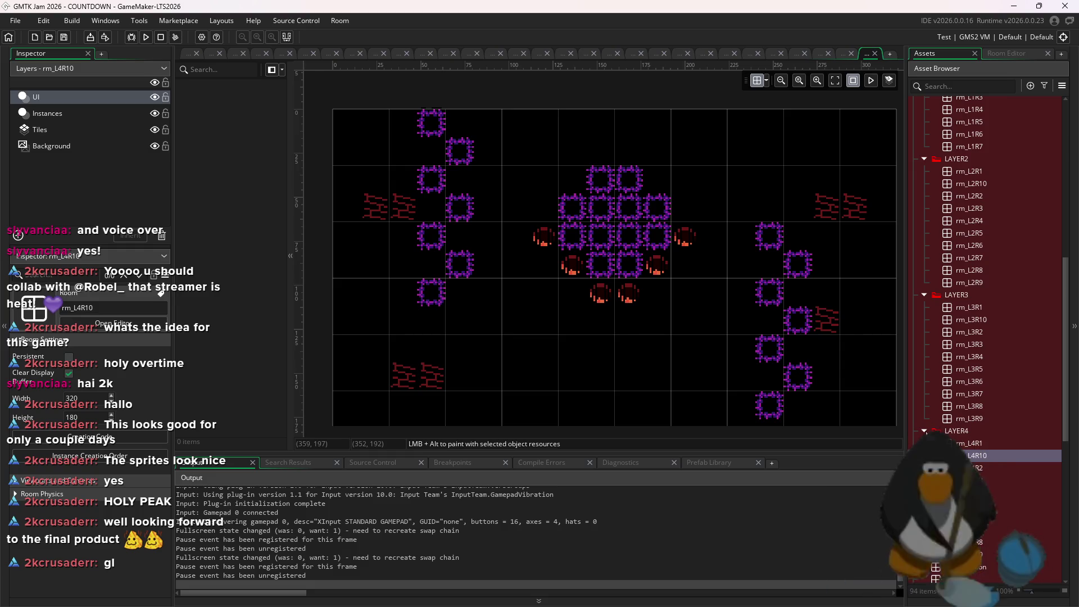
left_click(52, 117)
scroll(602, 313, "down", 3)
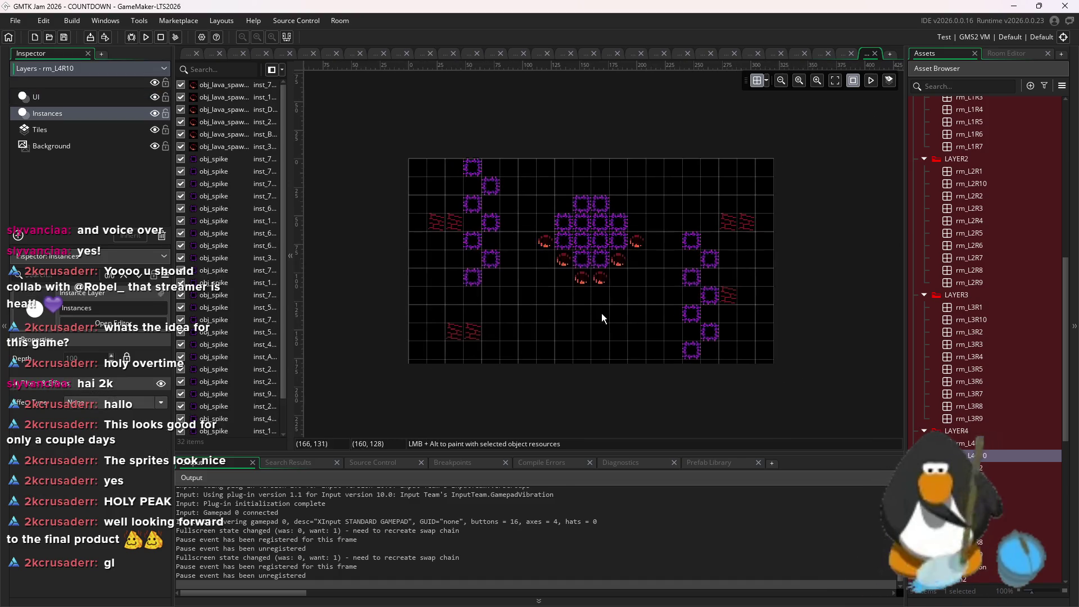
scroll(751, 318, "up", 2)
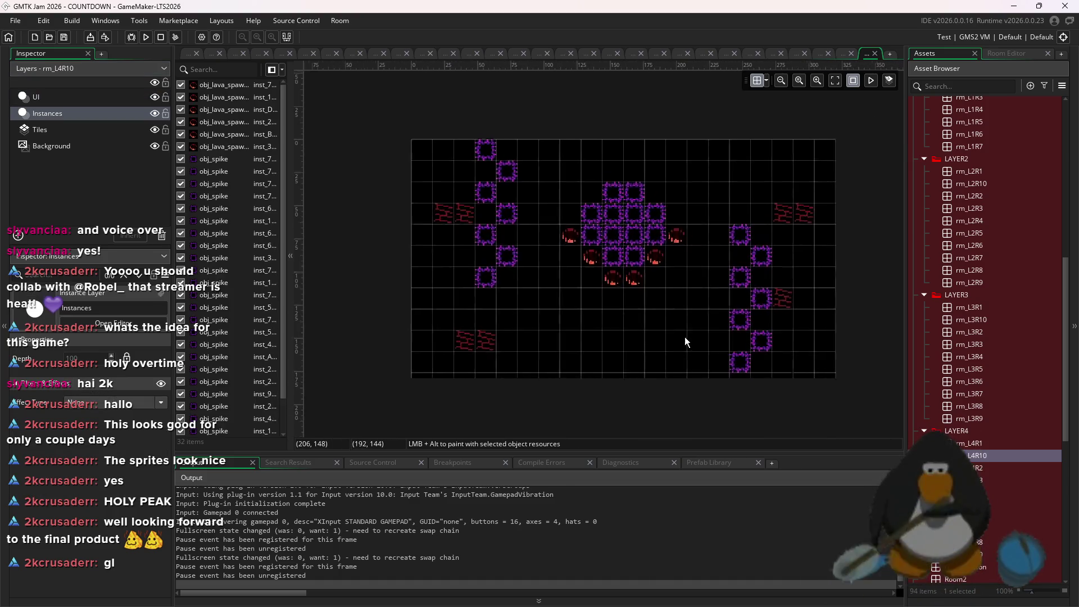
scroll(816, 366, "down", 1)
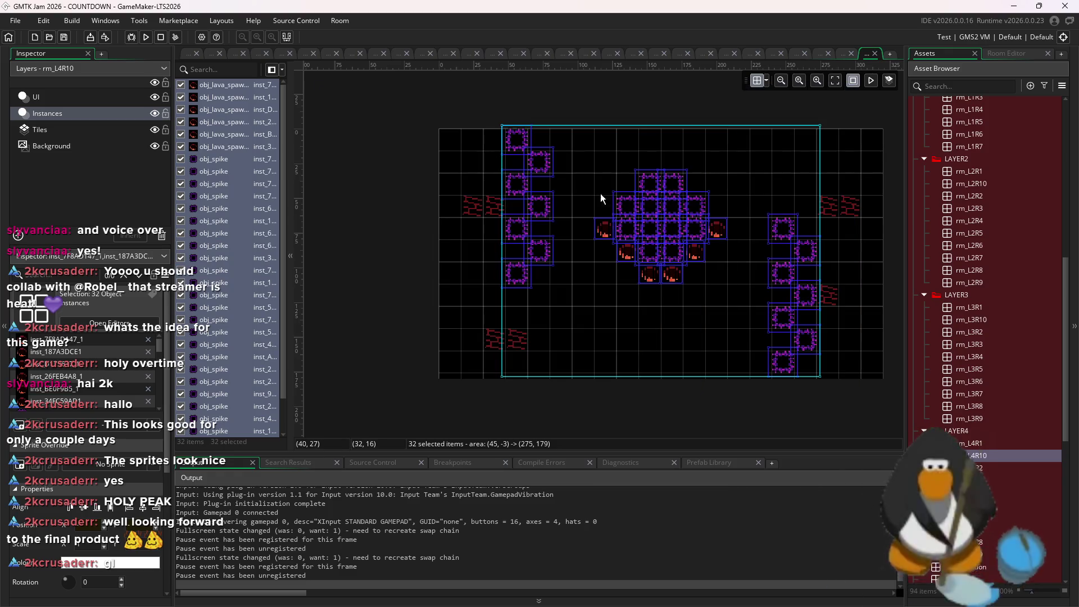
- Remove all the existing tiles from rm_L4R10's tile layer
left_click(107, 130)
left_click(1004, 54)
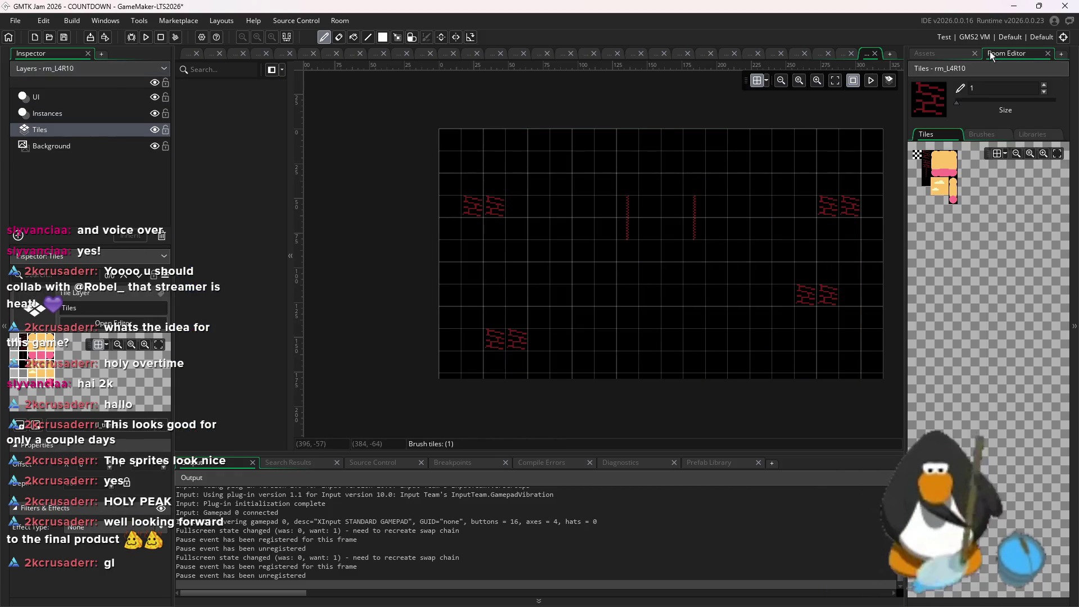
left_click(614, 236)
key("ctrl+z")
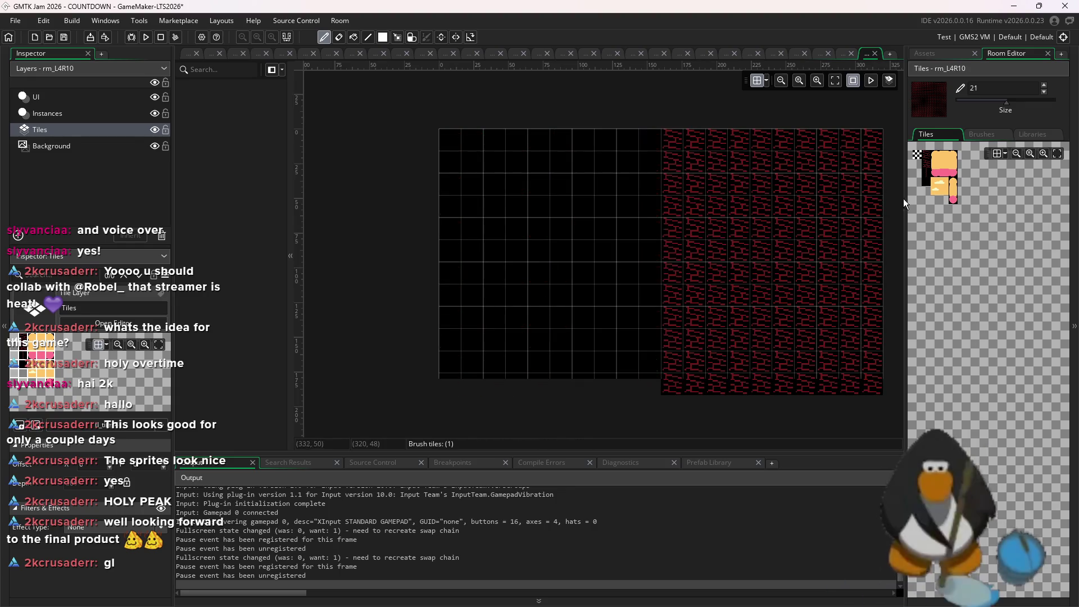
left_click(942, 53)
scroll(990, 270, "up", 5)
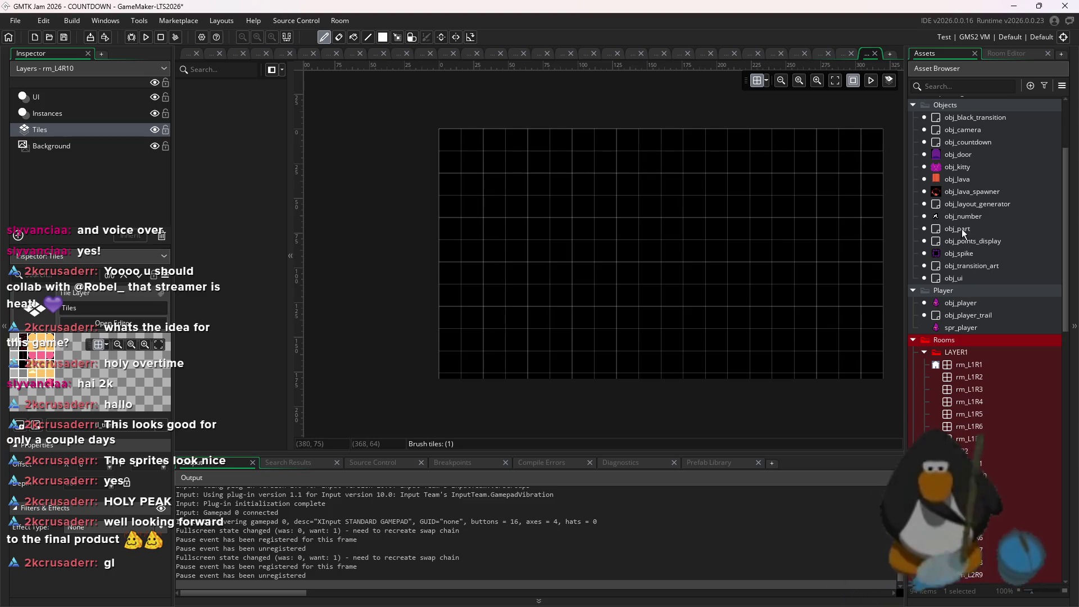
left_click(964, 179)
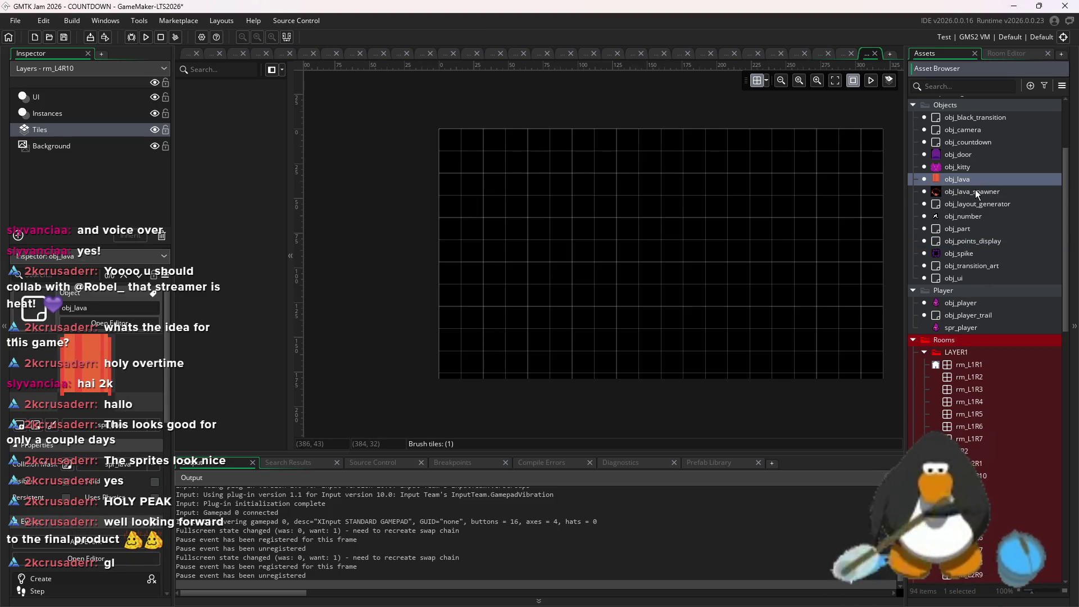
scroll(976, 190, "down", 10)
scroll(960, 393, "down", 3)
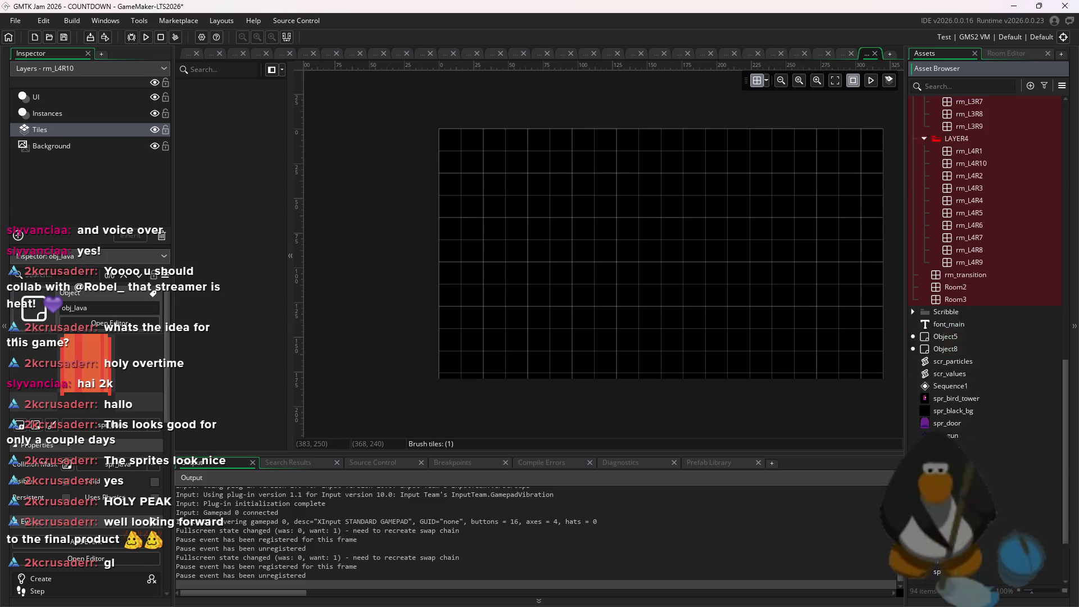
mouse_move(960, 439)
left_mouse_down()
mouse_move(824, 373)
mouse_move(962, 84)
left_mouse_up()
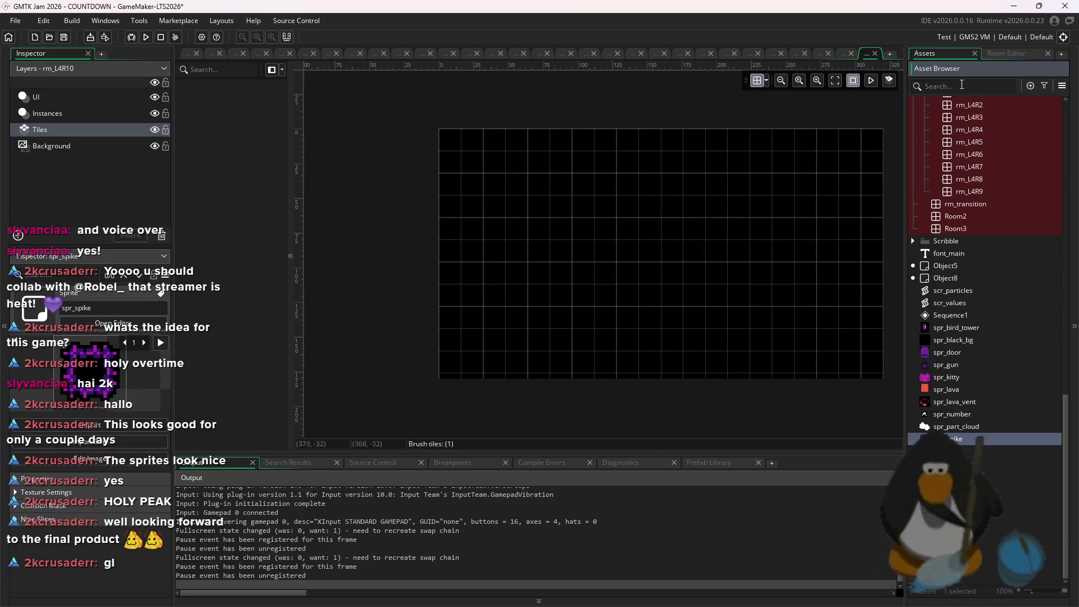
- Pick obj_spike on the instances layer, placing and then undoing three diagonal test spikes
left_click(112, 115)
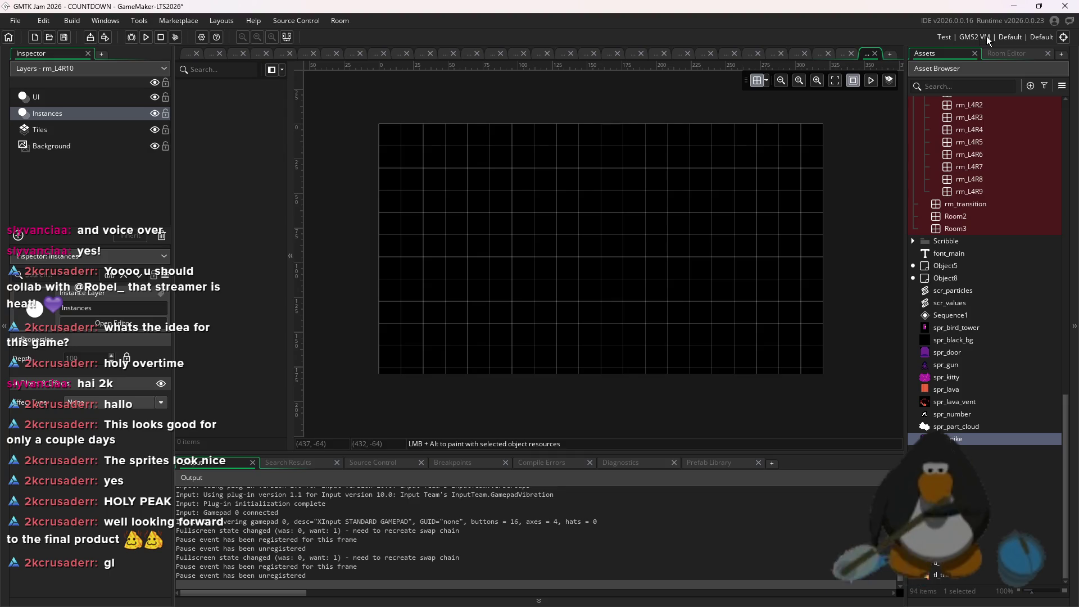
scroll(1000, 318, "up", 15)
left_click(962, 160)
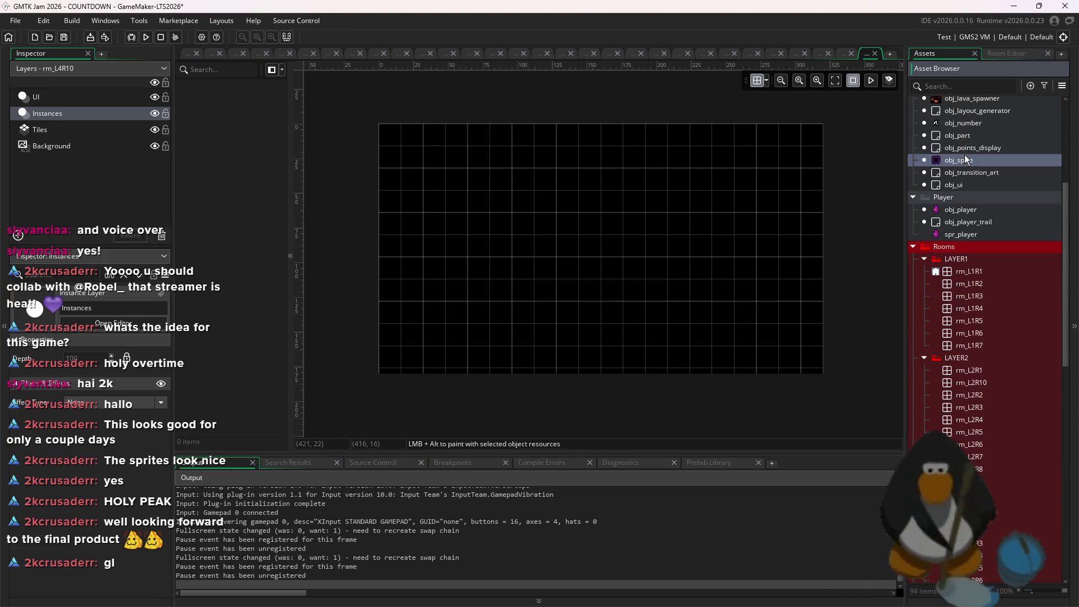
left_click(804, 309)
left_click(781, 332)
left_click(758, 362)
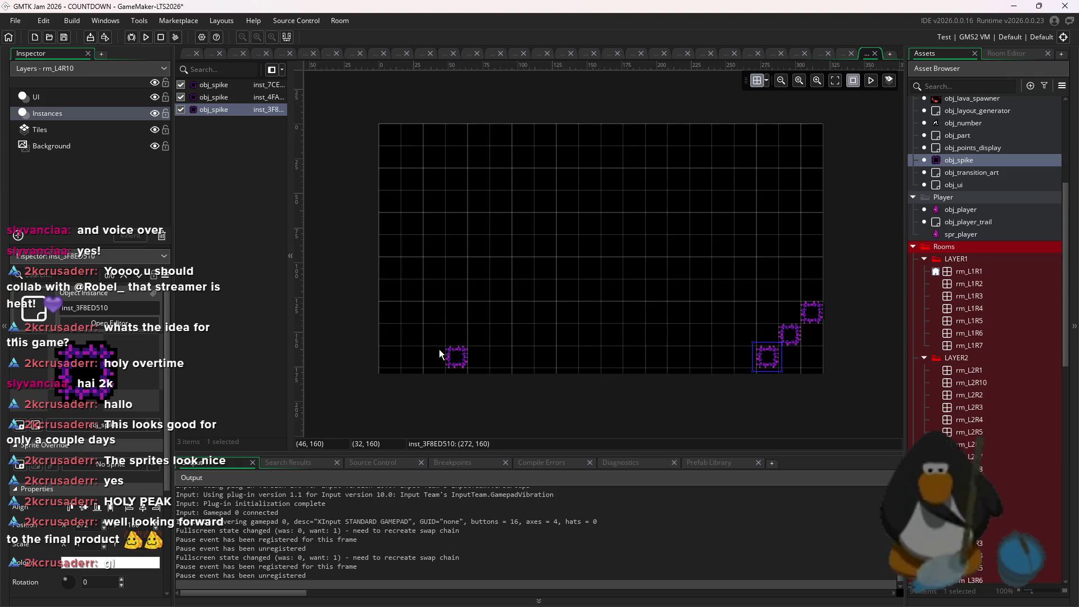
key("ctrl+z")
key("ctrl+z")
key("ctrl+z")
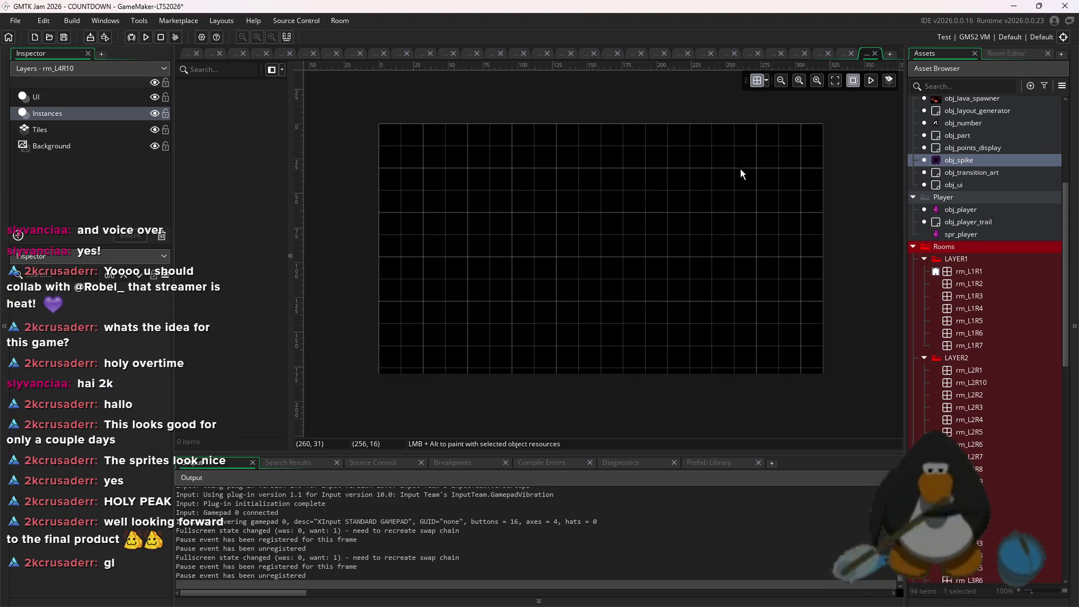
scroll(977, 147, "up", 1)
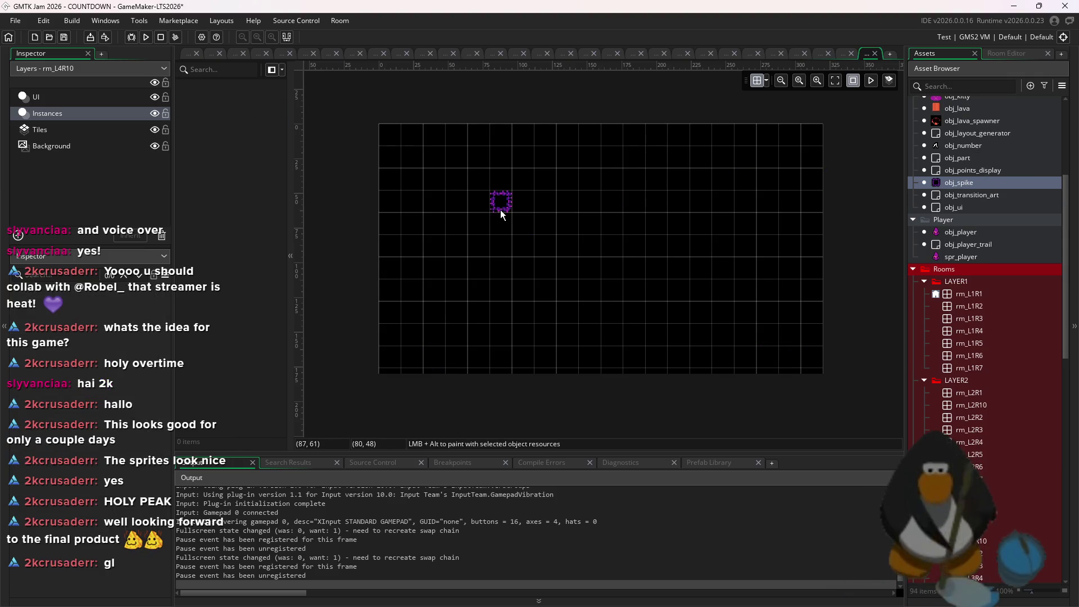
- Paint spikes along the top, right, left and bottom edges, deleting misaligned left-column spikes
left_click(396, 145)
mouse_move(397, 144)
left_mouse_down()
mouse_move(855, 175)
mouse_move(805, 147)
mouse_move(463, 133)
mouse_move(470, 168)
mouse_move(499, 140)
mouse_move(562, 137)
mouse_move(617, 146)
mouse_move(744, 136)
mouse_move(809, 154)
mouse_move(815, 264)
left_mouse_up()
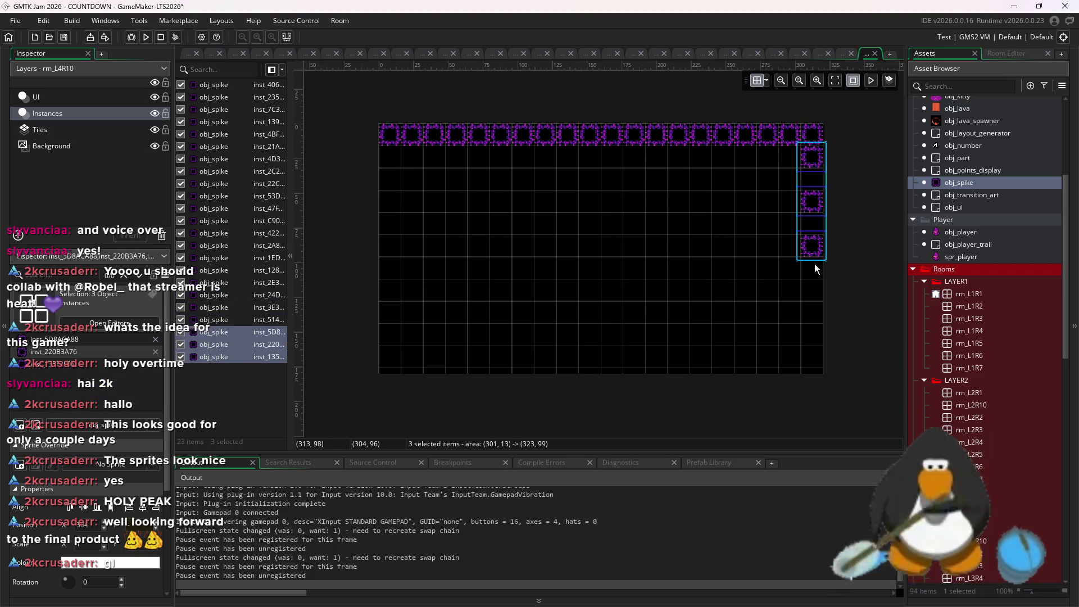
mouse_move(811, 346)
left_mouse_down()
mouse_move(818, 183)
mouse_move(810, 378)
mouse_move(493, 378)
mouse_move(398, 361)
mouse_move(386, 248)
mouse_move(394, 180)
mouse_move(390, 331)
left_mouse_up()
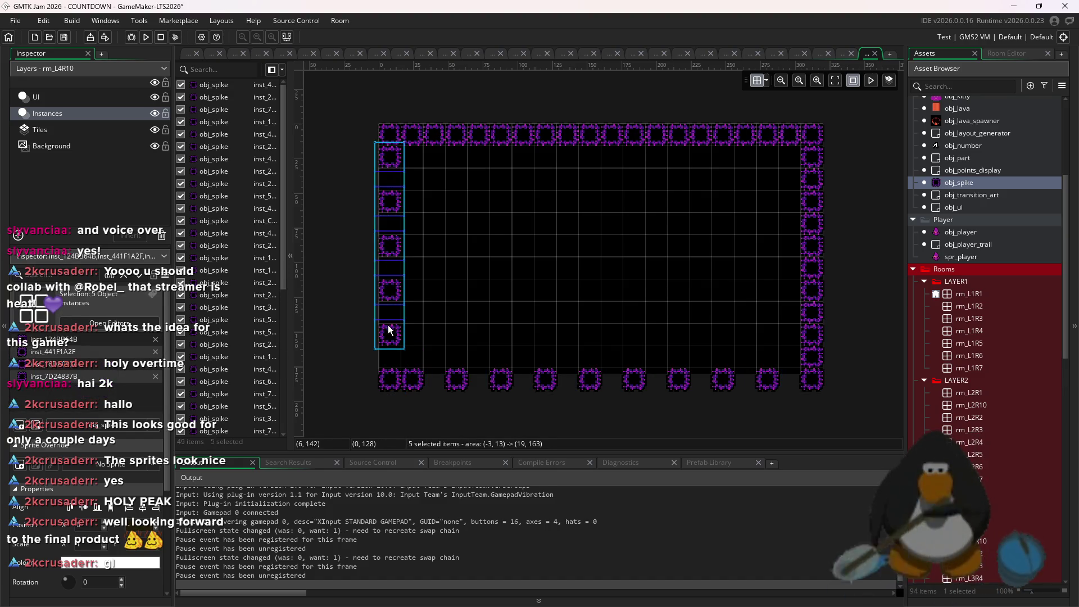
key("Delete")
mouse_move(392, 167)
left_mouse_down()
mouse_move(389, 347)
mouse_move(501, 385)
mouse_move(752, 386)
left_mouse_up()
left_click(334, 259)
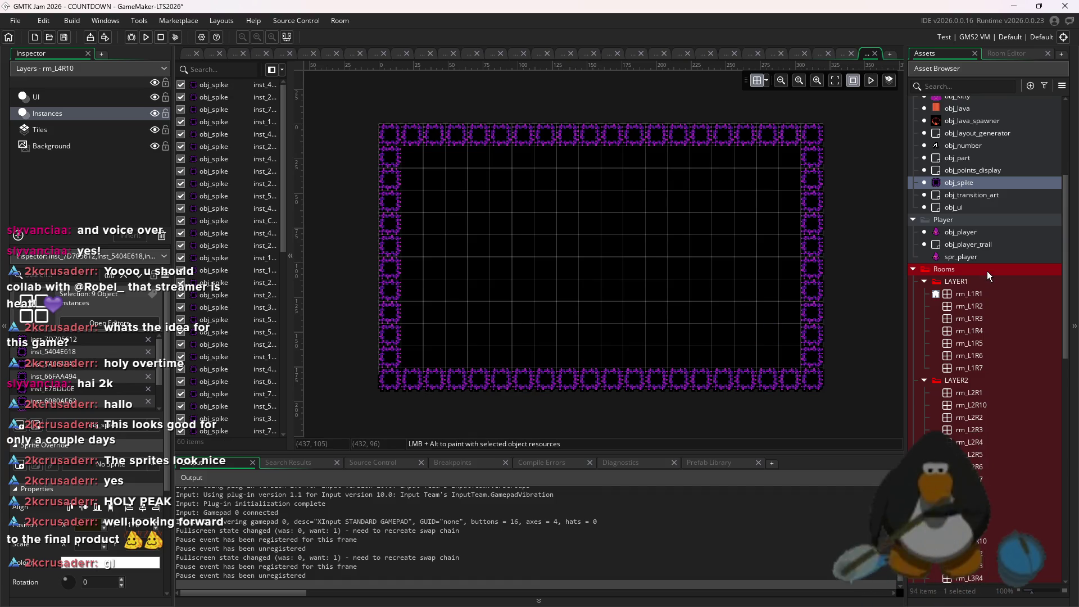
left_click(969, 121)
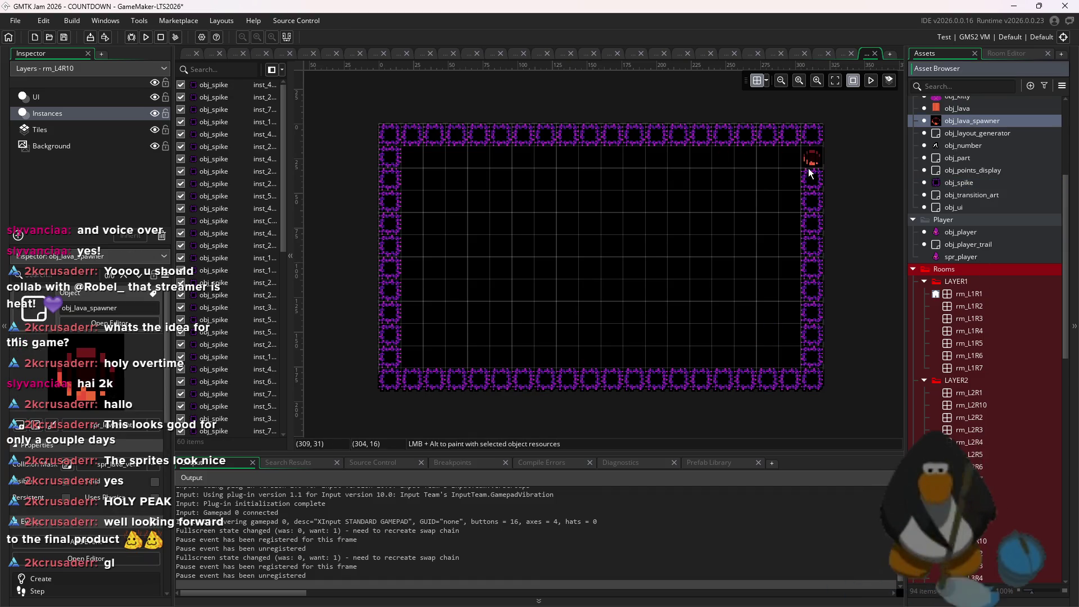
- Place a mid-height row of lava spawners, undoing two misplaced ones at the top
left_click(791, 167)
left_click(747, 166)
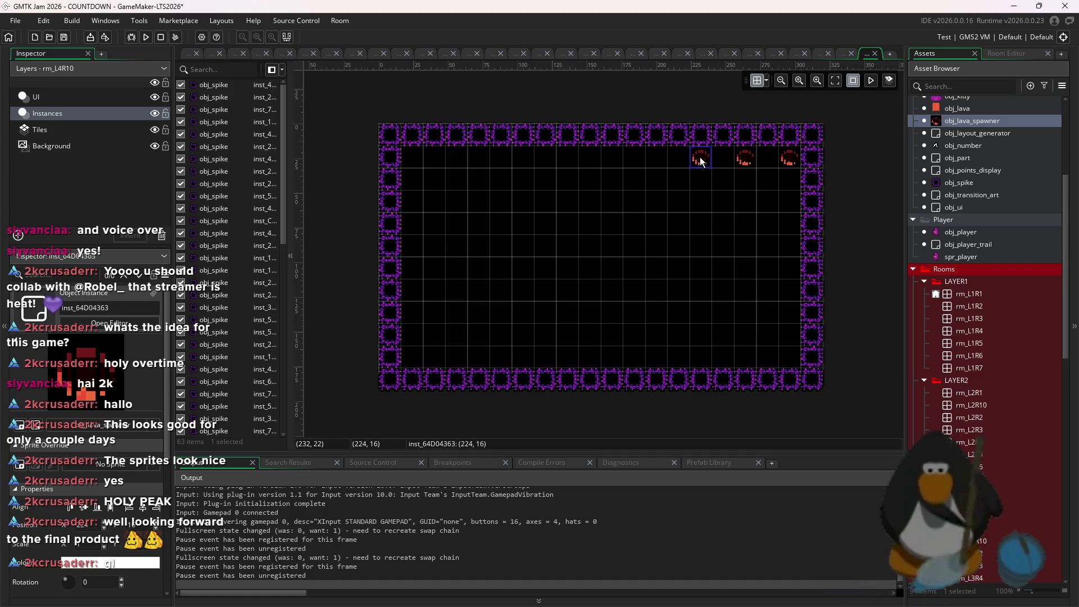
key("ctrl+z")
key("ctrl+z")
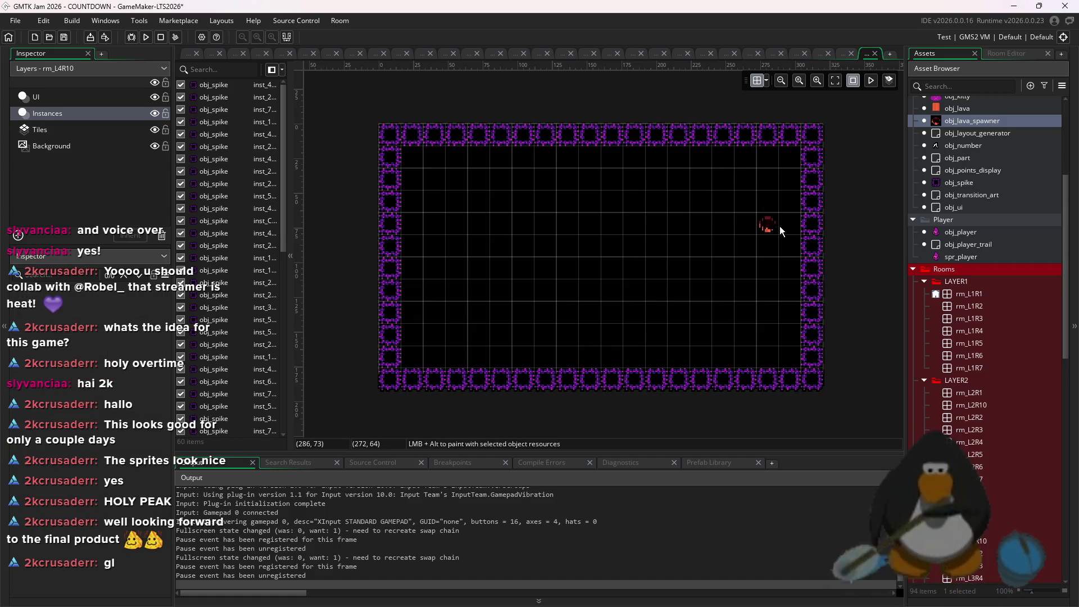
left_click(783, 232)
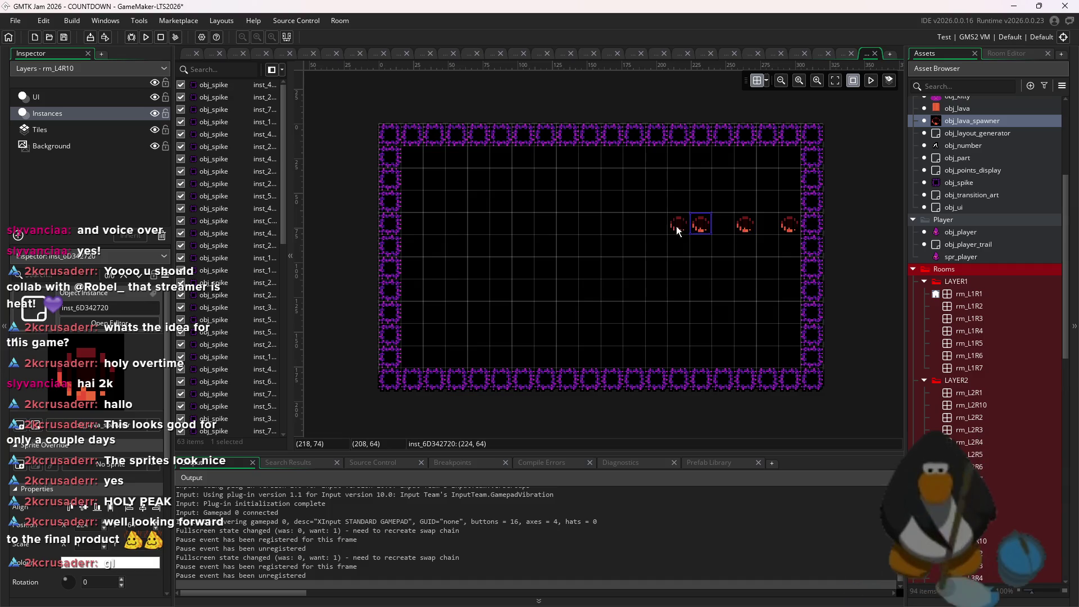
left_click(513, 228)
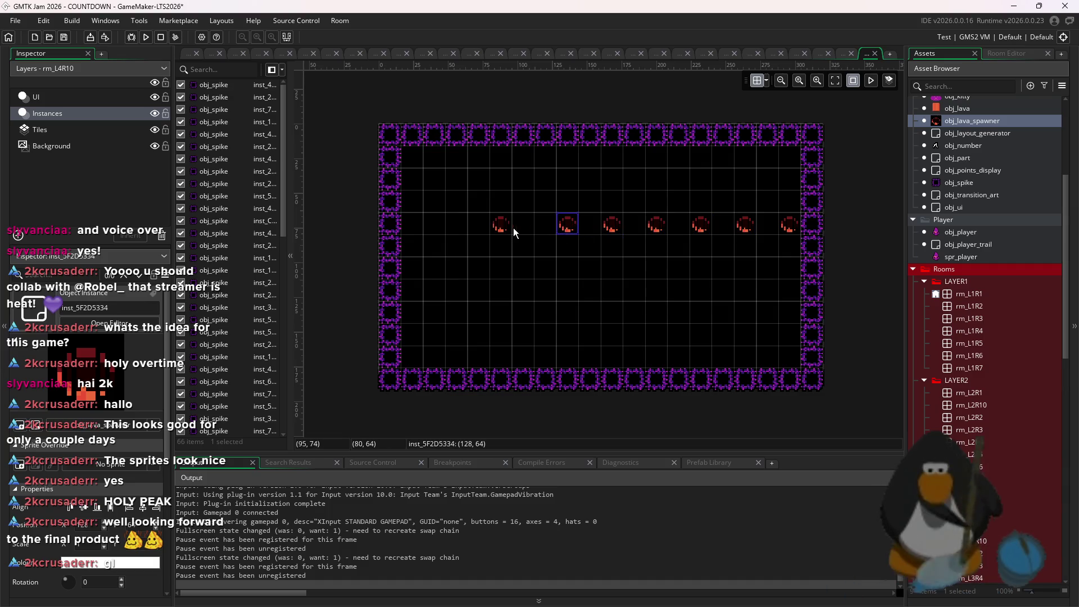
left_click(481, 229)
left_click(431, 232)
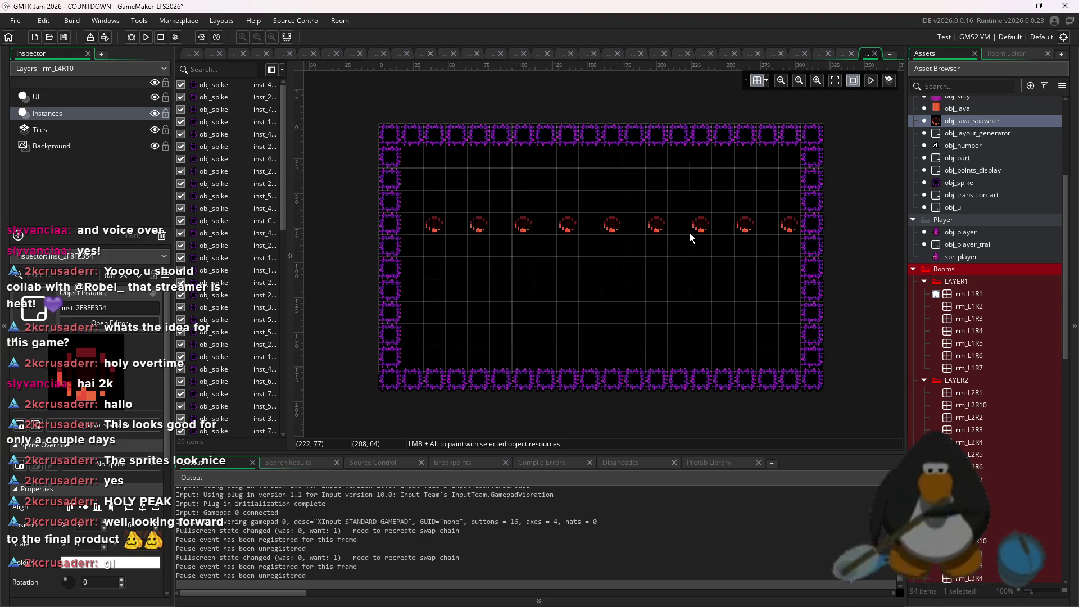
scroll(690, 232, "down", 2)
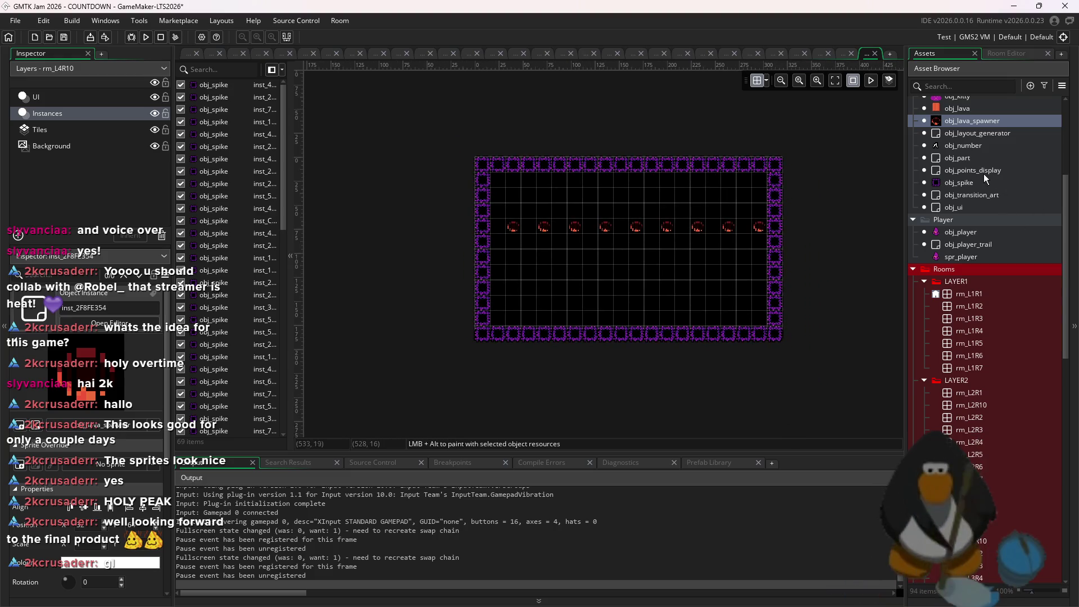
- Add a spike at room position 160,160 and a spike block in the lava row, then save
left_click(969, 185)
scroll(669, 256, "up", 1)
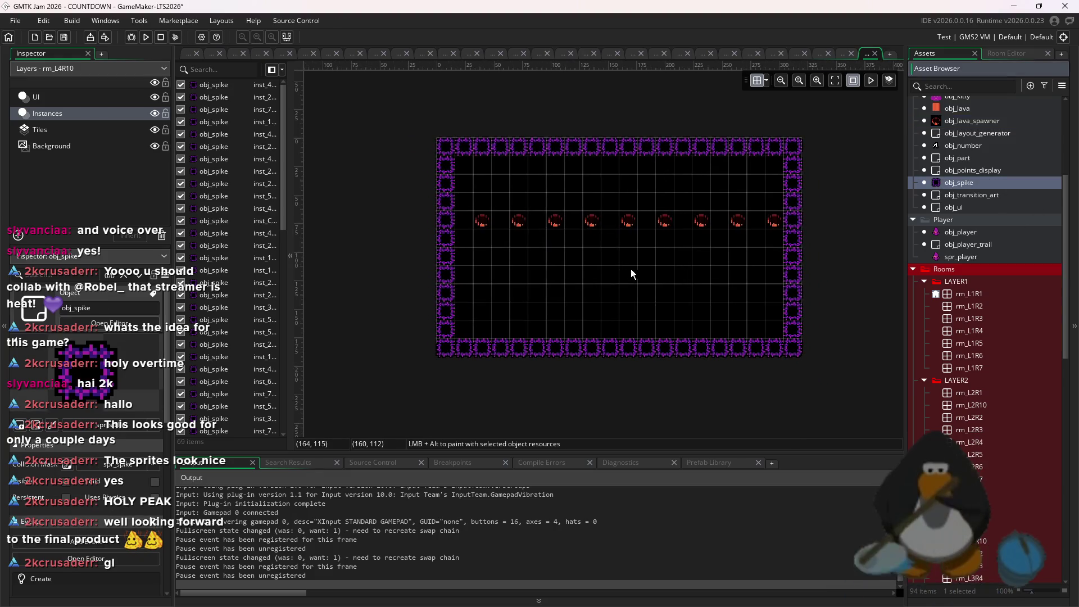
left_click(468, 226)
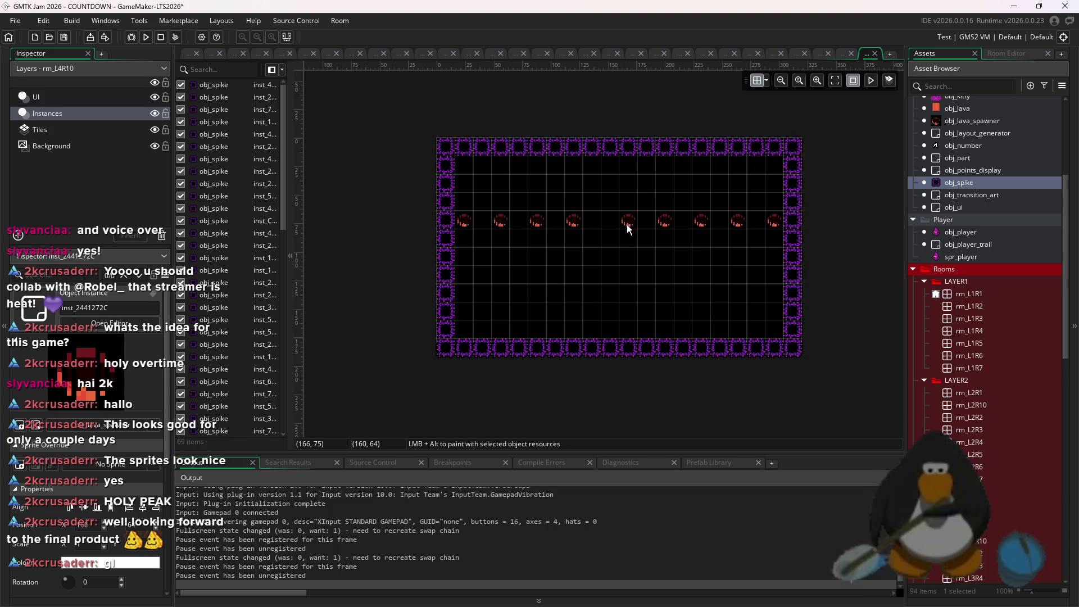
left_click(633, 246)
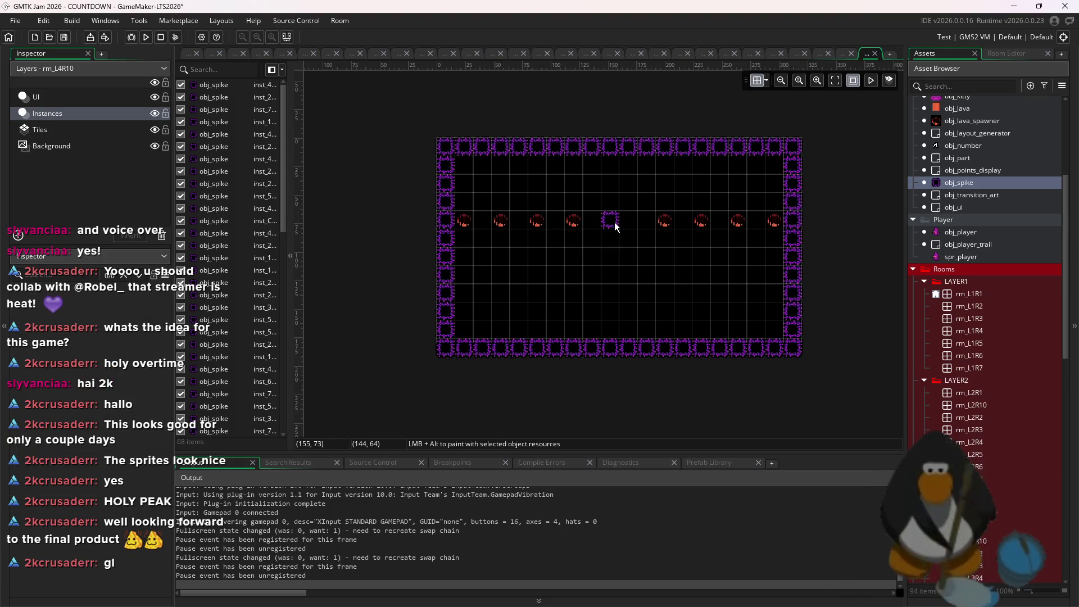
scroll(653, 284, "down", 1)
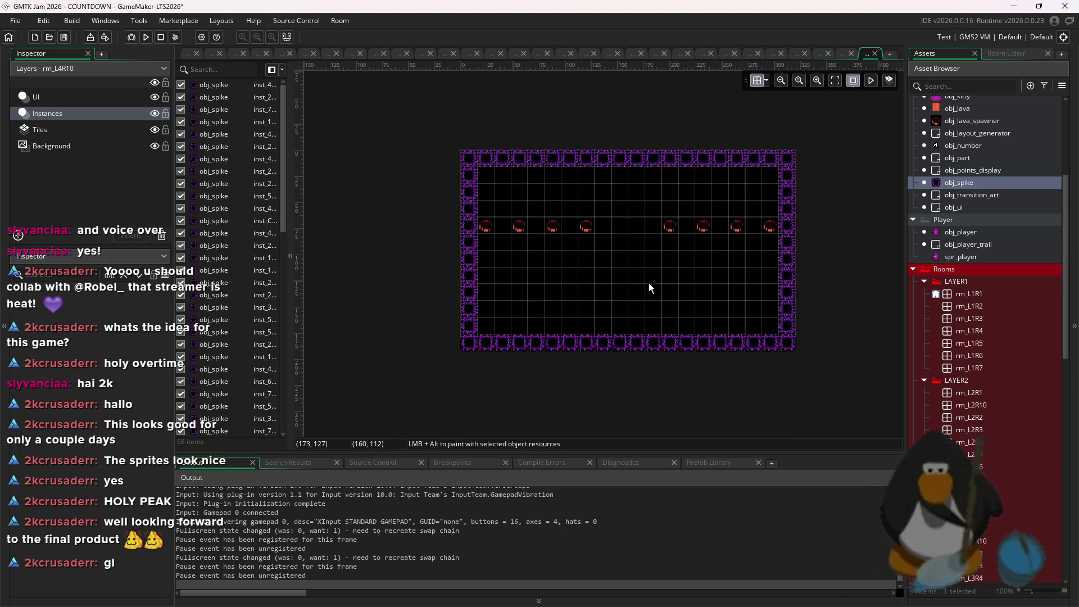
left_click(630, 322)
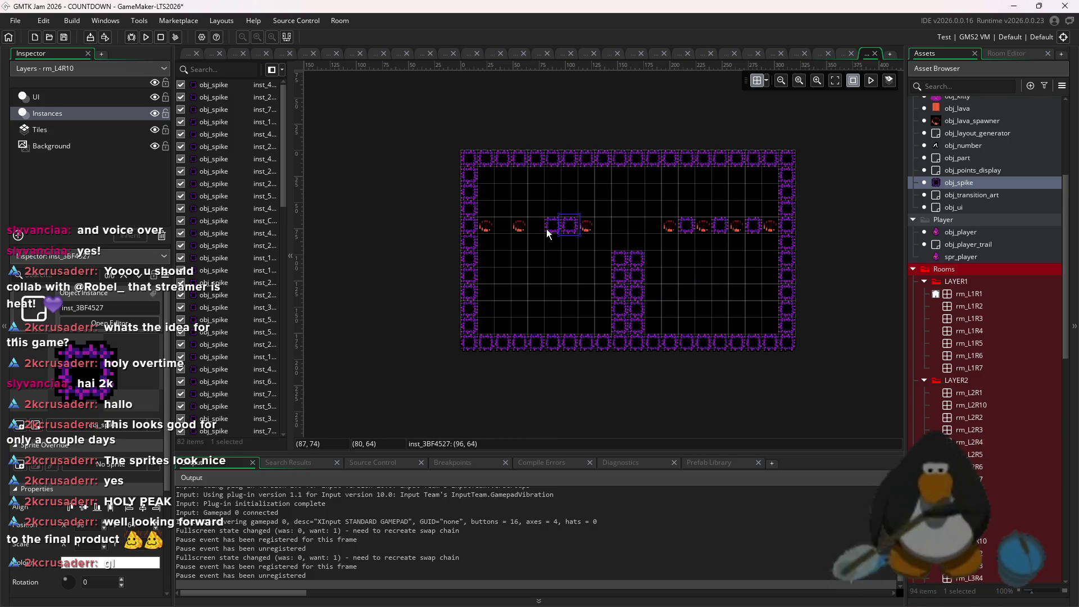
left_click(504, 231)
key("ctrl+s")
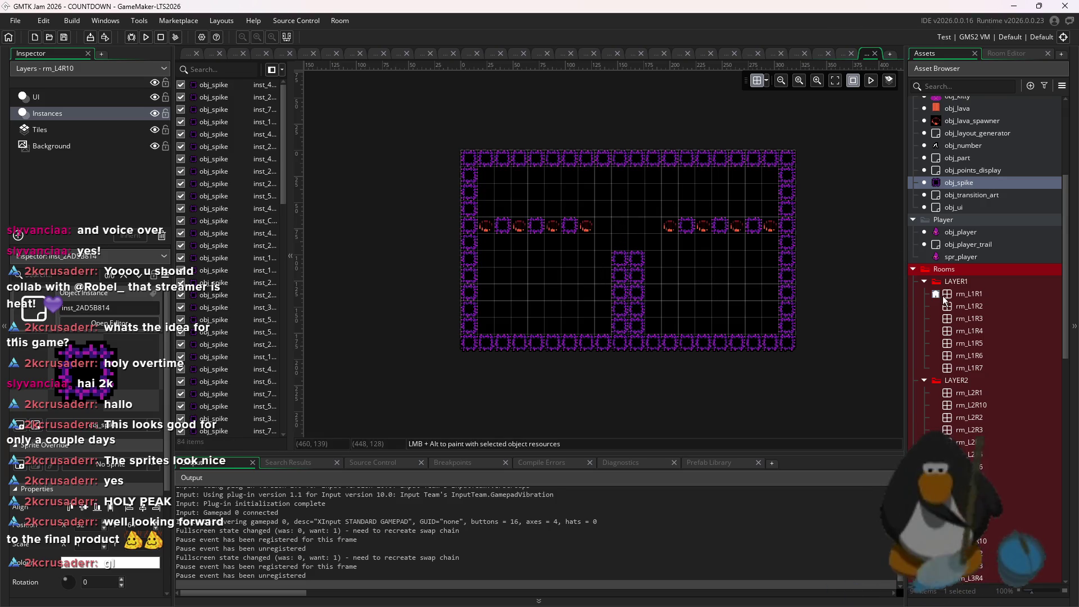
- Place an obj_door and move it up into the gap in the lava row
scroll(949, 311, "up", 5)
left_click(956, 279)
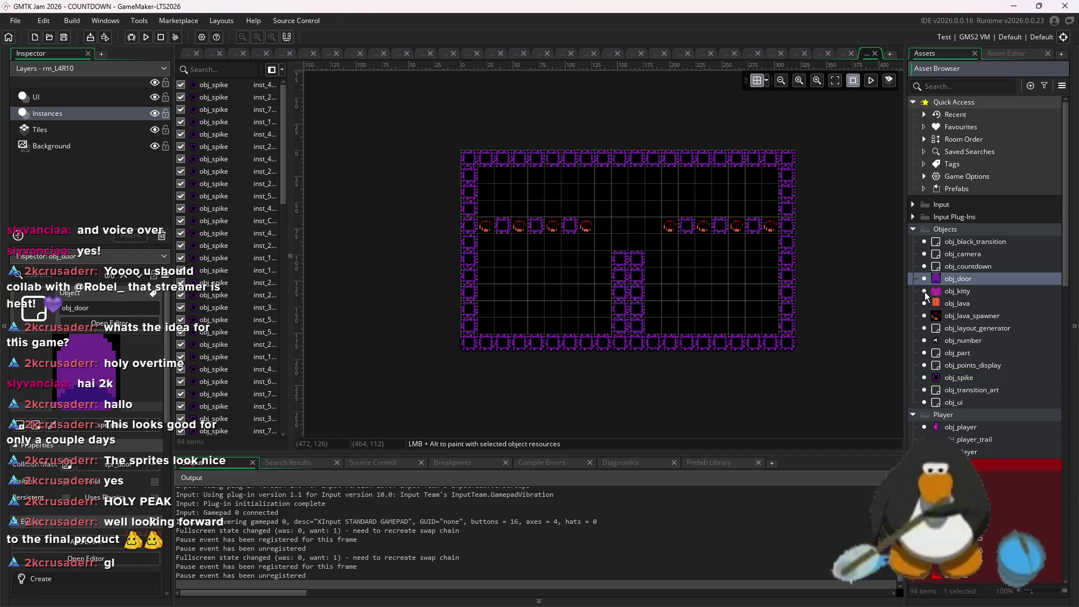
scroll(733, 303, "up", 1)
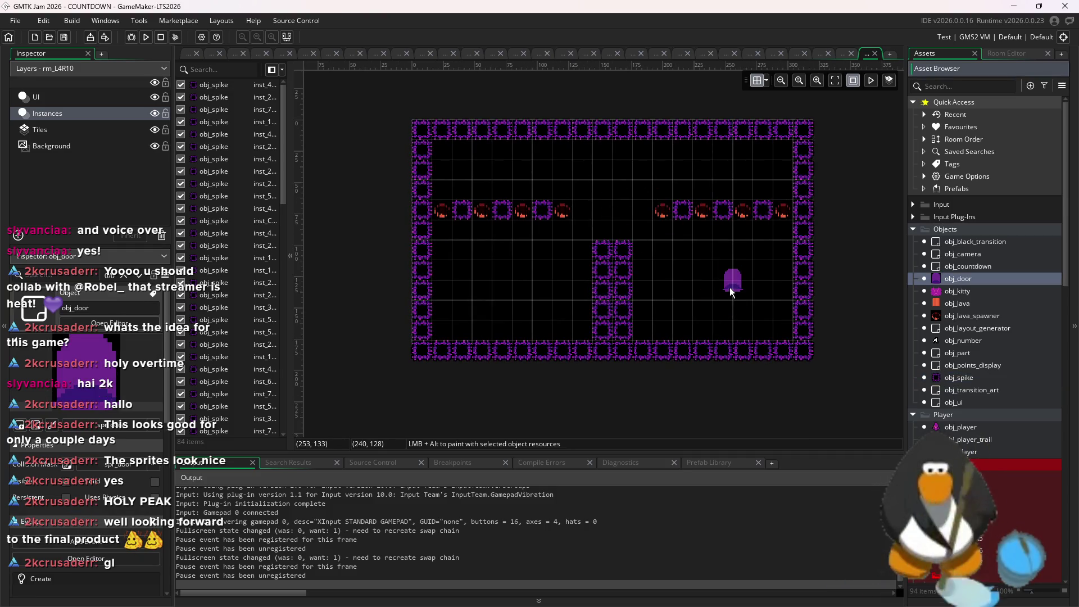
scroll(730, 303, "up", 3)
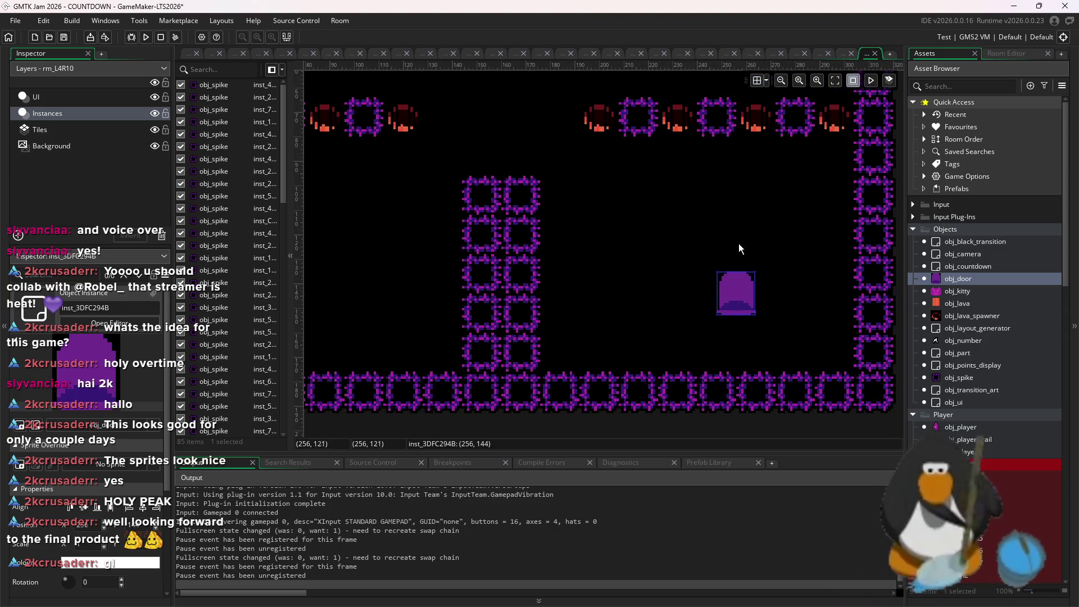
left_click(549, 168)
left_click_drag(549, 168, 530, 121)
- Toggle the grid settings to check the door's alignment
left_click(763, 83)
left_click(767, 83)
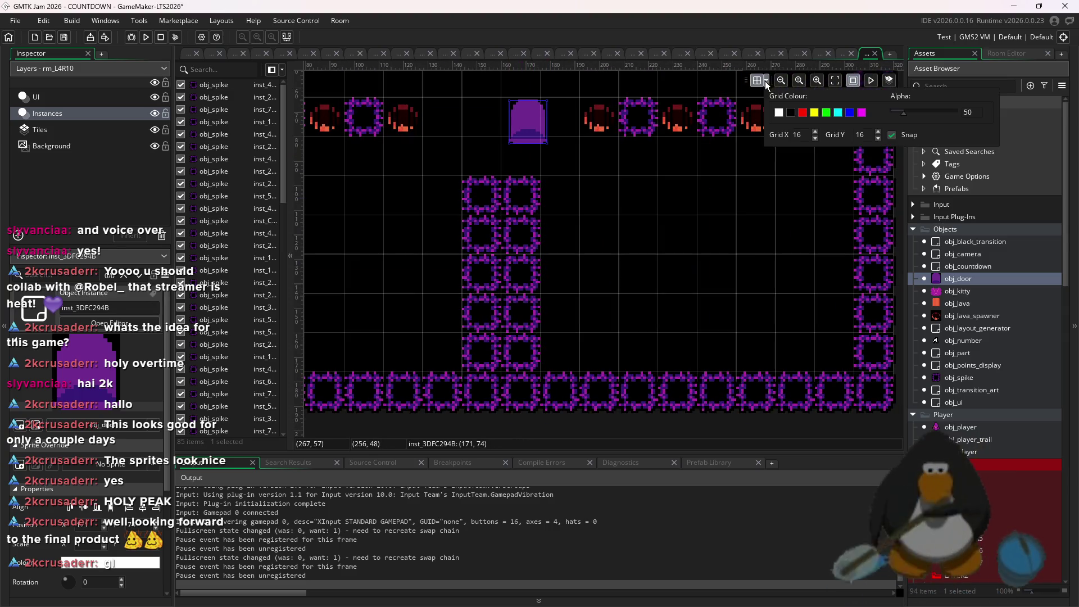
left_click(763, 83)
scroll(562, 150, "up", 3)
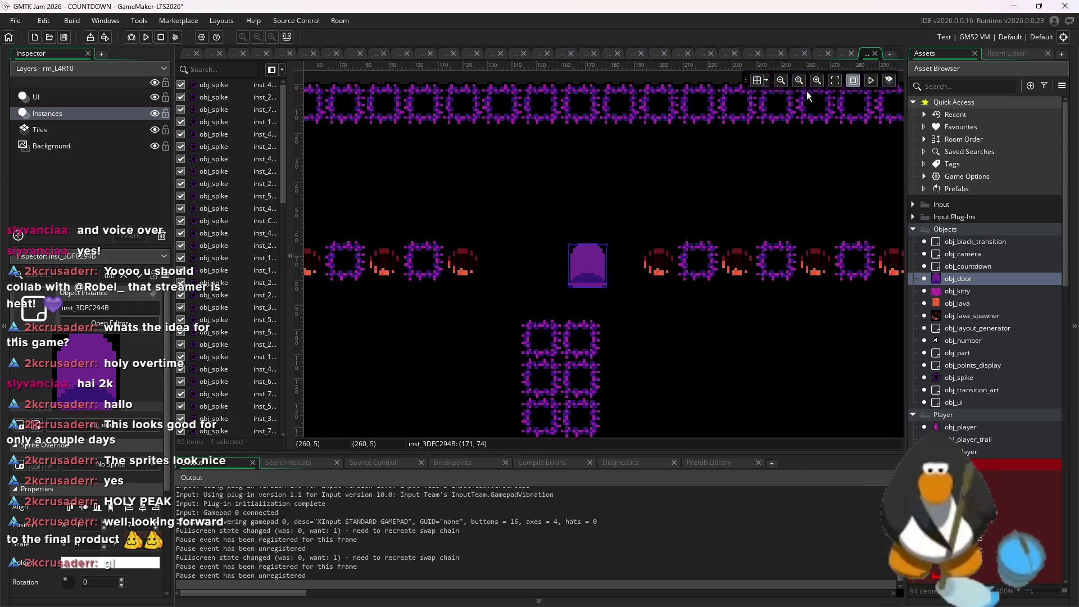
left_click(768, 83)
scroll(594, 281, "up", 4)
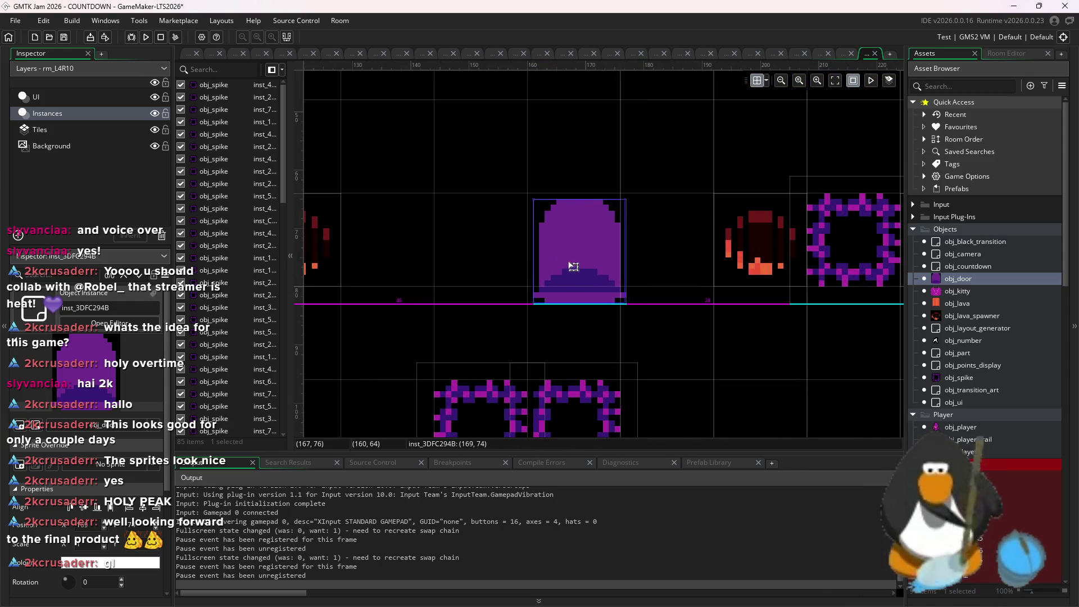
scroll(643, 238, "down", 6)
left_click(39, 129)
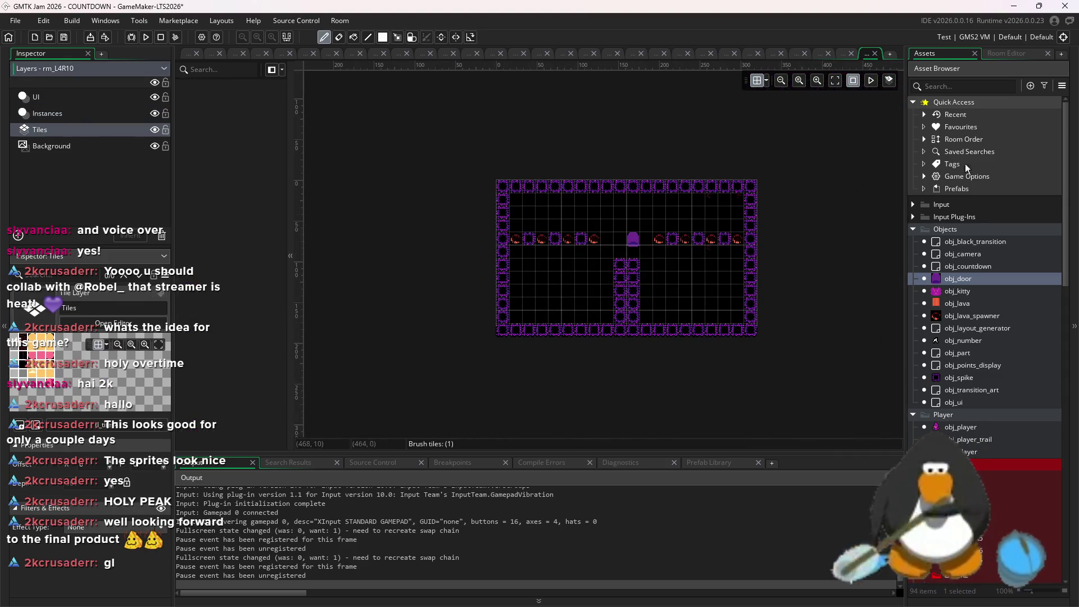
- Try a red tile fill of the interior, undo it, and pick a single red brick tile
left_click(1007, 53)
left_click_drag(945, 188, 915, 167)
left_click(641, 272)
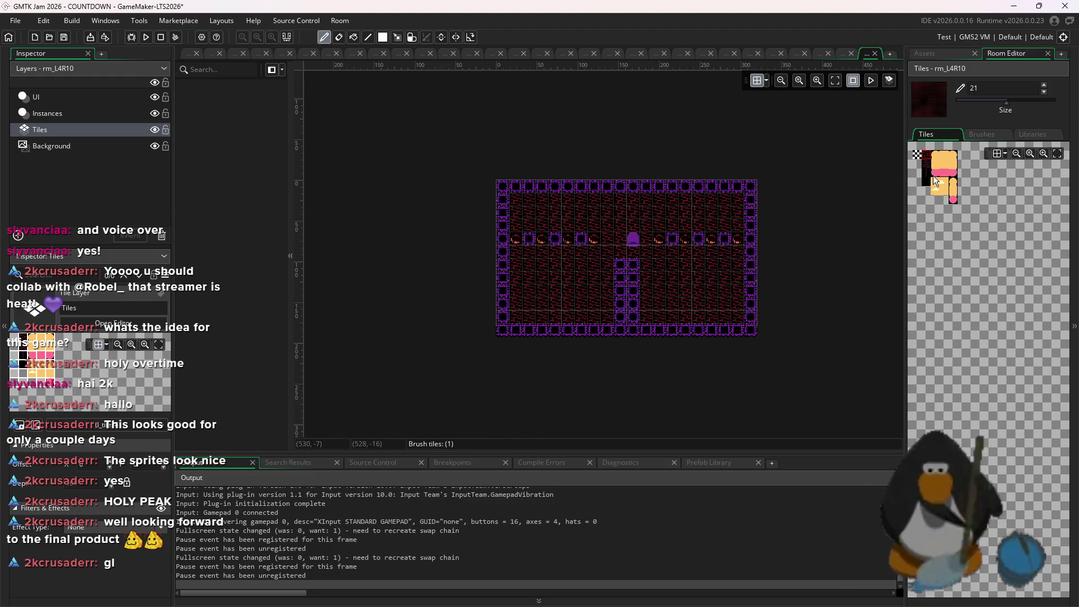
key("ctrl+z")
left_click_drag(934, 180, 940, 160)
scroll(774, 236, "up", 1)
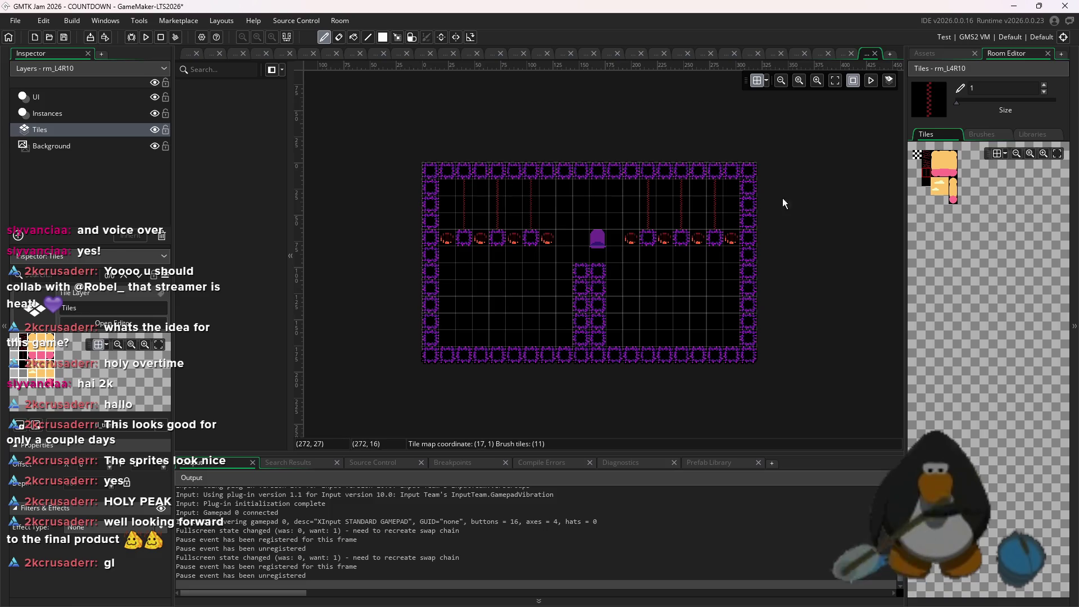
left_click(932, 163)
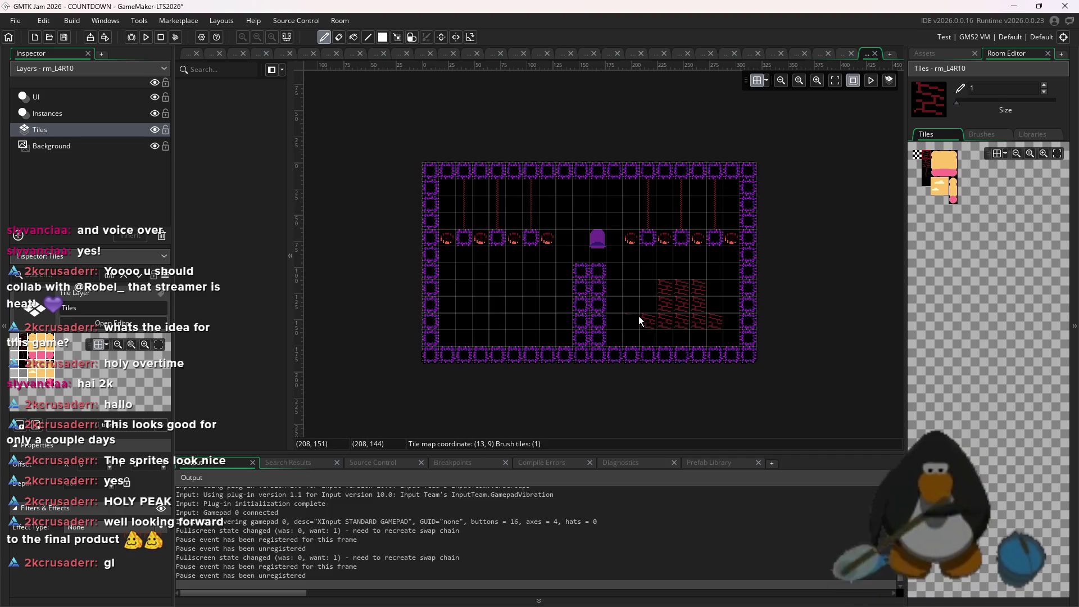
- Paint red brick patches in the lower area, lower right and above the door, then save
mouse_move(651, 288)
left_mouse_down()
mouse_move(674, 276)
mouse_move(733, 306)
mouse_move(719, 318)
left_mouse_up()
mouse_move(495, 319)
left_mouse_down()
mouse_move(529, 317)
mouse_move(511, 289)
mouse_move(542, 295)
mouse_move(467, 292)
mouse_move(570, 336)
left_mouse_up()
mouse_move(568, 208)
left_mouse_down()
mouse_move(596, 207)
mouse_move(578, 214)
mouse_move(585, 197)
left_mouse_up()
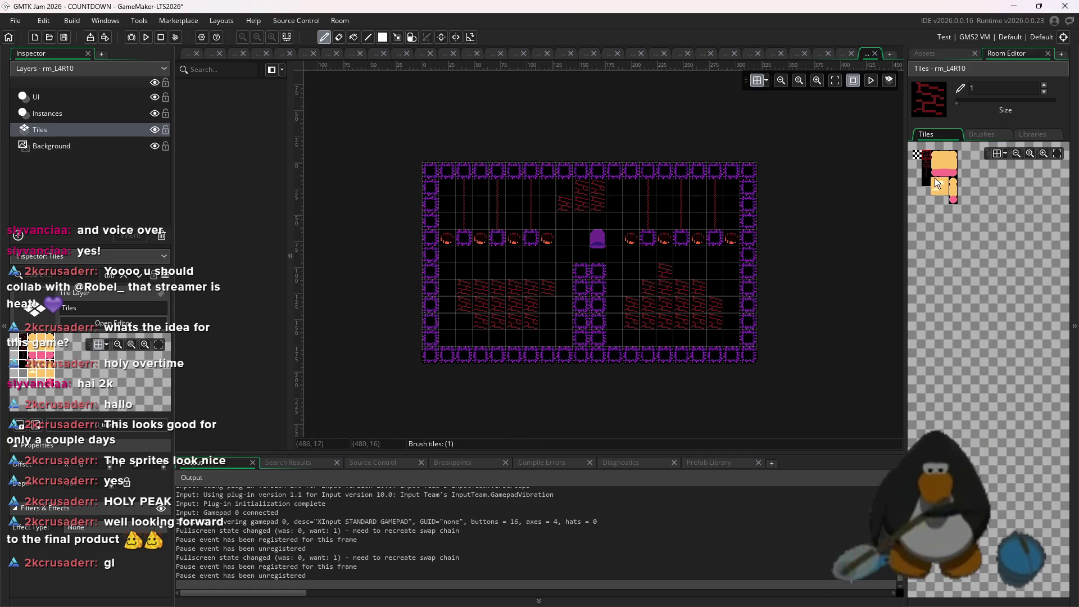
left_click_drag(936, 178, 926, 200)
key("ctrl+s")
left_click(926, 53)
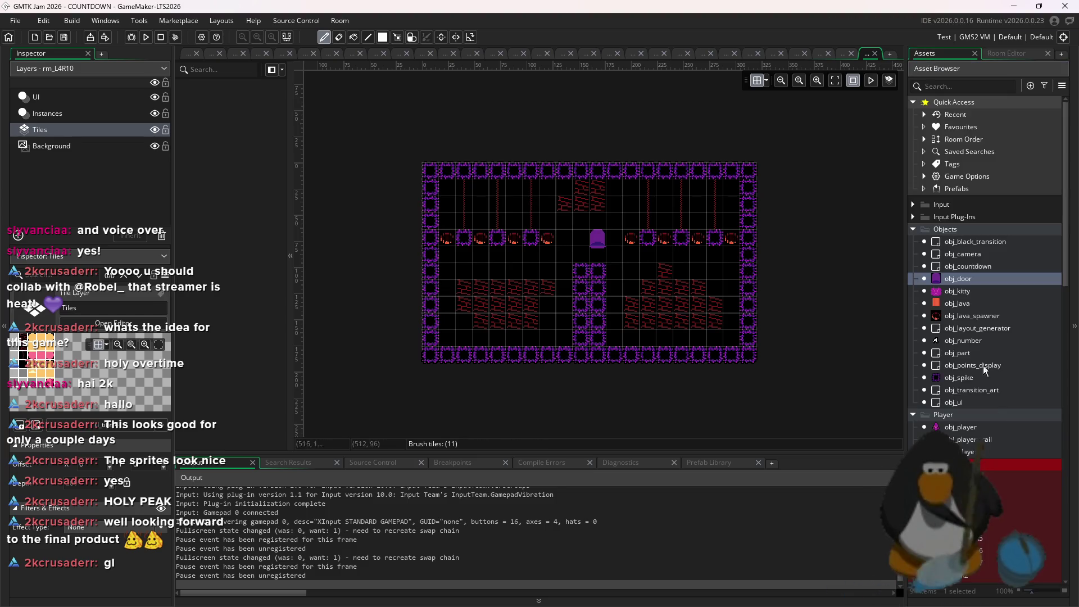
- Open room rm_L4R9 and paint red brick tiles along its bottom rows
scroll(989, 538, "down", 5)
scroll(994, 541, "down", 10)
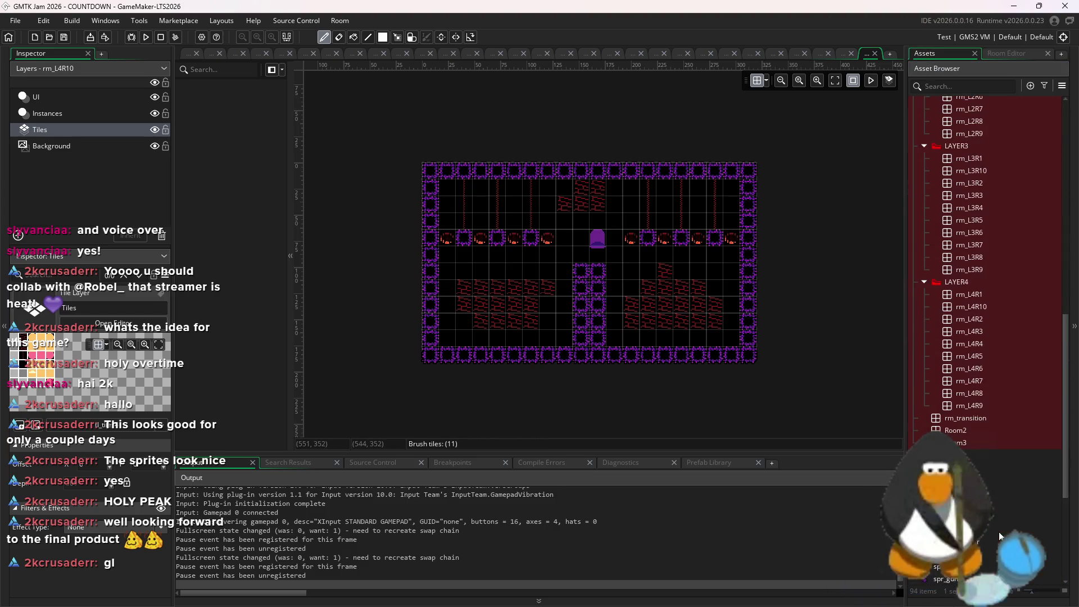
double_click(983, 406)
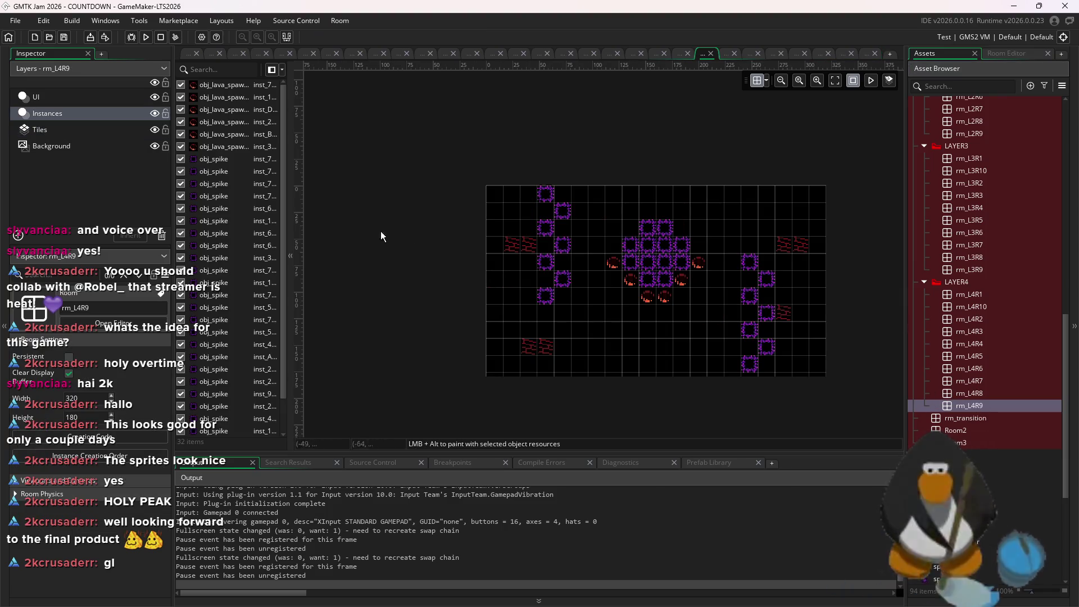
left_click(1009, 53)
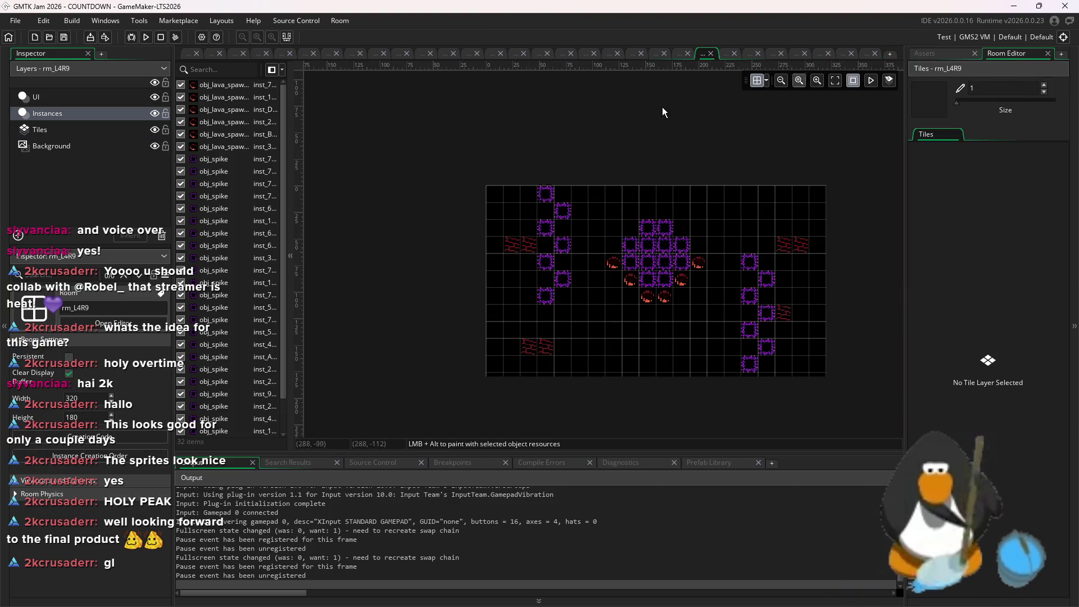
left_click(62, 129)
left_click(924, 163)
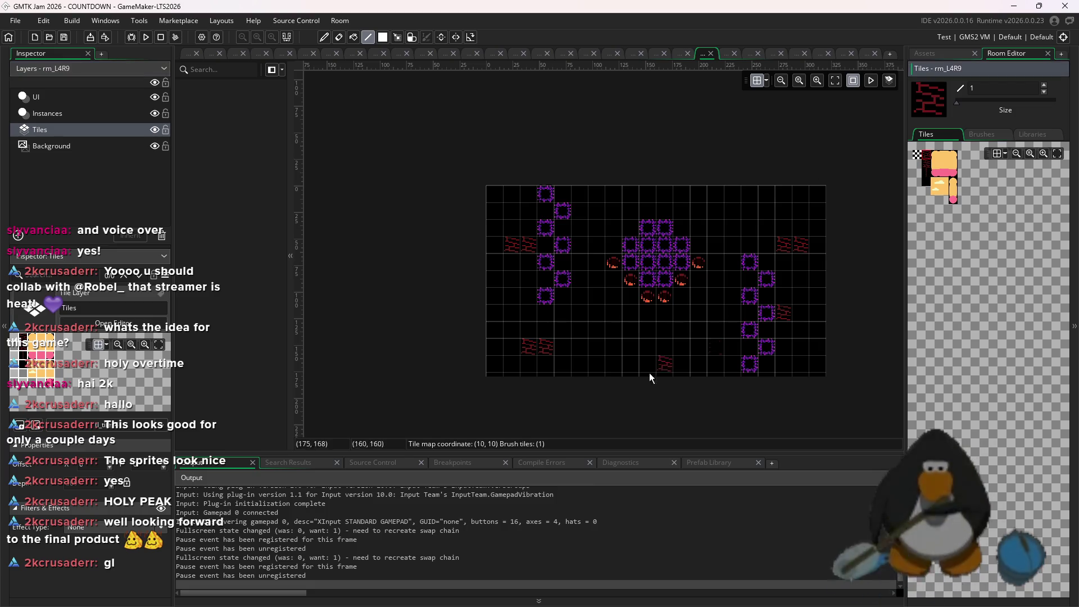
left_click(710, 347)
left_click(669, 351)
mouse_move(669, 351)
left_mouse_down()
mouse_move(691, 361)
mouse_move(692, 344)
mouse_move(631, 360)
mouse_move(735, 366)
left_mouse_up()
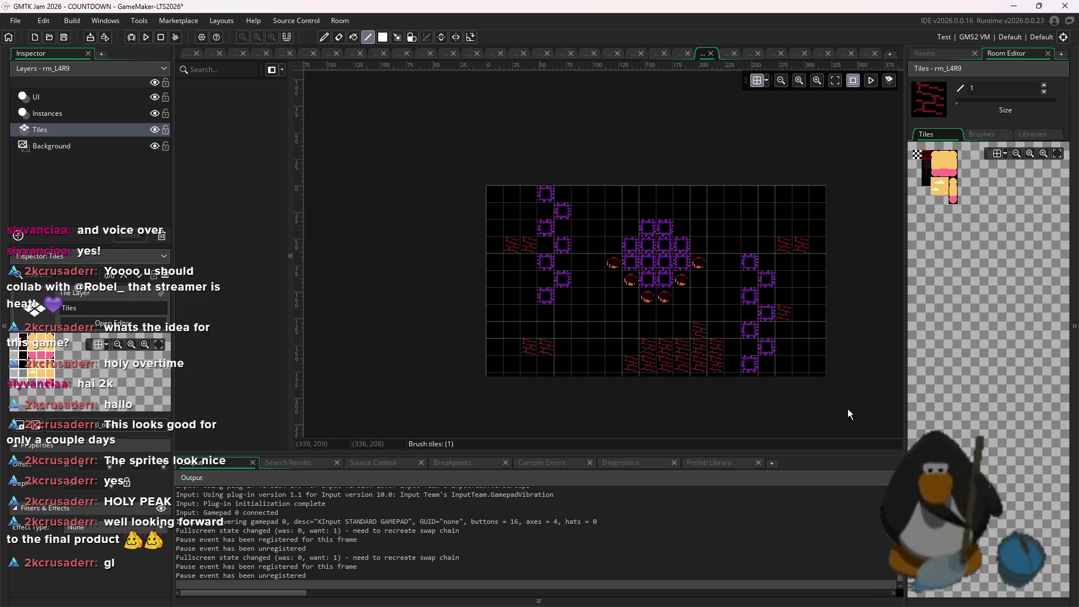
- Paint red brick tiles along the room's top rows and top-right cells
left_click(616, 196)
mouse_move(615, 196)
left_mouse_down()
mouse_move(607, 204)
mouse_move(621, 204)
left_mouse_up()
left_click(810, 230)
left_click_drag(820, 212, 807, 193)
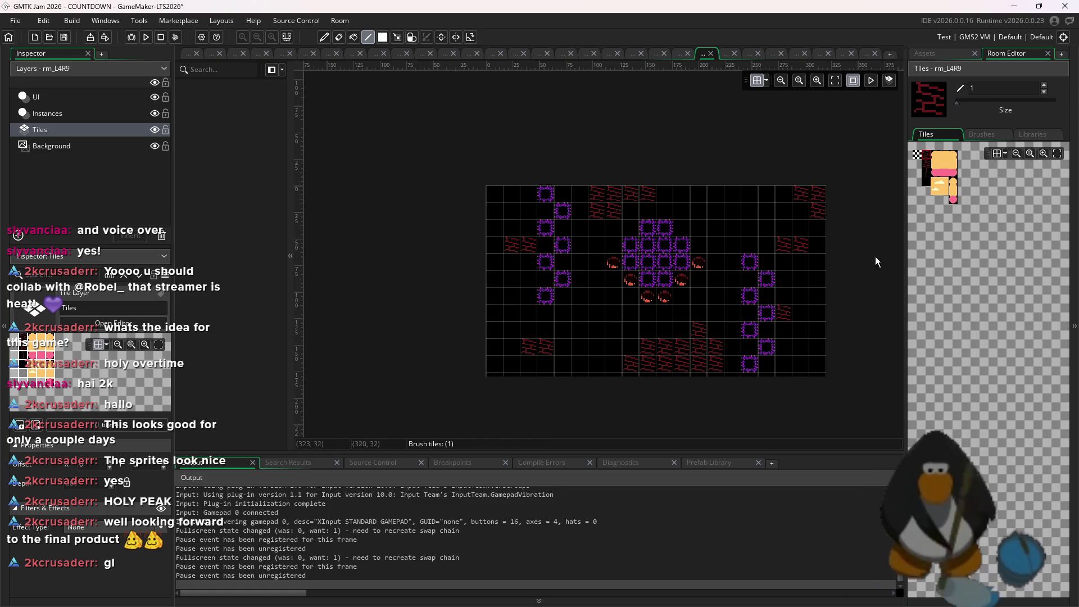
- Bring back the Asset Browser and switch to editing the room's instances
left_click(954, 54)
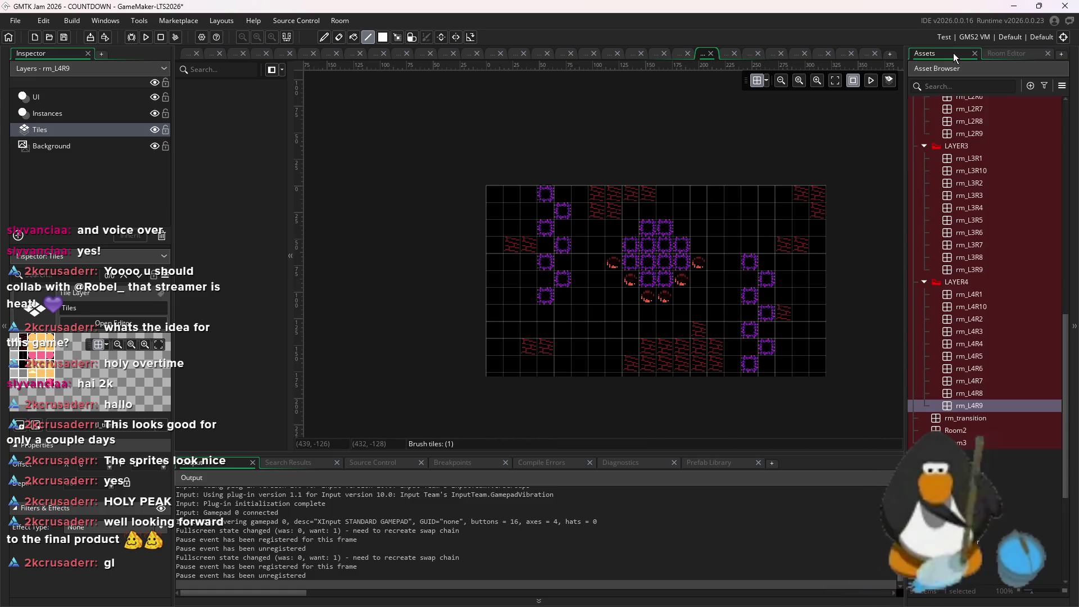
left_click(112, 113)
scroll(984, 281, "down", 2)
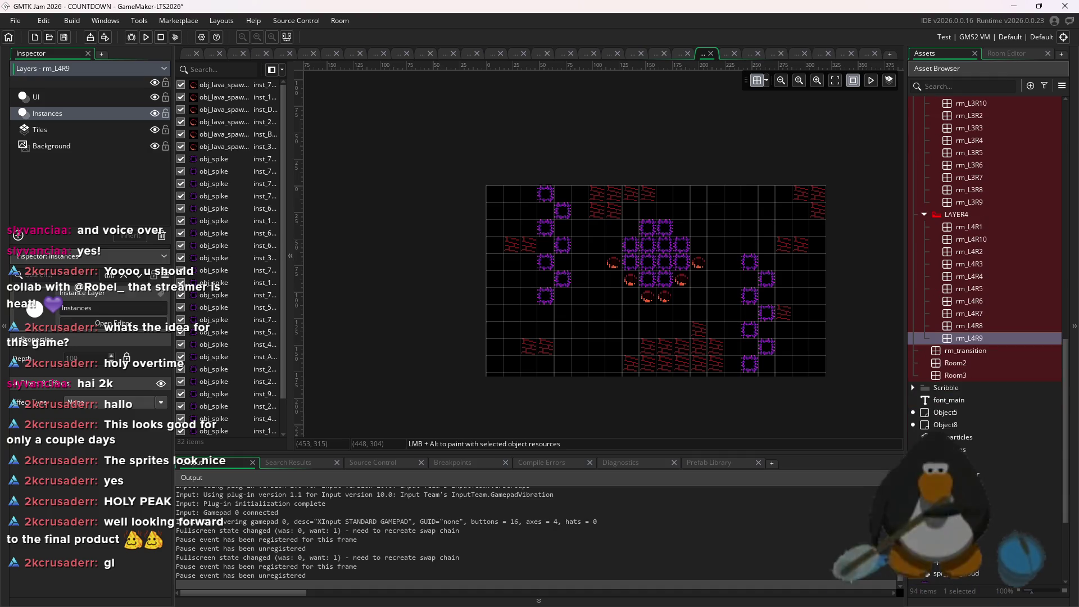
scroll(984, 281, "up", 15)
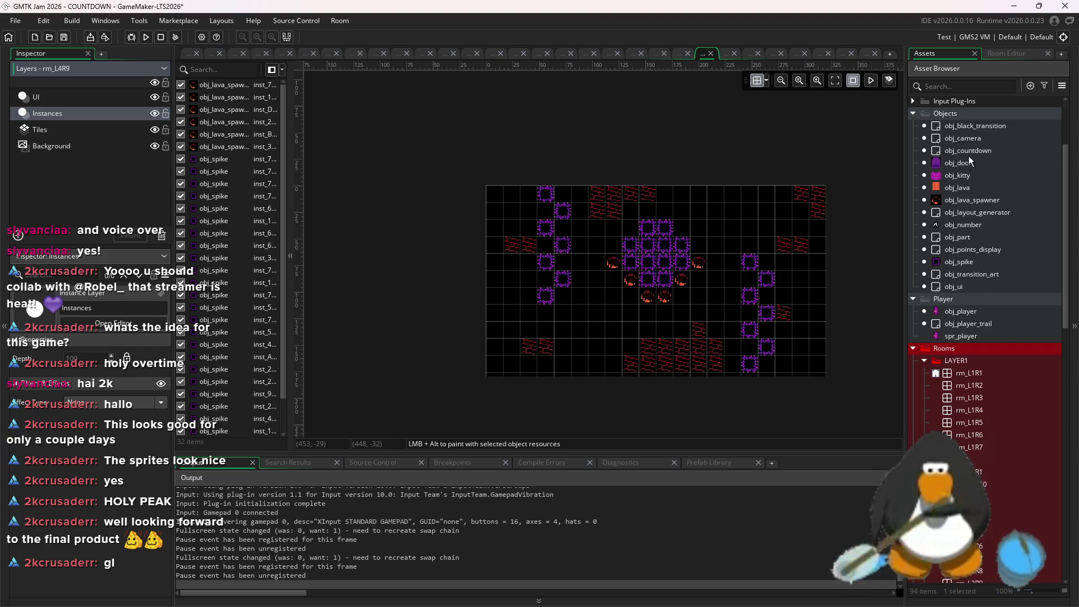
- Open obj_door's Create code and browse the rm_L4R1, rm_L4R2, rm_L3R2 and rm_L4R10 tabs
double_click(958, 162)
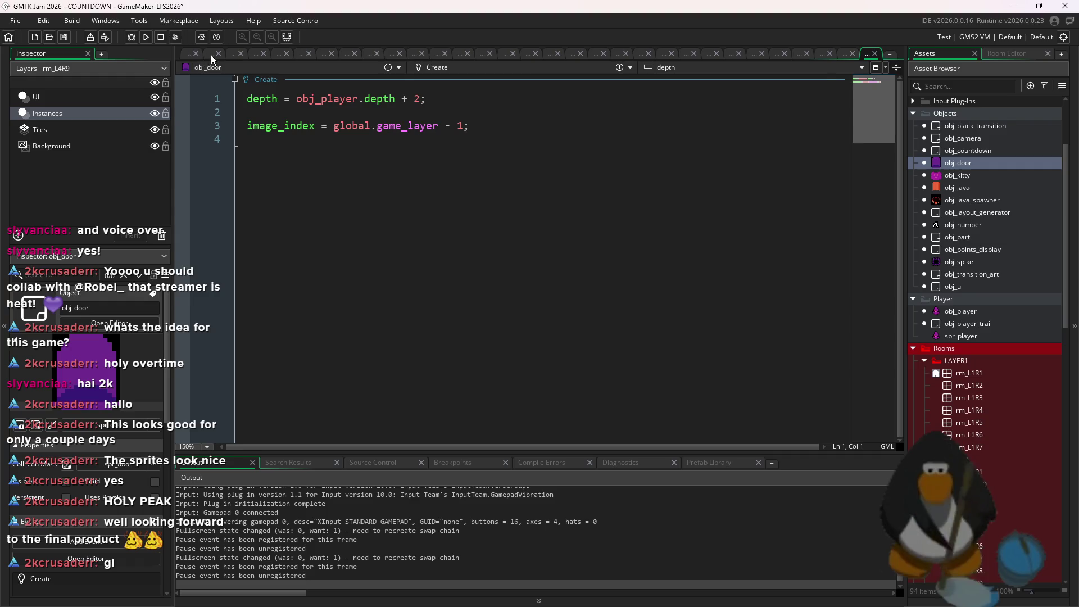
left_click(212, 55)
left_click(234, 54)
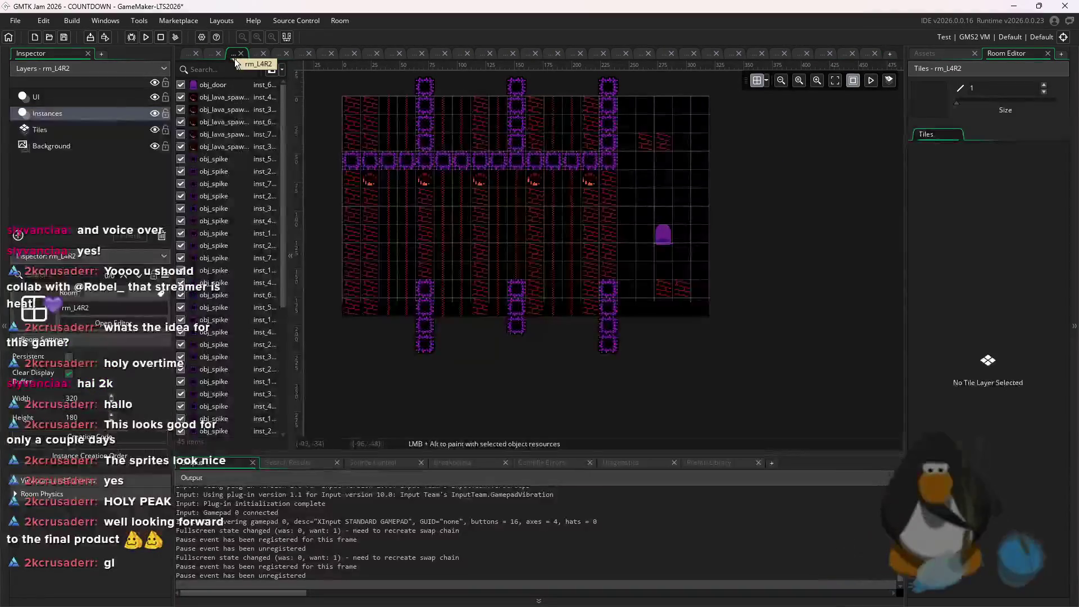
left_click(822, 55)
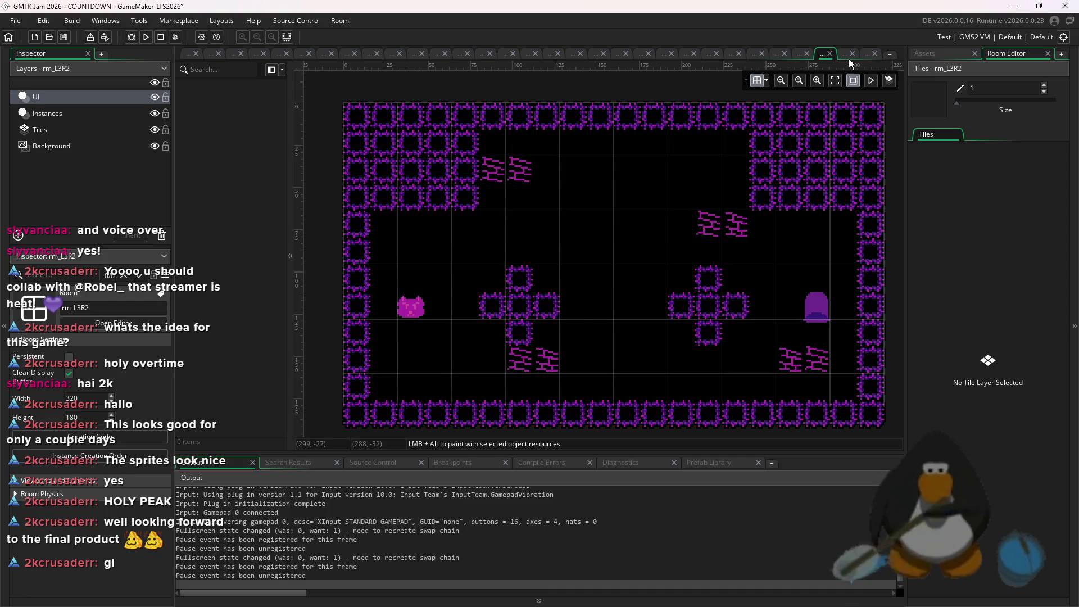
left_click(847, 54)
left_click(925, 53)
scroll(967, 337, "down", 10)
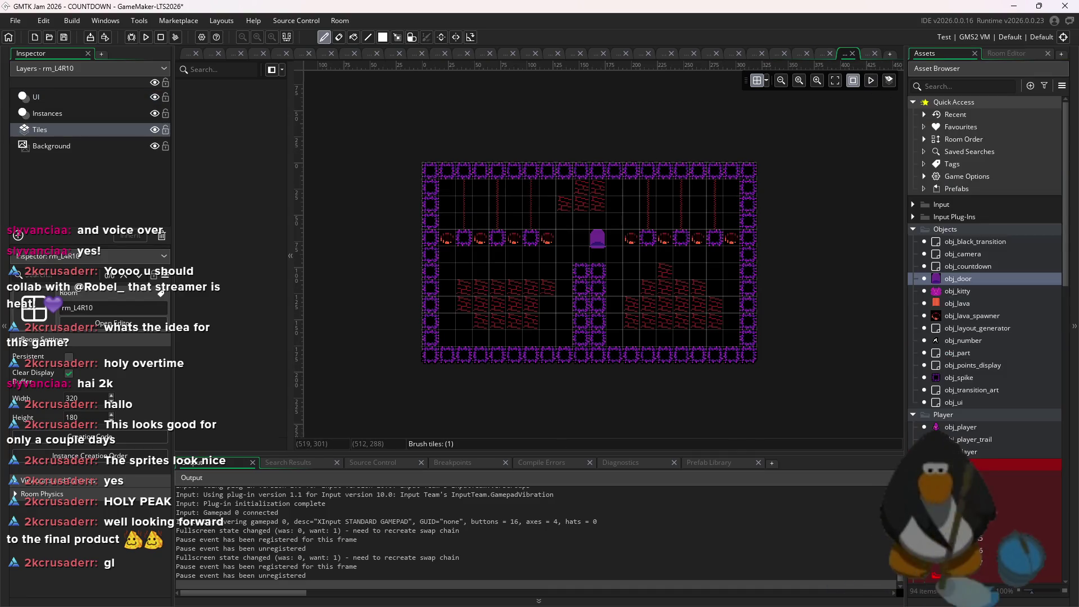
- Open rm_L4R9 and place an exit door, nudging it up onto the floor
double_click(986, 356)
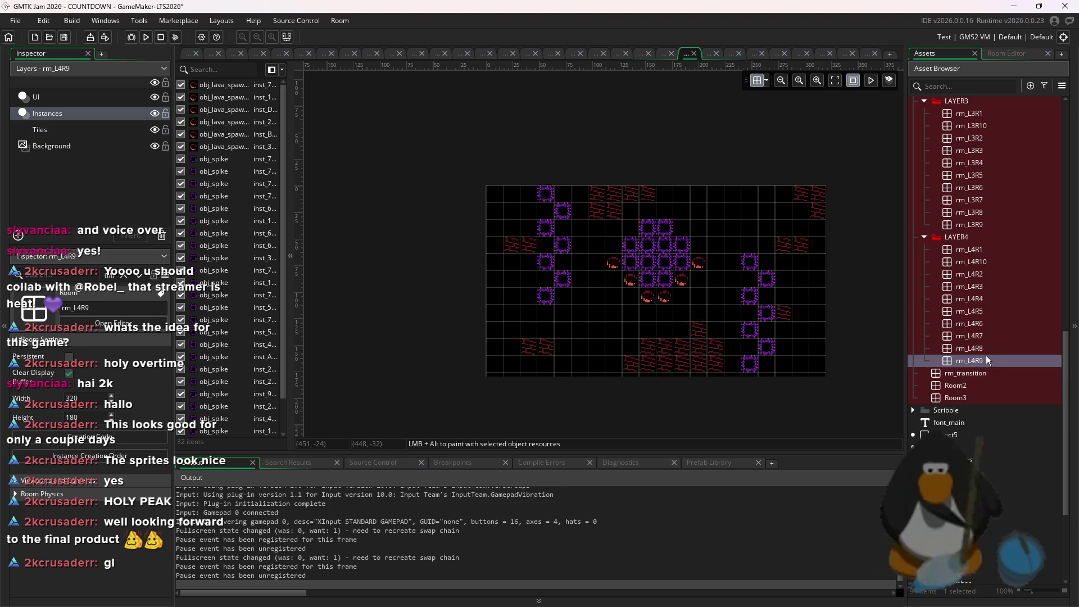
scroll(986, 189, "up", 10)
left_click(966, 141)
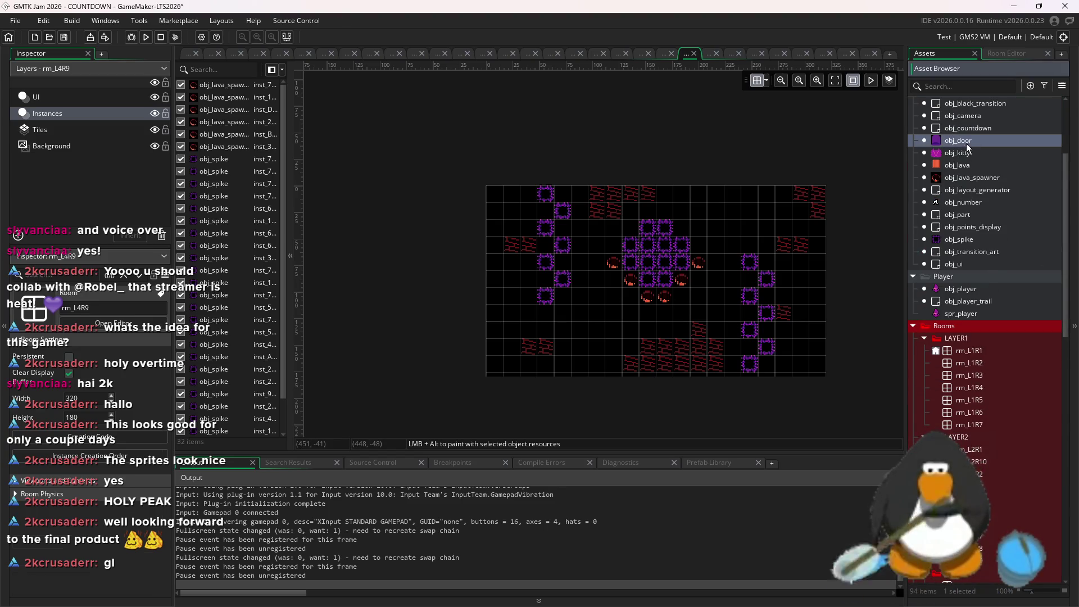
left_click(766, 80)
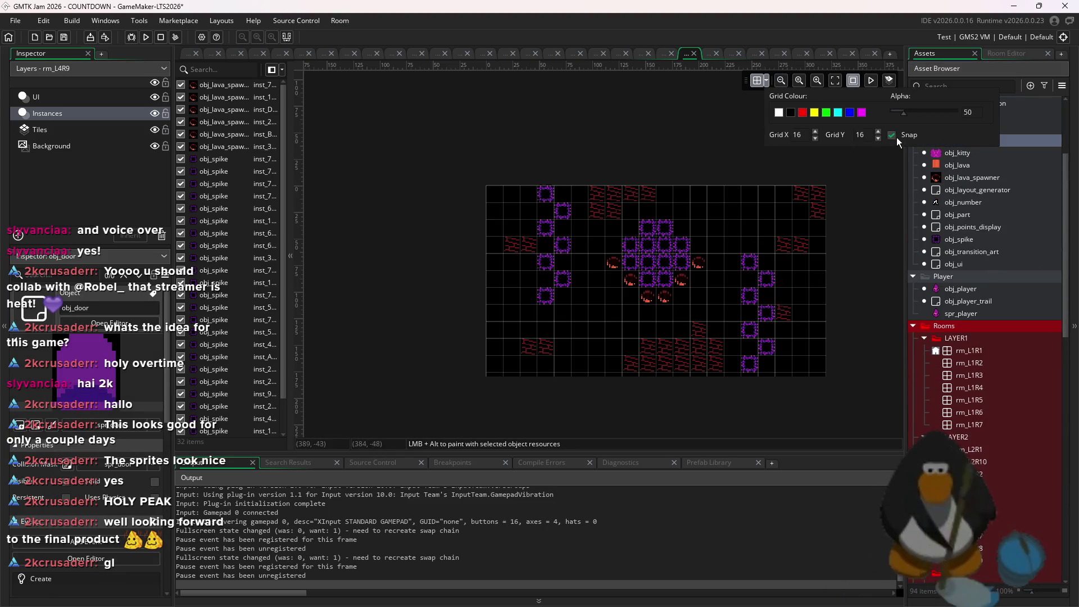
scroll(595, 342, "up", 2)
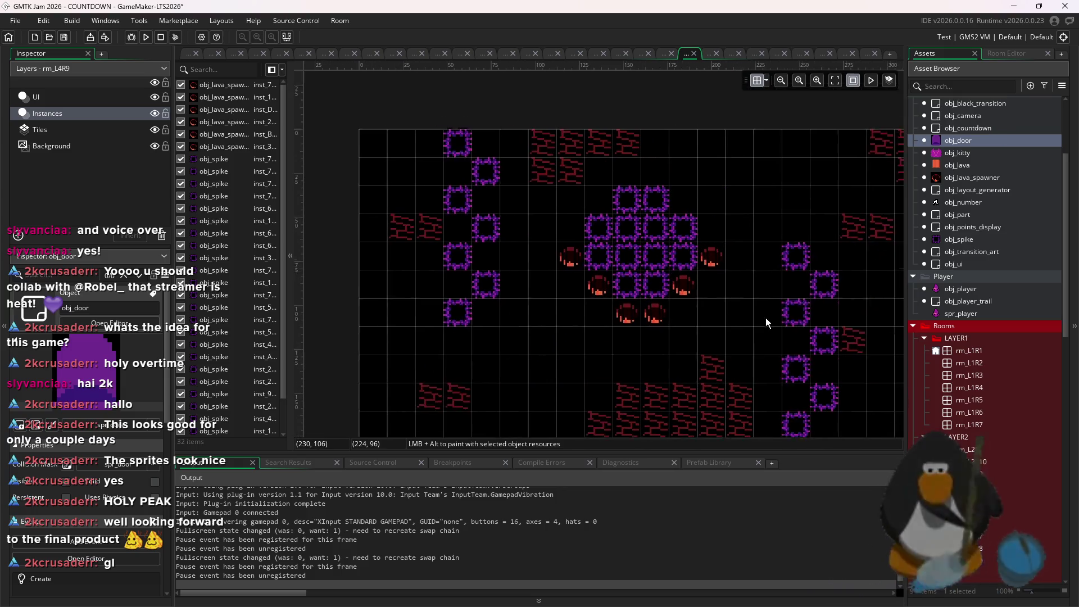
left_click(428, 309, "alt")
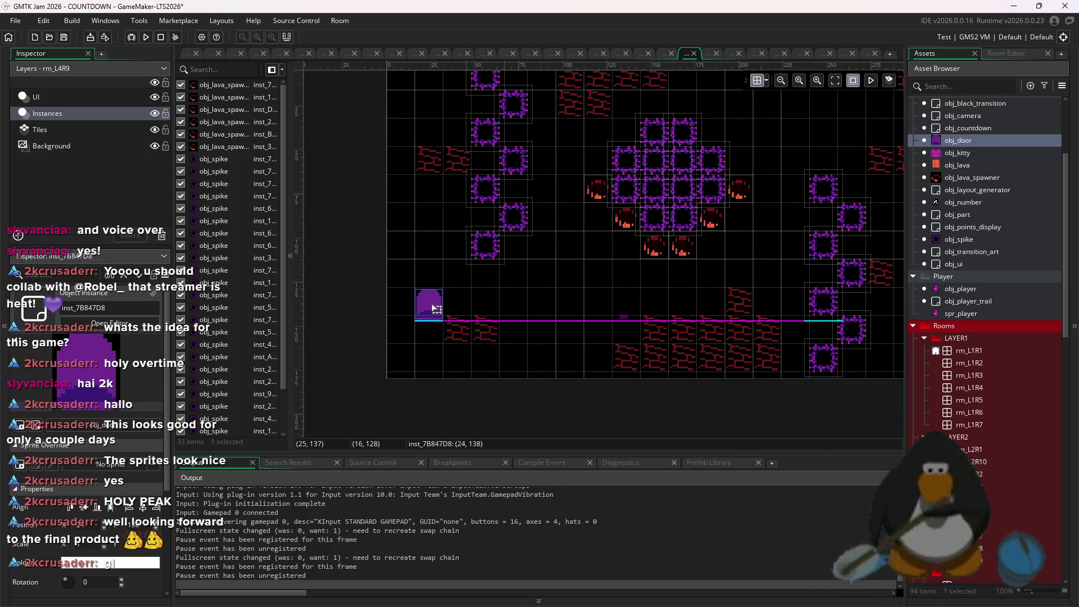
scroll(432, 306, "up", 3)
left_click_drag(429, 305, 430, 301)
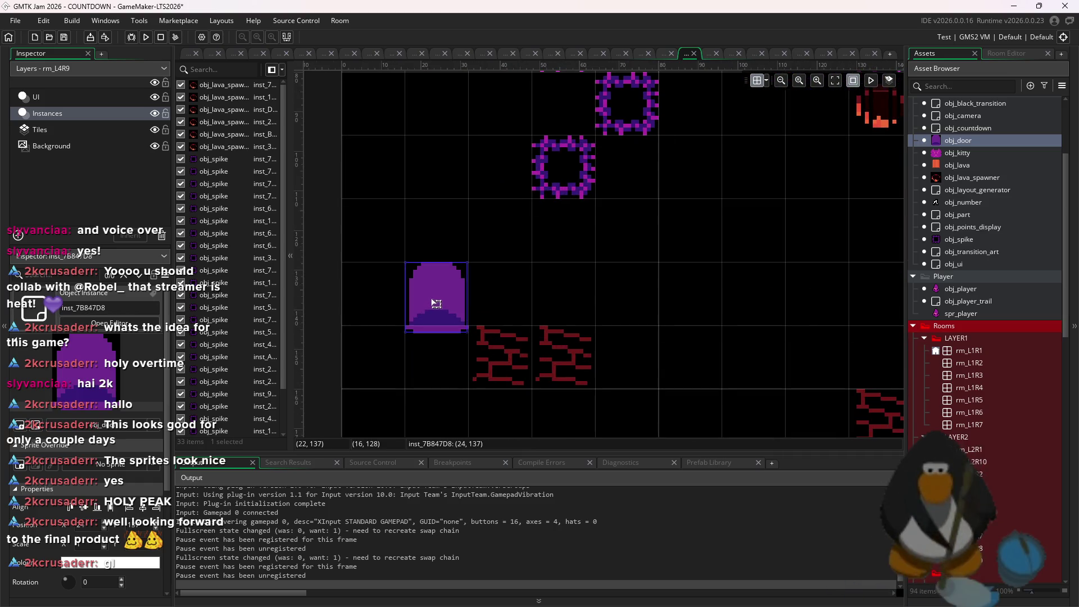
scroll(1007, 497, "down", 10)
scroll(969, 342, "up", 6)
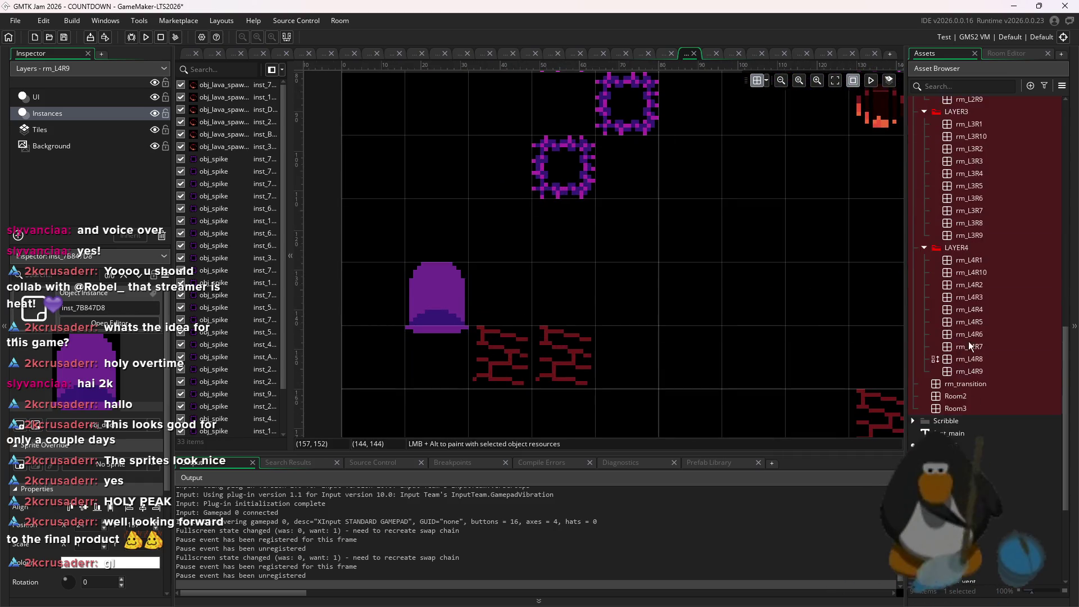
- Collapse the LAYER3 room folder and open room rm_L4R8
left_click(925, 168)
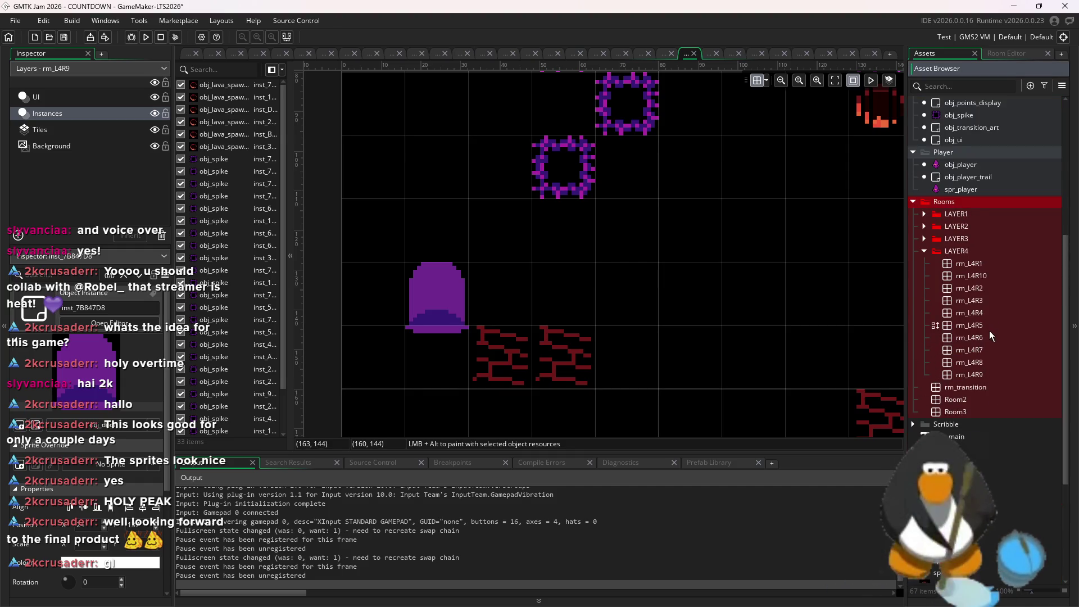
double_click(984, 362)
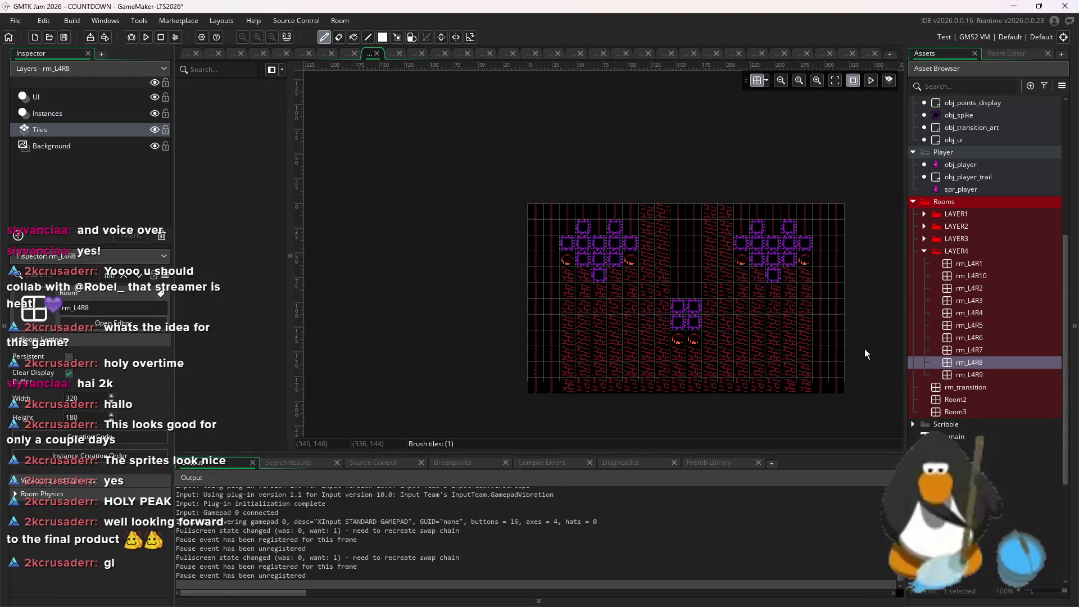
left_click(1007, 54)
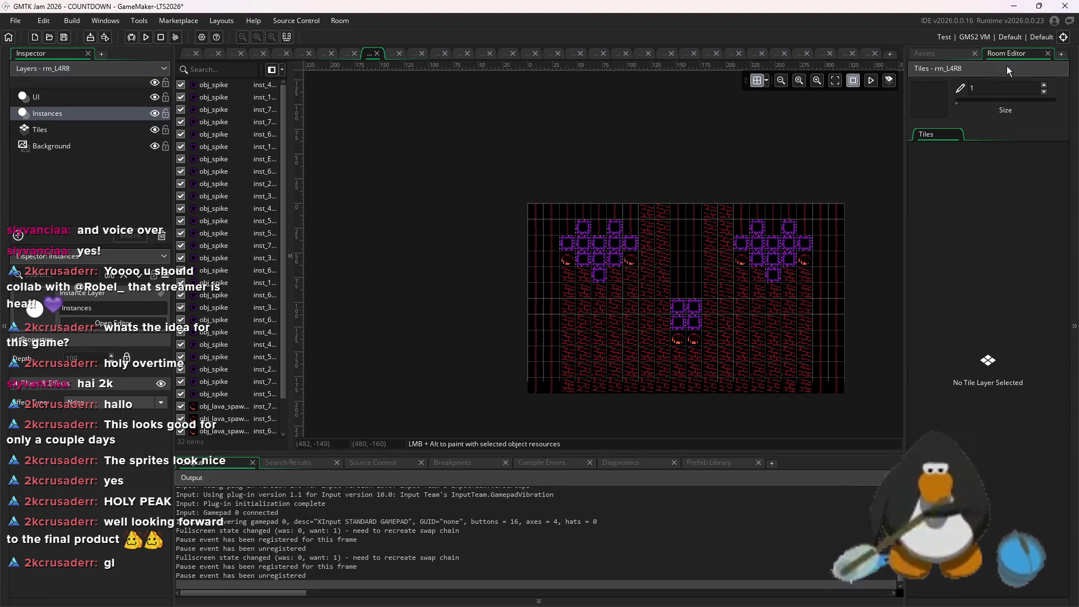
left_click(919, 53)
scroll(980, 410, "up", 4)
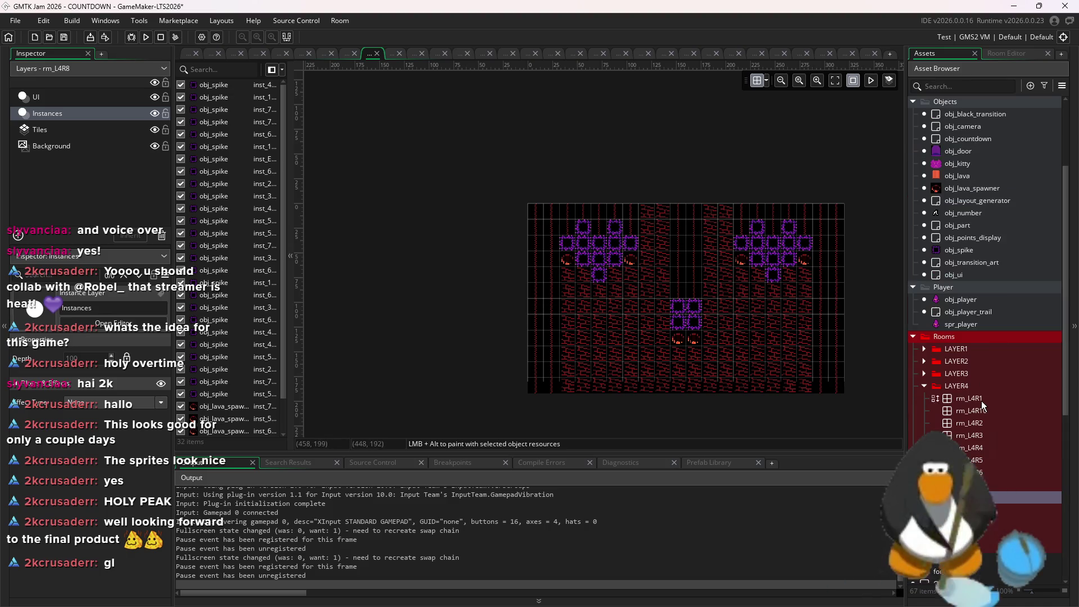
- With grid snap off, place an exit door in rm_L4R8 on the floor near the right
left_click(961, 154)
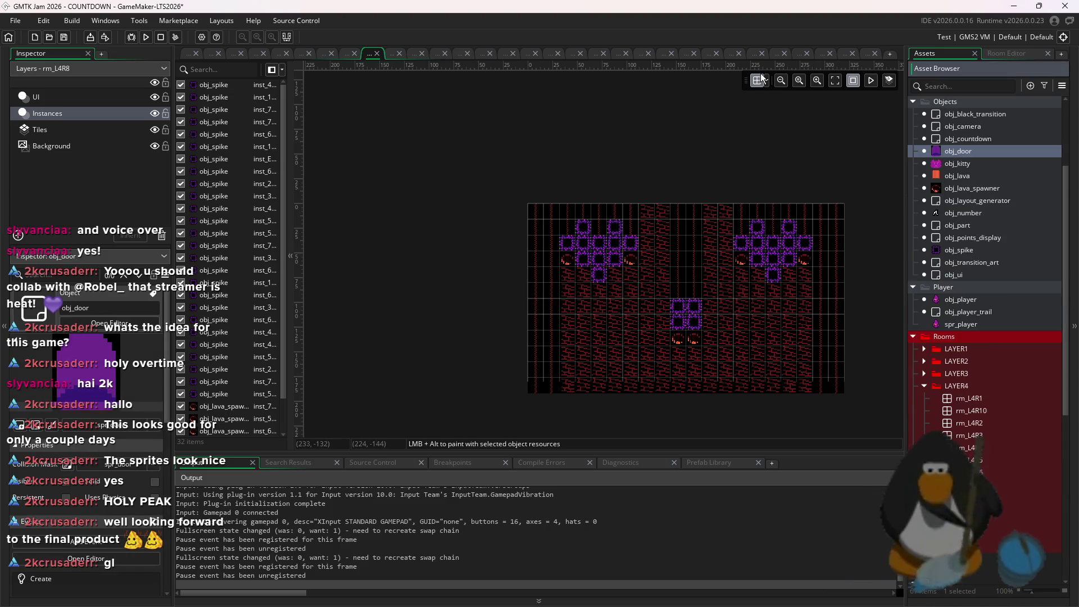
left_click(767, 81)
left_click(892, 135)
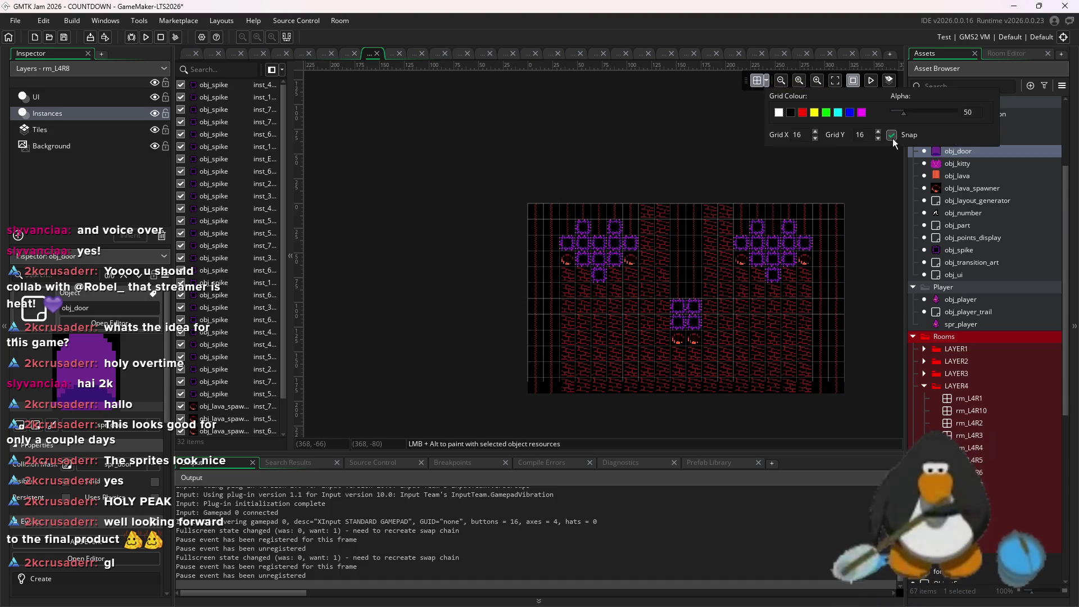
scroll(720, 315, "up", 2)
left_click(843, 380, "alt")
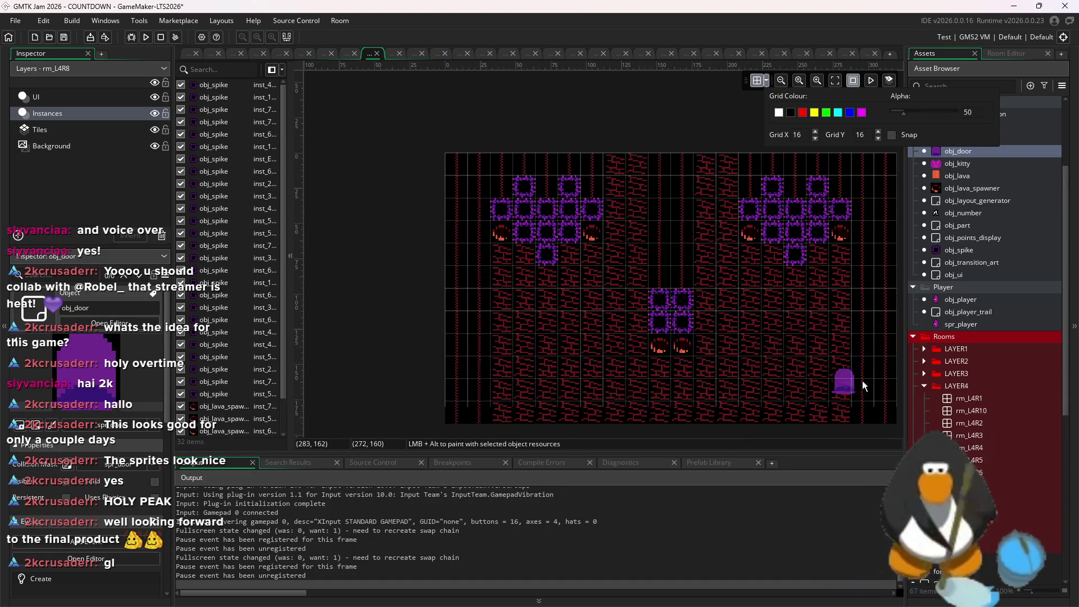
scroll(817, 292, "up", 2)
mouse_move(817, 292)
left_mouse_down()
mouse_move(826, 314)
mouse_move(713, 318)
mouse_move(727, 314)
left_mouse_up()
scroll(822, 311, "down", 2)
scroll(713, 318, "up", 2)
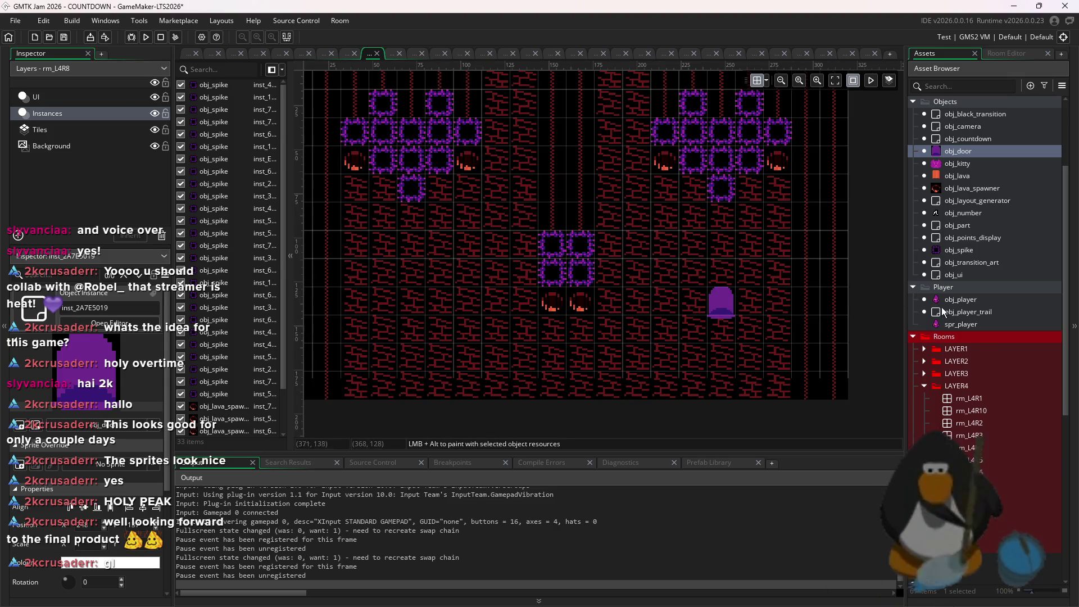
left_click(978, 497)
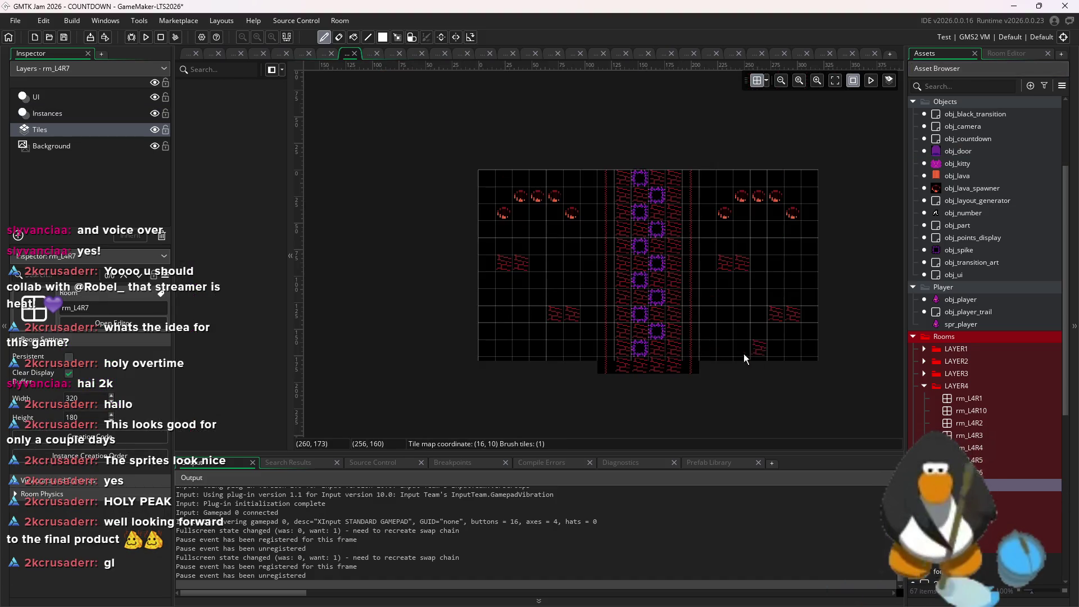
- Drag an obj_door into rm_L4R7 just right of its central column
key("Up")
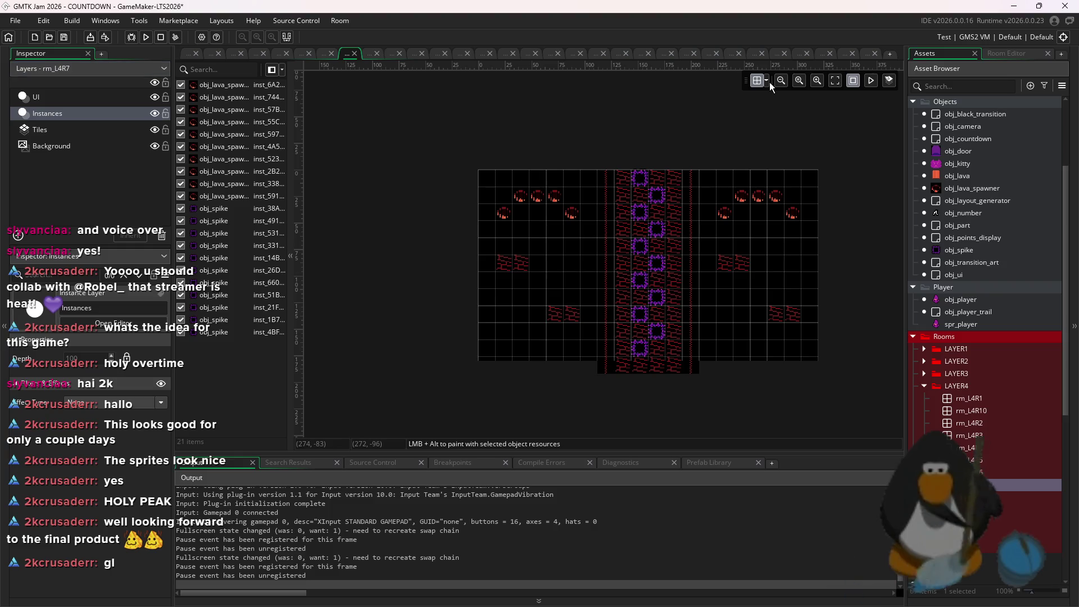
left_click(767, 81)
mouse_move(958, 154)
left_mouse_down()
mouse_move(710, 284)
mouse_move(715, 311)
mouse_move(686, 304)
left_mouse_up()
scroll(710, 284, "up", 3)
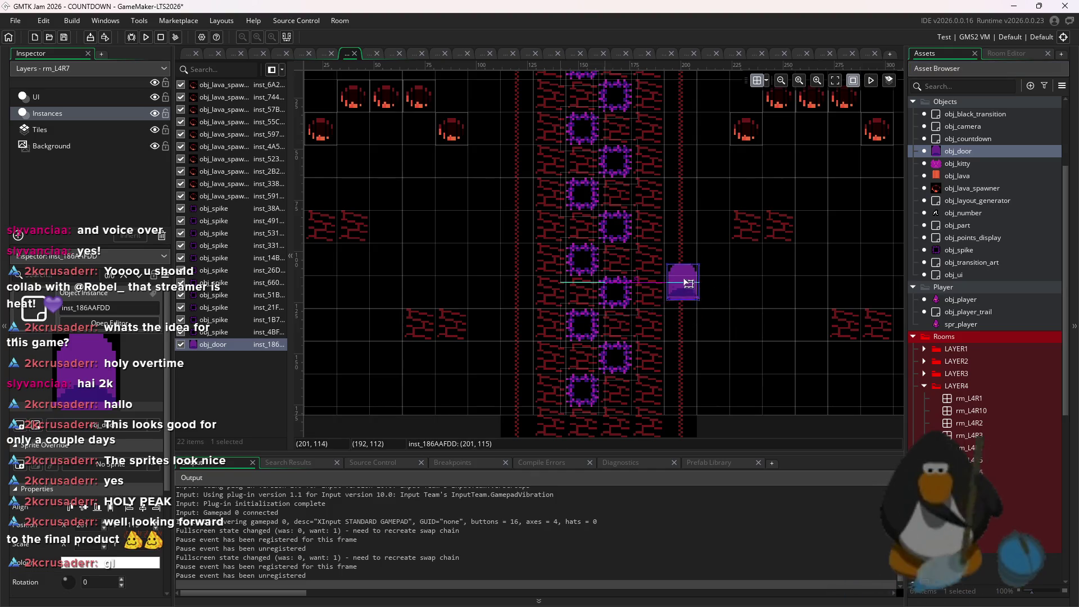
scroll(689, 273, "up", 2)
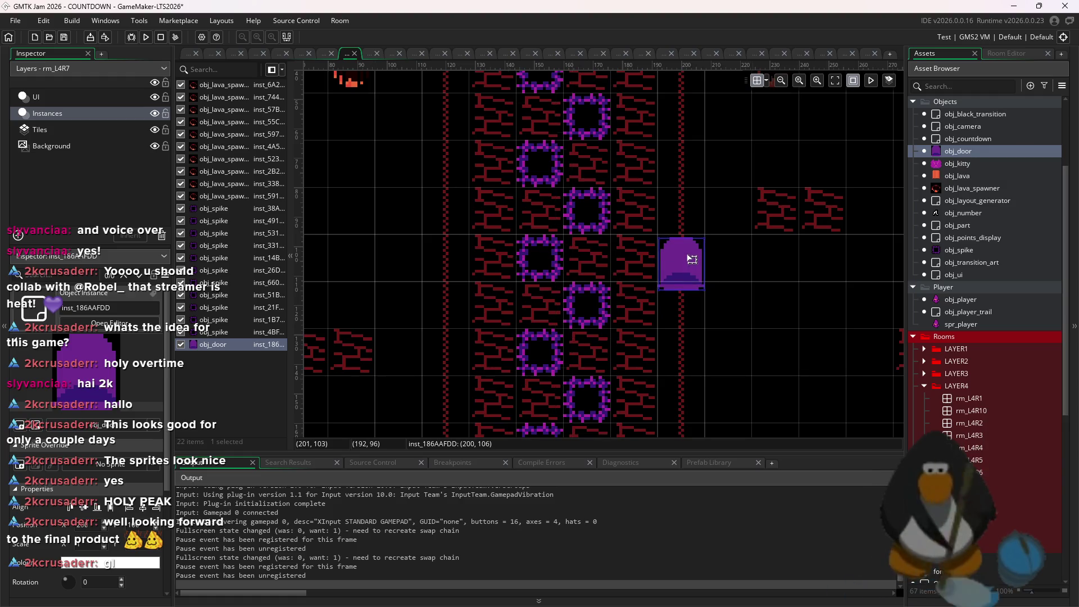
scroll(692, 259, "up", 2)
left_click(843, 351)
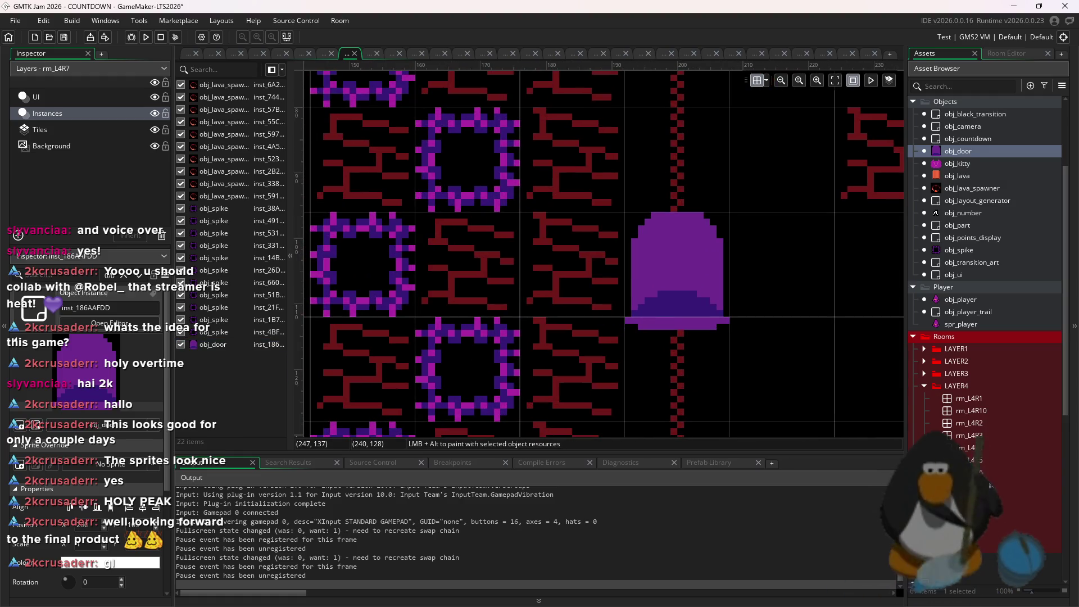
- Open rm_L4R6 and place an obj_door exit mid-room
double_click(970, 472)
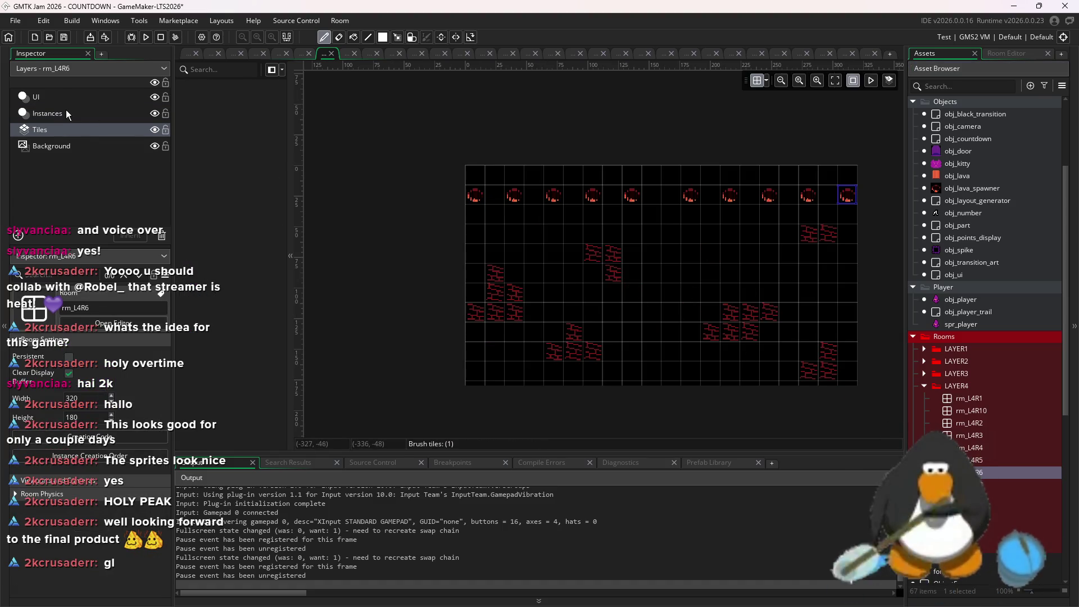
left_click(66, 112)
left_click(1035, 54)
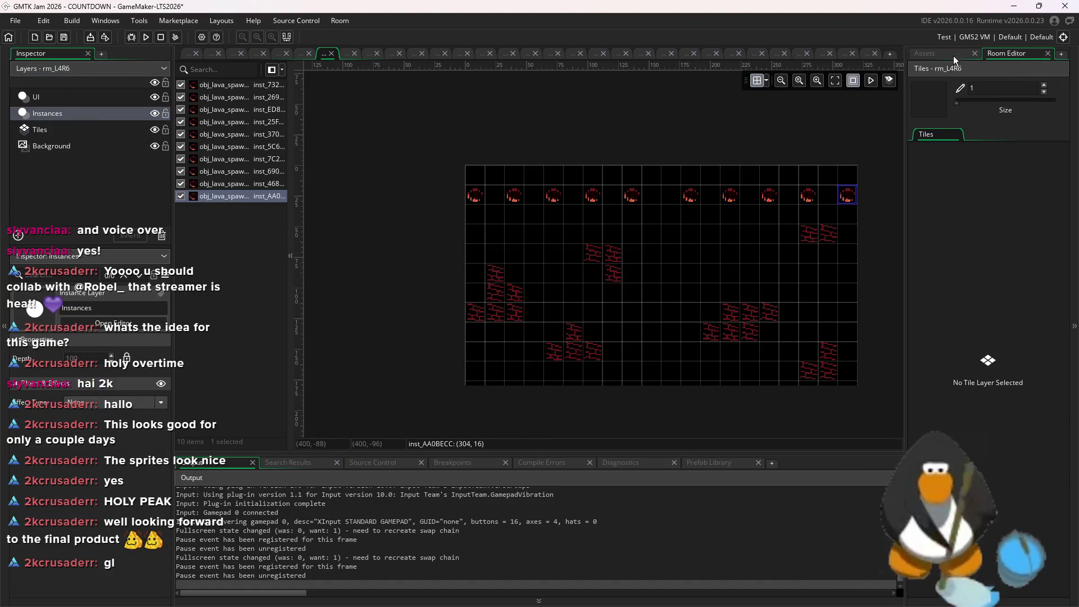
left_click(933, 54)
left_click(963, 152)
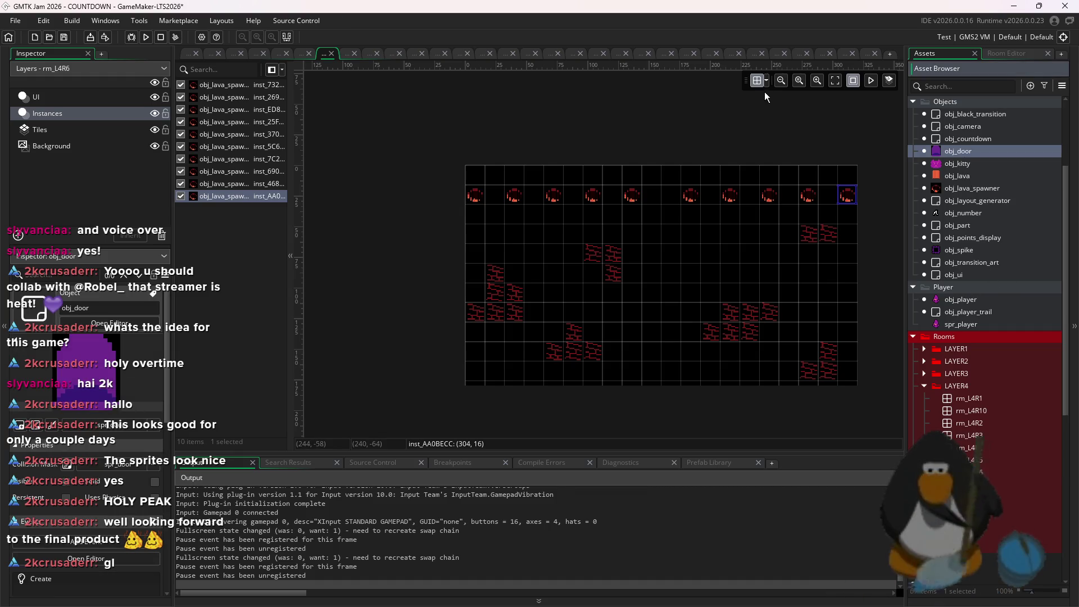
left_click(766, 82)
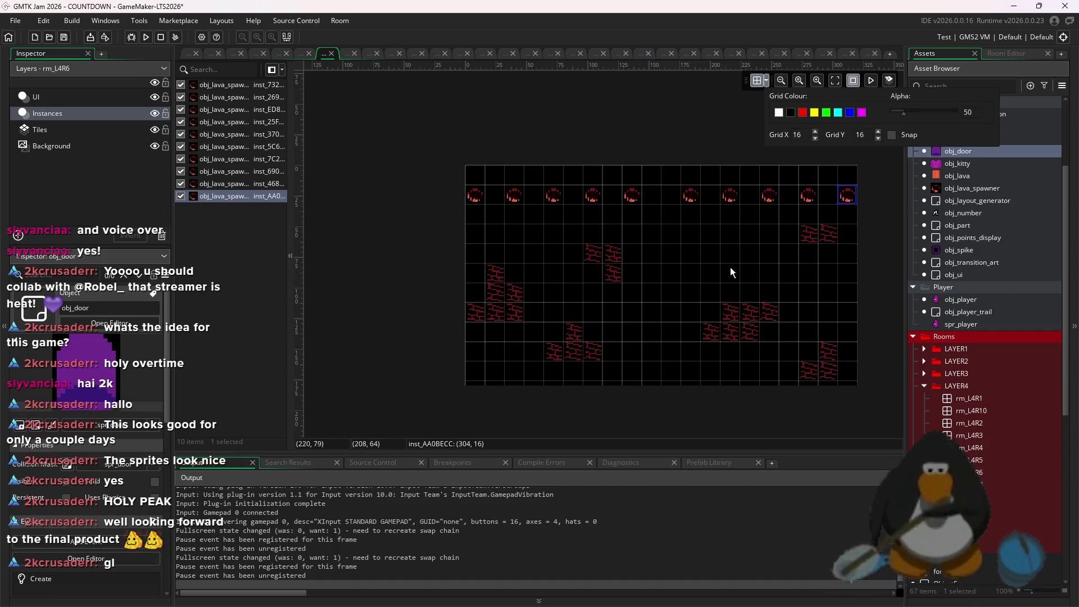
left_click(653, 297, "alt")
scroll(634, 293, "up", 3)
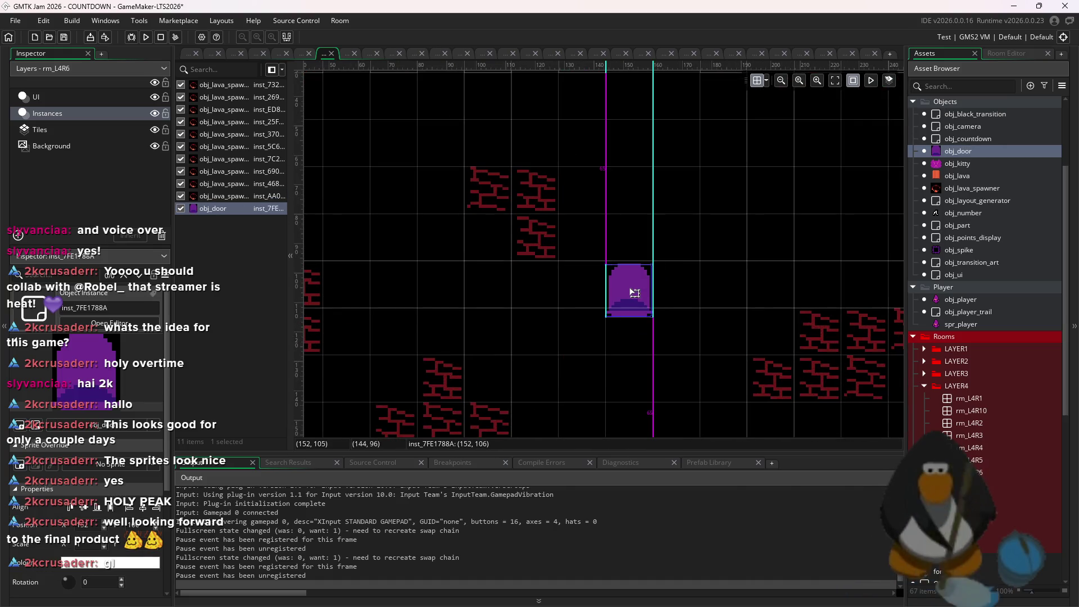
left_click(669, 253)
scroll(709, 298, "down", 1)
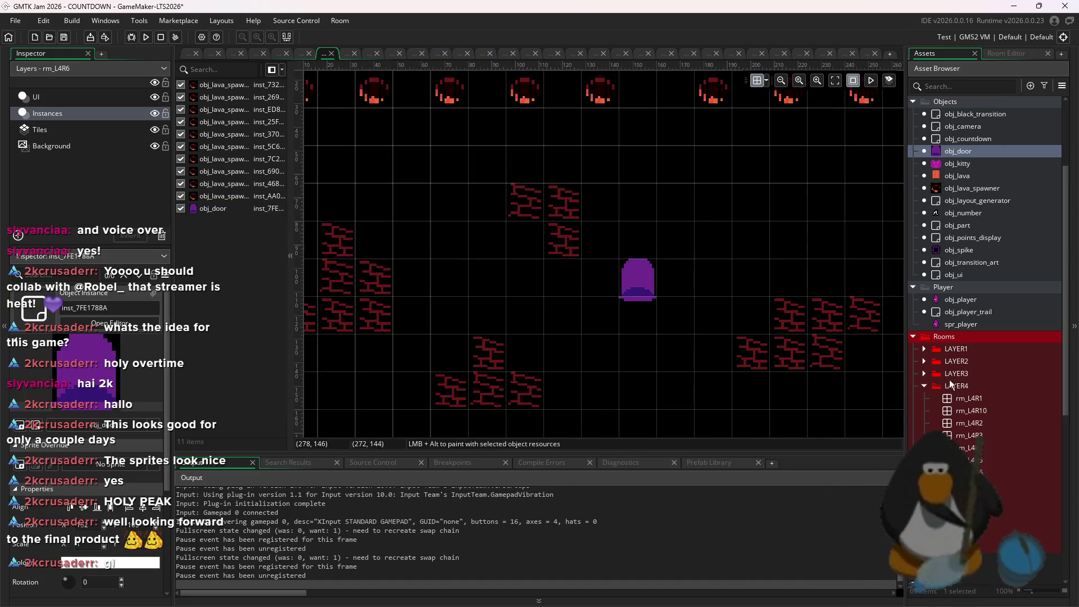
scroll(730, 286, "down", 2)
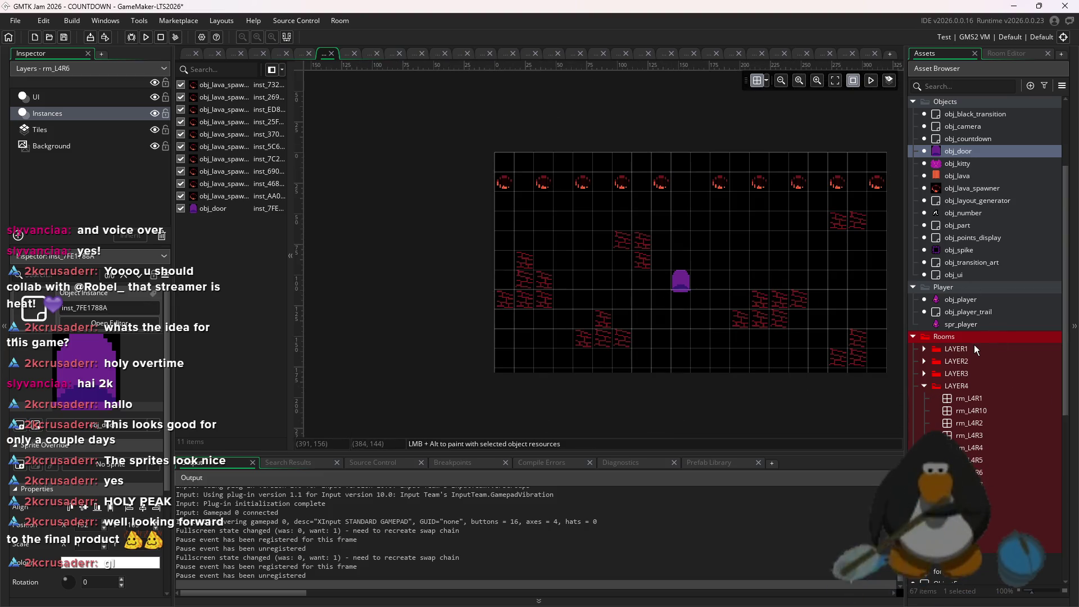
- Open the layer-4 rooms in turn, from rm_L4R4 through rm_L4R2, rm_L4R10 and rm_L4R1
double_click(992, 473)
double_click(994, 463)
double_click(1000, 449)
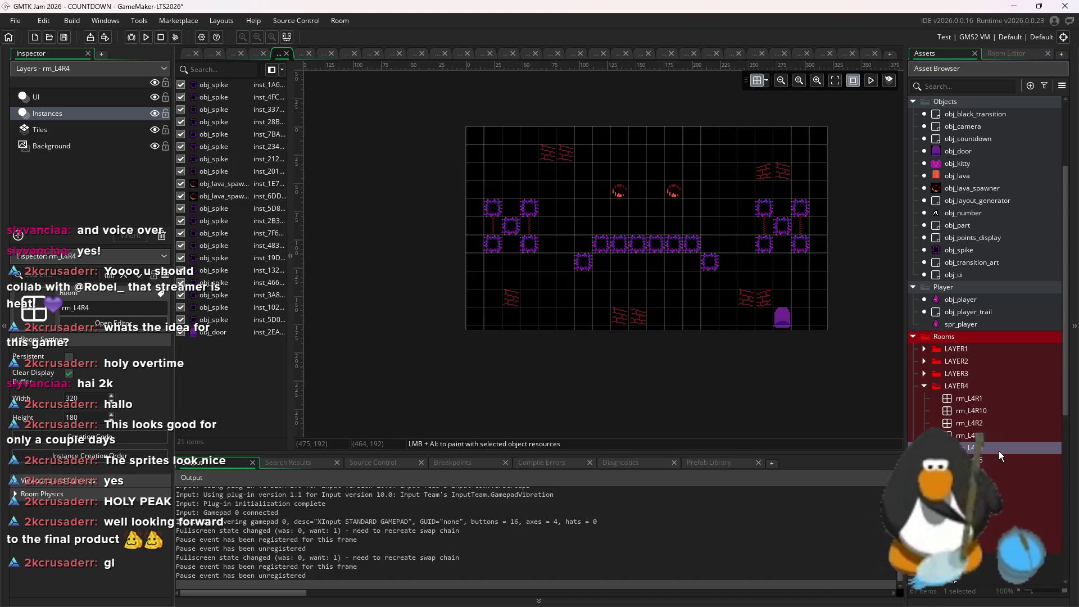
double_click(1003, 436)
double_click(1003, 425)
double_click(1001, 412)
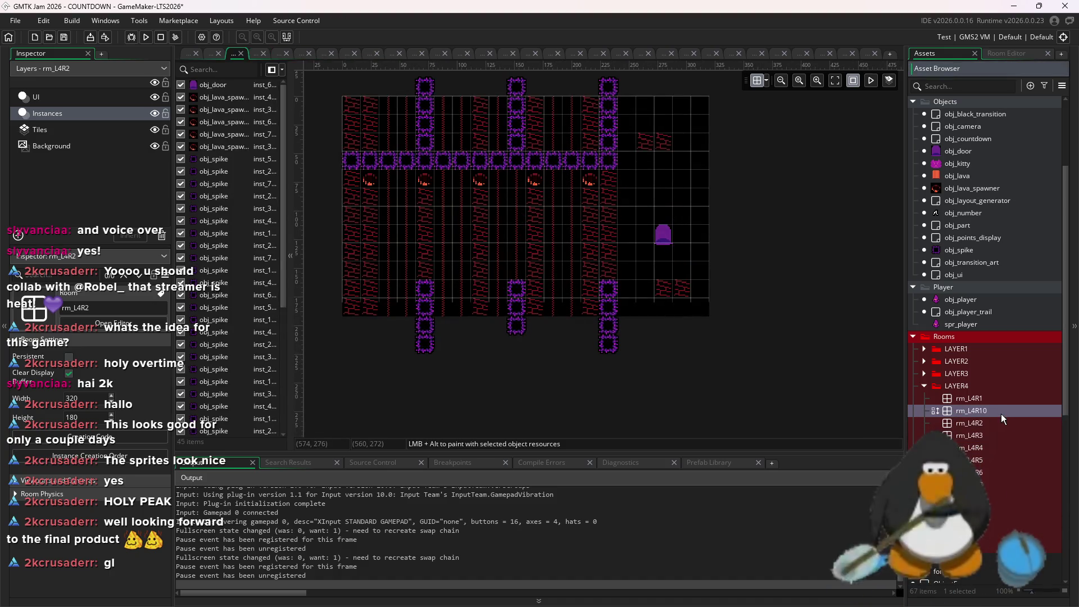
double_click(1001, 400)
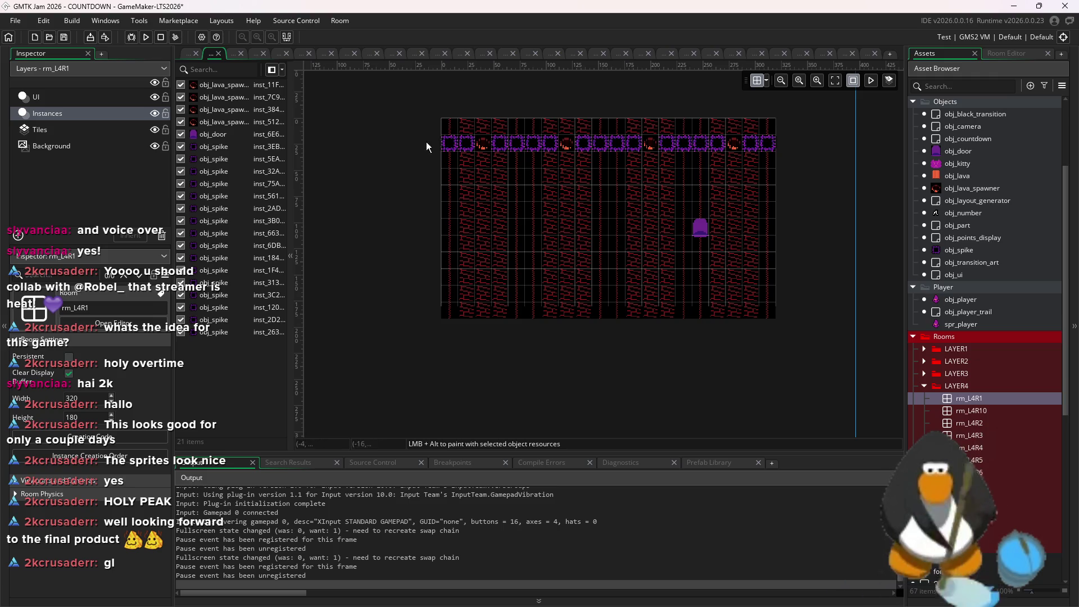
scroll(1050, 278, "up", 3)
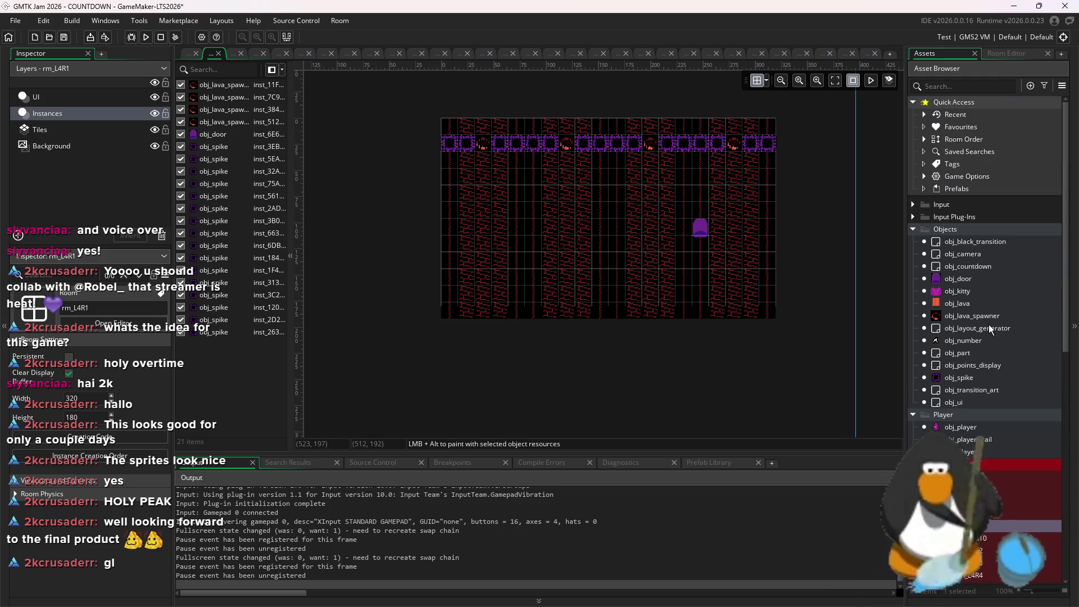
- Change room_array_4 from rm_L4R1 to rm_L4R2 in the layout generator and relaunch the game
double_click(981, 328)
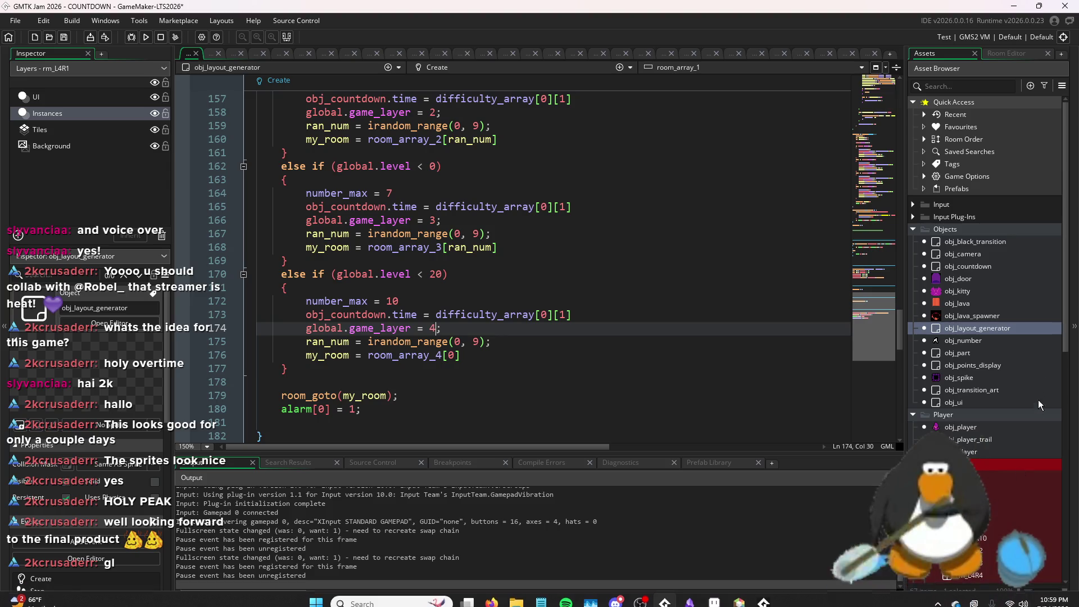
left_click(735, 302)
scroll(618, 281, "up", 20)
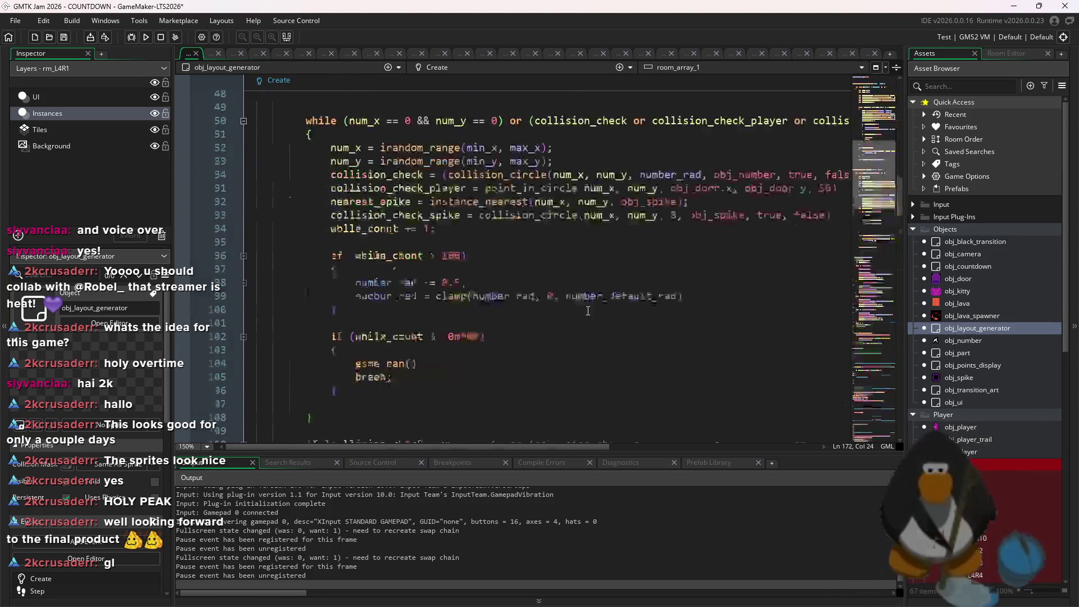
left_click(400, 154)
key("BackSpace")
type("2")
left_click(146, 37)
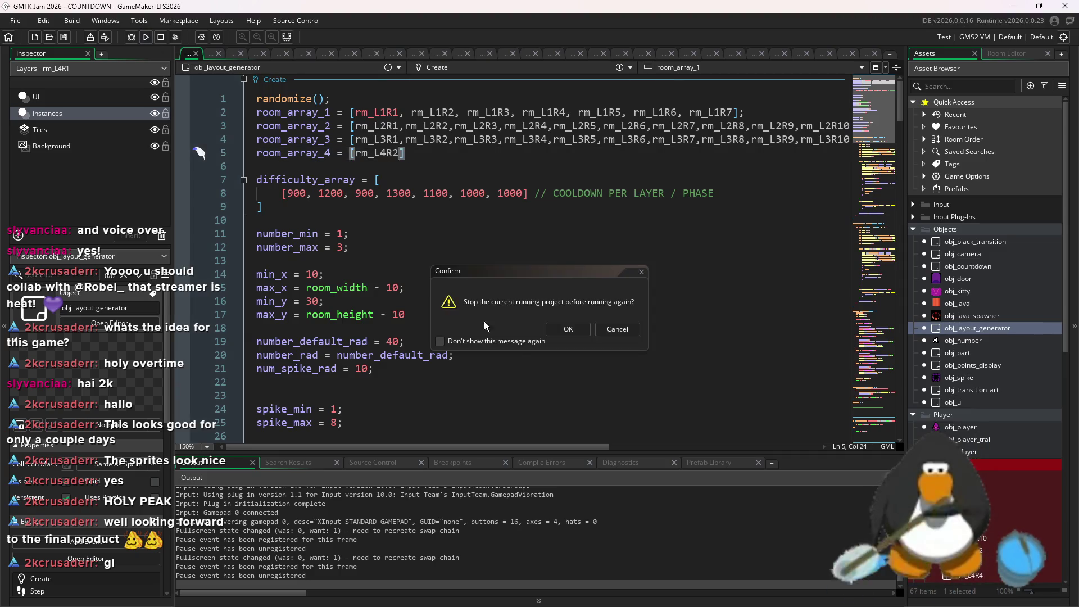
left_click(568, 334)
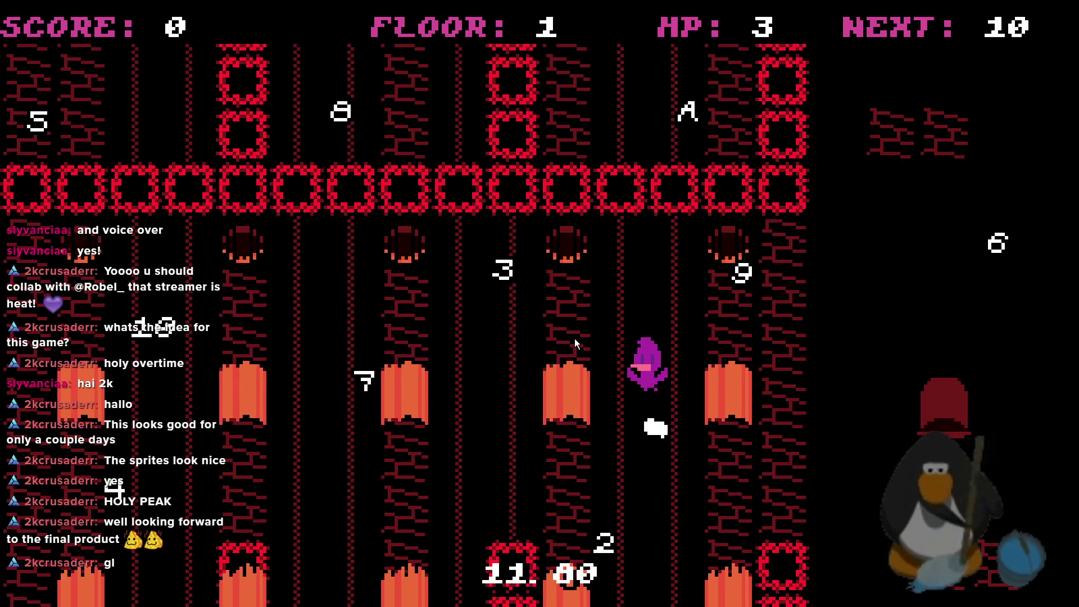
- Weave left across the lava lanes, dodging columns, and grab the first number up-left
key("Left")
key("Up")
key("Down")
key("Left")
key("Up")
key("Down")
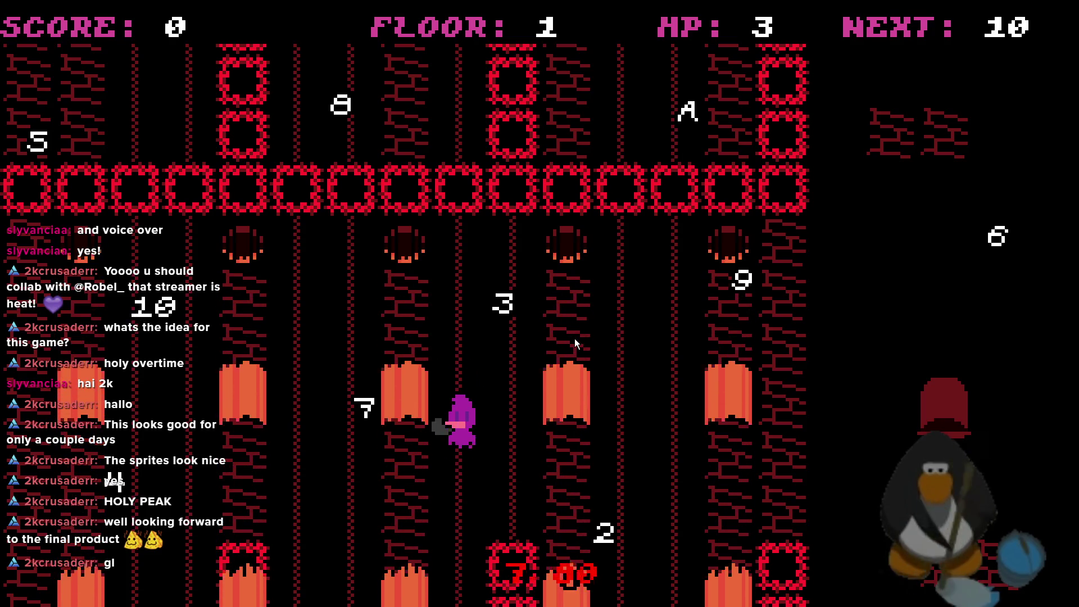
key("Up")
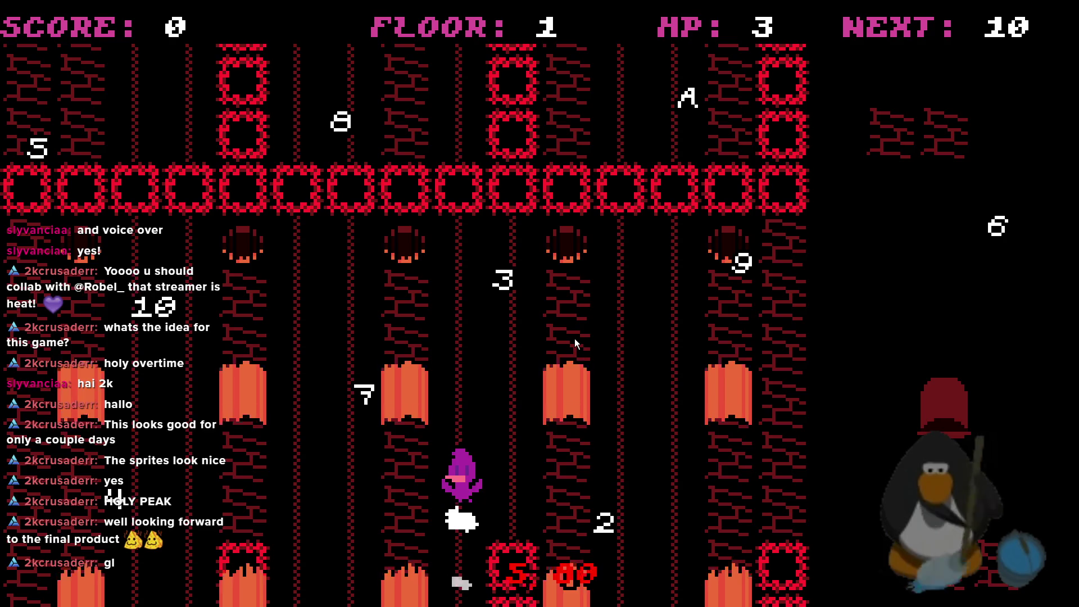
key("Down")
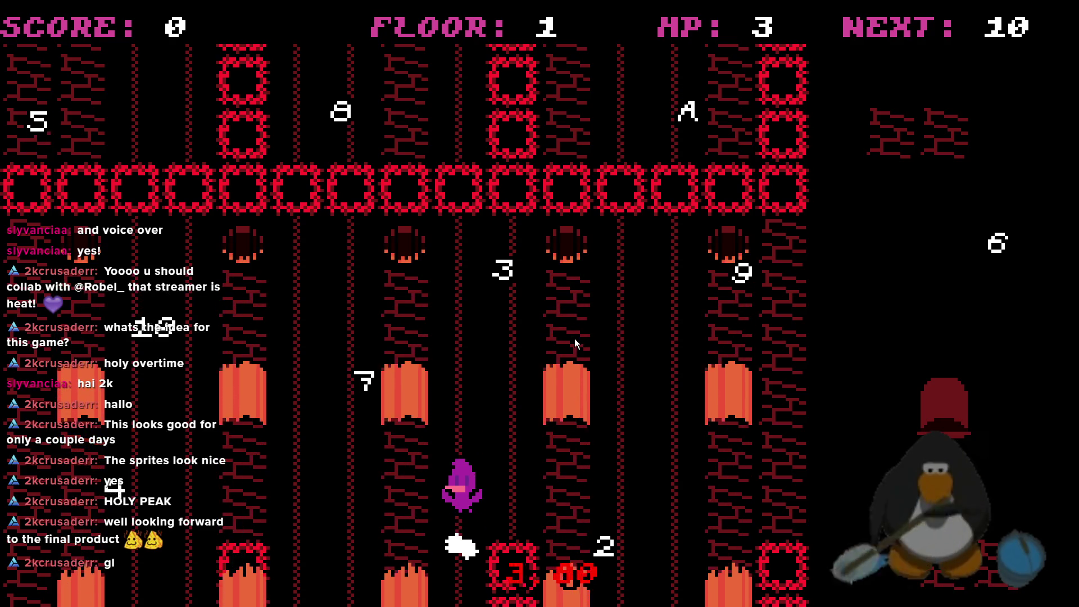
key("Left")
key("Up")
key("Left")
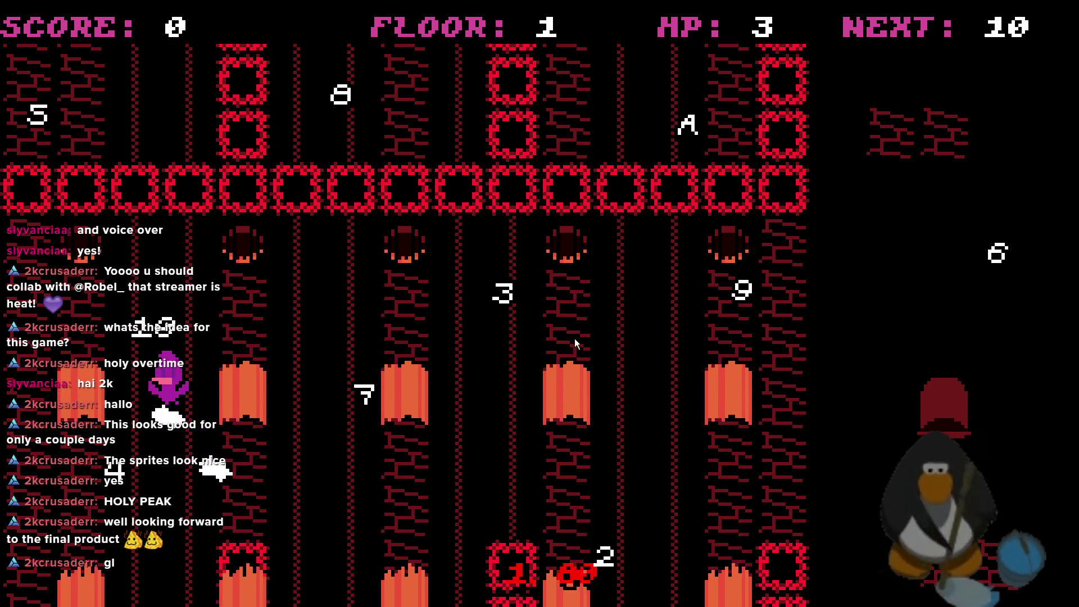
- Move the player down, then right and up across the lanes while bobbing past lava
key("Down")
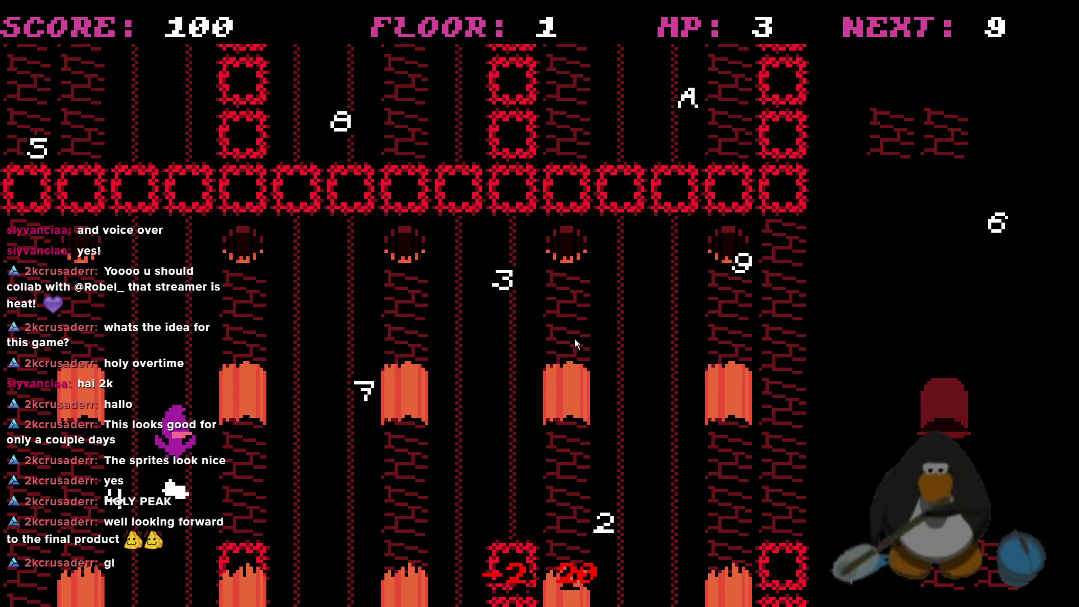
key("Right")
key("Up")
key("Down")
key("Up")
key("Right")
key("Right")
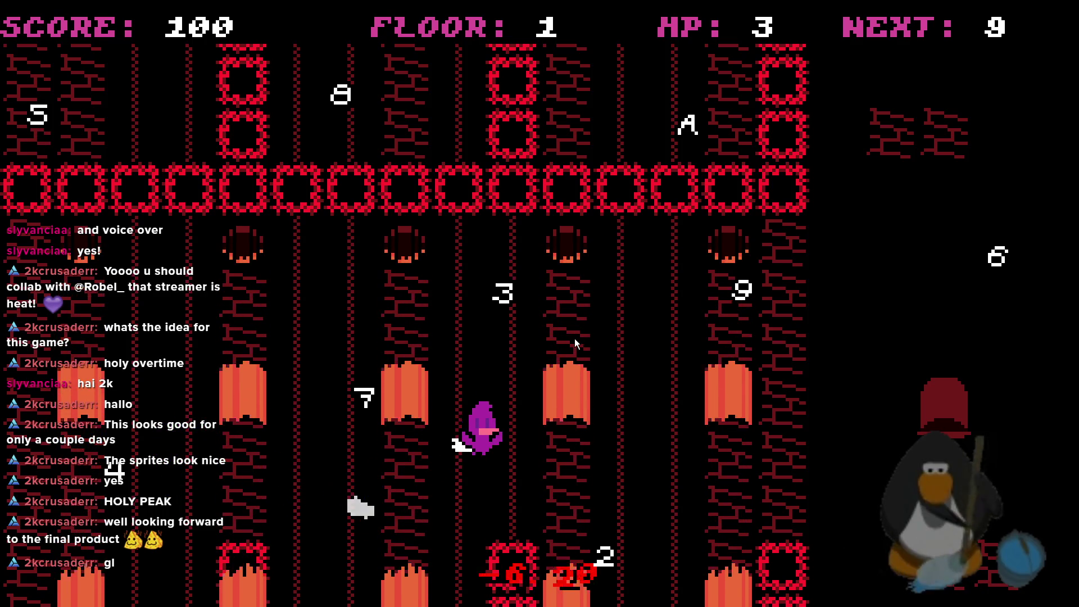
key("Up")
key("Right")
key("Right")
key("Right")
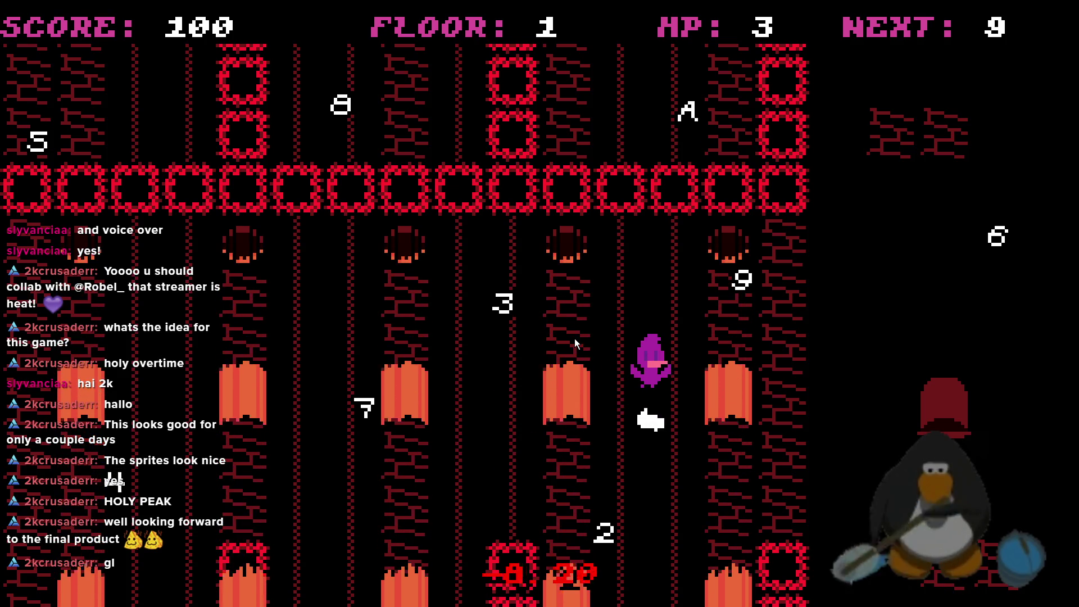
key("Up")
- Collect the next number, then head back left three lanes
key("Up")
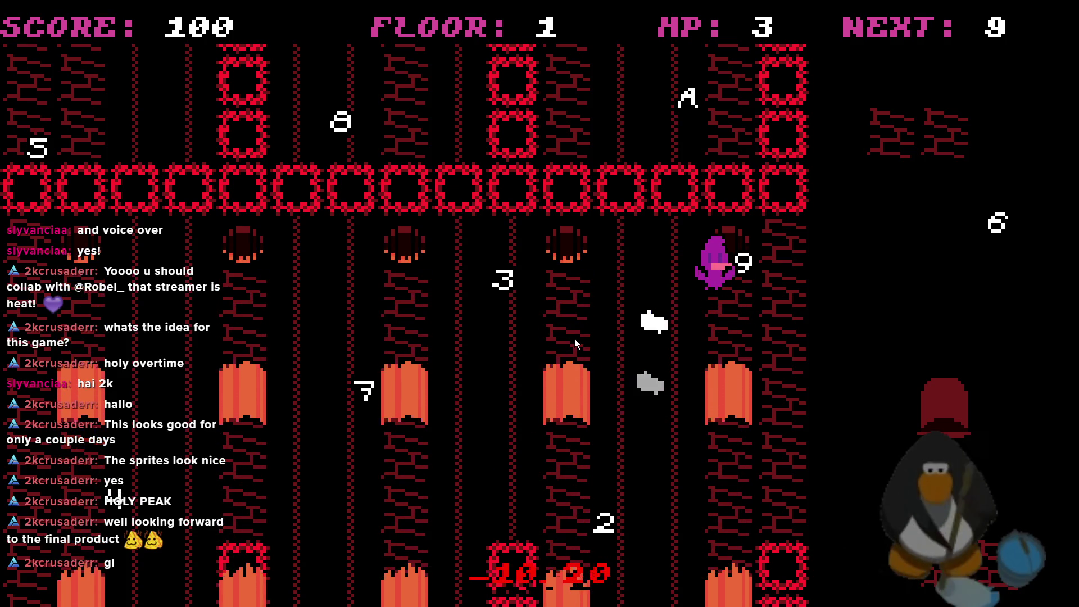
key("Right")
key("Down")
key("Up")
key("Down")
key("Up")
key("Left")
key("Left")
key("Left")
key("Left")
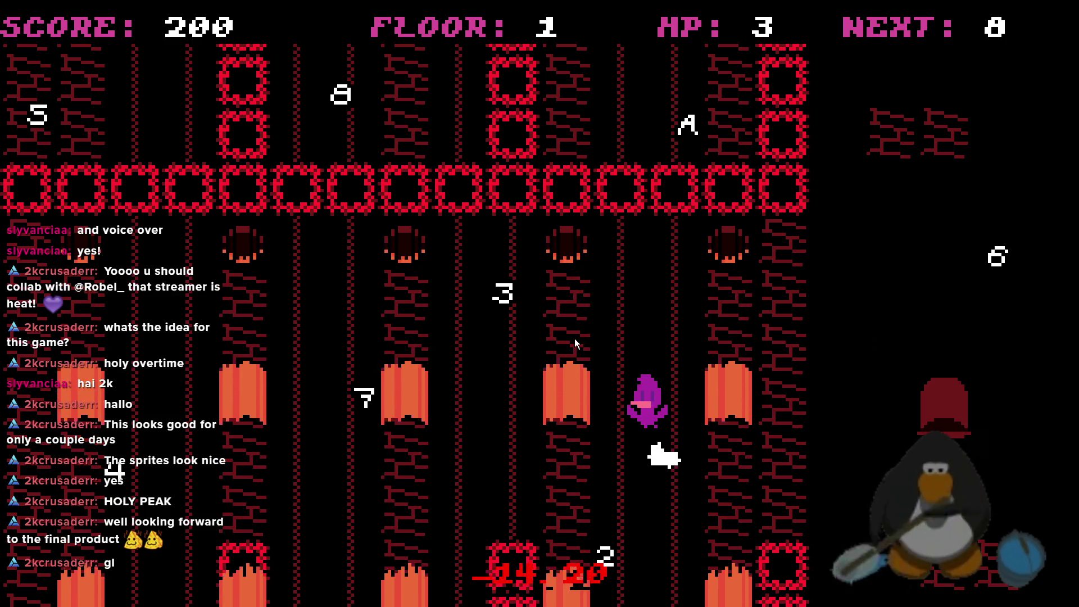
key("Down")
key("Up")
key("Left")
key("Left")
key("Down")
key("Left")
- Shift one lane left, drop to the bottom edge, and wrap to the top heading left
key("Up")
key("Down")
key("Up")
key("Down")
key("Up")
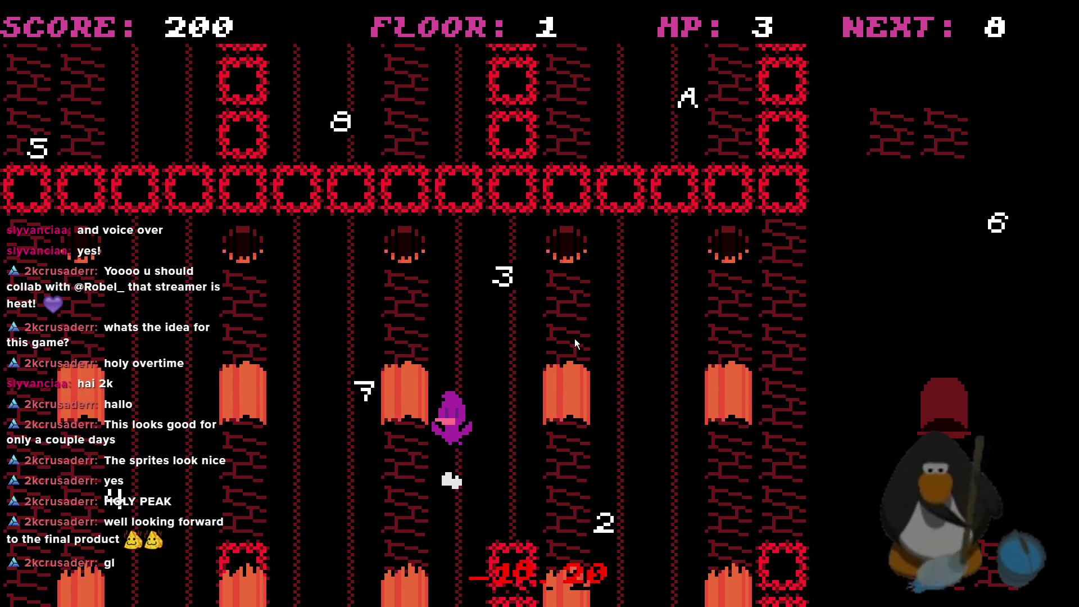
key("Down")
key("Down")
key("Down")
key("Down")
key("Up")
key("Down")
key("Left")
key("Left")
key("Up")
key("Down")
key("Left")
- Collect the 8 and 7, bobbing in the lane, then move right three lanes
key("Up")
key("Up")
key("Up")
key("Up")
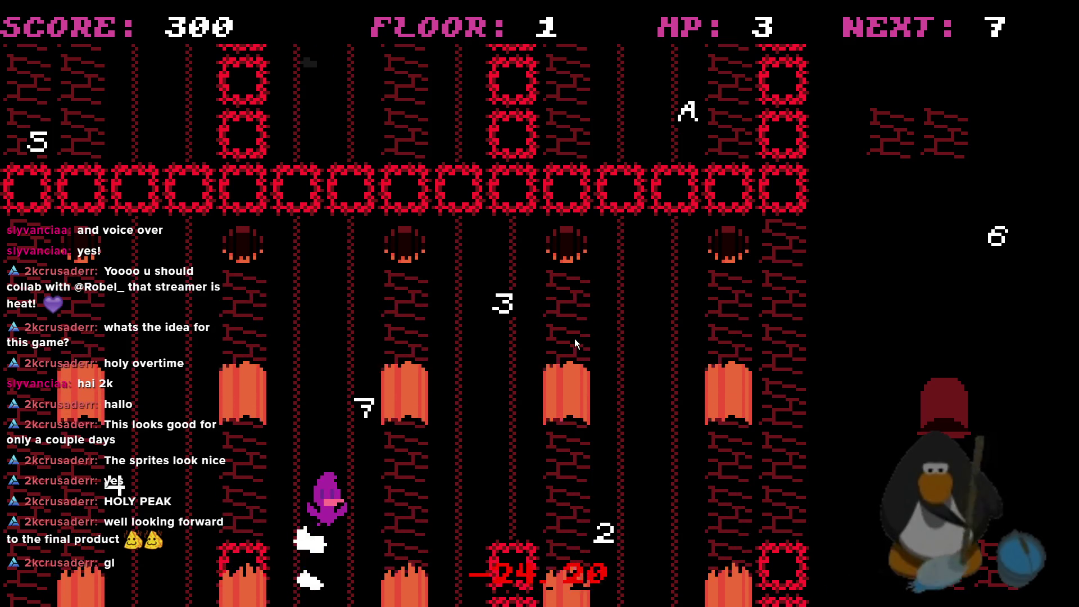
key("Down")
key("Up")
key("Down")
key("Up")
key("Down")
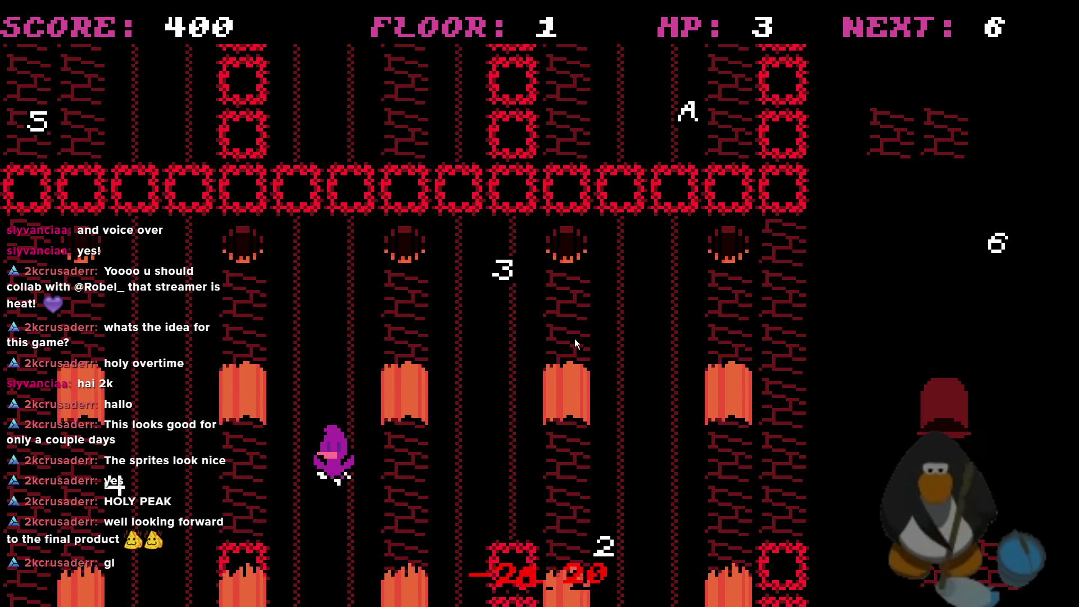
key("Up")
key("Down")
key("Up")
- Collect the 6, then run left four lanes
key("Up")
key("Up")
key("Right")
key("Right")
key("Right")
key("Down")
key("Right")
key("Right")
key("Up")
key("Down")
key("Left")
key("Left")
key("Left")
key("Down")
key("Left")
key("Up")
key("Left")
key("Left")
key("Down")
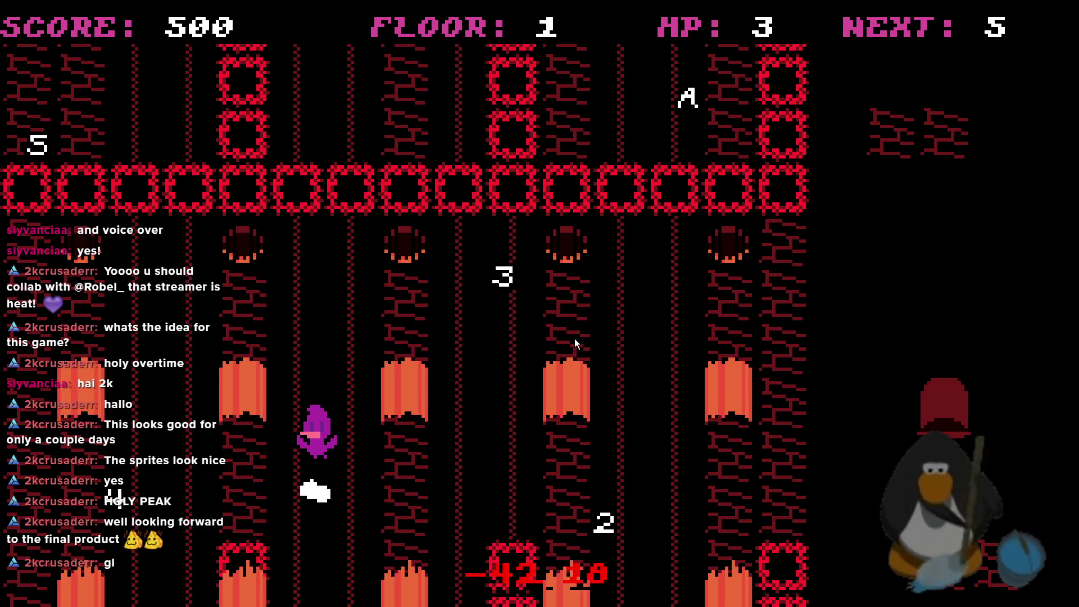
- Move left two lanes, dodge lava up and down, and wrap left to the top
key("Left")
key("Up")
key("Left")
key("Down")
key("Up")
key("Down")
key("Up")
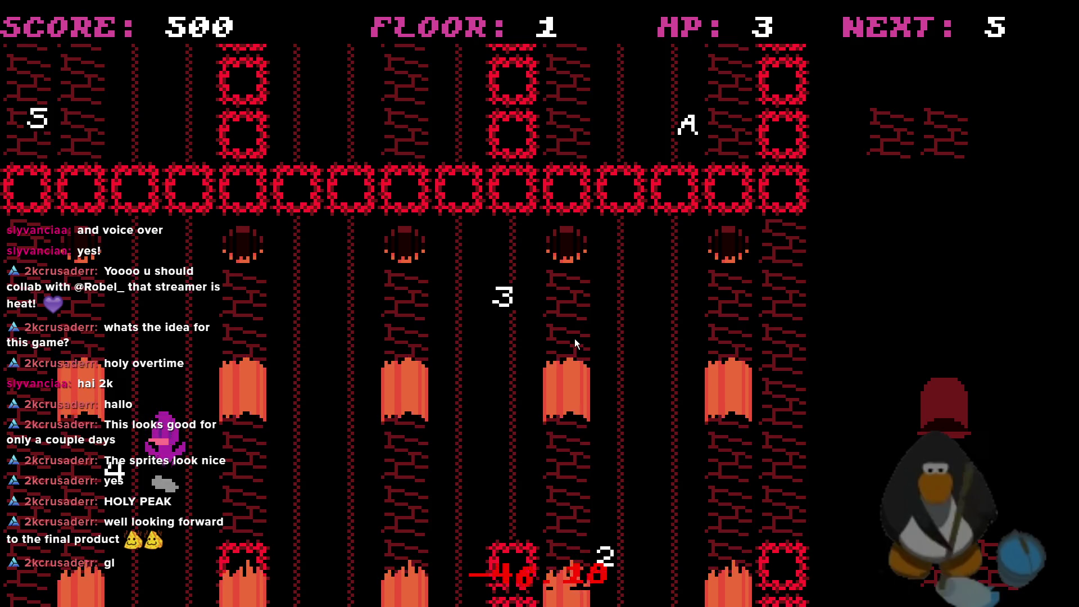
key("Left")
key("Up")
key("Left")
key("Down")
key("Down")
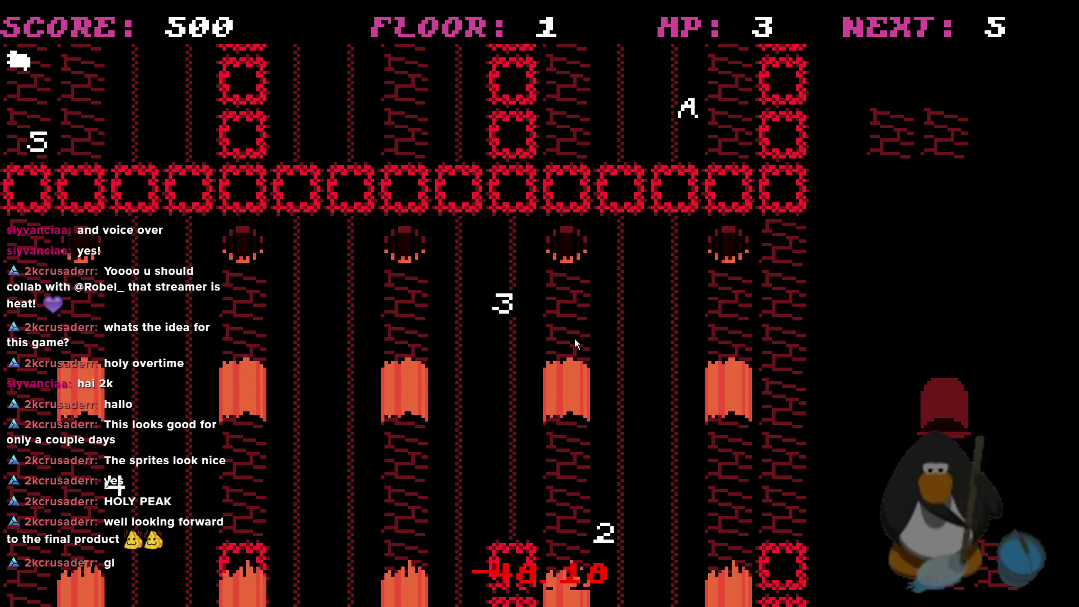
- Wrap upward, reach the left edge, and move right to collect the 4
key("Right")
key("Up")
key("Left")
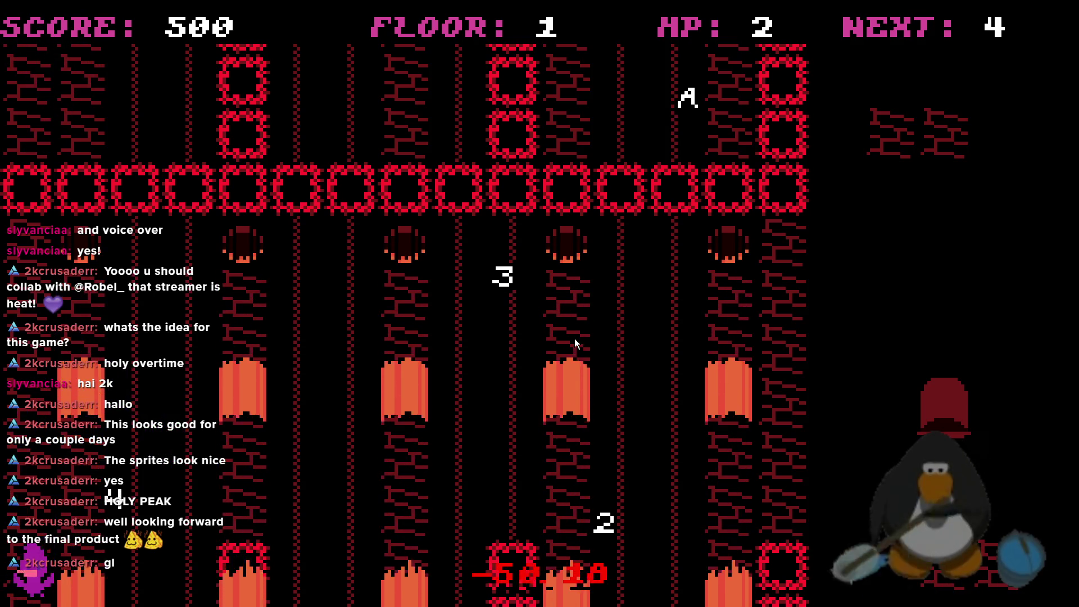
key("Up")
key("Right")
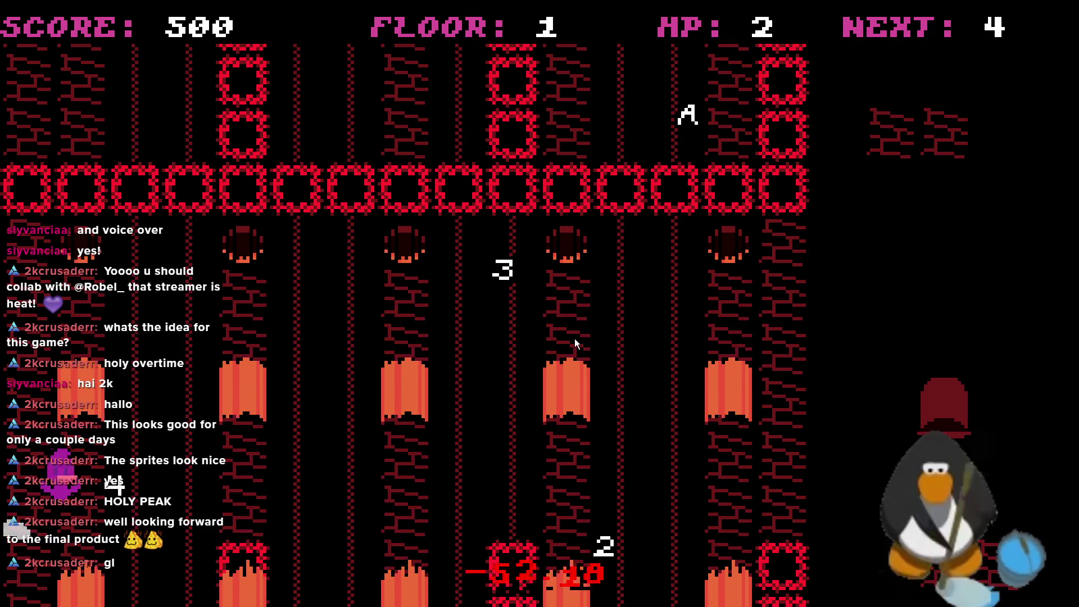
key("Up")
key("Right")
- Collect the 3 and 2, then wrap to the top to grab the A
key("Up")
key("Down")
key("Up")
key("Right")
key("Down")
key("Up")
key("Right")
key("Down")
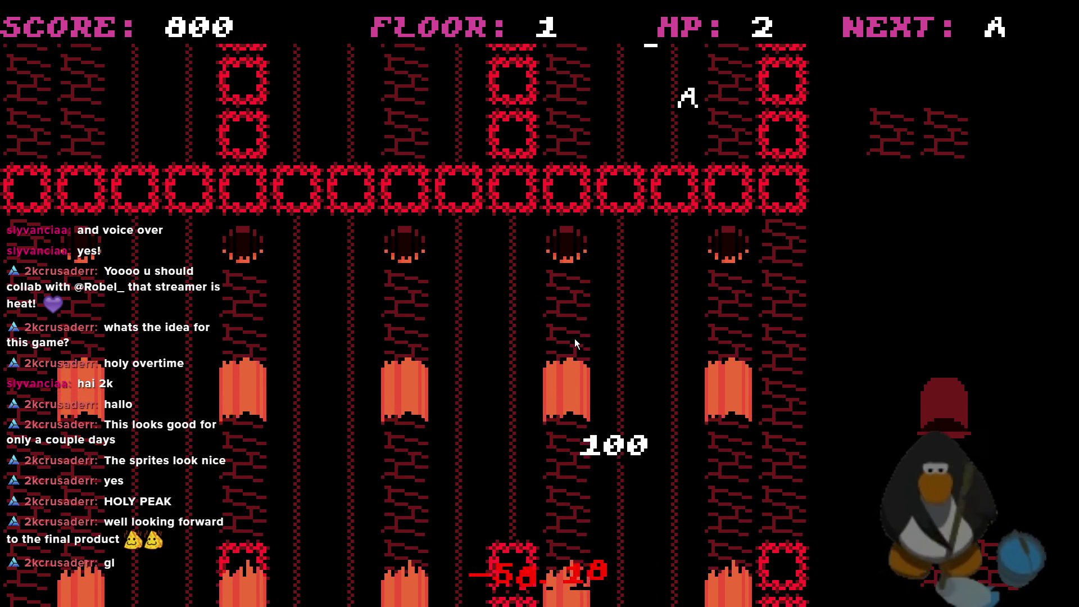
key("Down")
key("Right")
key("Right")
- Keep moving through ROOM CLEAR into floor 2 and dash down to collect the 10
key("Down")
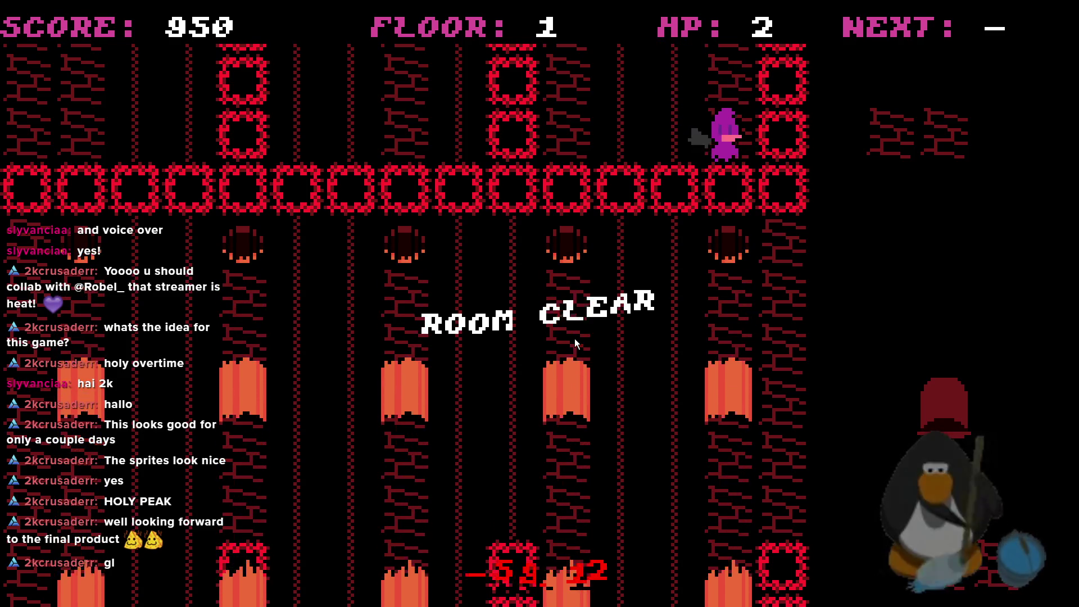
key("Left")
key("Down")
key("Left")
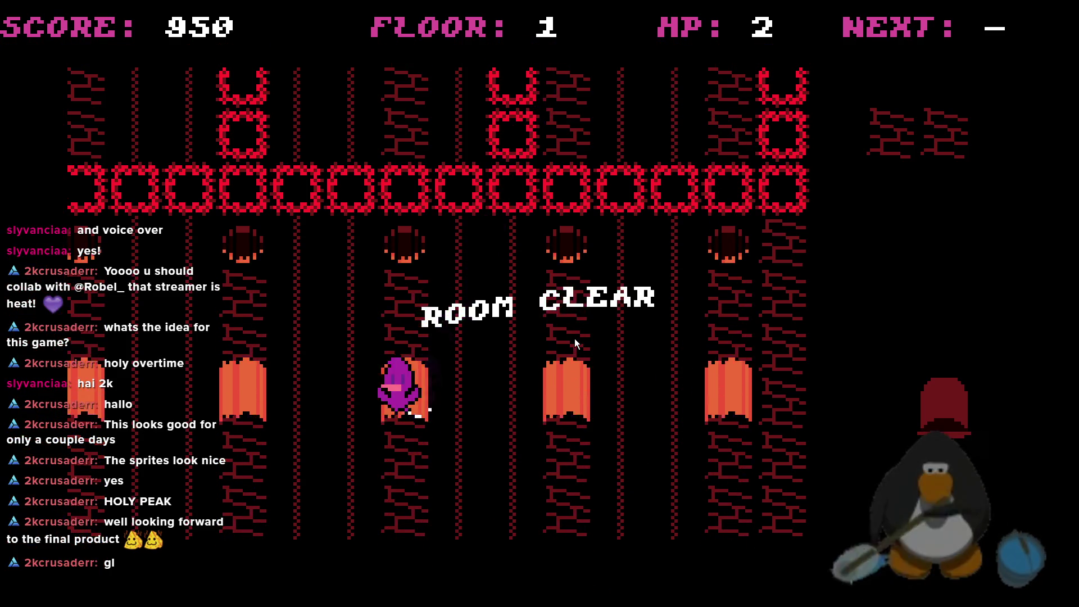
key("Left")
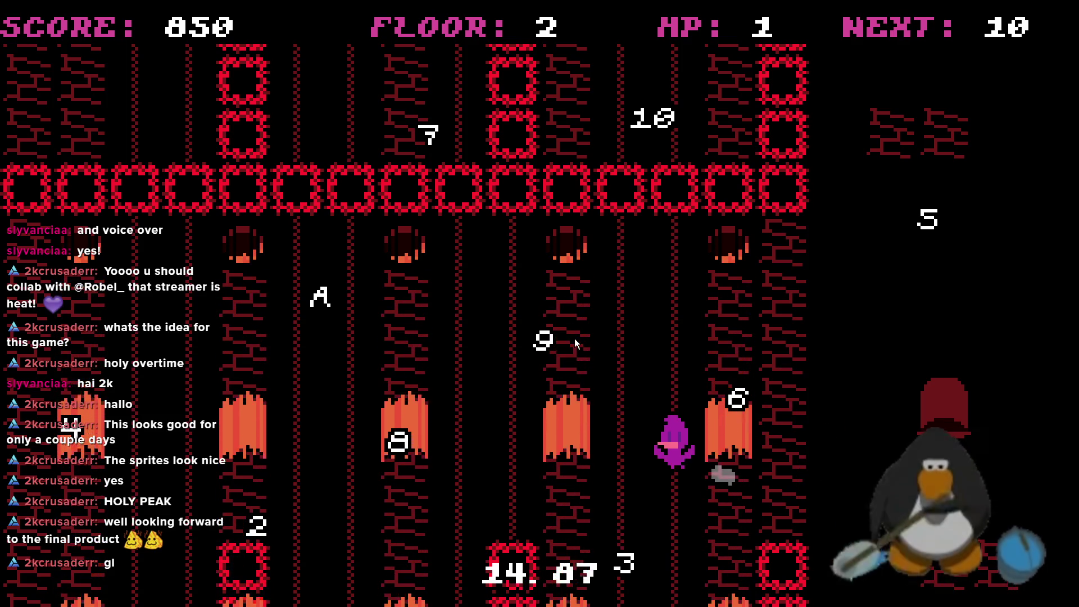
key("Down")
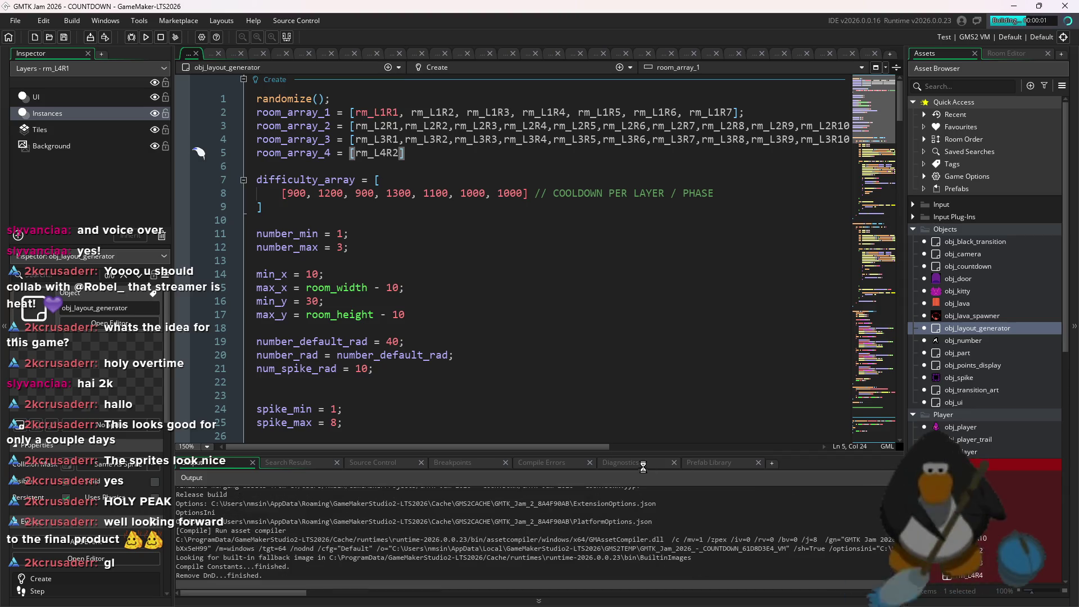
- Close the game window after the floor 2 run ended with HP at -1
left_click(565, 410)
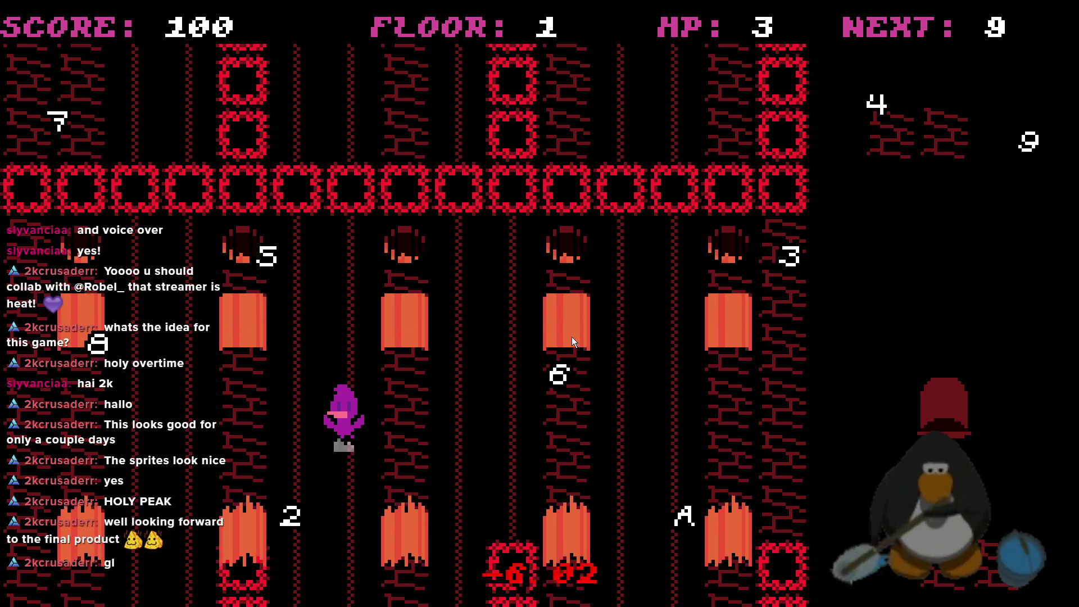
- Steer the player across the lava lanes, dodging hazards, toward the first markers
key("Right")
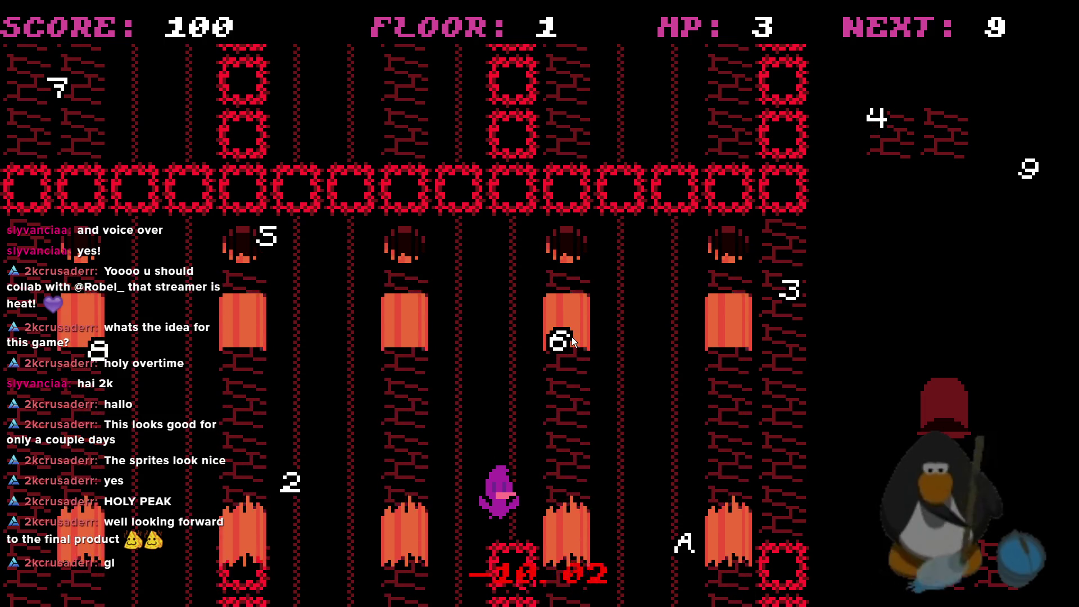
key("Right")
key("Right")
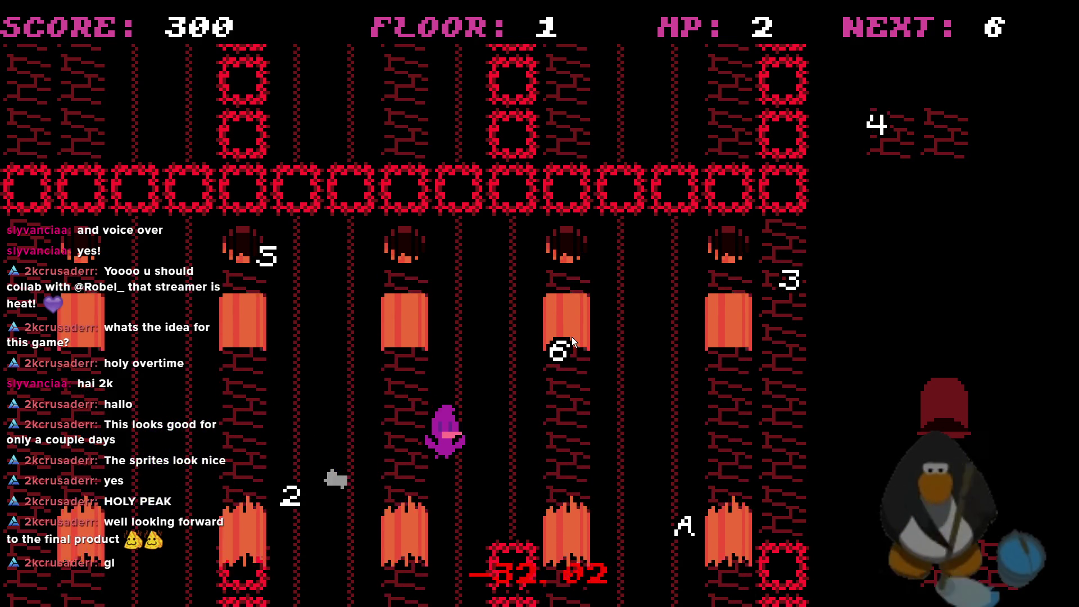
key("Right")
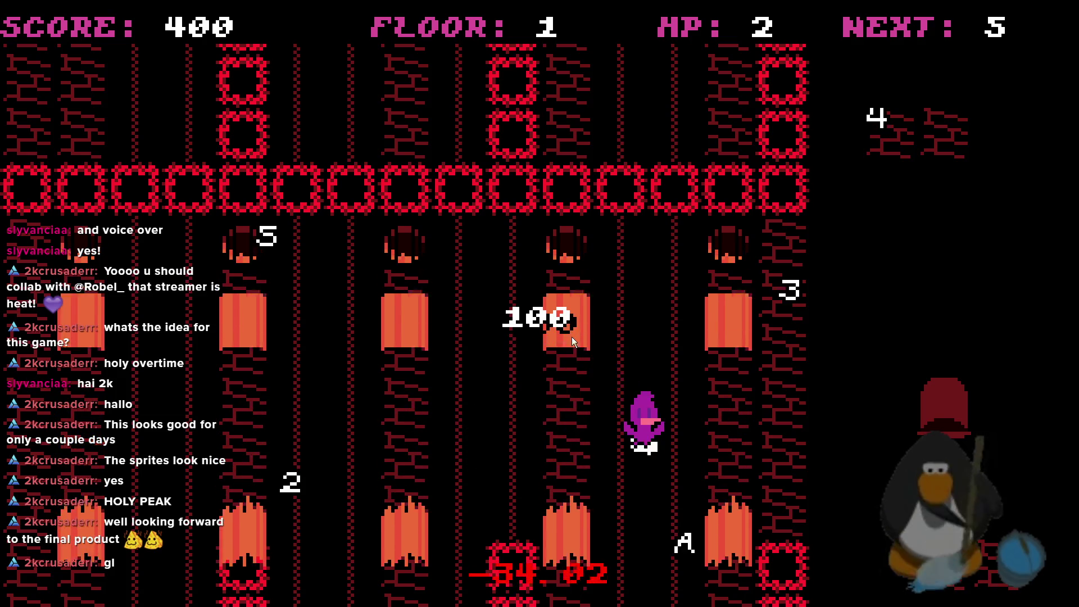
key("Left")
key("Left")
key("Left")
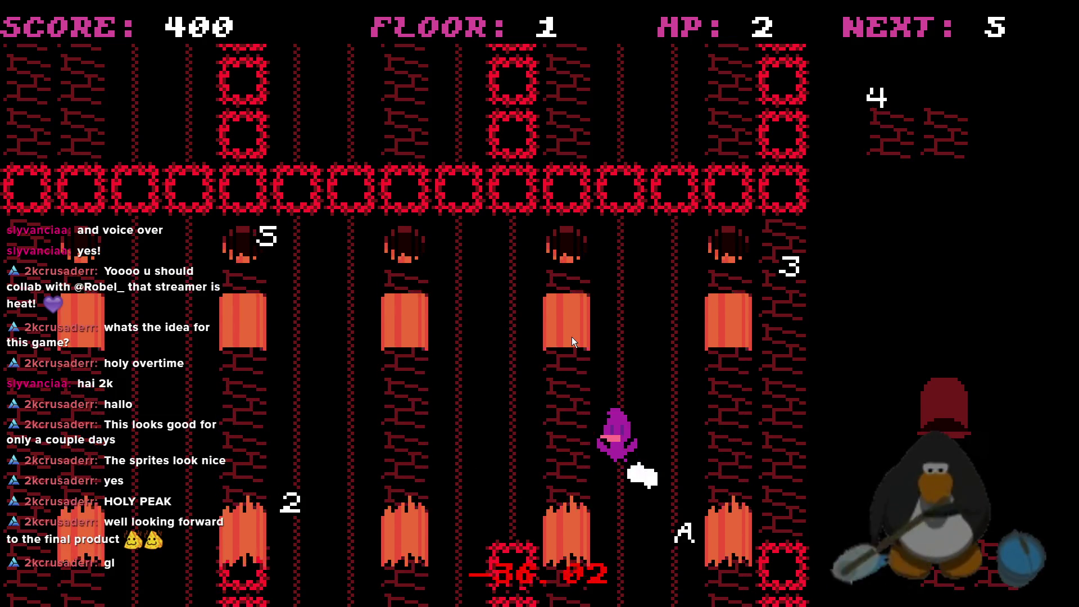
key("Left")
key("Left")
key("Up")
key("Left")
key("Up")
key("Up")
key("Down")
key("Down")
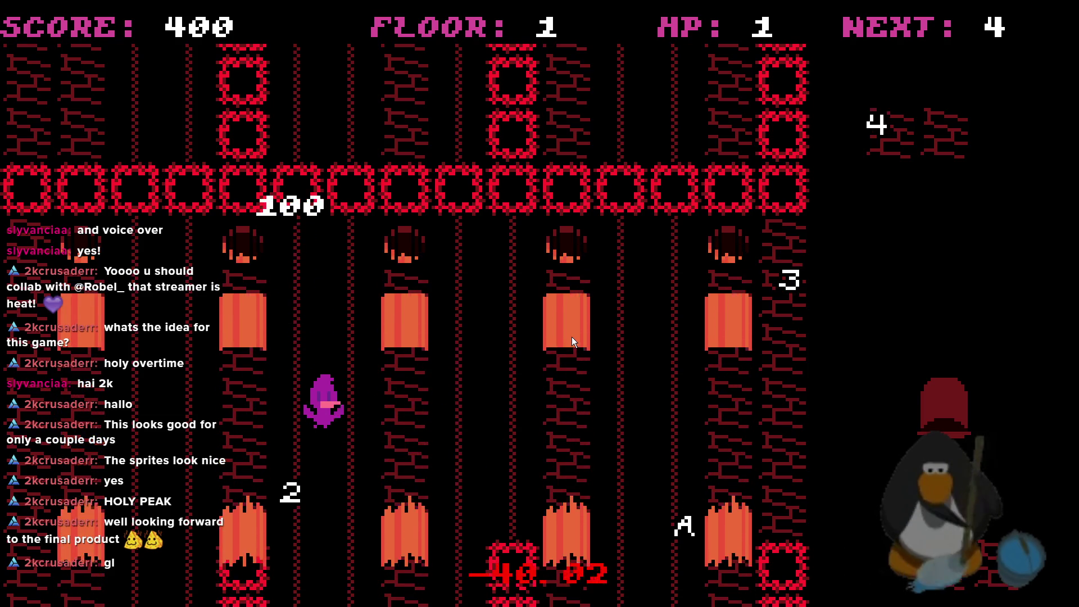
key("Up")
key("Down")
key("Right")
key("Right")
key("Up")
key("Right")
key("Right")
key("Down")
key("Up")
key("Right")
key("Up")
key("Right")
key("Down")
- Move up-right out of the lanes and collect the 4 and 3 markers
key("Right")
key("Up")
key("Up")
key("Right")
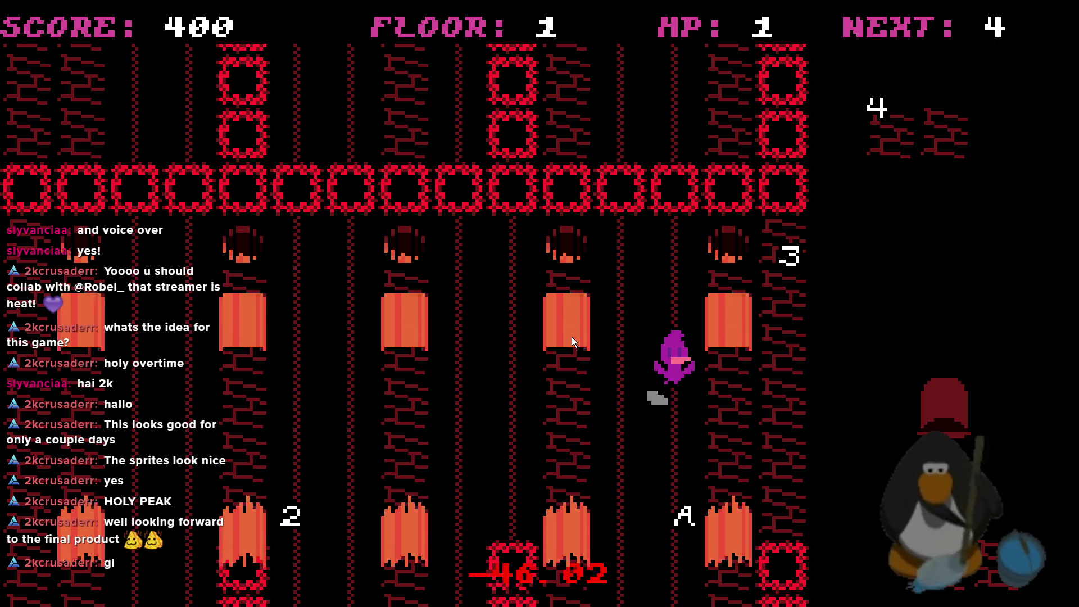
key("Down")
key("Right")
key("Up")
key("Right")
key("Right")
key("Up")
- Move left across the room and collect the 2 marker
key("Up")
key("Left")
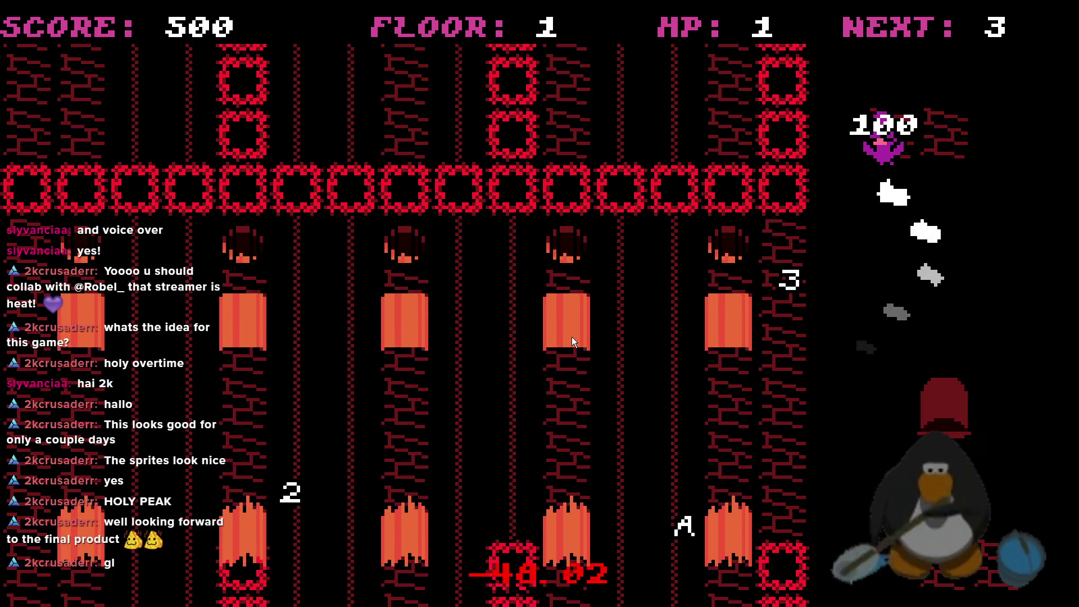
key("Down")
key("Left")
key("Down")
key("Down")
key("Down")
key("Right")
key("Down")
key("Left")
key("Up")
key("Left")
key("Down")
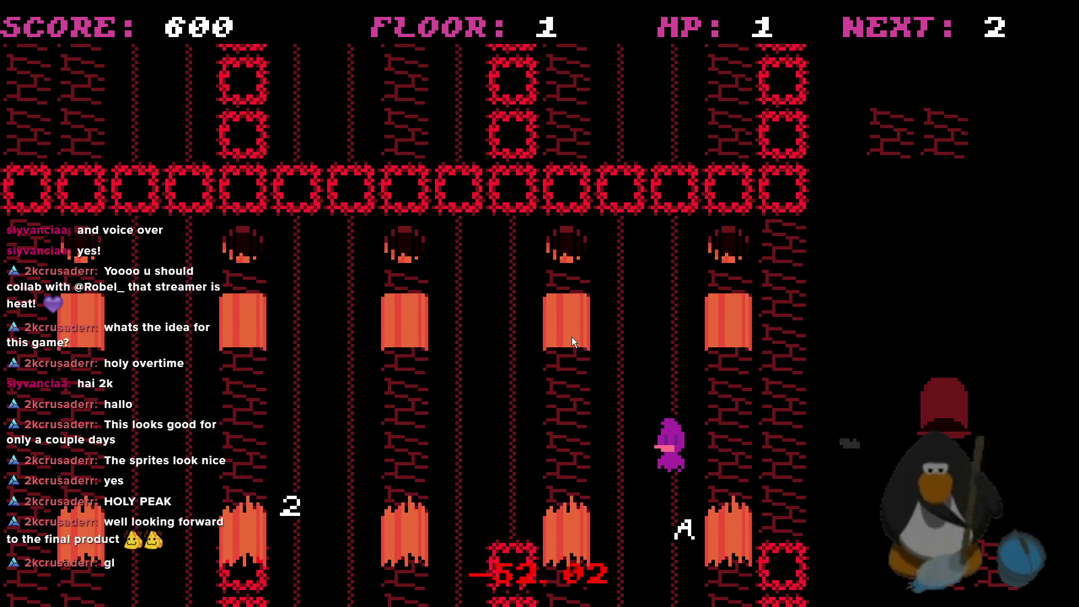
key("Left")
key("Up")
key("Down")
key("Left")
key("Up")
key("Left")
key("Down")
key("Up")
key("Left")
key("Down")
key("Left")
key("Up")
key("Down")
key("Right")
key("Up")
key("Right")
key("Up")
key("Right")
- Collect the A marker to clear floor 1 at score 750, then exit to floor 2
key("Down")
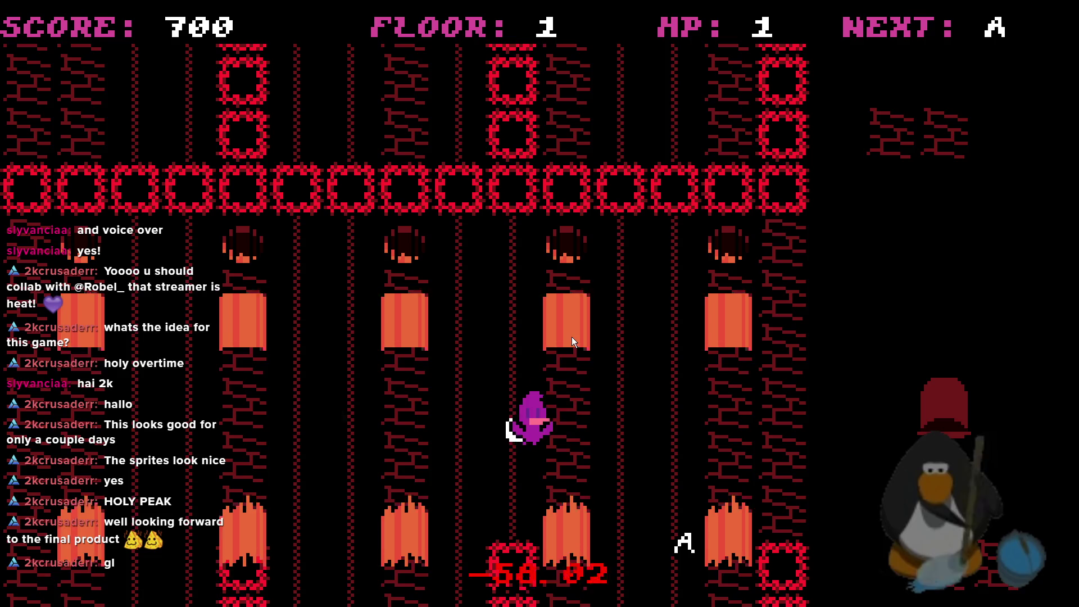
key("Right")
key("Up")
key("Right")
key("Down")
key("Right")
key("Up")
key("Up")
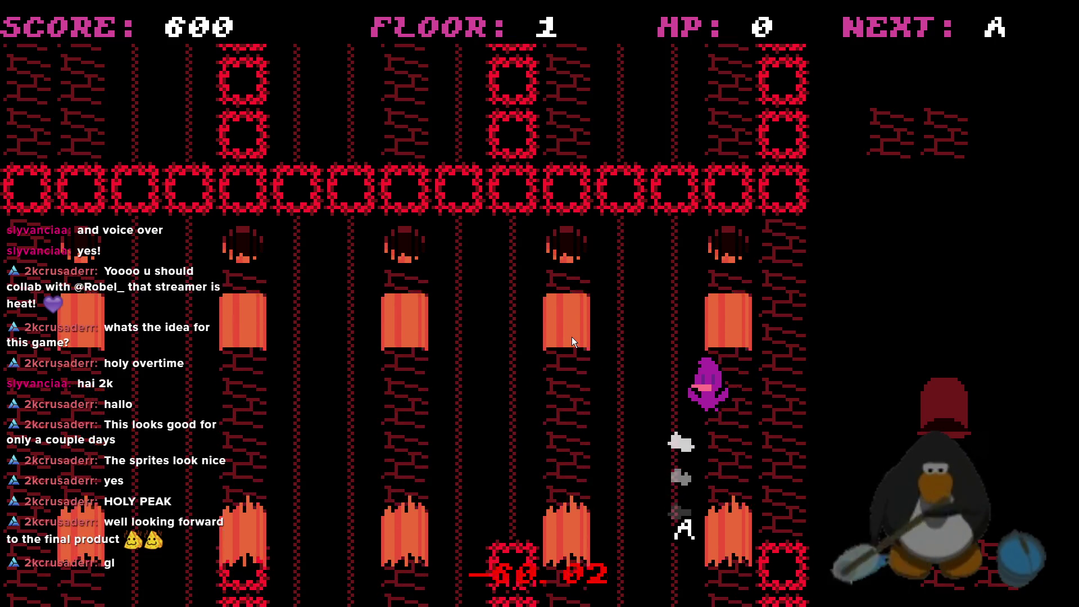
key("Down")
key("Left")
key("Up")
key("Right")
key("Up")
key("Right")
key("Up")
key("Right")
key("Up")
key("Down")
key("Right")
key("Down")
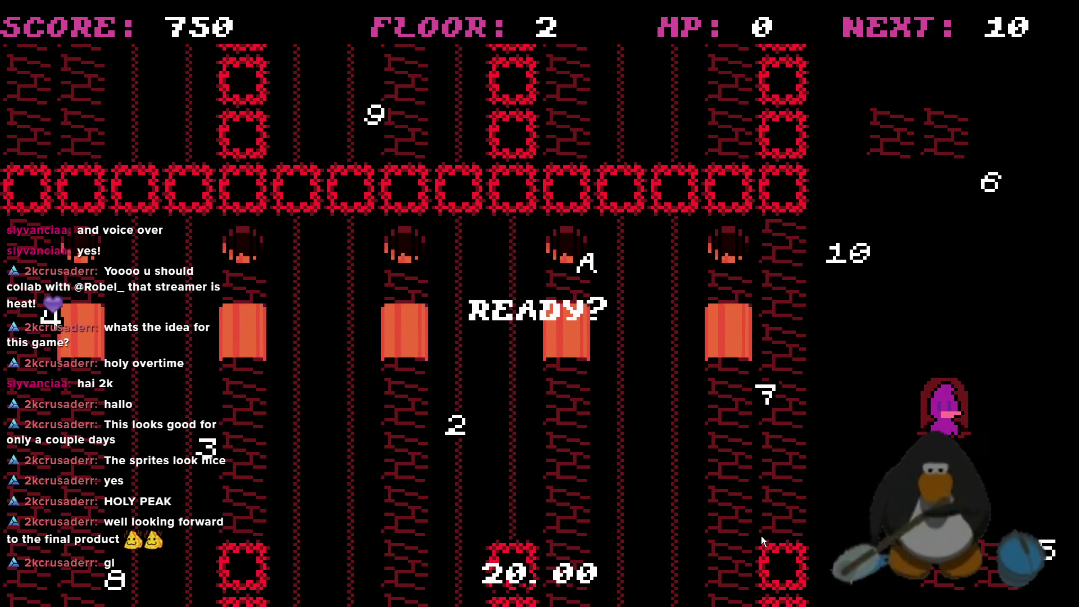
- On floor 2, collect the 10, 9 and 8 markers
key("Left")
key("Up")
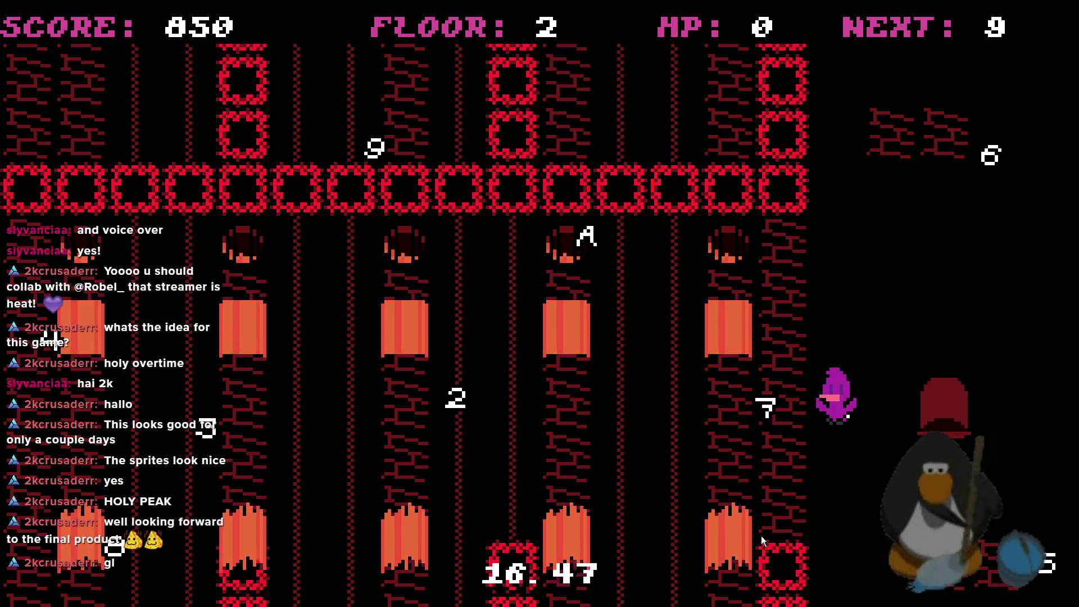
key("Left")
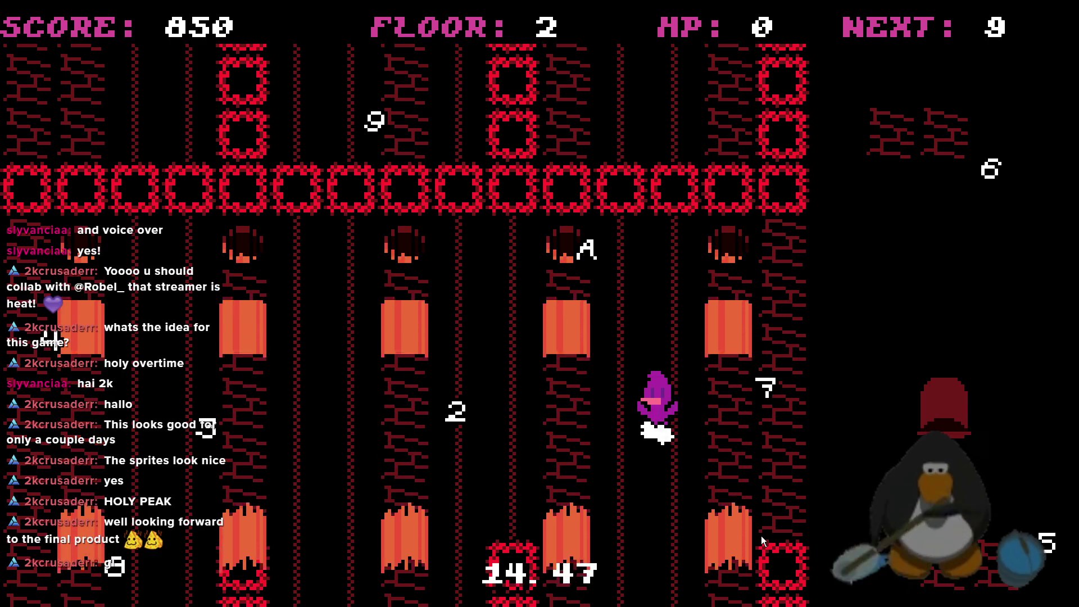
key("Left")
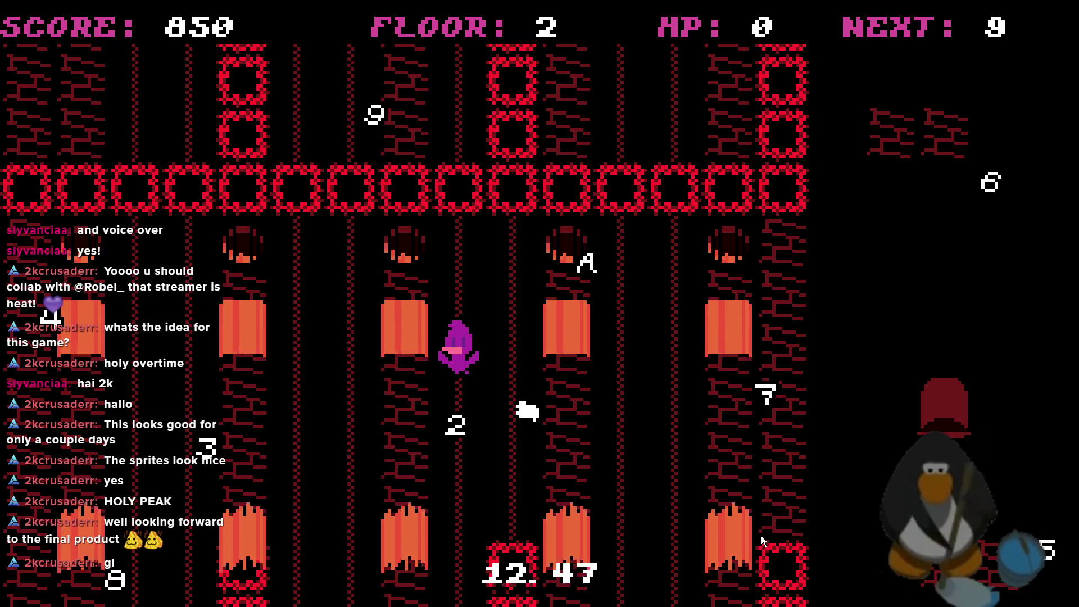
key("Left")
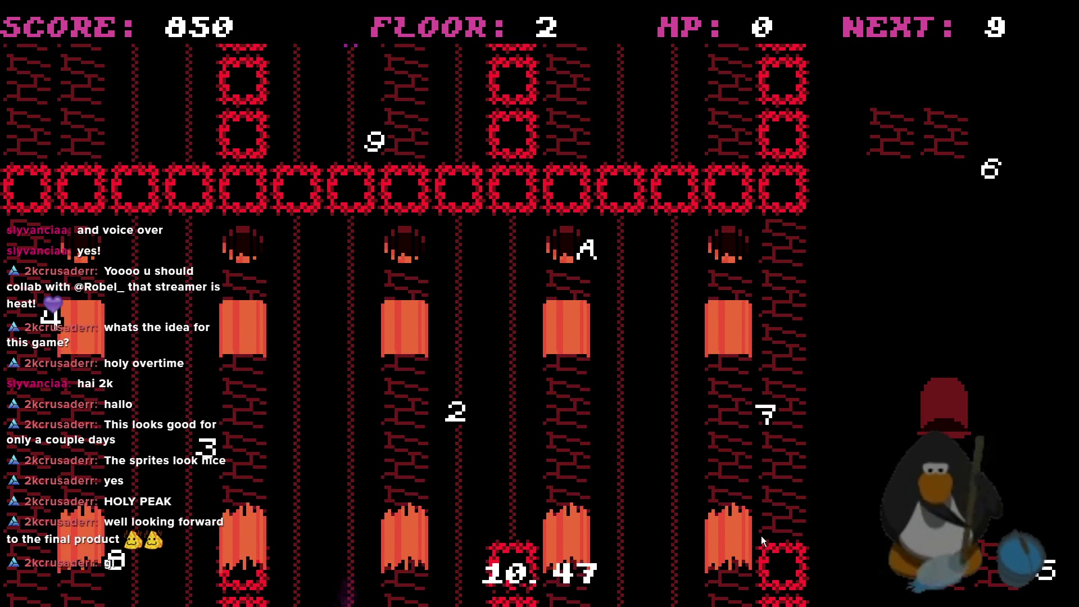
key("Up")
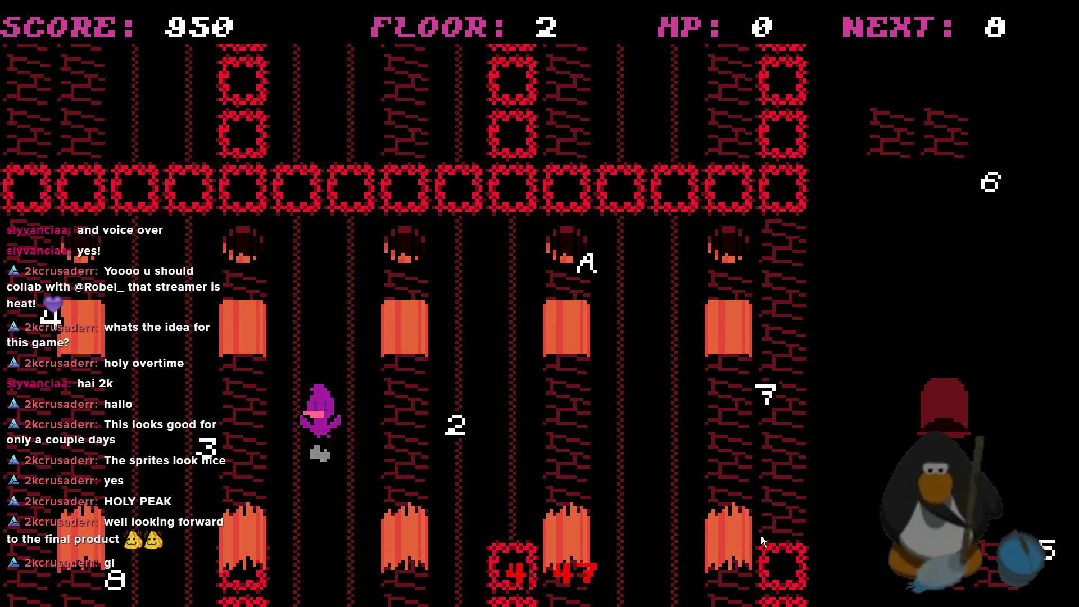
key("Down")
key("Left")
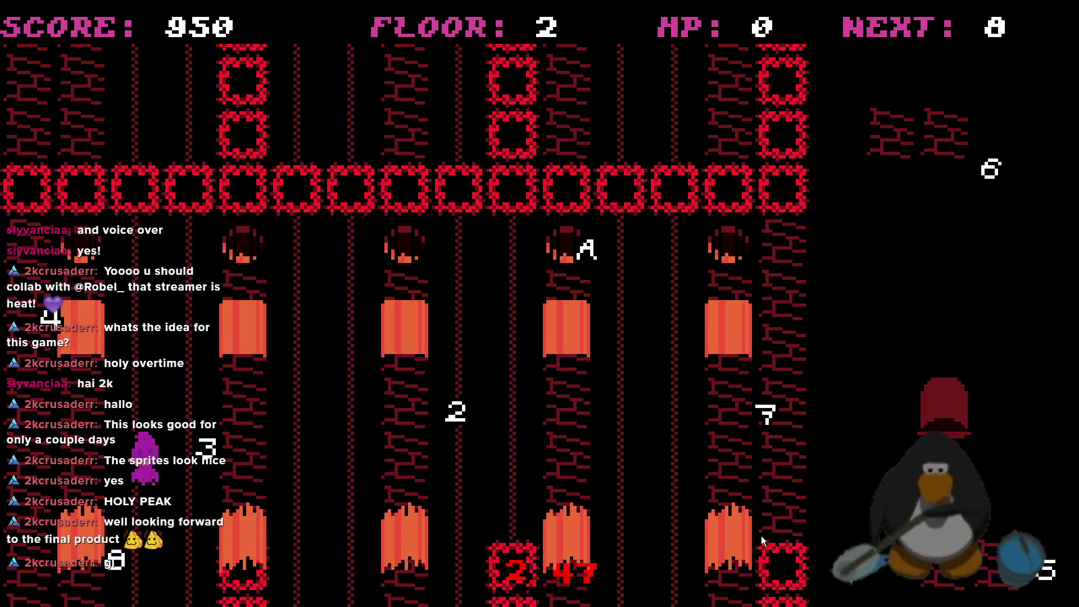
key("Up")
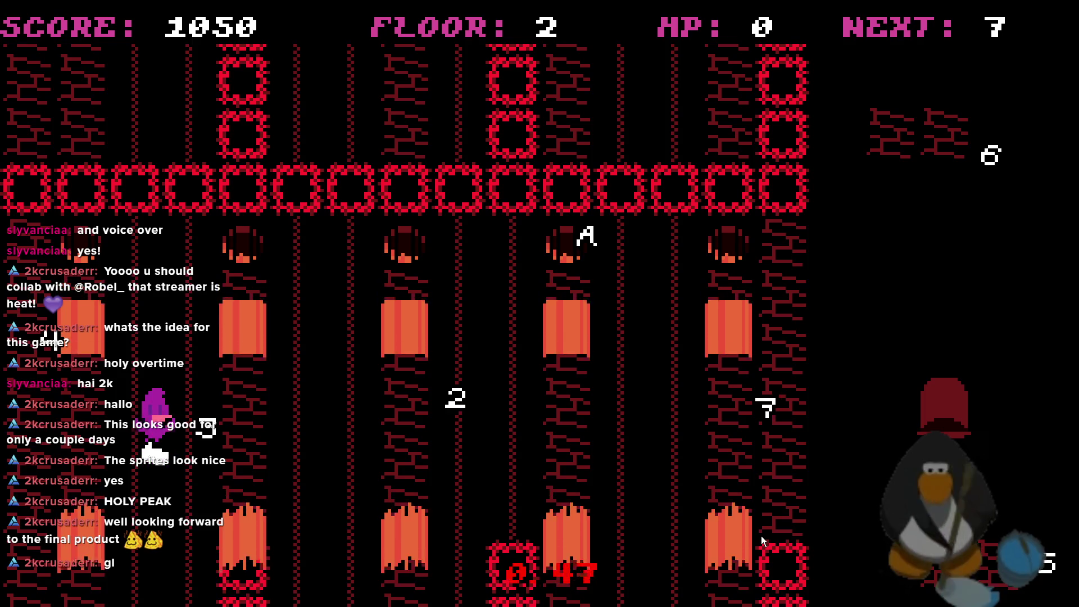
- Weave right to collect the 7 and 6 markers
key("Right")
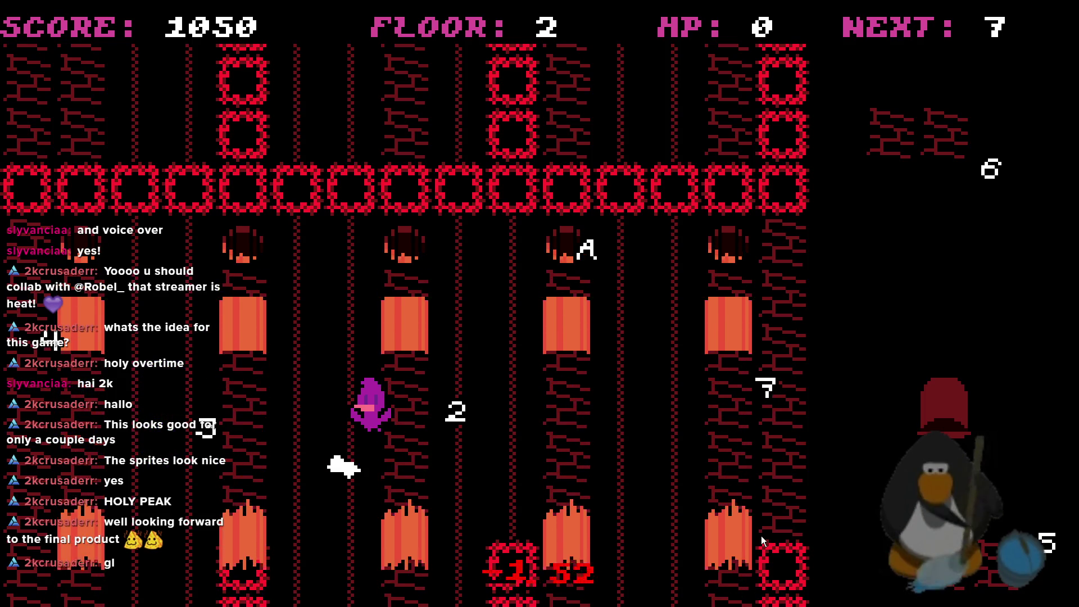
key("Down")
key("Right")
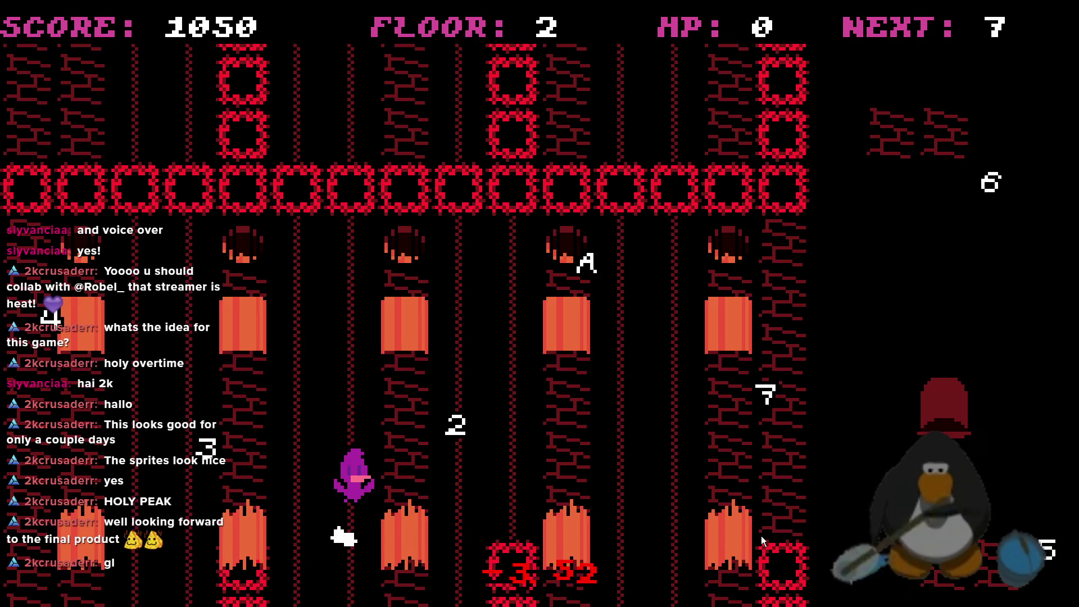
key("Up")
key("Right")
key("Up")
key("Up")
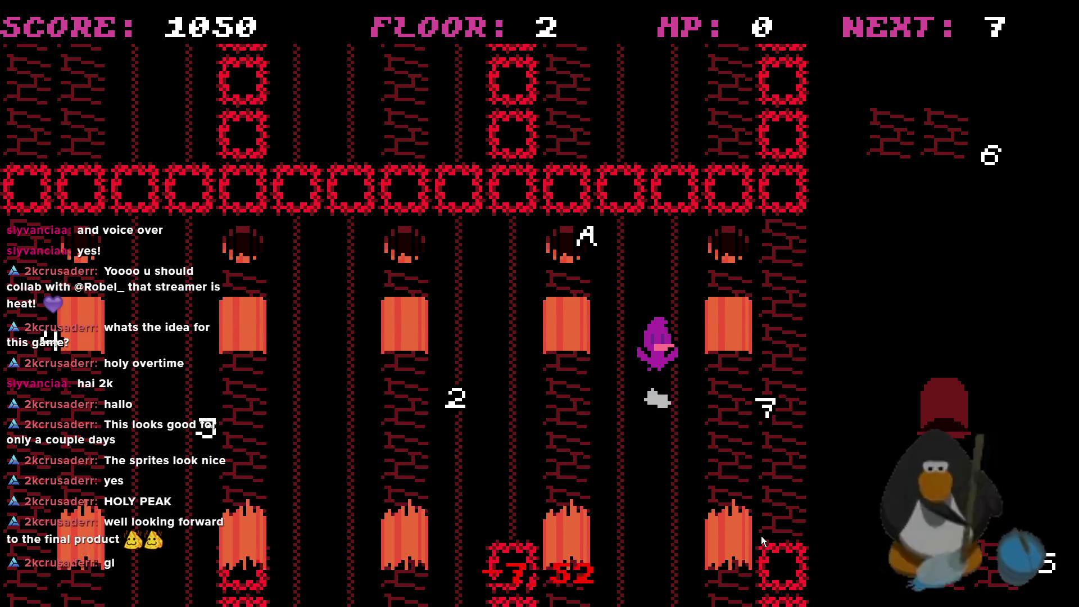
key("Down")
key("Up")
key("Down")
key("Right")
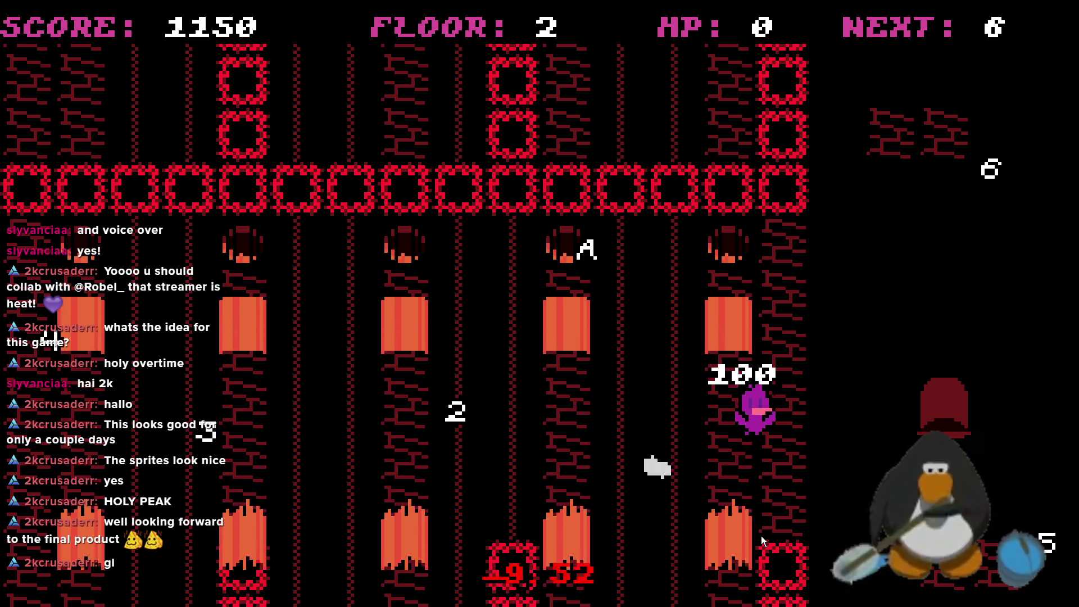
key("Up")
key("Right")
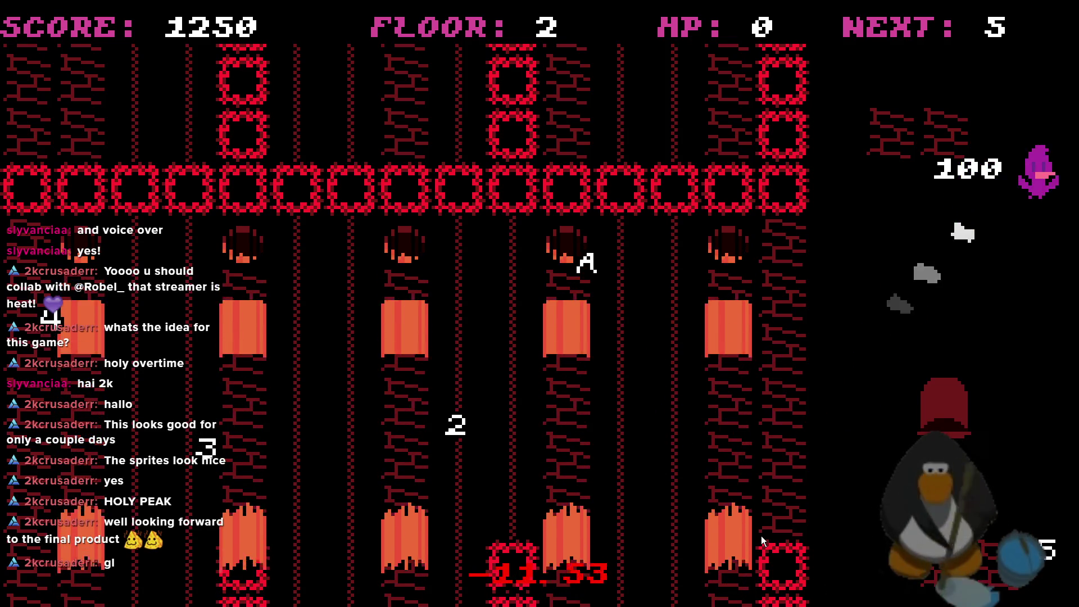
key("Down")
- Collect markers 5, 4, 3, 2 and A to clear floor 2
key("Down")
key("Up")
key("Left")
key("Down")
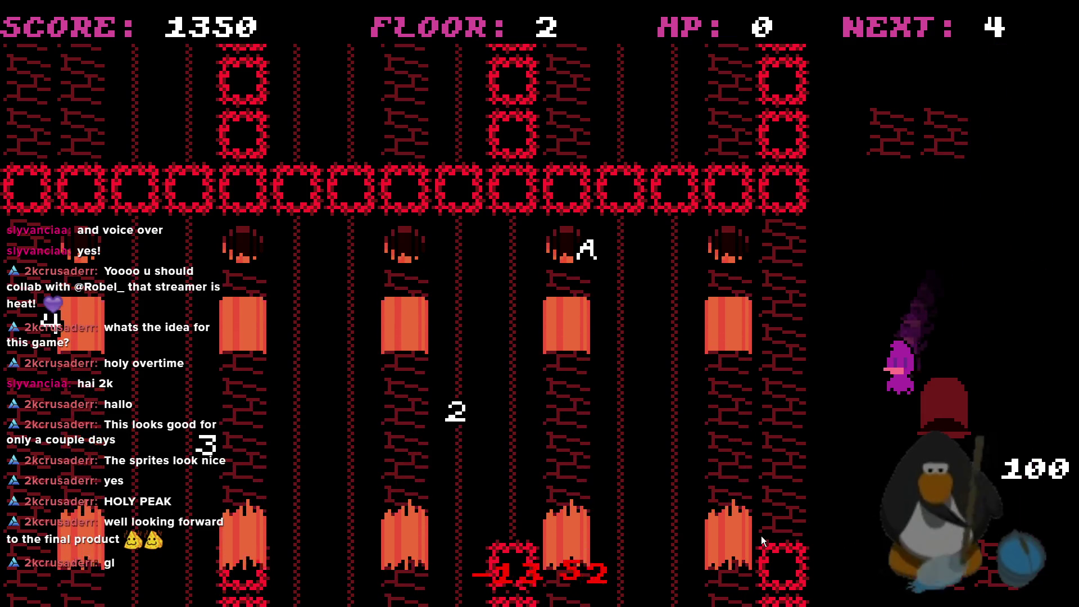
key("Right")
key("Up")
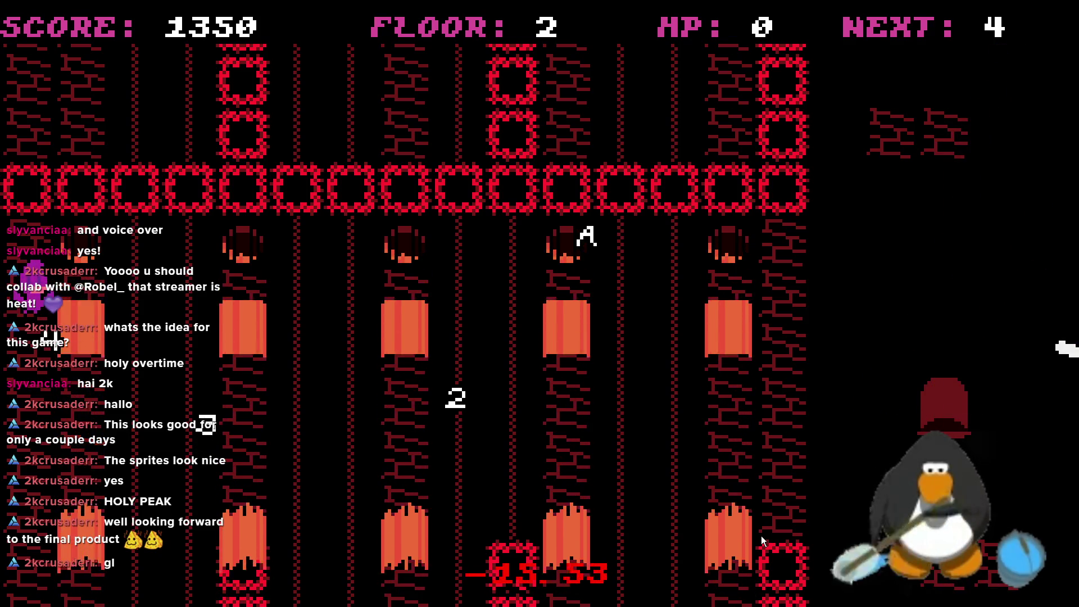
key("Down")
key("Down")
key("Right")
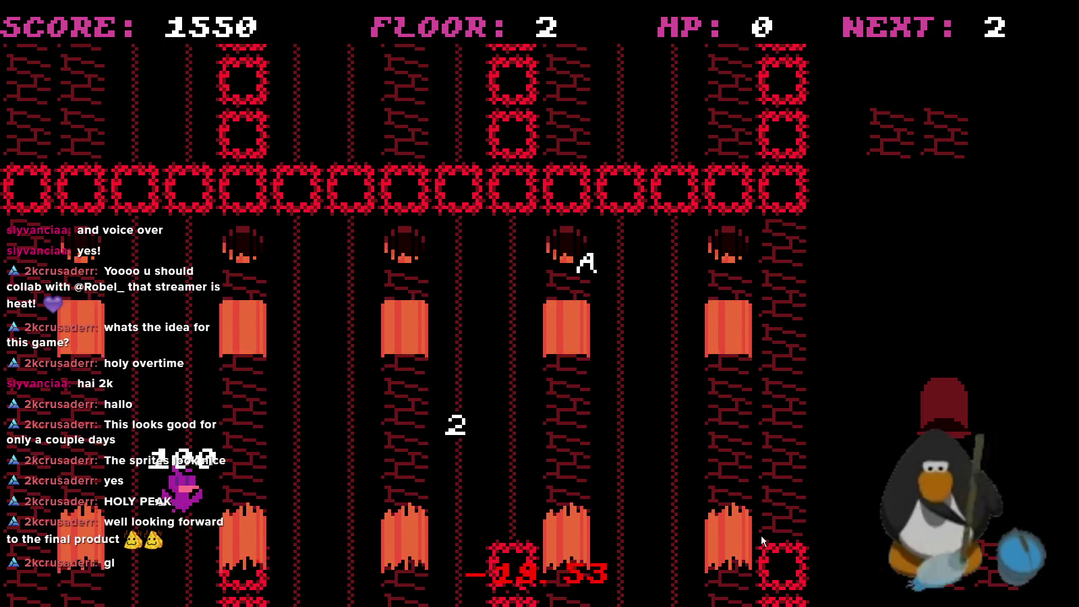
key("Down")
key("Right")
key("Up")
key("Right")
key("Up")
key("Right")
key("Up")
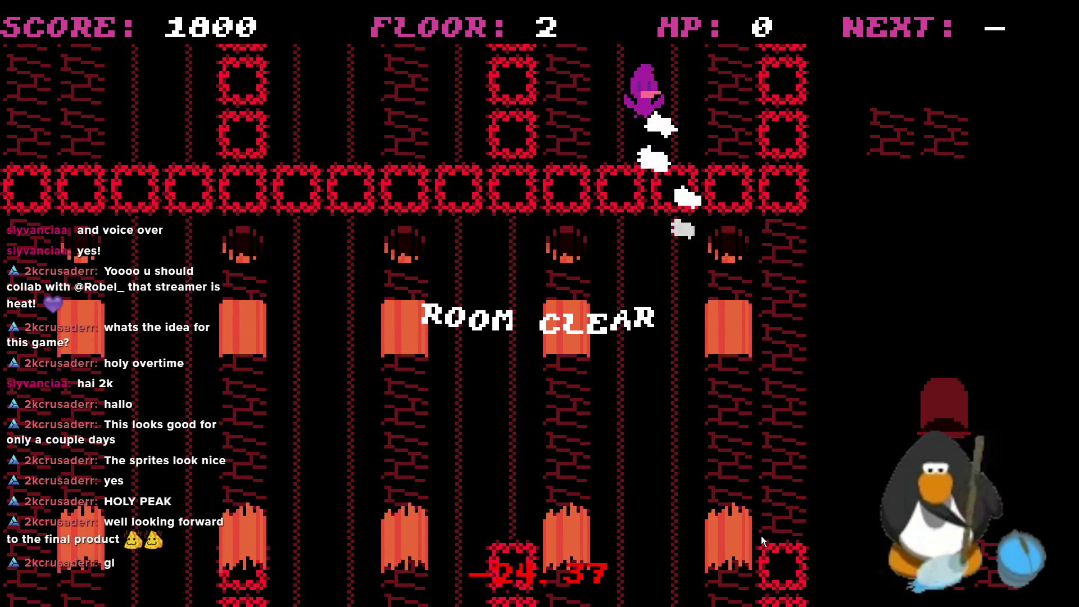
- Exit to floor 3 and move through the lava and spikes, reaching score 1800 with 9 next
key("Up")
key("Left")
key("Right")
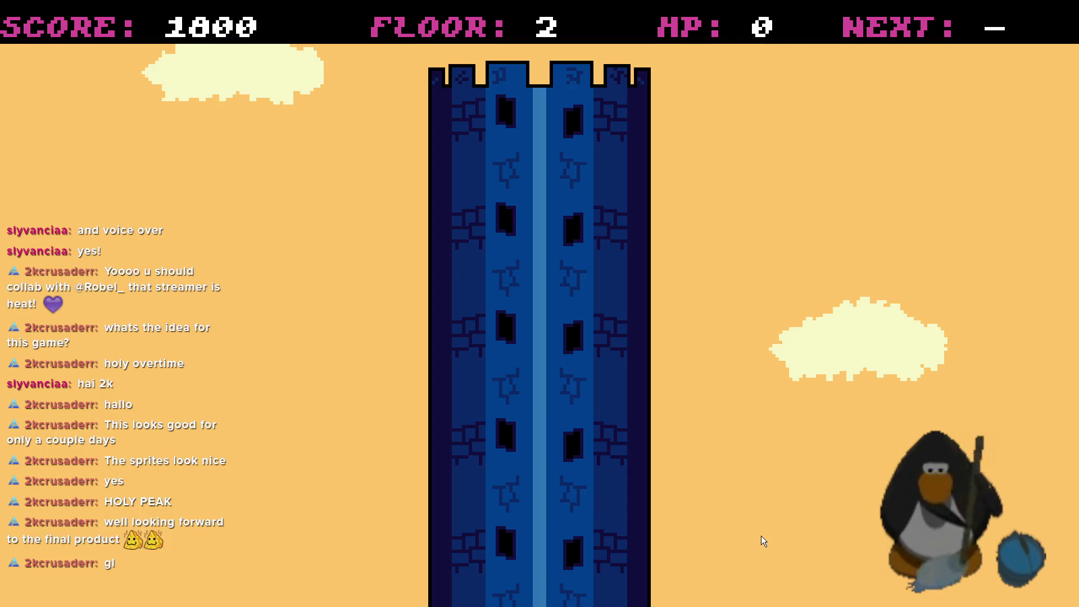
key("Up")
key("Left")
key("Left")
key("Up")
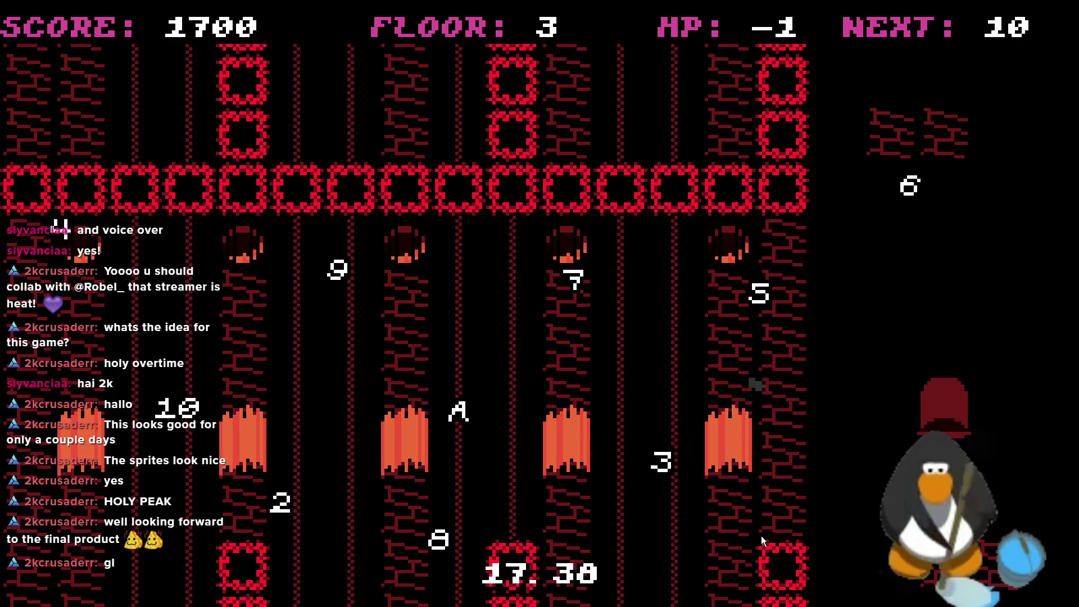
key("Left")
key("Up")
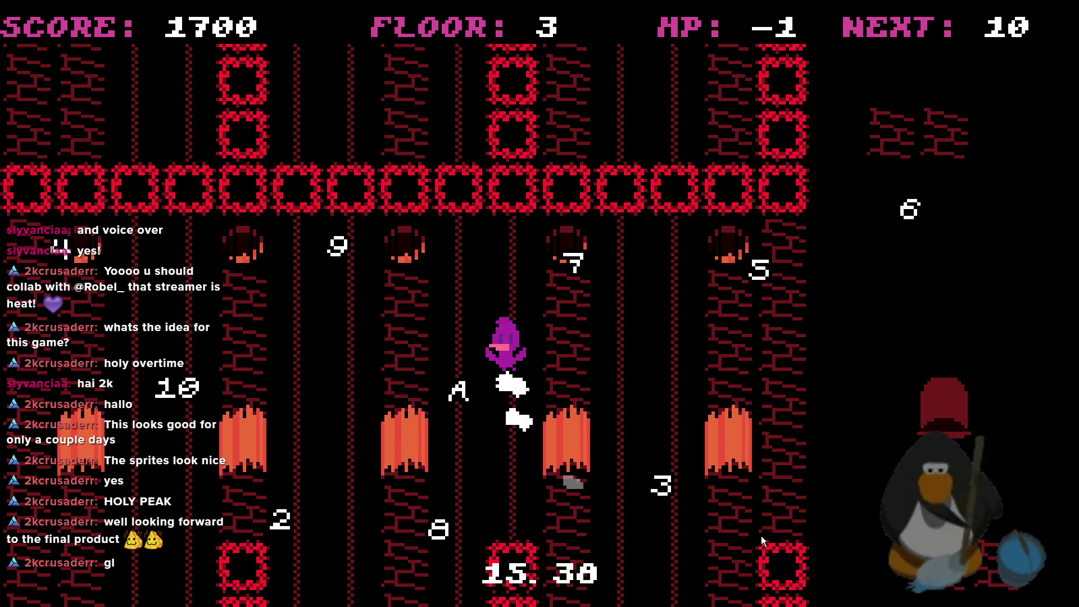
key("Left")
key("Down")
key("Up")
key("Left")
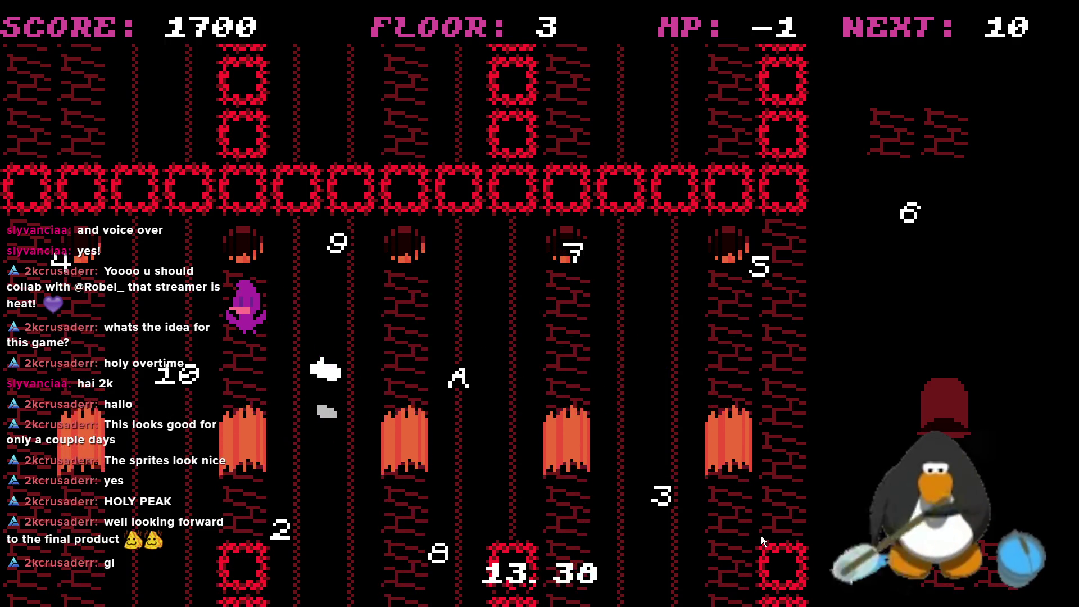
key("Left")
key("Down")
key("Up")
key("Down")
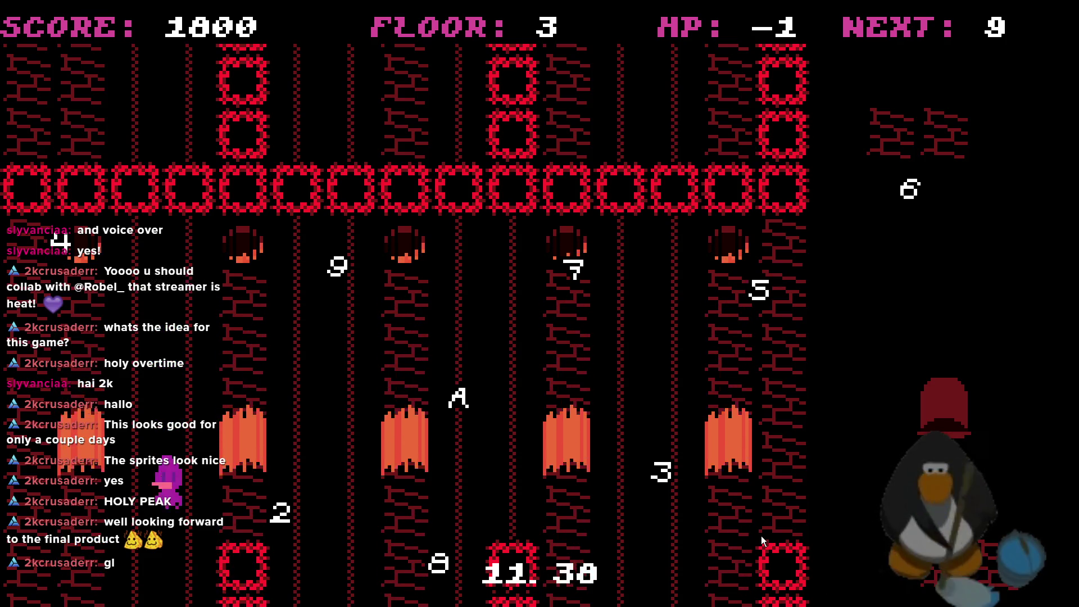
key("Down")
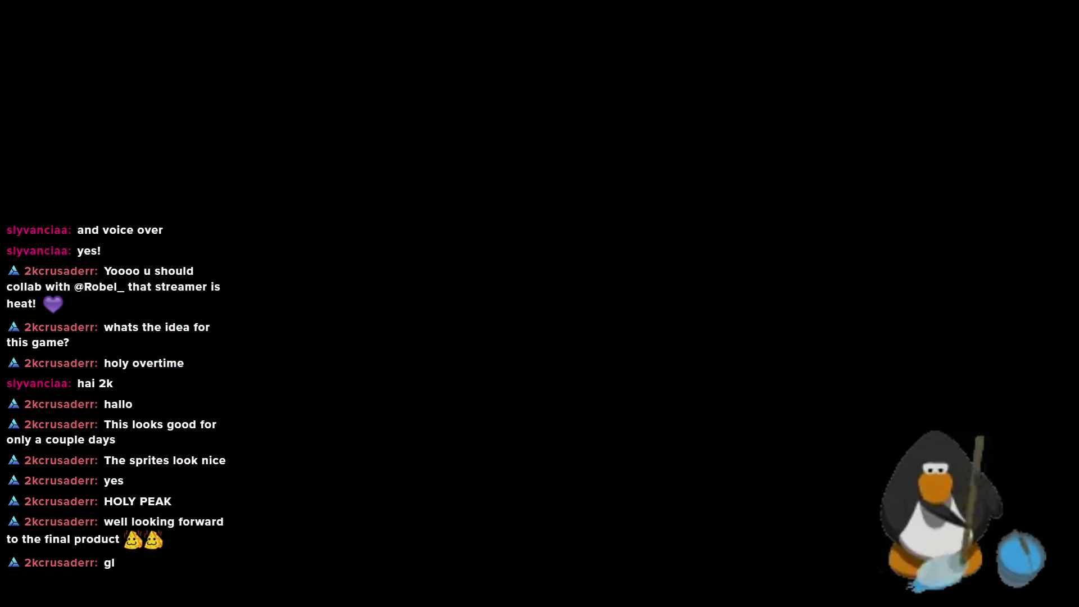
- Set room_array_4 to [rm_L4R3] in obj_layout_generator Create and relaunch the game
scroll(380, 199, "down", 15)
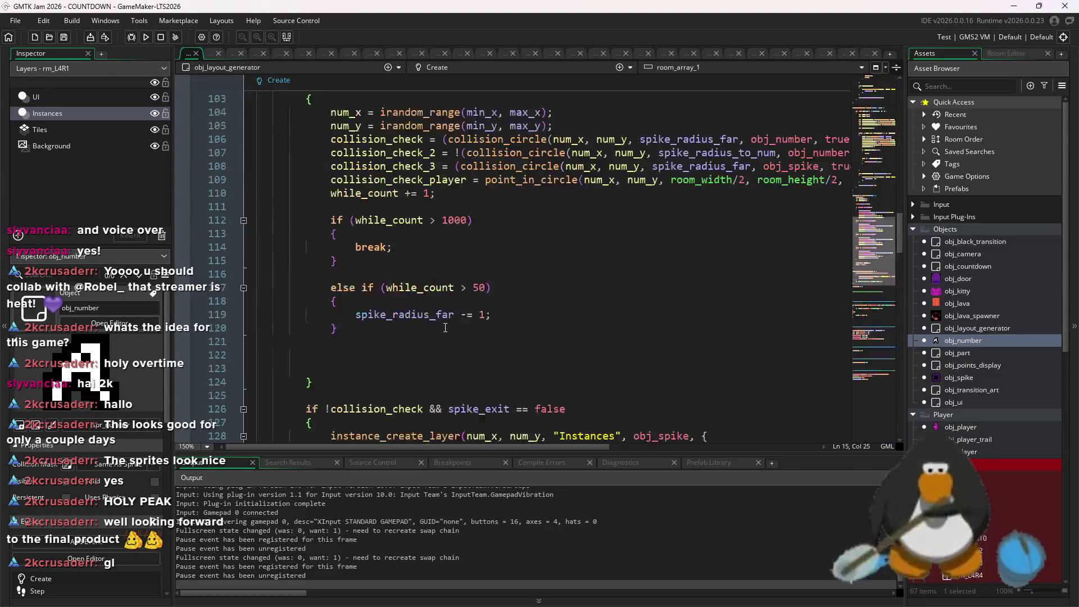
scroll(381, 199, "up", 20)
left_click(400, 153)
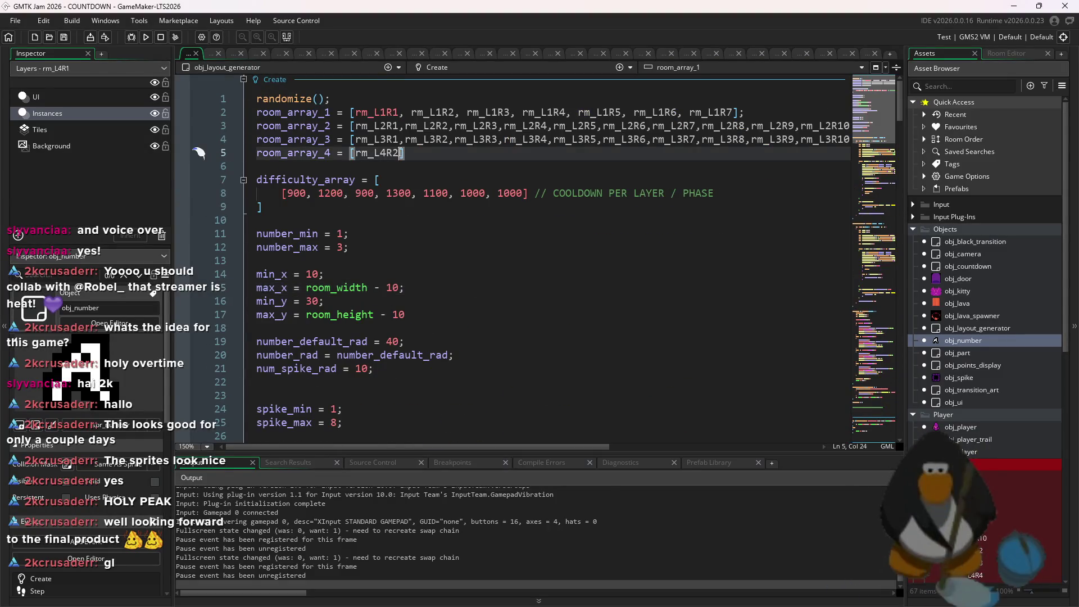
left_click(147, 37)
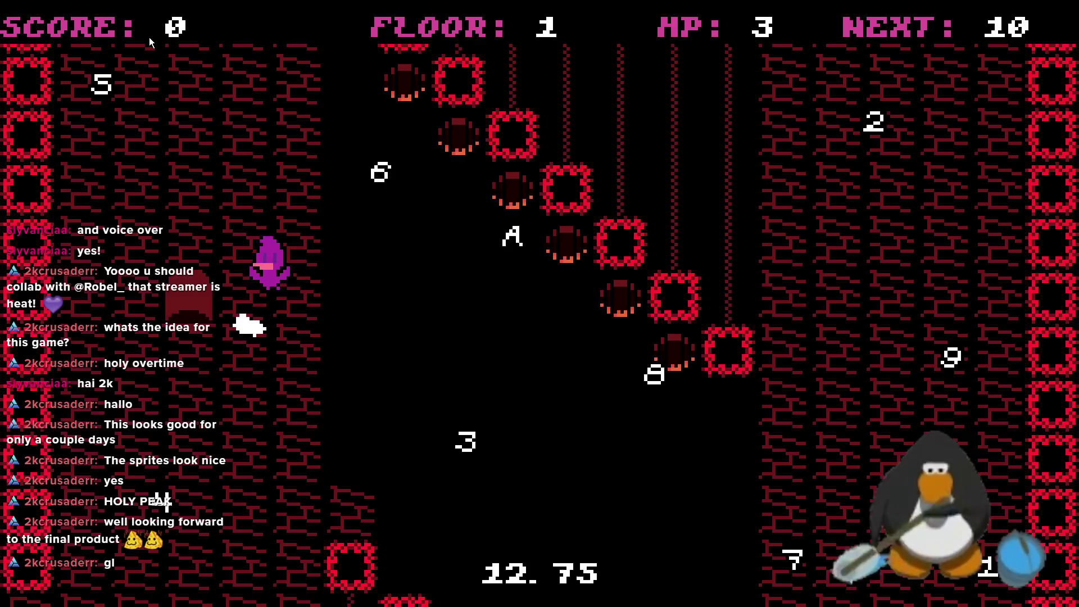
- Jump and weave the player across the lava platforms, climbing toward the upper left
key("Up")
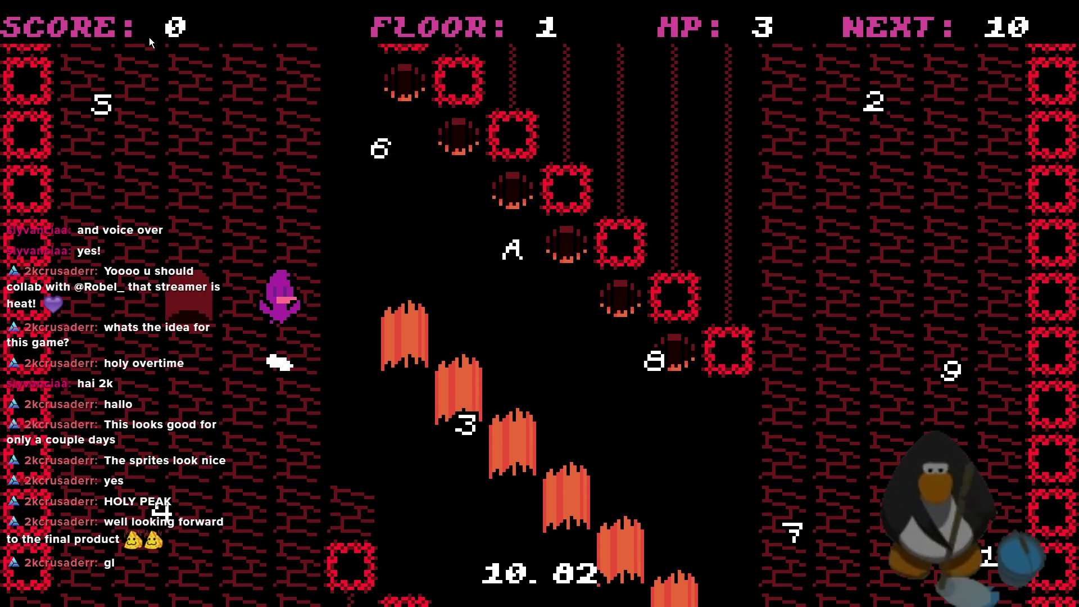
key("Right")
key("Left")
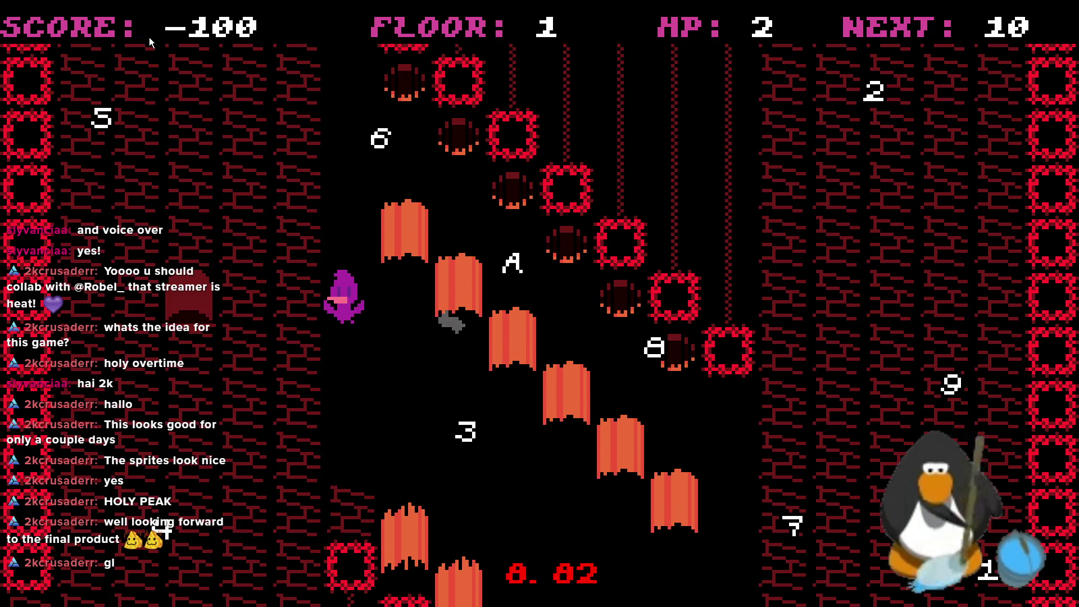
key("Right")
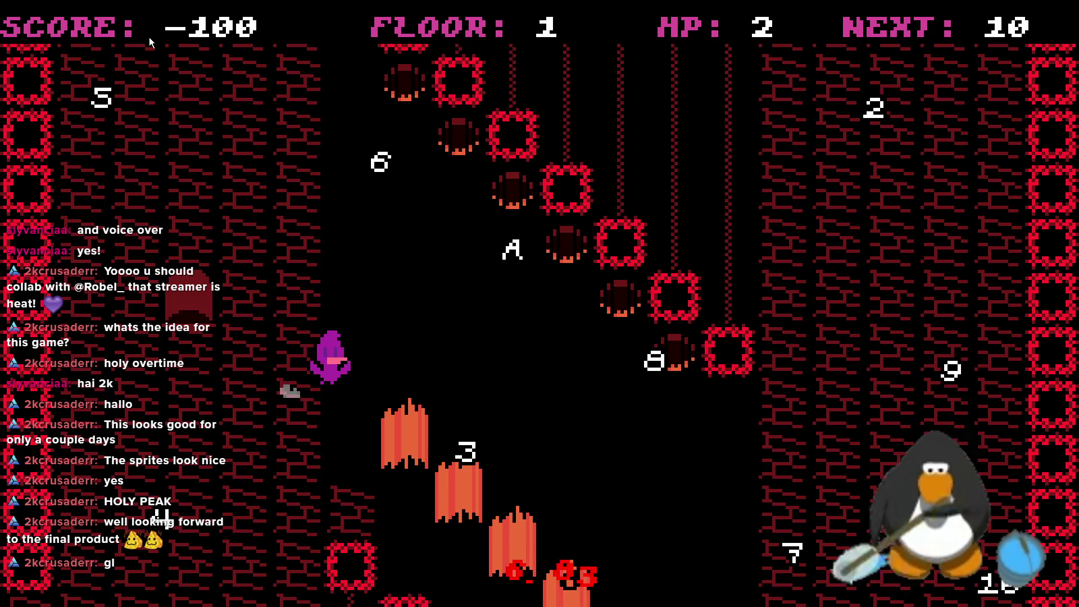
key("Left")
key("Up")
key("Right")
key("Left")
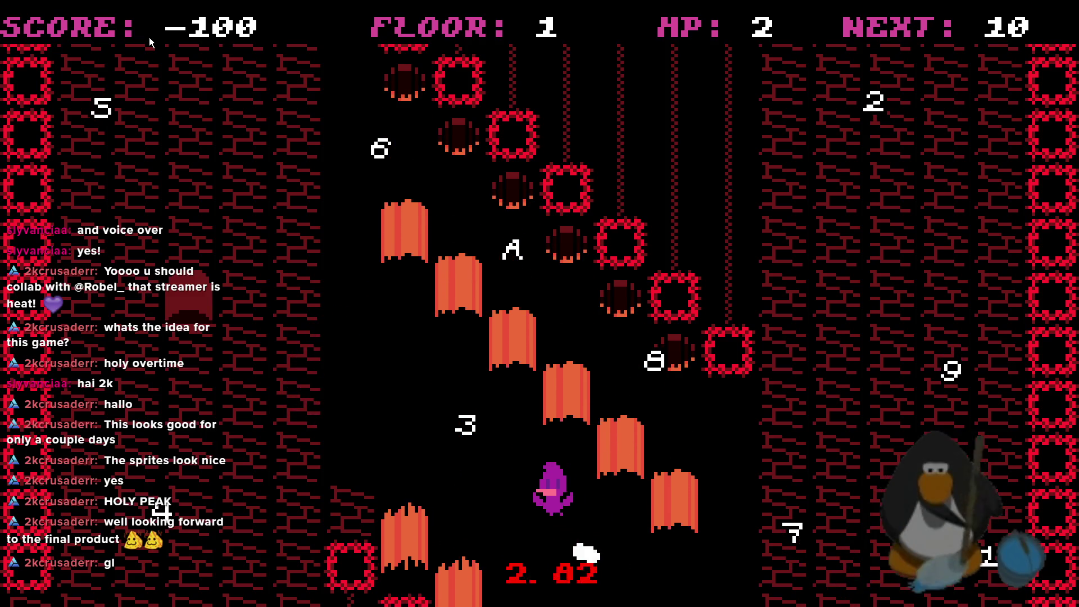
key("Up")
key("Right")
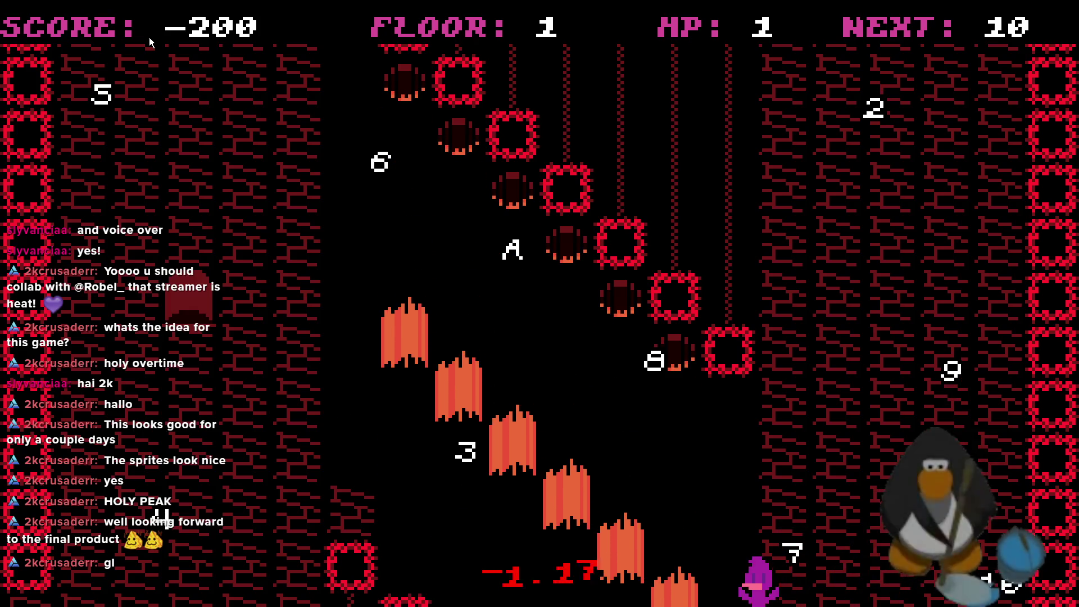
key("Up")
key("Left")
key("Left")
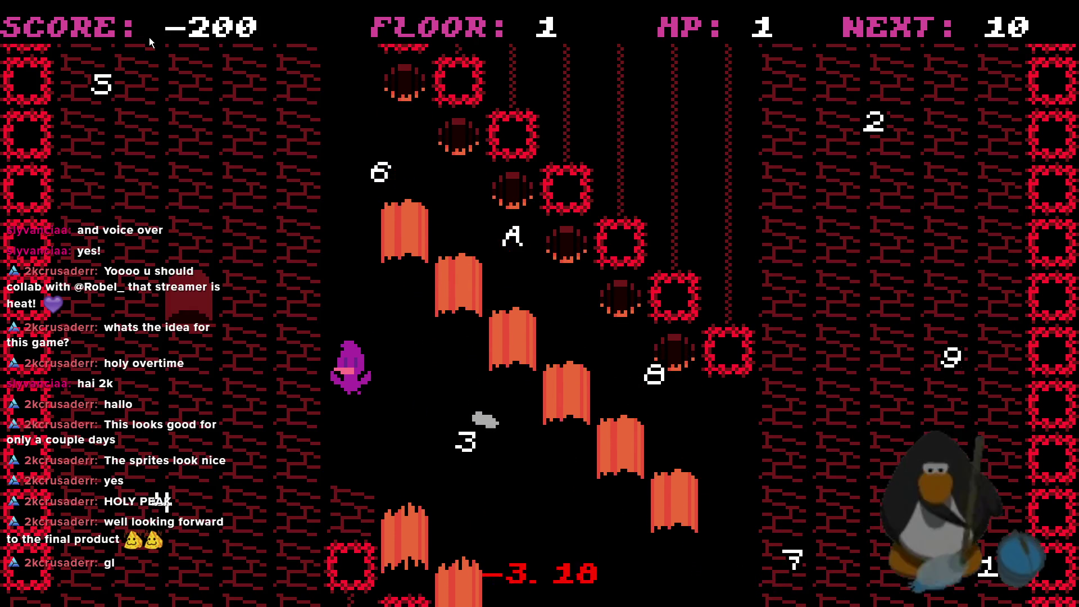
- Move the player back and forth near the top, collecting the 10 marker (score -500, HP -3)
key("Right")
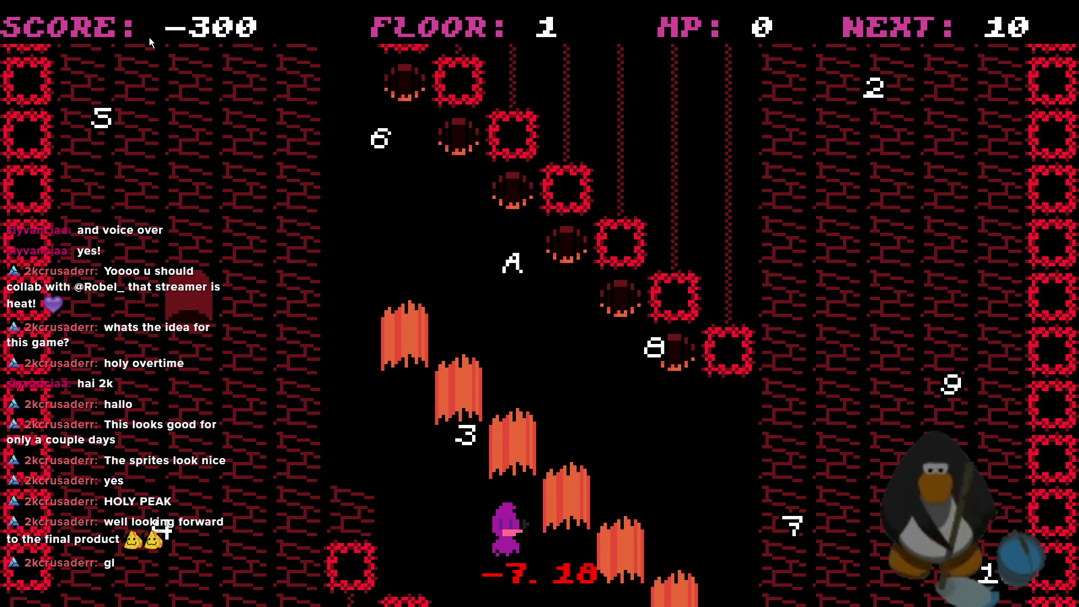
key("Right")
key("Left")
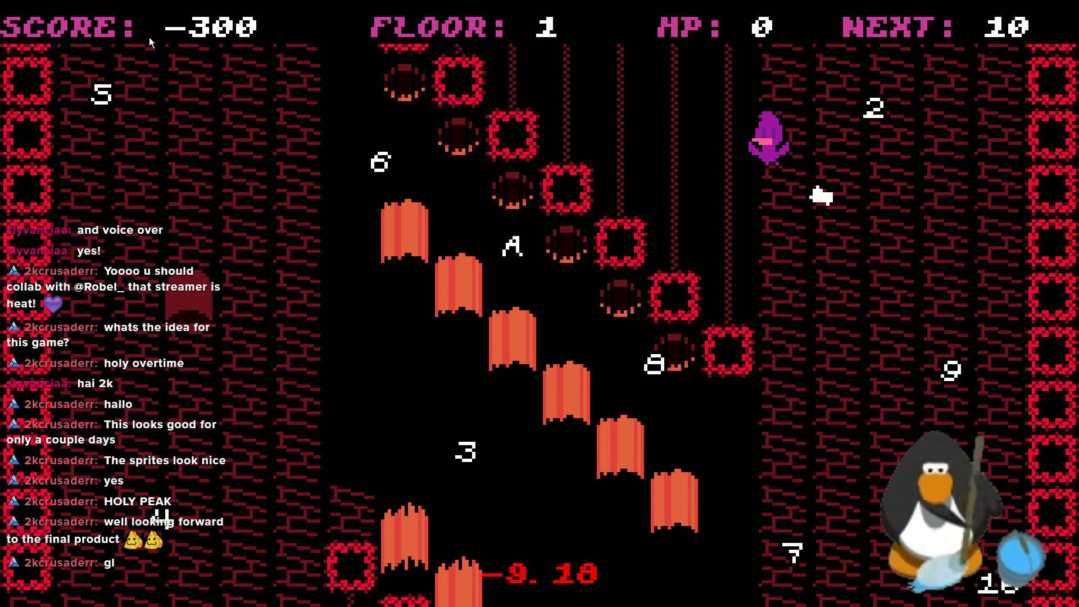
key("Right")
key("Left")
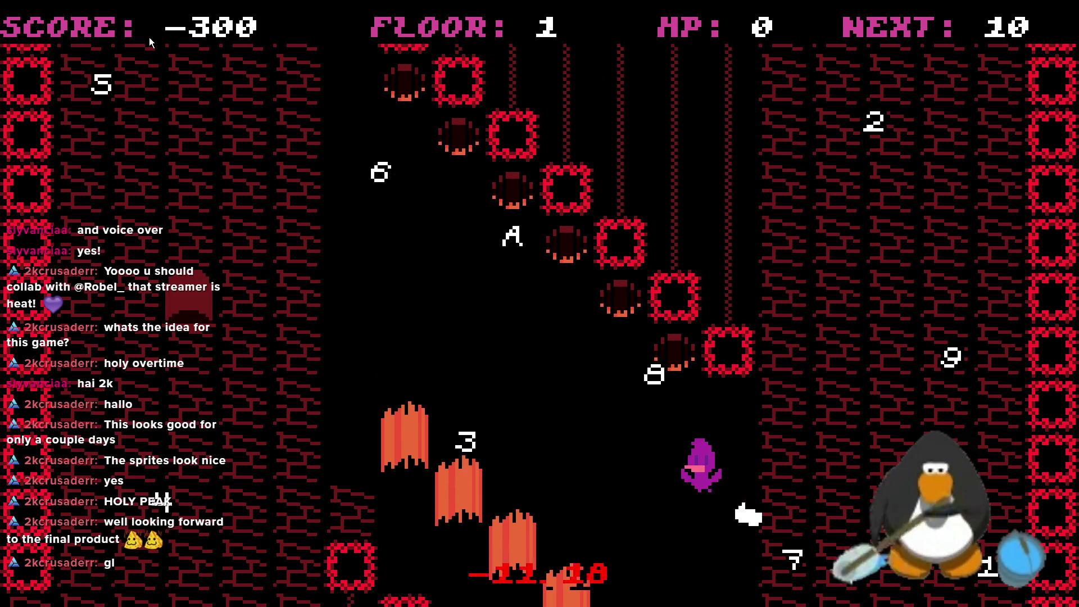
key("Left")
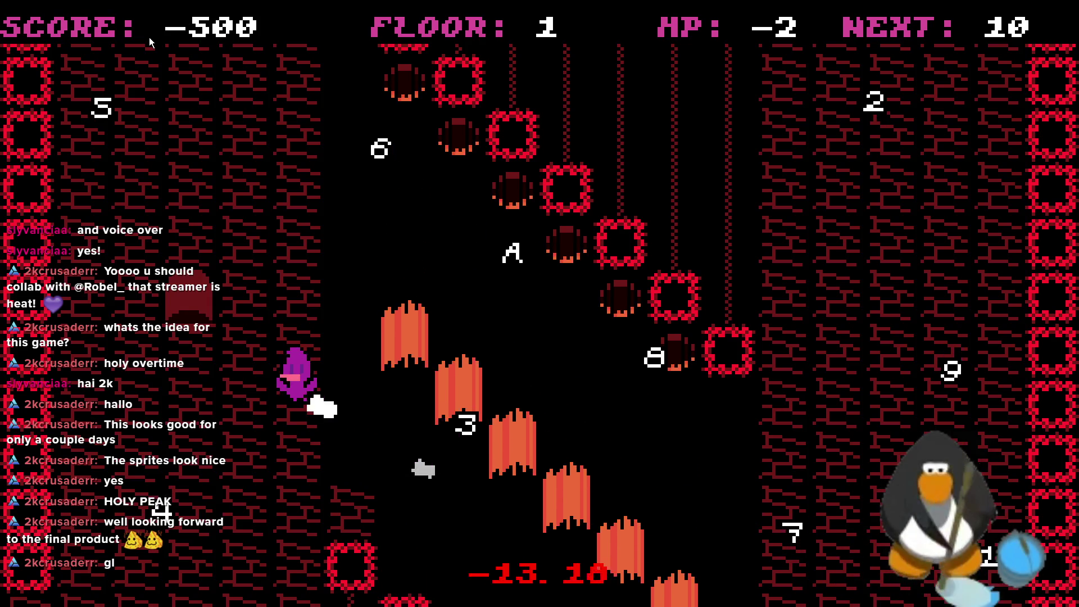
key("Right")
key("Left")
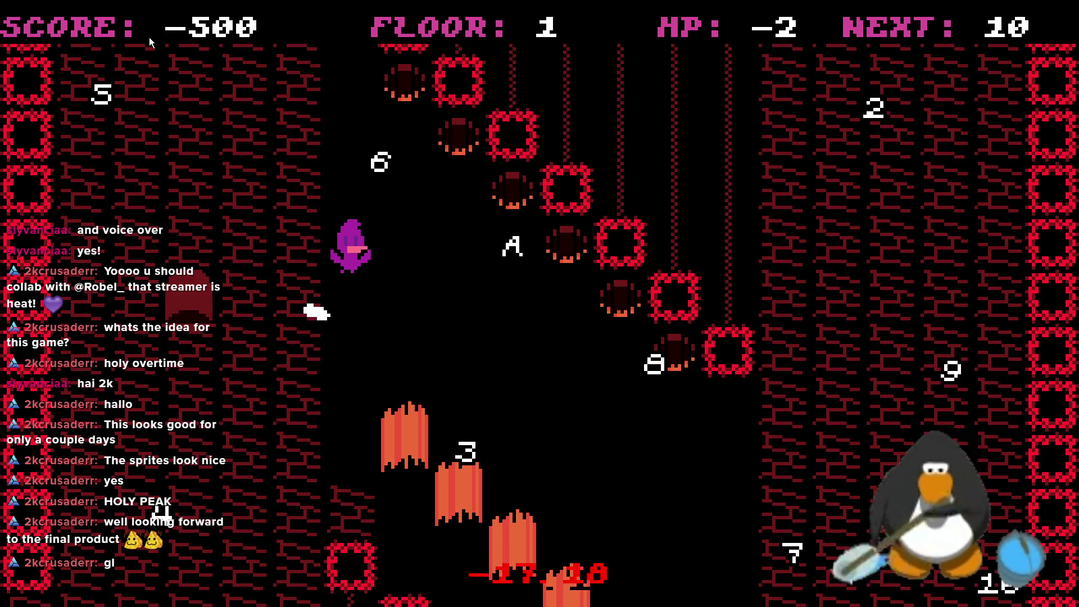
key("Left")
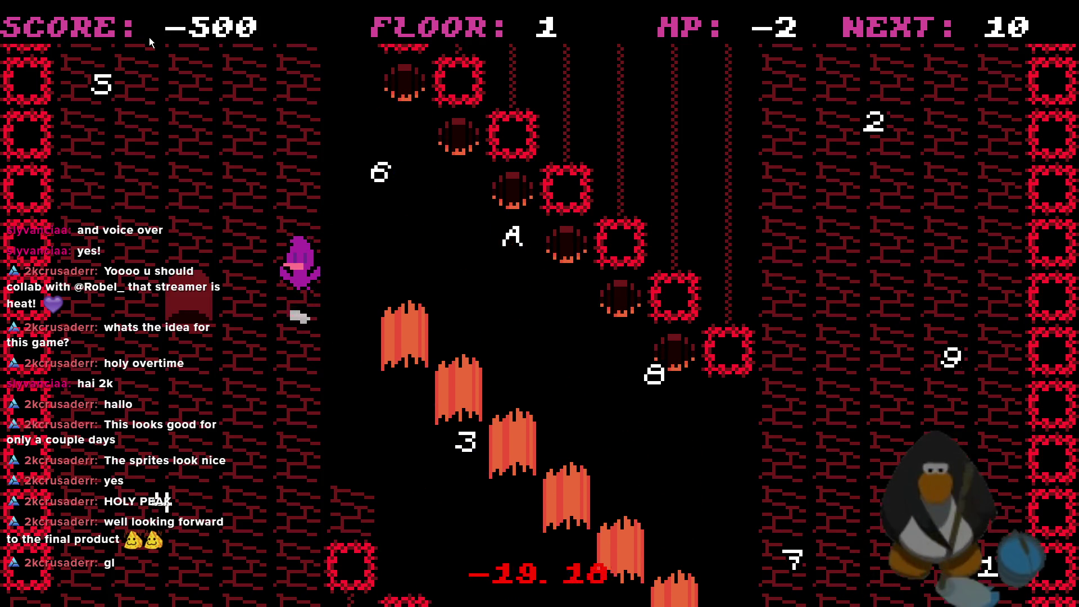
key("Right")
key("Right")
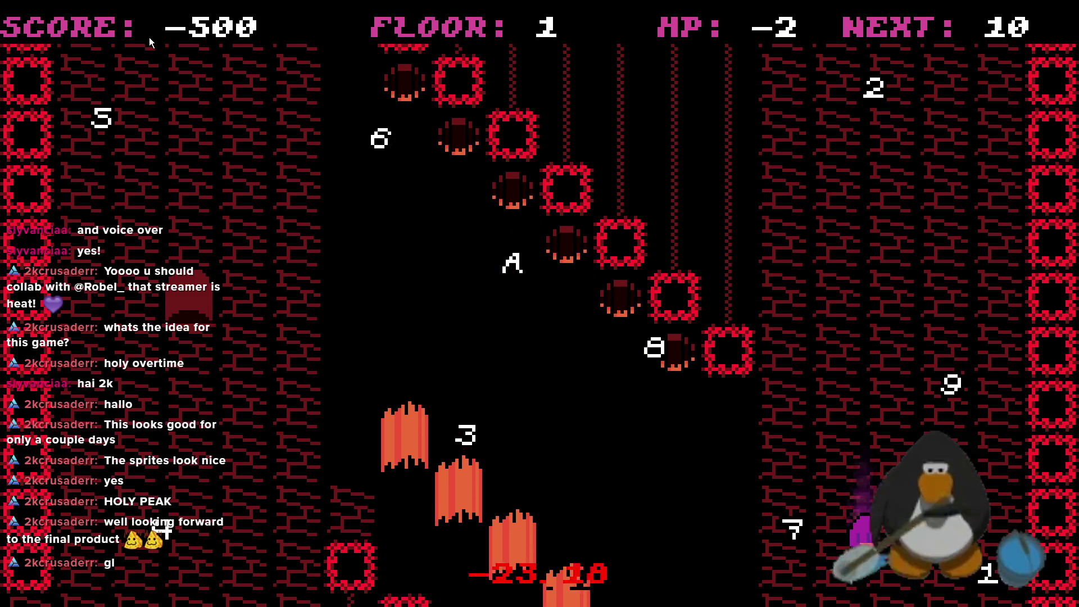
key("Right")
key("Left")
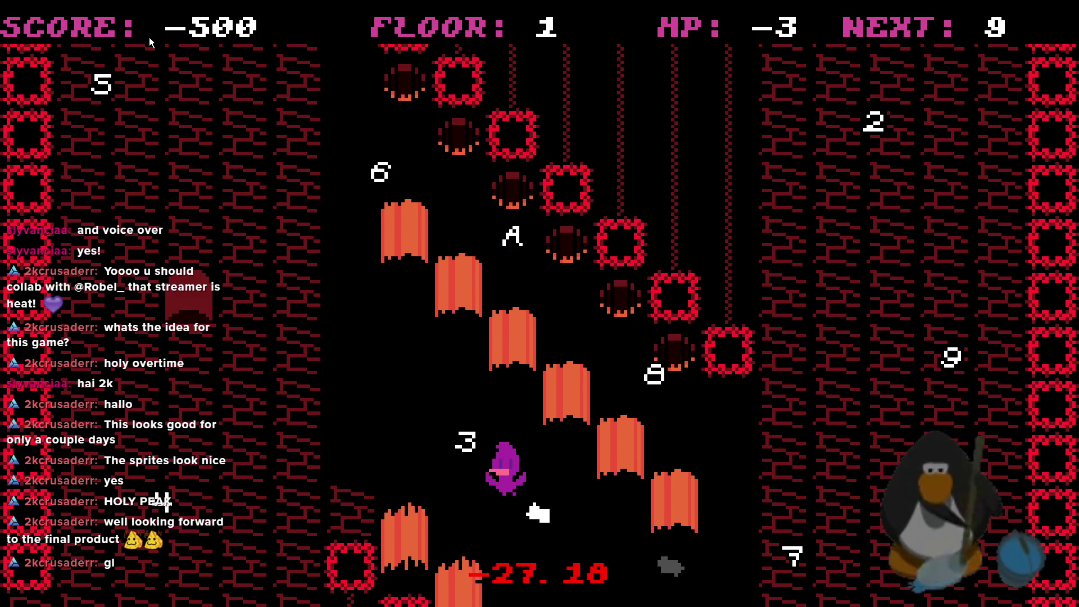
key("Right")
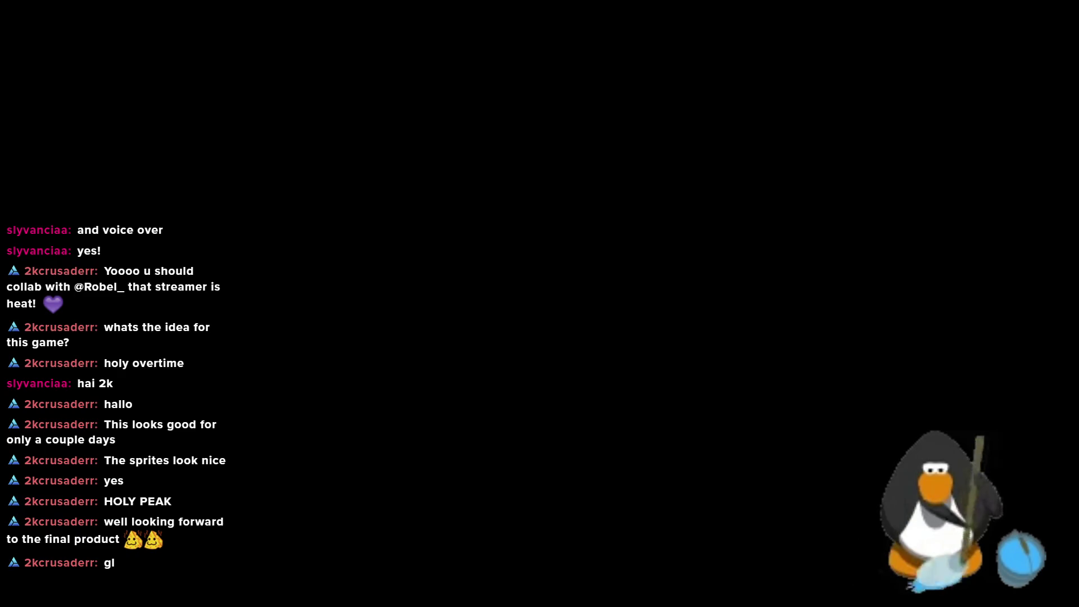
- Restart the game on floor 1 and move the player down, then back up-left
left_click(147, 39)
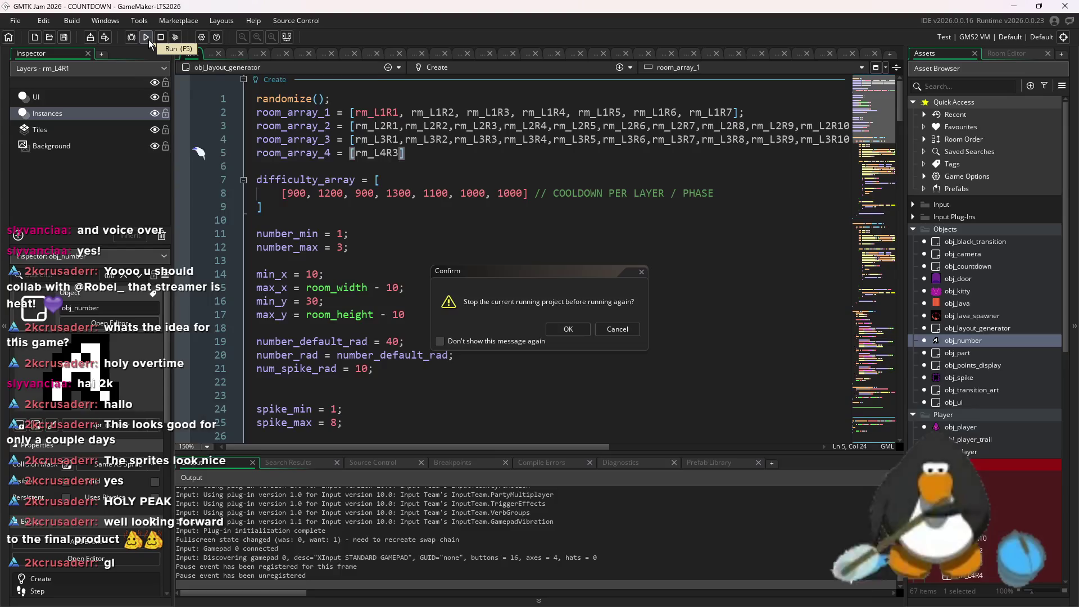
left_click(547, 334)
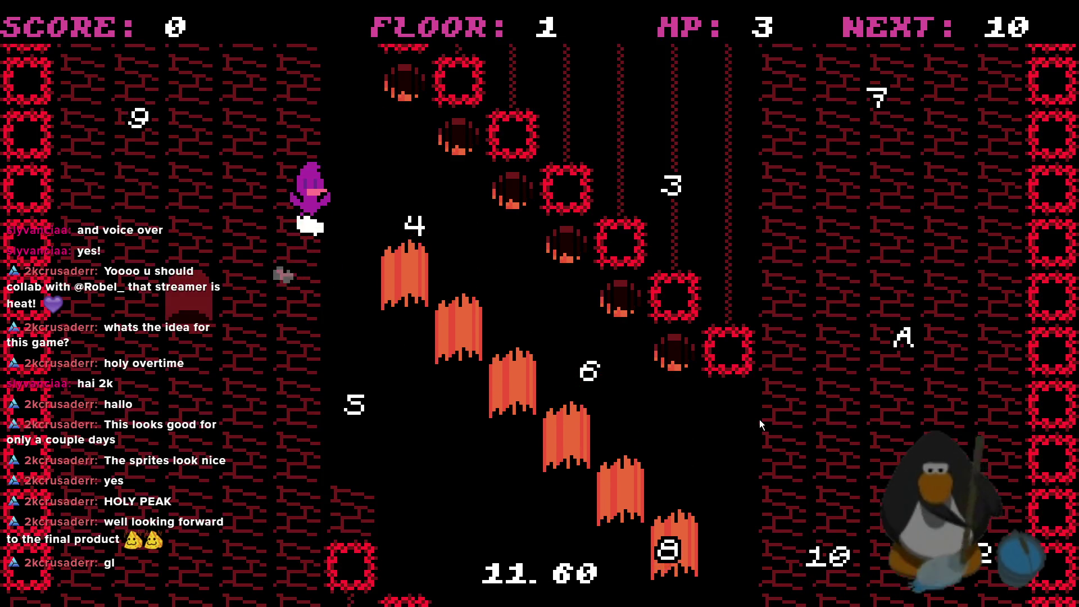
key("Right")
key("Down")
key("Left")
key("Up")
key("Up")
- Move the player down-right to the wall, collect a number, then head diagonally up-left until HP reaches 0 at score -200
key("Right")
key("Down")
key("Down")
key("Right")
key("Down")
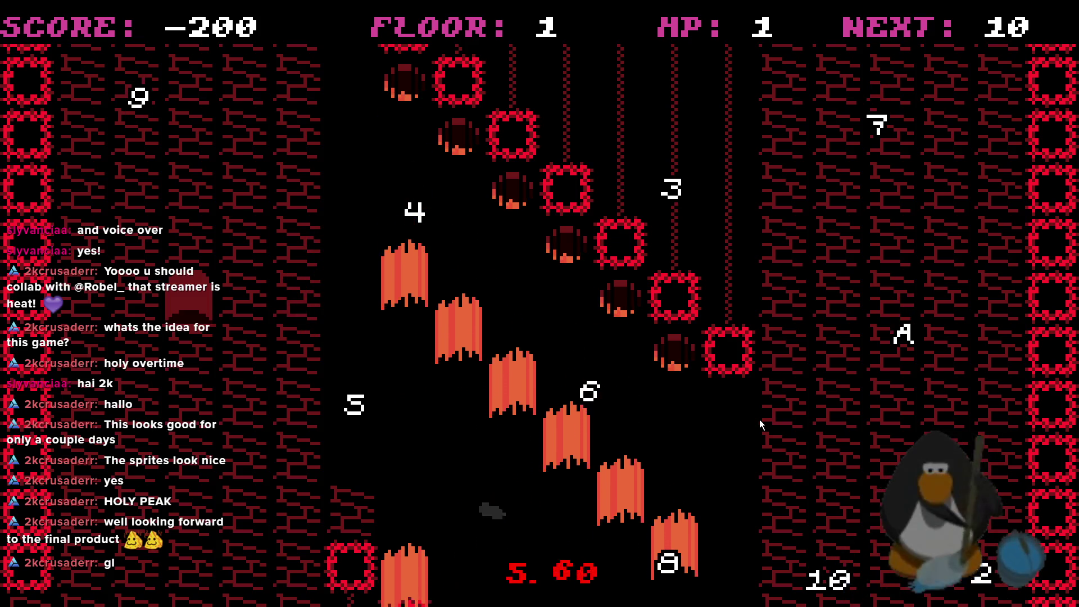
key("Right")
key("Down")
key("Down")
key("Down")
key("Left")
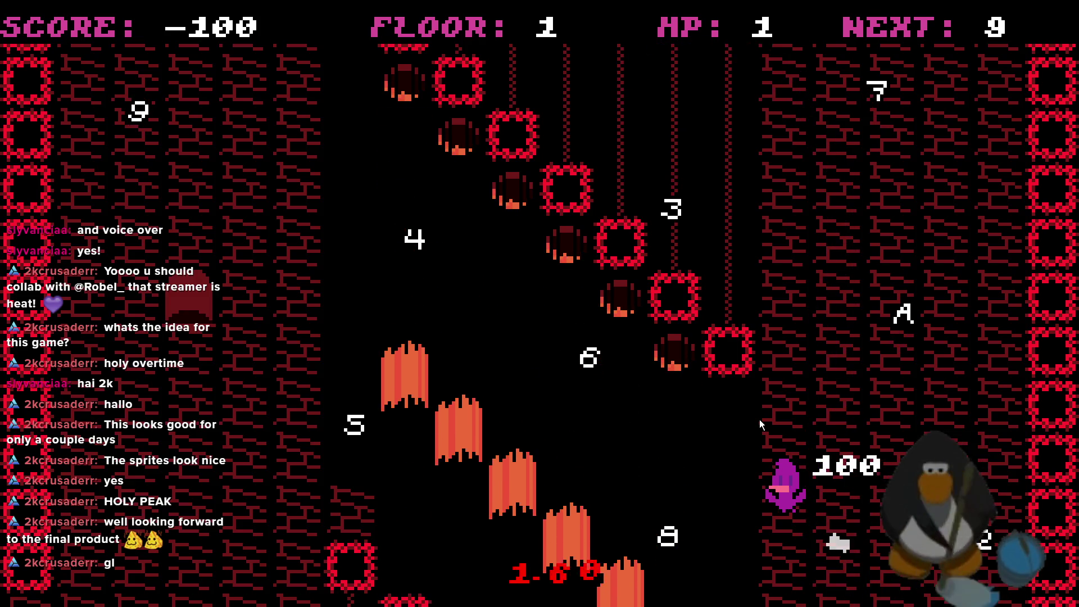
key("Right")
key("Up")
key("Up")
key("Up")
key("Left")
key("Left")
key("Up")
key("Left")
key("Up")
key("Up")
key("Down")
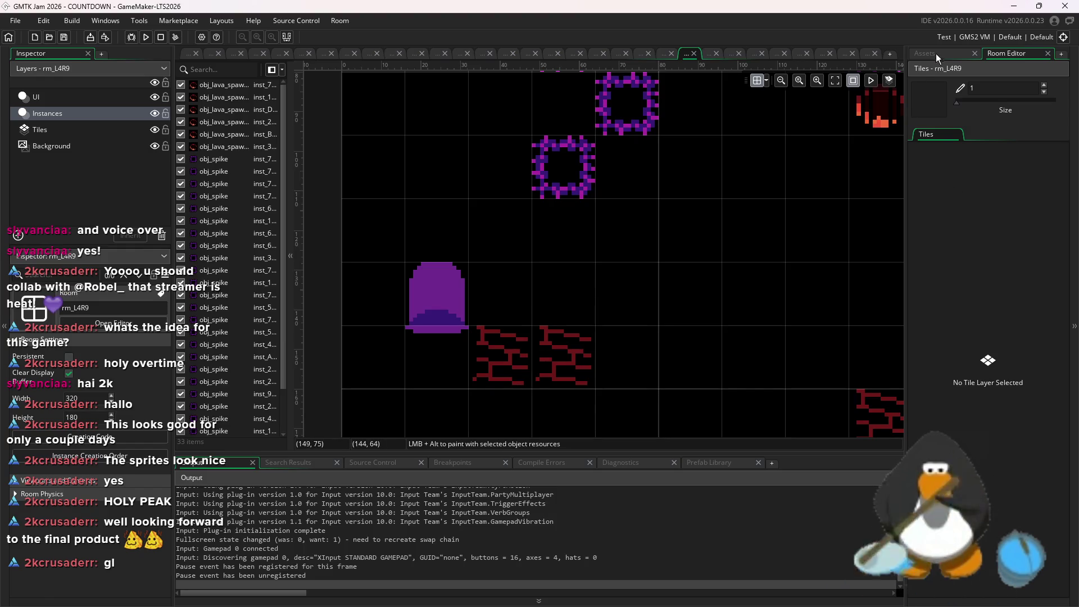
- Inspect the lava cooldown variables on several diagonal lava spawners in rm_L4R3
left_click(937, 57)
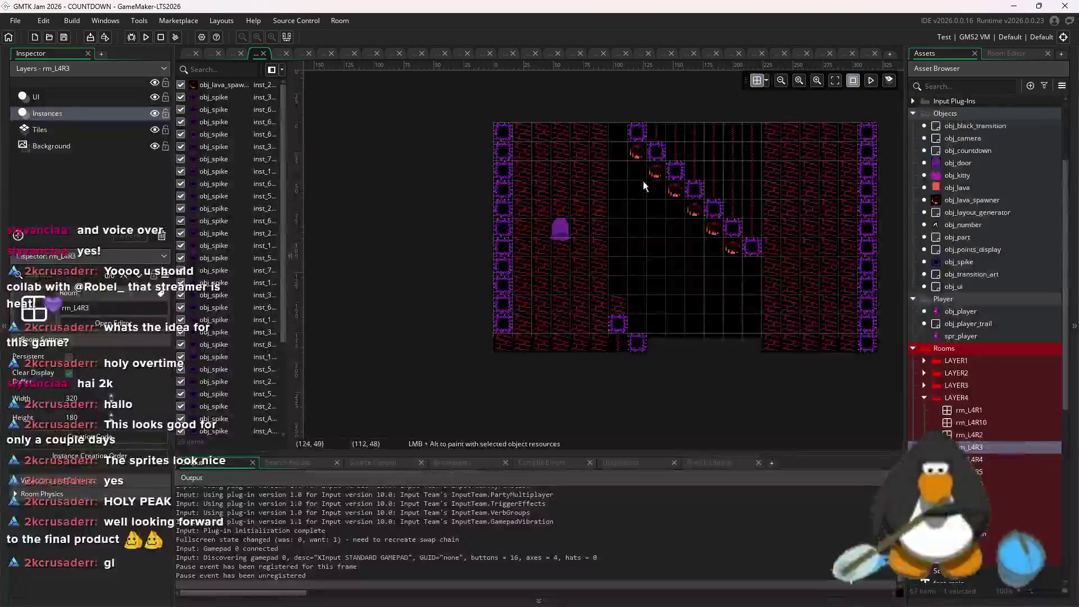
scroll(639, 162, "up", 2)
double_click(630, 136)
left_click(754, 107)
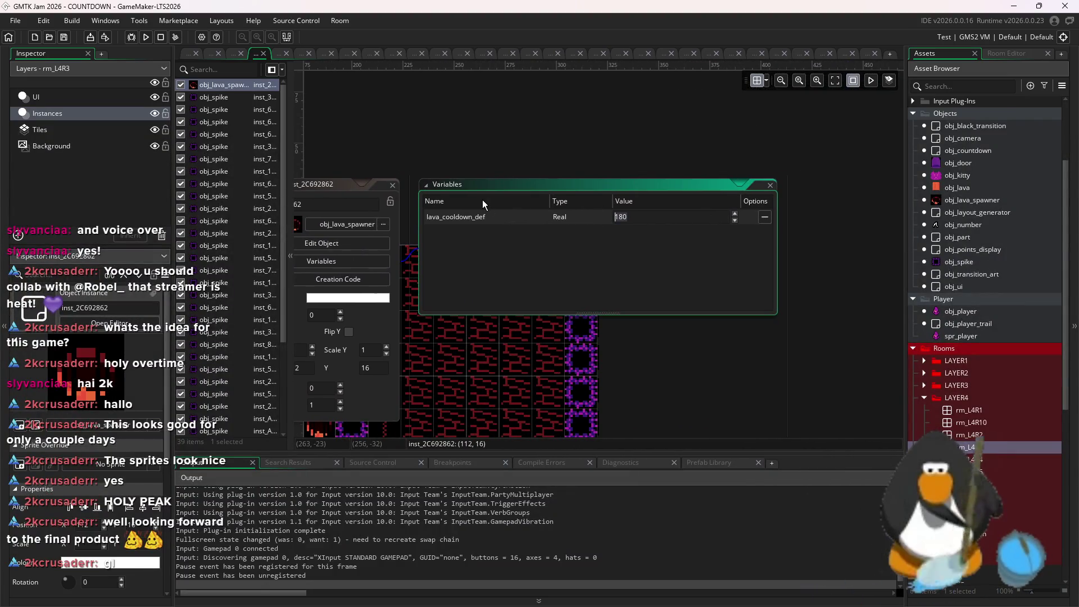
type("320")
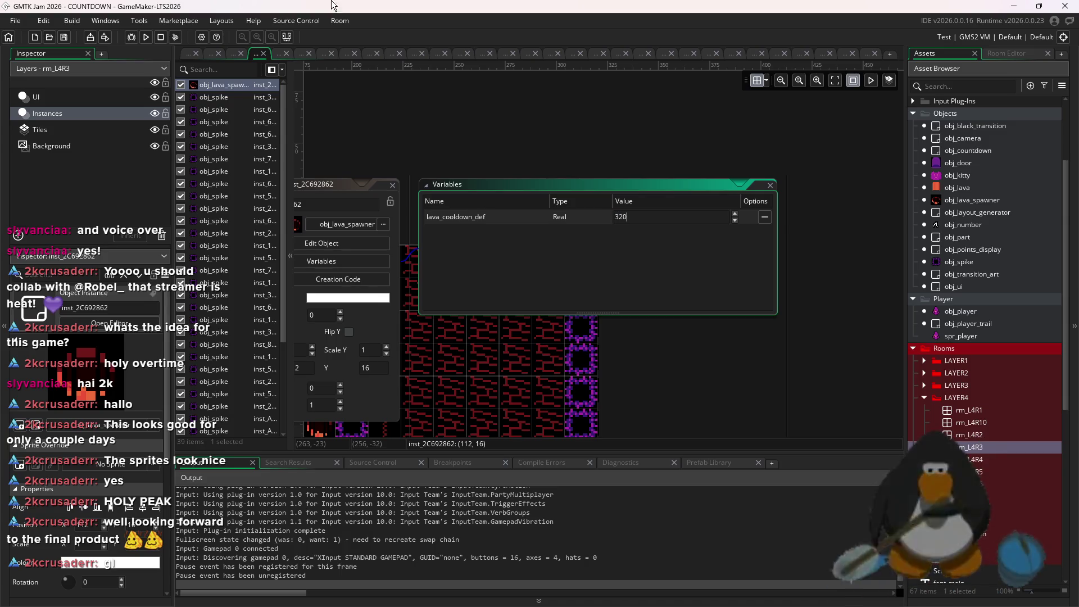
left_click(392, 185)
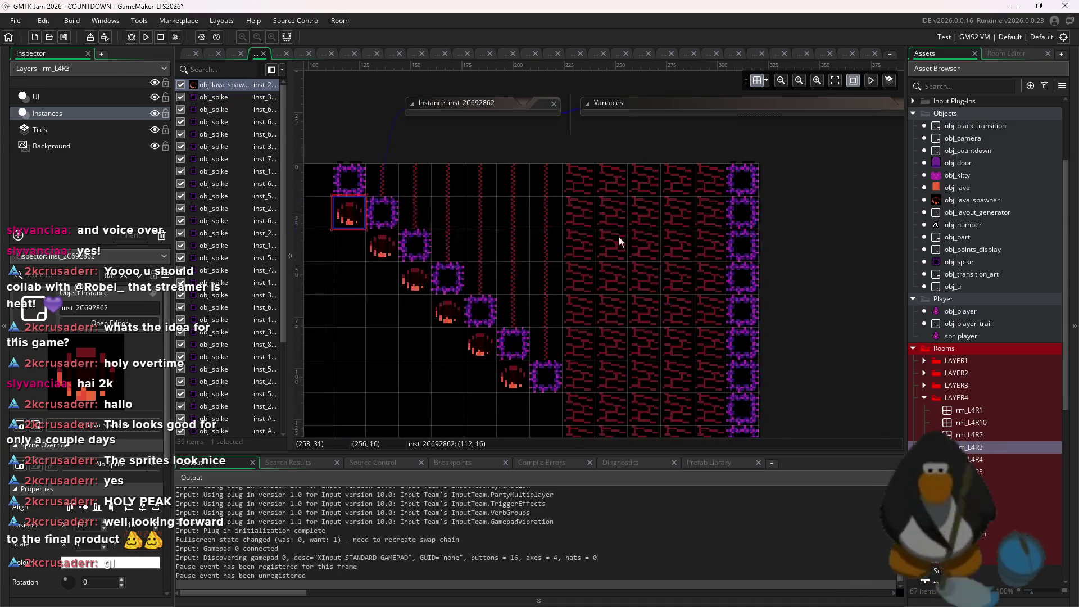
double_click(381, 244)
left_click(544, 221)
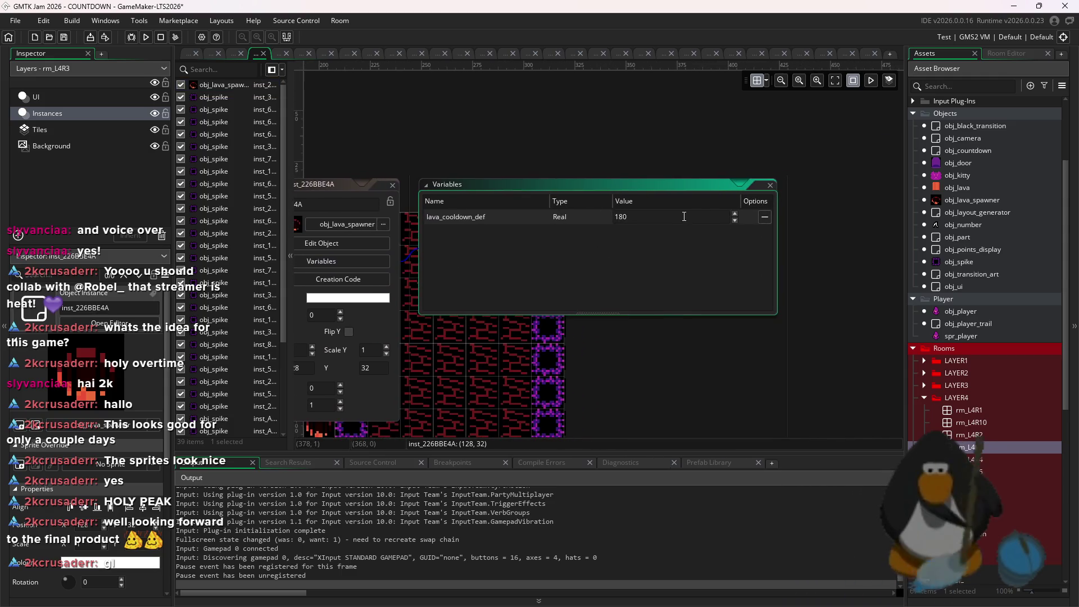
left_click(393, 186)
double_click(446, 249)
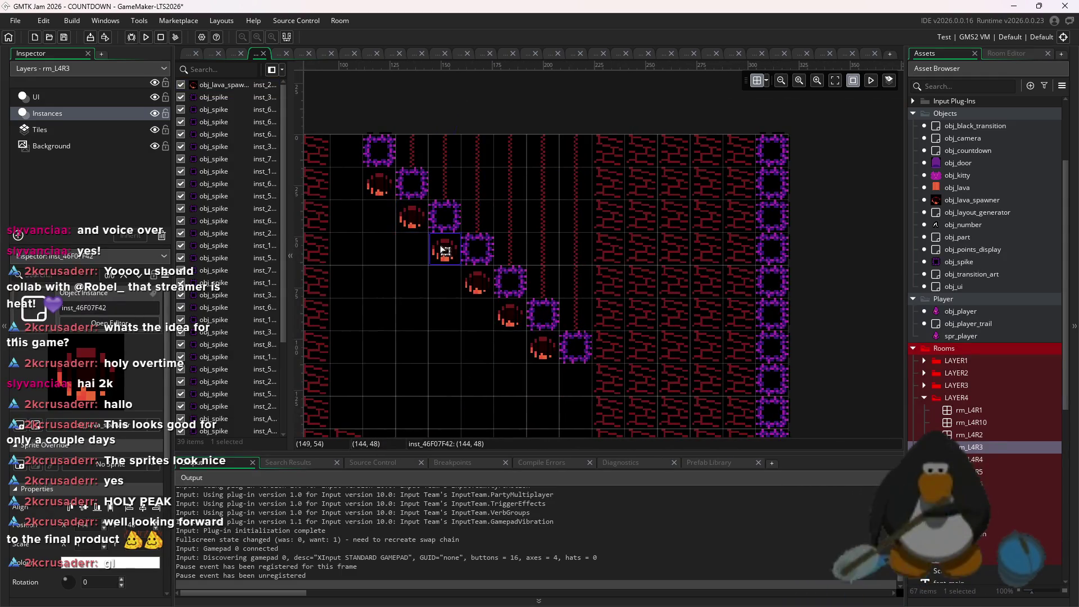
left_click(589, 218)
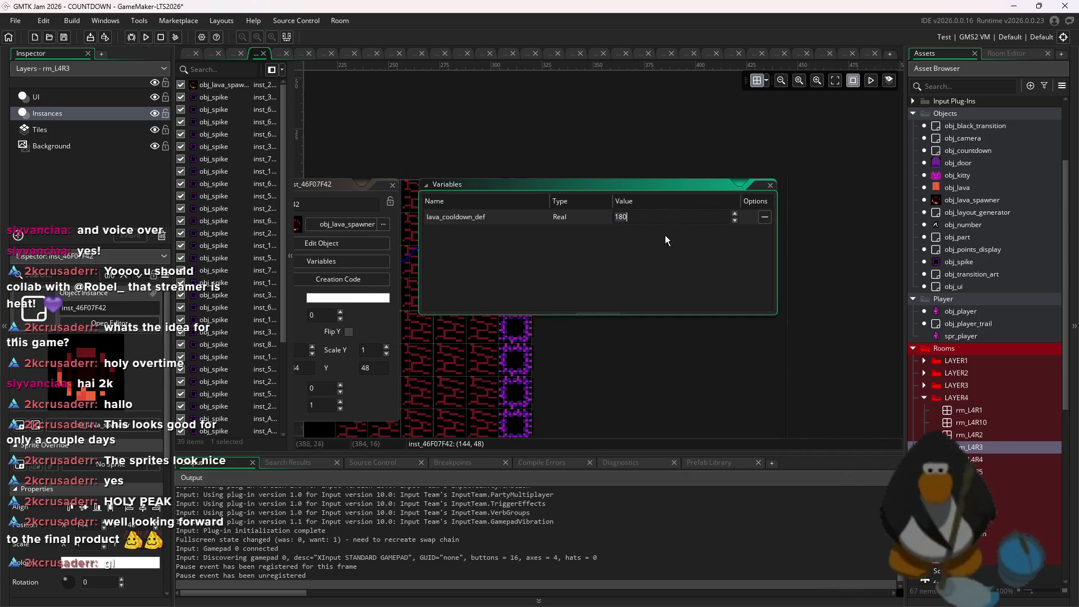
left_click(392, 185)
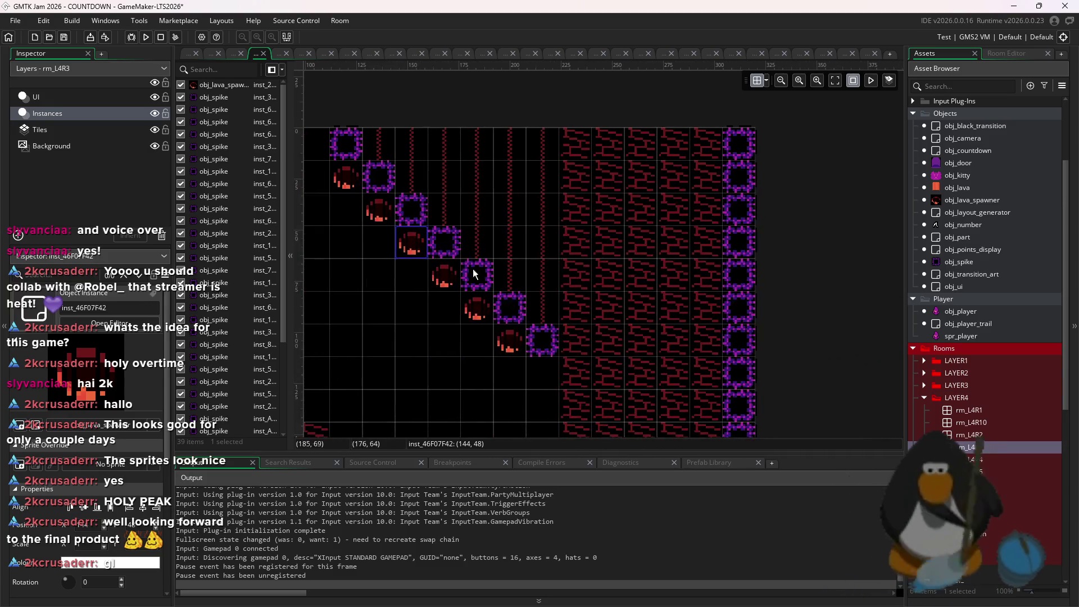
- Duplicate the last lava spawner and place the copies further along the diagonal
left_click(420, 249)
key("ctrl+d")
key("ctrl+d")
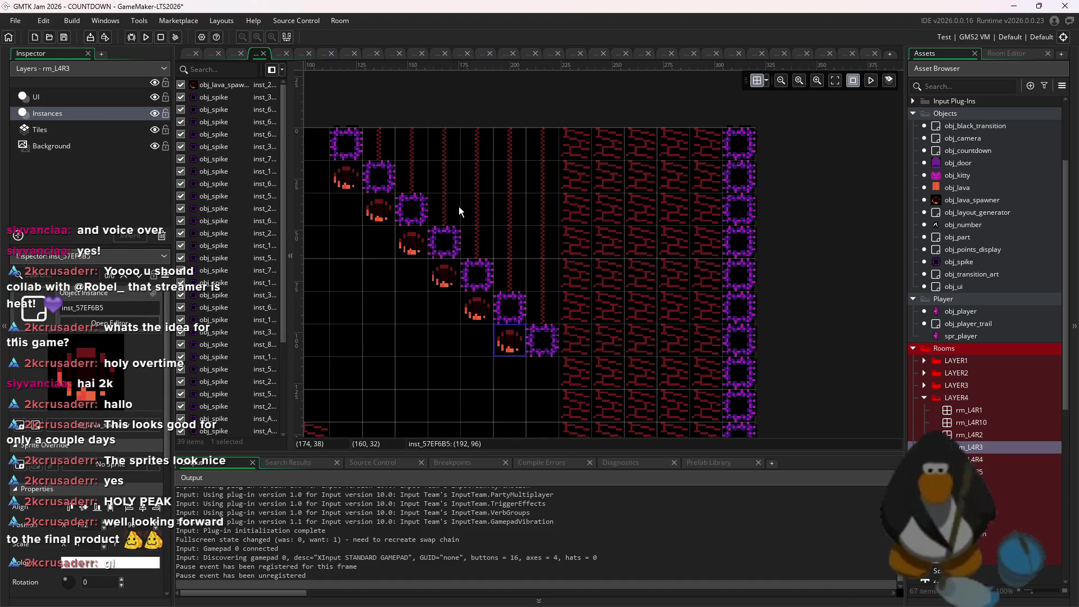
left_click_drag(532, 226, 609, 197)
left_click(621, 278)
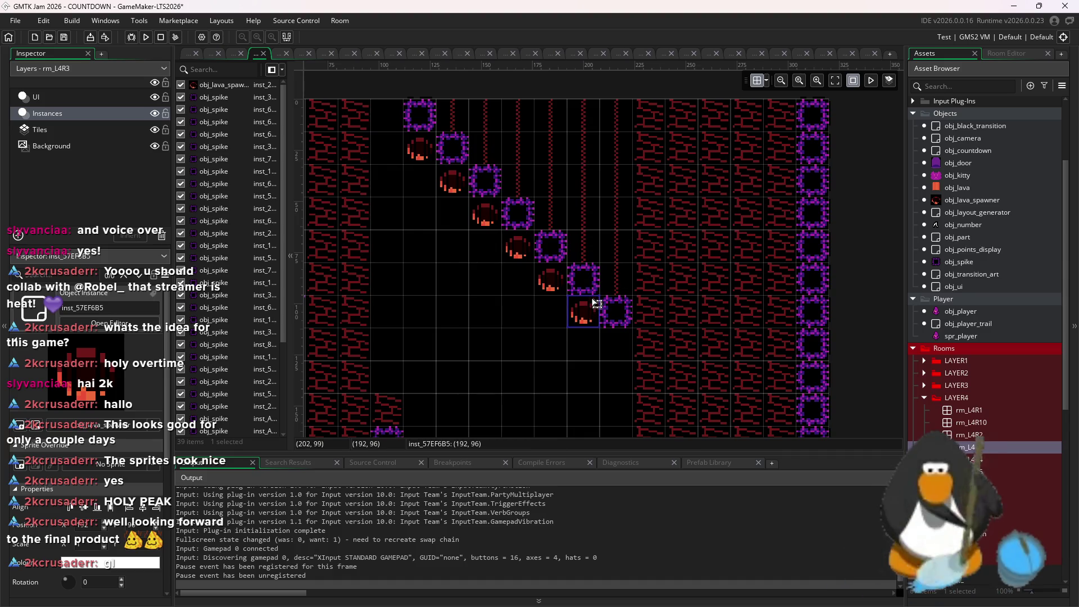
scroll(597, 304, "down", 3)
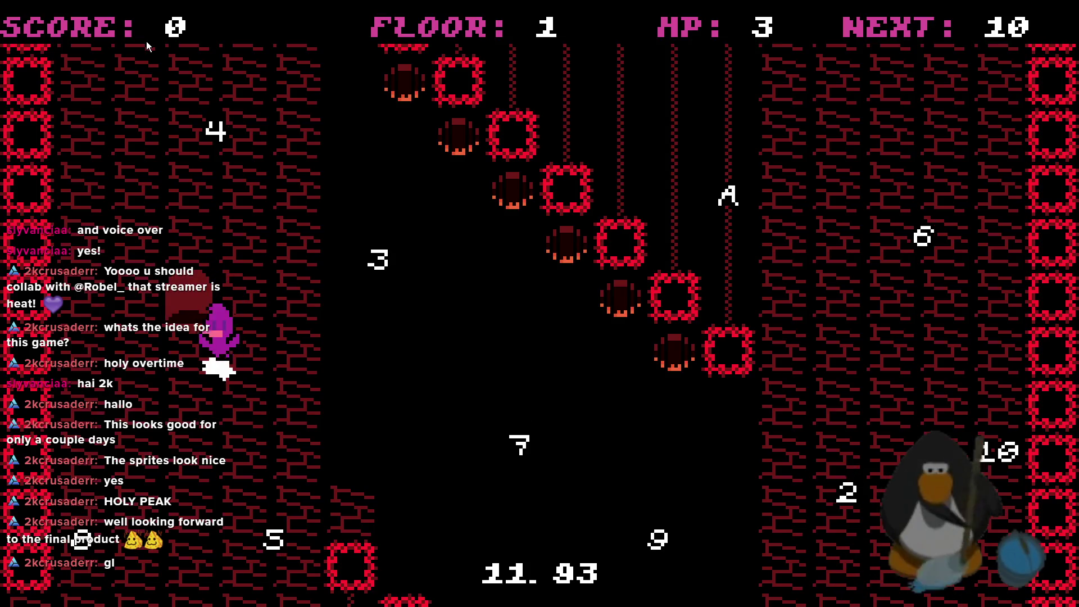
- Enter the room and dodge the erupting lava pillars, working up the right side
key("Right")
key("Left")
key("Right")
key("Up")
key("Down")
key("Up")
key("Down")
key("Up")
key("Right")
key("Down")
key("Right")
key("Up")
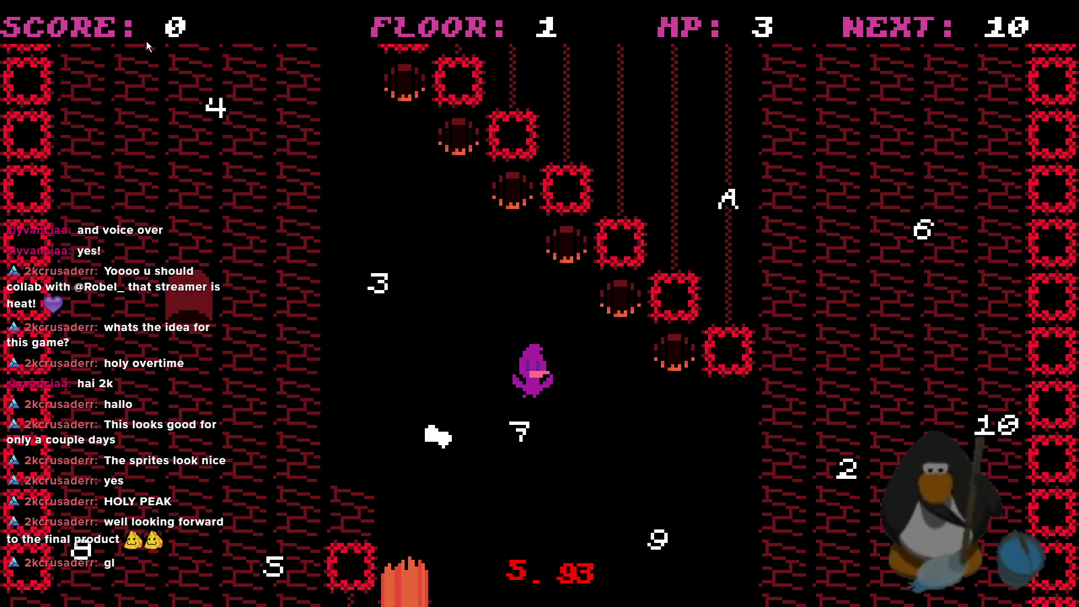
key("Down")
- Head left and down across the room toward the number pickups
key("Down")
key("Right")
key("Up")
key("Right")
key("Right")
key("Left")
key("Left")
key("Left")
key("Down")
key("Down")
key("Up")
key("Left")
key("Left")
key("Left")
key("Up")
key("Left")
key("Left")
key("Up")
- Collect the 8, 7 and 6 pickups
key("Left")
key("Left")
key("Down")
key("Down")
key("Left")
key("Left")
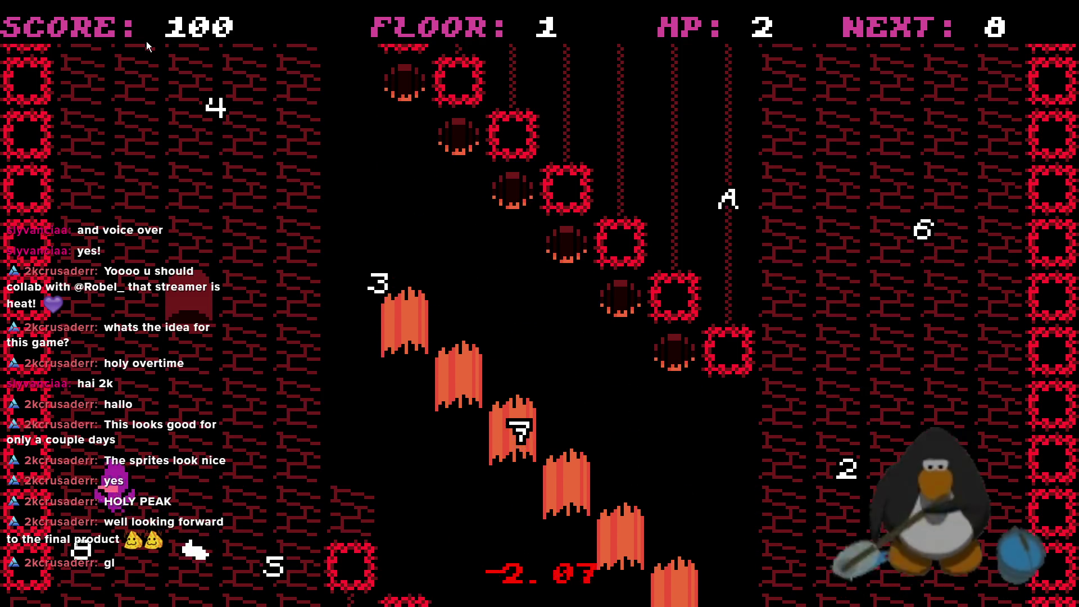
key("Down")
key("Up")
key("Right")
key("Up")
key("Right")
key("Right")
key("Right")
key("Right")
key("Right")
key("Right")
key("Down")
key("Down")
key("Down")
- Steer back left and collect the 5, 4 and 3 pickups
key("Right")
key("Right")
key("Up")
key("Up")
key("Up")
key("Right")
key("Right")
key("Right")
key("Right")
key("Down")
key("Right")
key("Down")
key("Down")
key("Down")
key("Left")
key("Left")
key("Down")
key("Left")
key("Left")
key("Down")
key("Down")
key("Down")
key("Left")
key("Left")
key("Up")
key("Left")
key("Left")
key("Up")
key("Left")
key("Left")
key("Up")
key("Left")
key("Left")
key("Down")
key("Down")
key("Down")
key("Up")
key("Up")
key("Up")
key("Up")
key("Up")
key("Left")
key("Left")
key("Up")
key("Up")
key("Up")
key("Right")
key("Right")
key("Right")
key("Down")
key("Down")
key("Right")
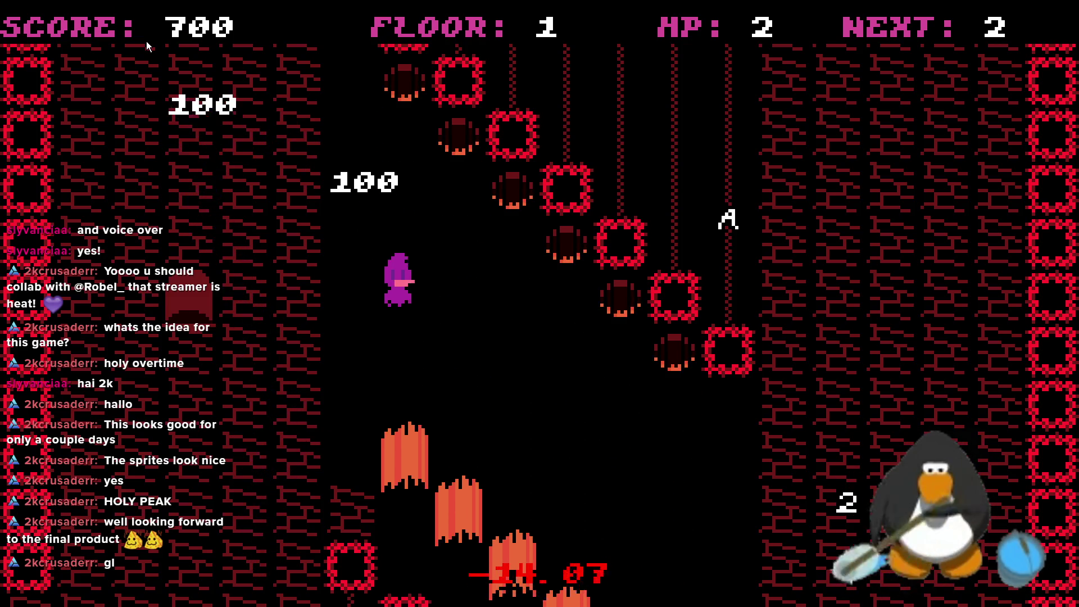
key("Right")
key("Down")
key("Down")
key("Right")
key("Down")
key("Right")
key("Right")
key("Up")
- Grab the 2 and A pickups to reach ROOM CLEAR at score 950 with HP 2
key("Right")
key("Right")
key("Up")
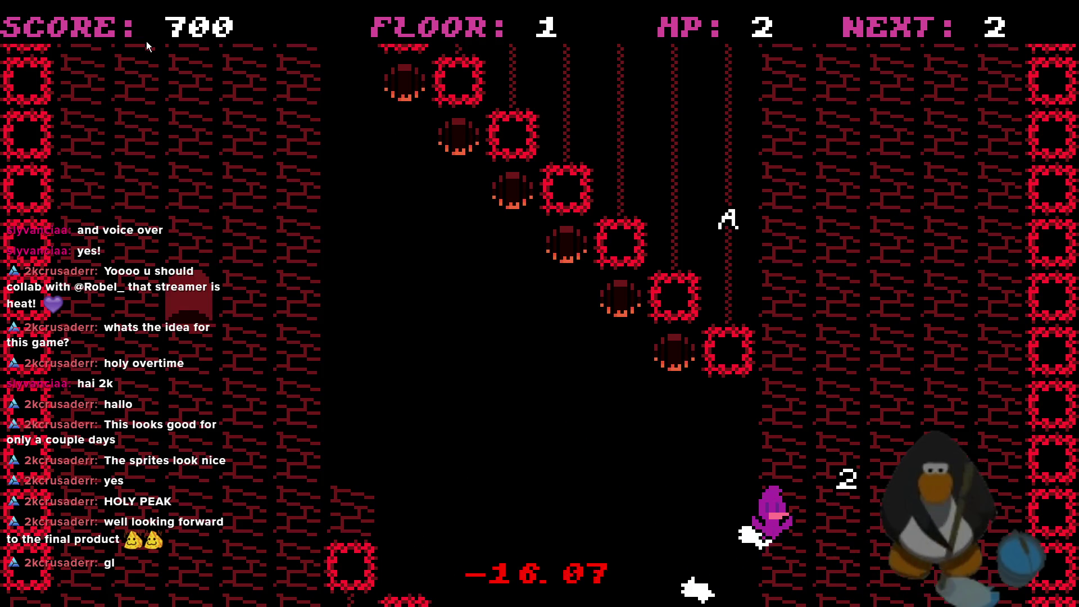
key("Right")
key("Up")
key("Up")
key("Up")
key("Left")
key("Up")
key("Up")
key("Left")
key("Right")
key("Down")
key("Right")
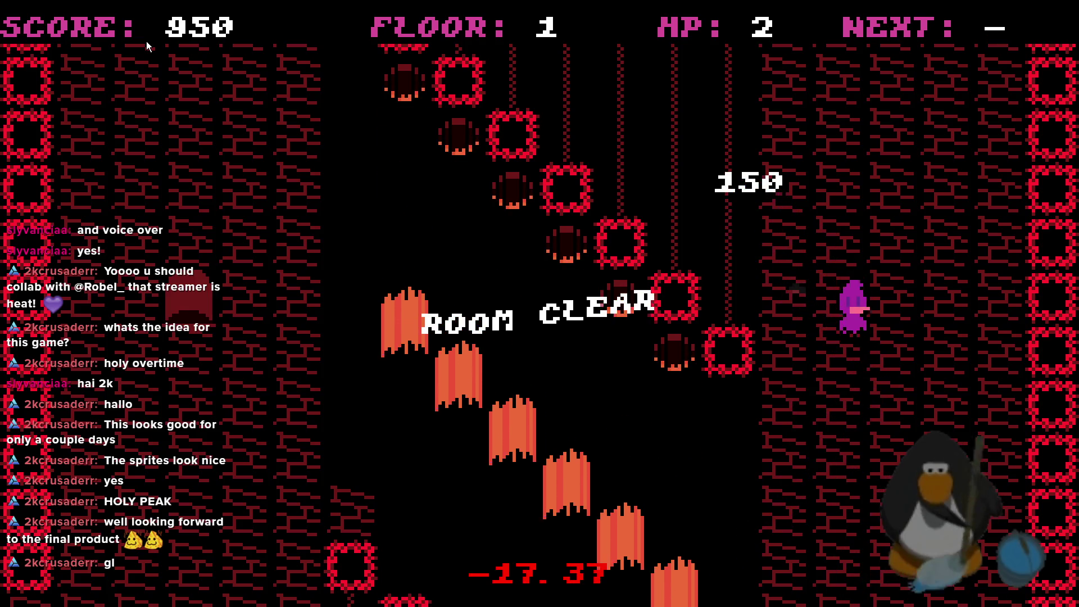
key("Down")
key("Left")
key("Down")
key("Down")
key("Left")
key("Up")
key("Left")
key("Up")
key("Left")
key("Up")
key("Left")
key("Up")
key("Left")
key("Up")
key("Left")
key("Up")
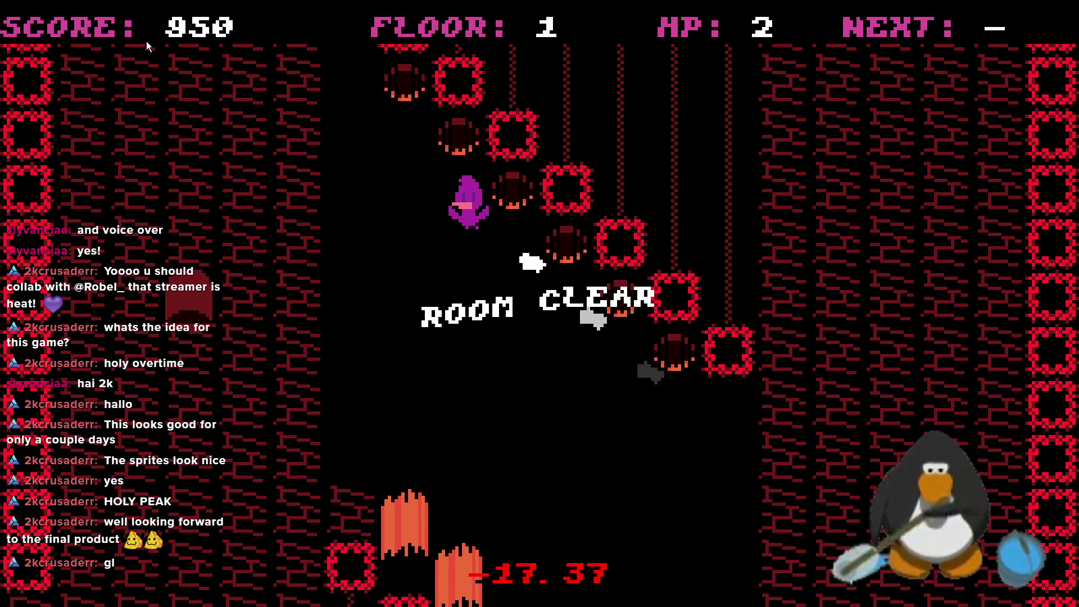
key("Left")
key("Up")
key("Left")
key("Up")
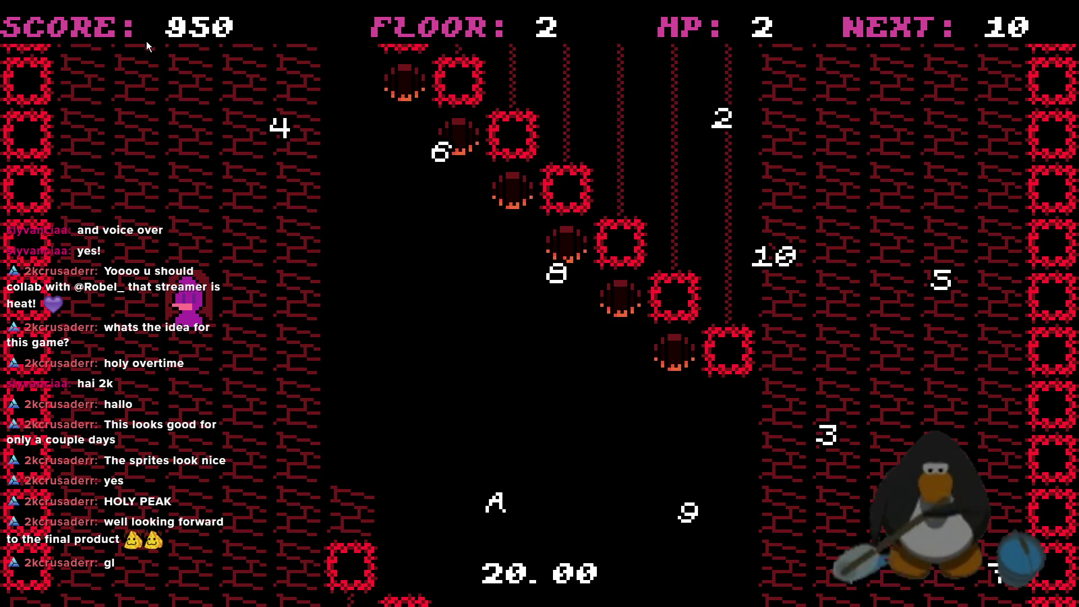
- Start floor 2 by moving the player left, up, and down the left side
key("Up")
key("Right")
key("Down")
key("Right")
key("Right")
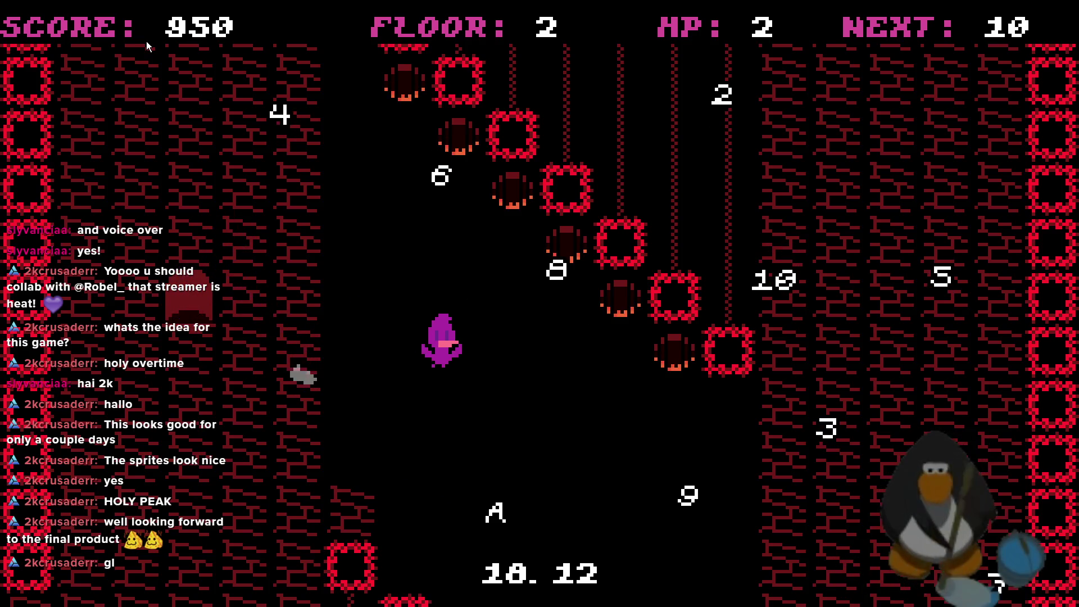
key("Left")
key("Left")
key("Left")
key("Up")
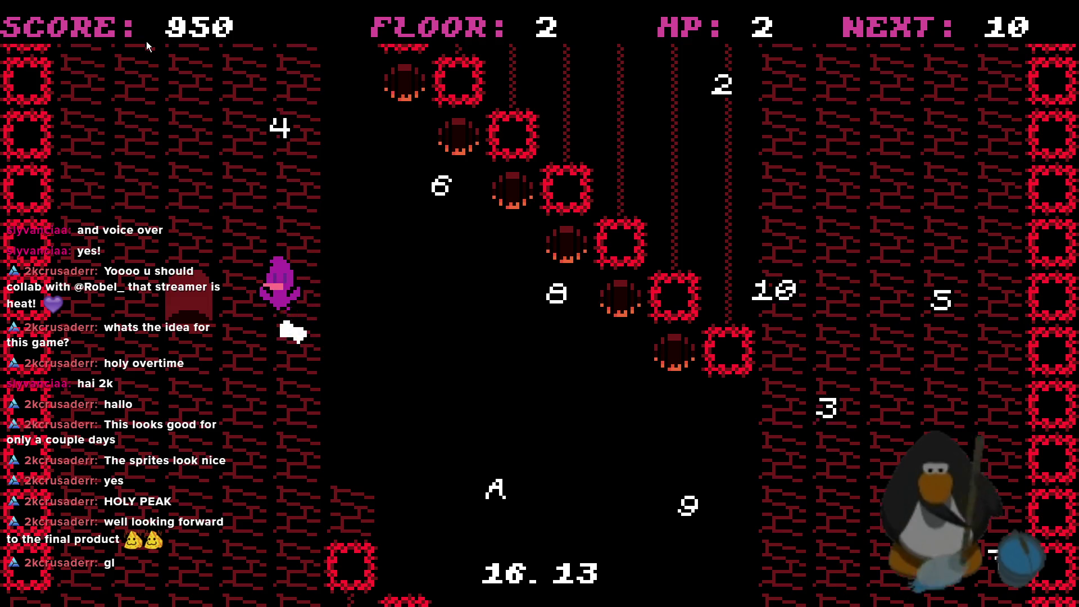
key("Right")
key("Up")
key("Down")
- Move the player right past the lava and up the right side toward the 10
key("Down")
key("Down")
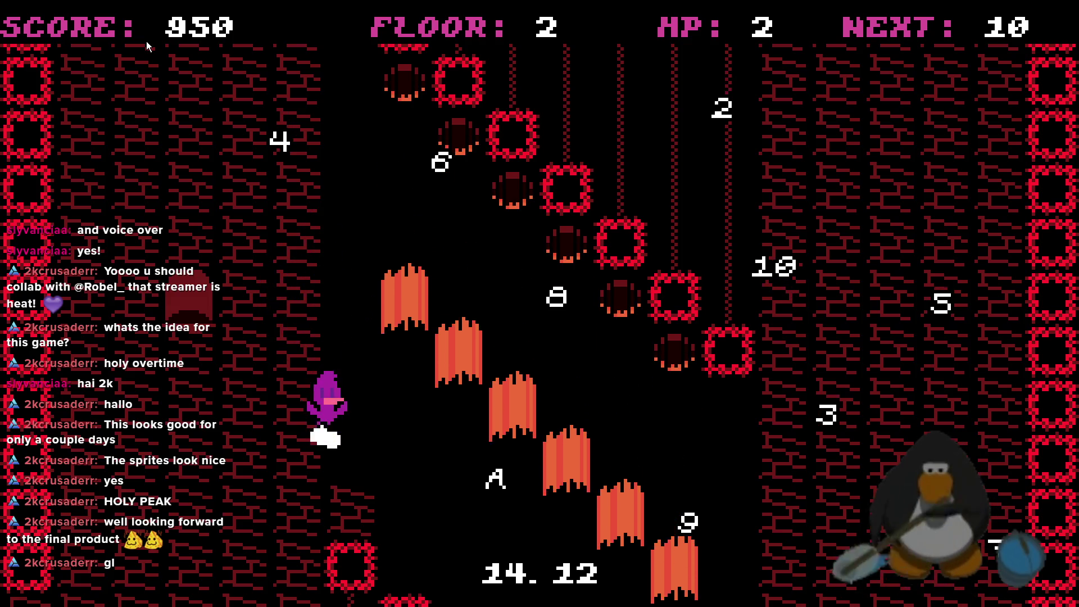
key("Up")
key("Up")
key("Right")
key("Right")
key("Right")
key("Down")
key("Down")
key("Down")
key("Right")
key("Up")
key("Right")
key("Right")
key("Right")
key("Down")
key("Up")
key("Up")
key("Up")
- Collect the 10 and then the 9 pickup
key("Right")
key("Right")
key("Up")
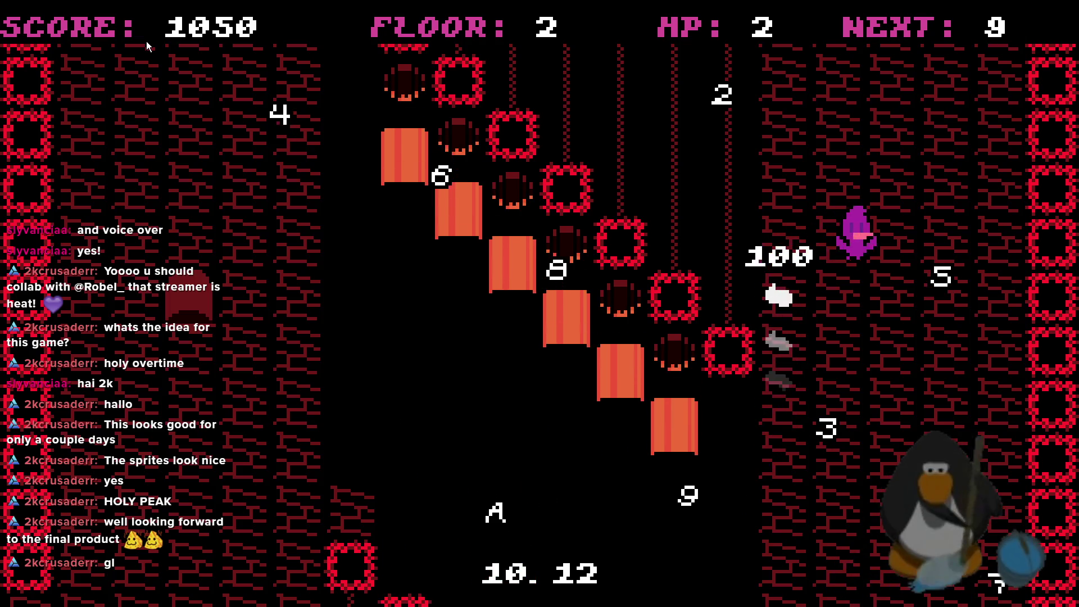
key("Down")
key("Down")
key("Down")
key("Down")
key("Down")
key("Left")
key("Up")
key("Left")
key("Left")
key("Up")
key("Left")
- Collect the 8 pickup while dodging the lava on the left
key("Left")
key("Up")
key("Left")
key("Up")
key("Right")
- Dash the player right and down, then back down and left
key("Left")
key("Left")
key("Down")
key("Left")
key("Up")
key("Left")
key("Left")
key("Left")
key("Left")
key("Right")
key("Right")
key("Up")
key("Right")
key("Up")
key("Right")
key("Down")
key("Right")
key("Down")
key("Down")
key("Down")
key("Right")
key("Up")
key("Right")
key("Up")
key("Up")
key("Down")
key("Left")
- Cross the lava to collect the 6, then the 5 pickup
key("Down")
key("Left")
key("Left")
key("Up")
key("Left")
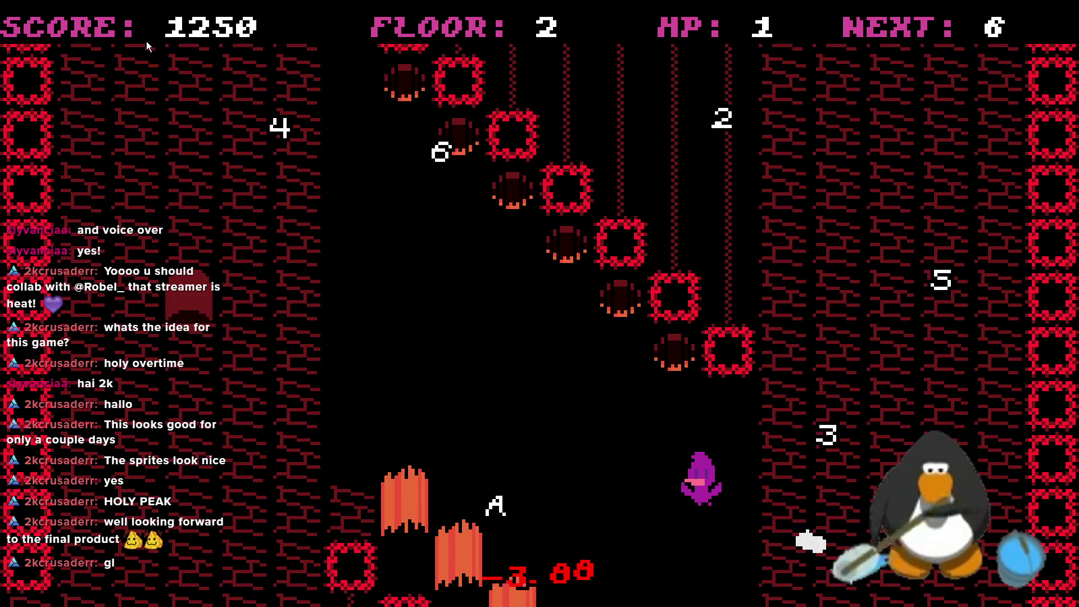
key("Left")
key("Left")
key("Up")
key("Up")
key("Right")
key("Right")
key("Up")
key("Right")
key("Right")
key("Down")
key("Down")
key("Right")
key("Right")
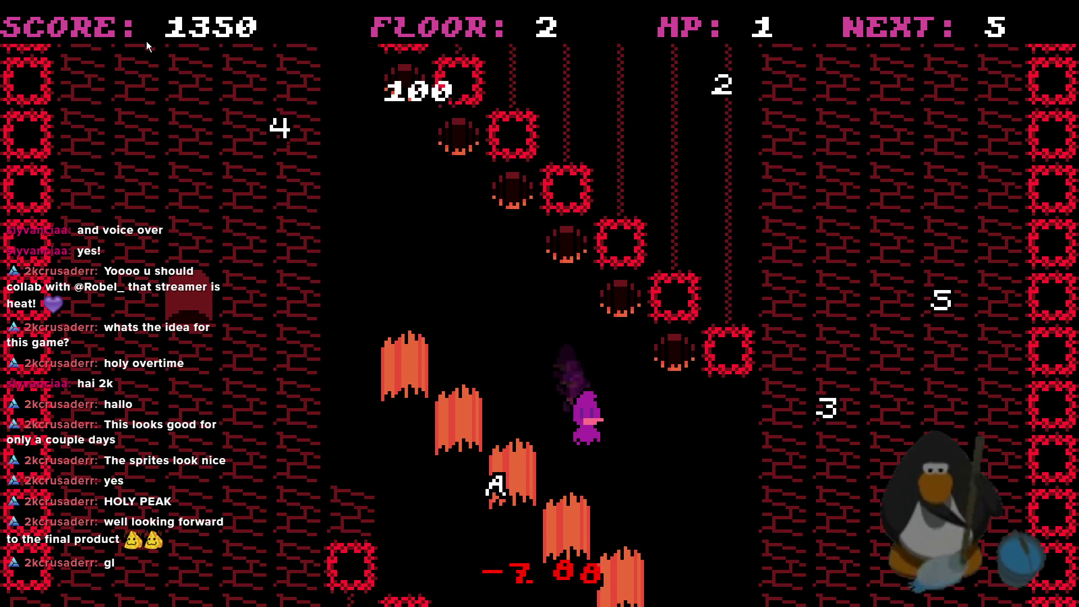
key("Right")
key("Right")
key("Right")
key("Right")
key("Right")
key("Right")
key("Up")
key("Up")
key("Up")
key("Right")
key("Up")
key("Down")
key("Down")
key("Down")
key("Left")
key("Left")
key("Down")
- Move left and up toward the 4, then back down and right
key("Left")
key("Up")
key("Left")
key("Up")
key("Left")
key("Left")
key("Up")
key("Left")
key("Left")
key("Left")
- Collect the 4 and get past the lava up the right side
key("Left")
key("Up")
key("Left")
key("Up")
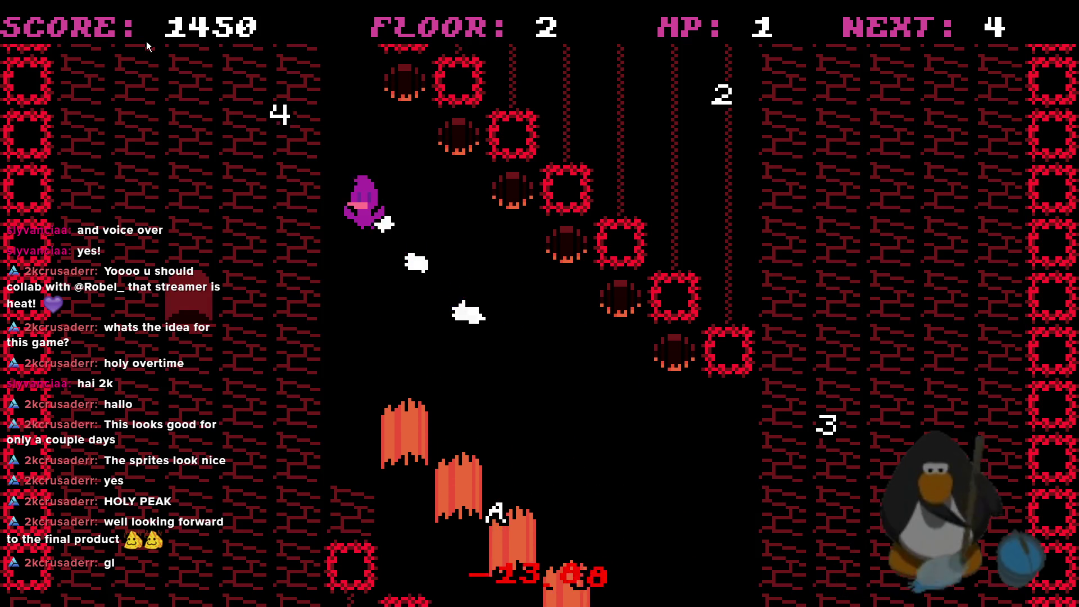
key("Up")
key("Left")
key("Left")
key("Right")
key("Down")
key("Right")
key("Down")
key("Down")
key("Right")
key("Down")
key("Down")
key("Right")
key("Down")
key("Right")
key("Down")
key("Right")
key("Down")
key("Up")
key("Up")
key("Up")
key("Right")
key("Right")
key("Right")
key("Right")
key("Up")
key("Down")
key("Down")
key("Left")
key("Down")
- Collect the 3 and 2 pickups near the top
key("Up")
key("Left")
key("Up")
key("Up")
key("Left")
key("Up")
key("Left")
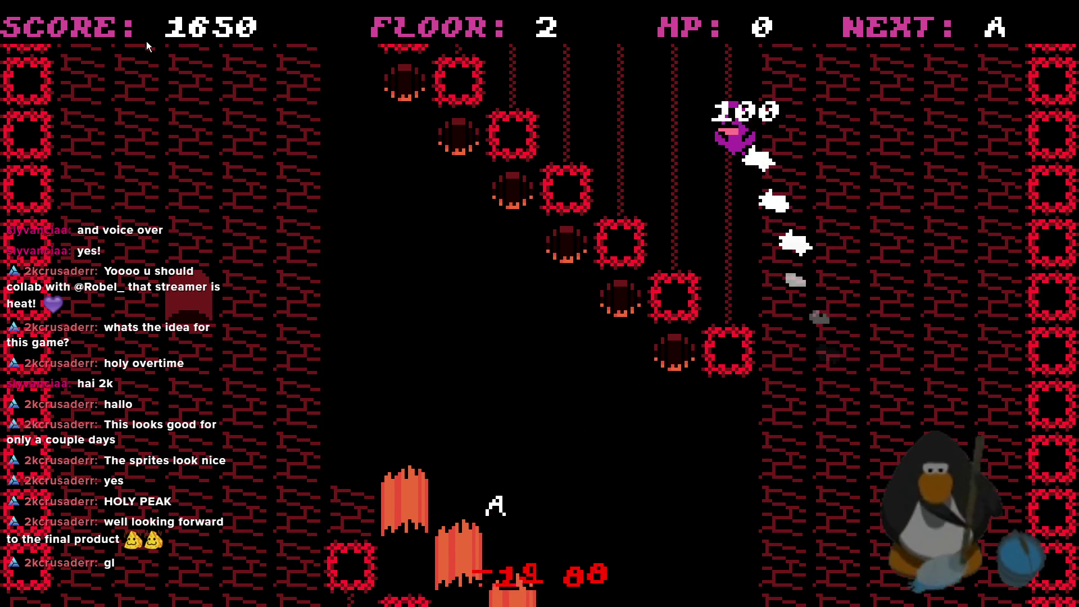
key("Up")
key("Left")
key("Up")
key("Up")
key("Left")
key("Up")
key("Left")
key("Down")
key("Right")
- Collect the A to clear floor 2 at score 1800 with HP 0
key("Down")
key("Right")
key("Left")
key("Left")
key("Up")
key("Left")
key("Left")
key("Up")
key("Up")
key("Right")
key("Right")
key("Down")
key("Right")
key("Down")
key("Right")
key("Down")
key("Down")
key("Right")
key("Right")
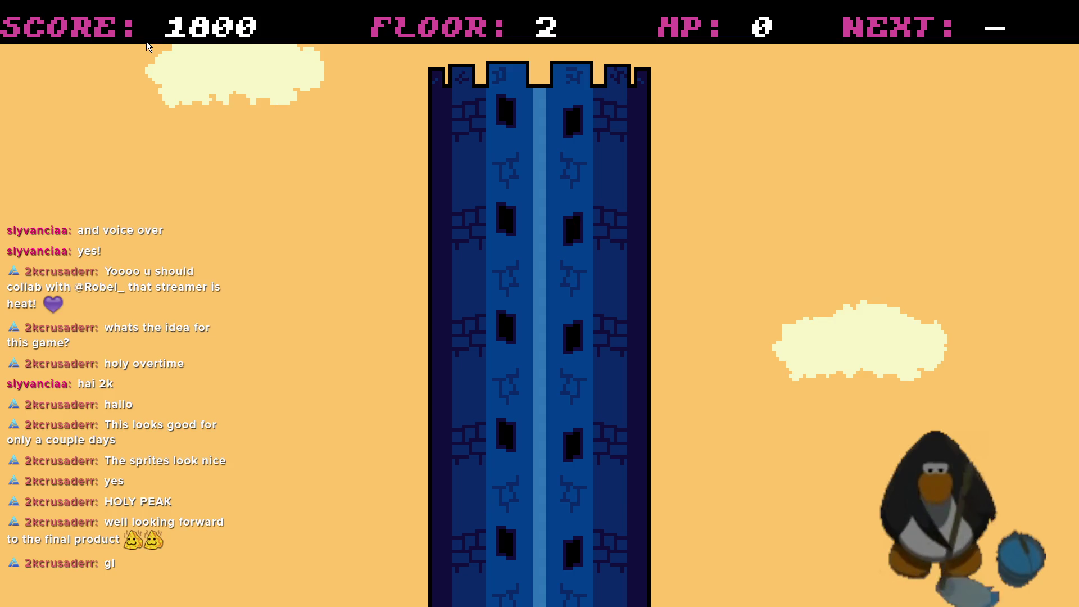
- Play floor 3, taking lava damage and collecting the 10, leaving score 1500 and HP -4
key("Right")
key("space")
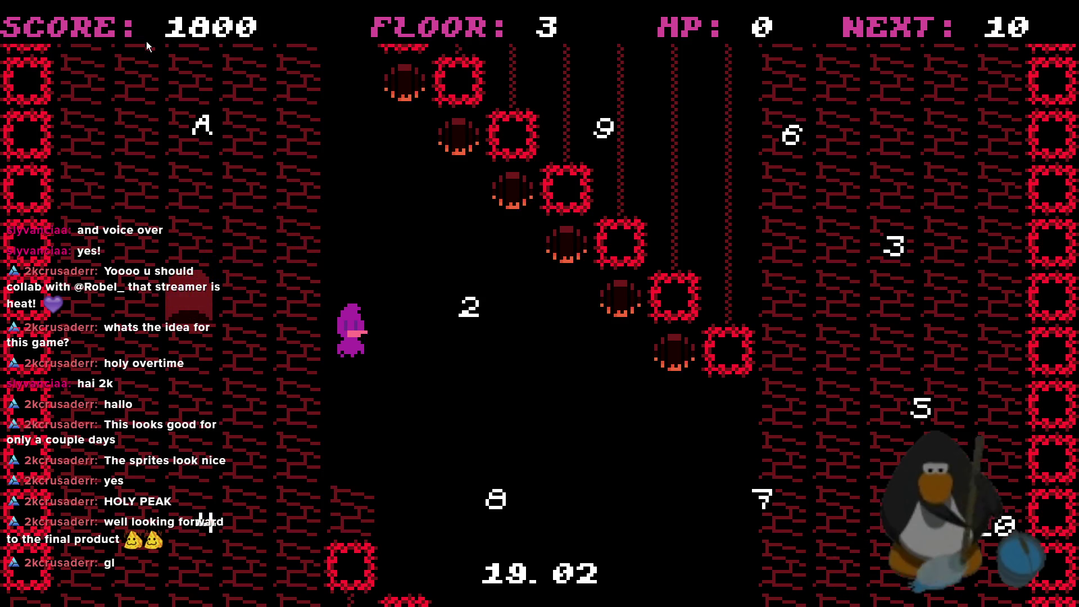
key("Right")
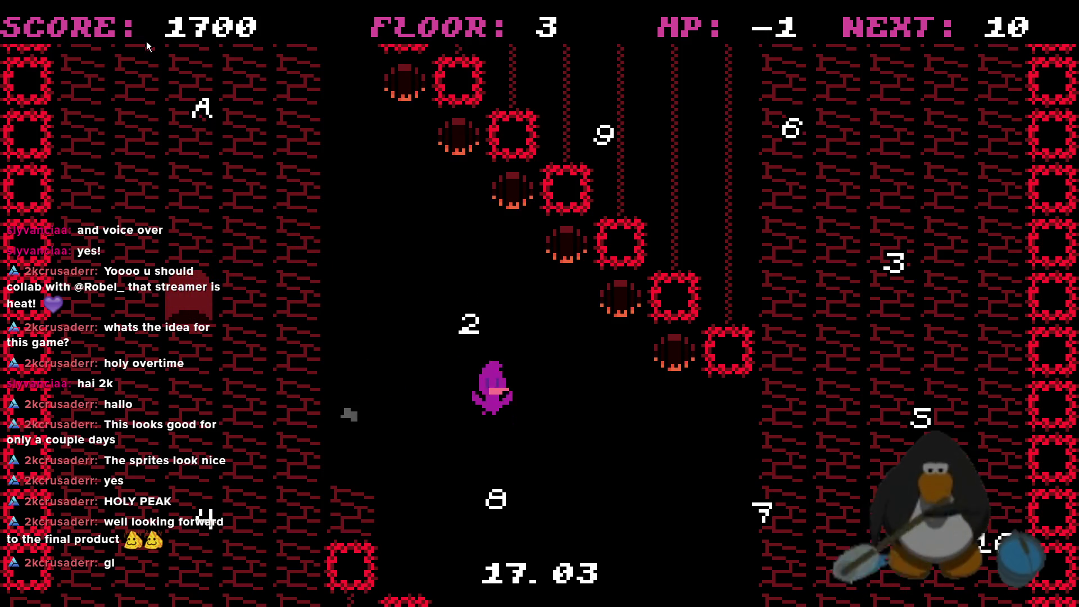
key("Right")
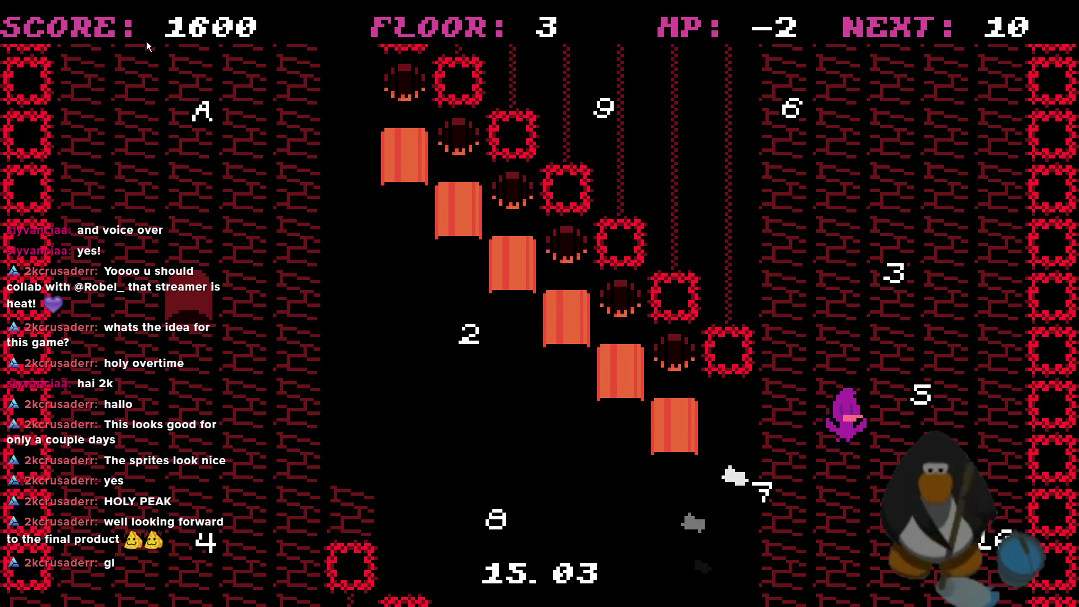
key("Right")
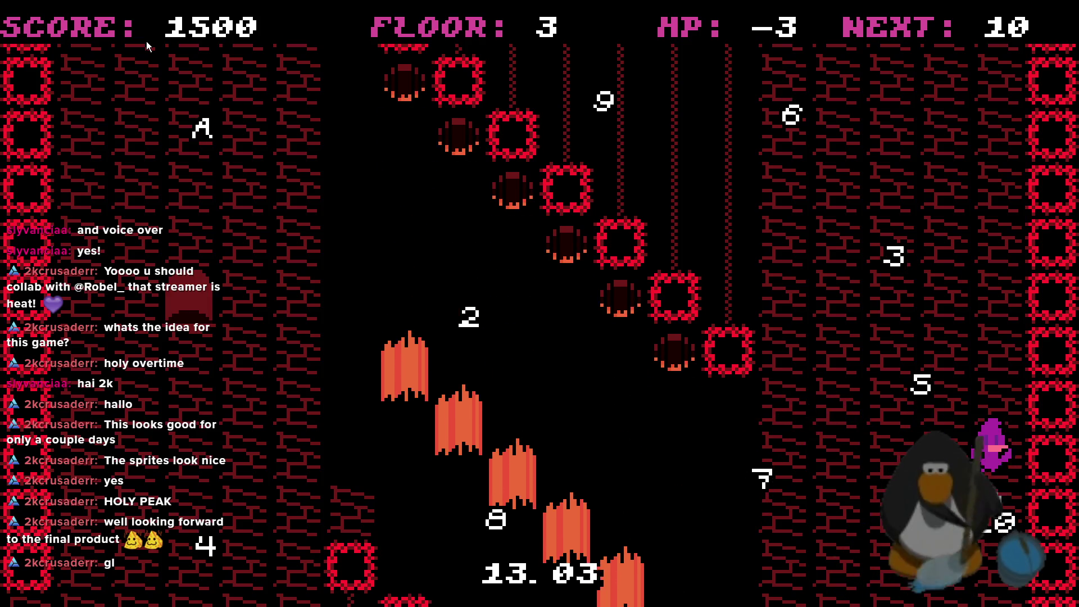
key("Up")
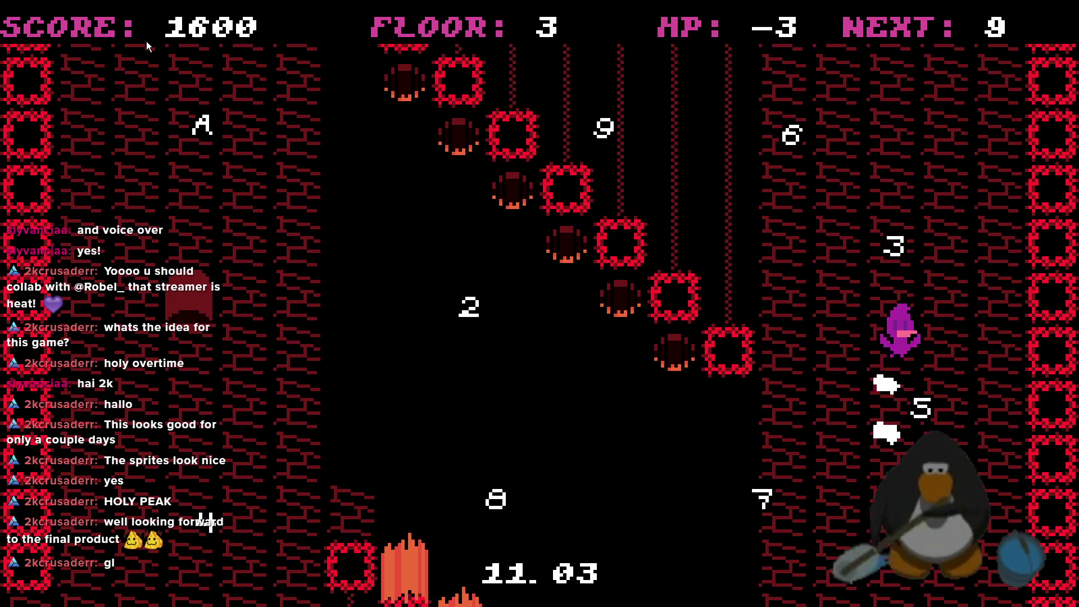
key("Left")
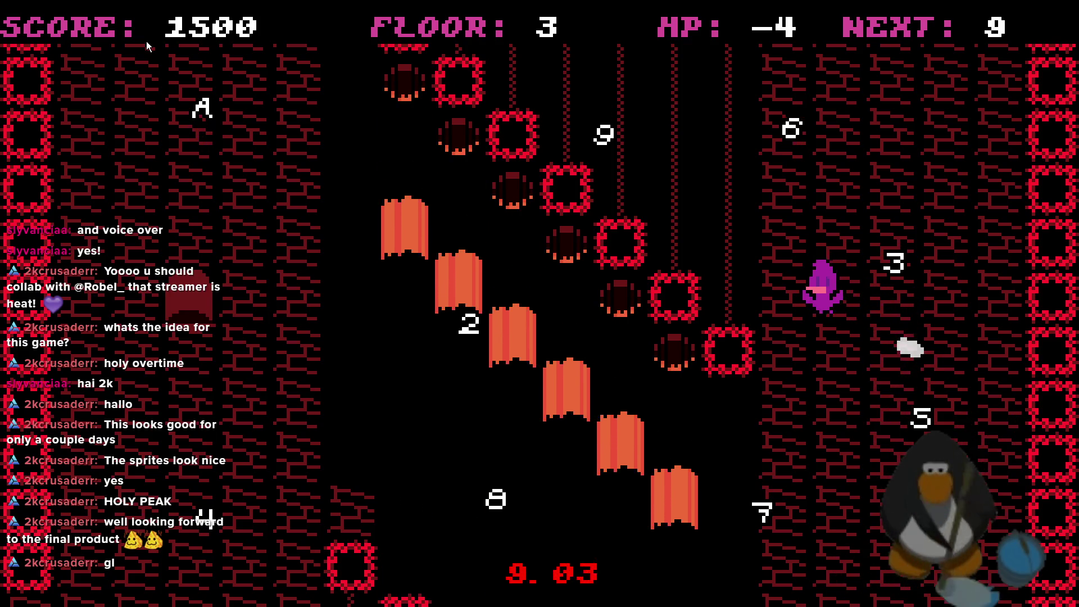
key("Left")
key("Up")
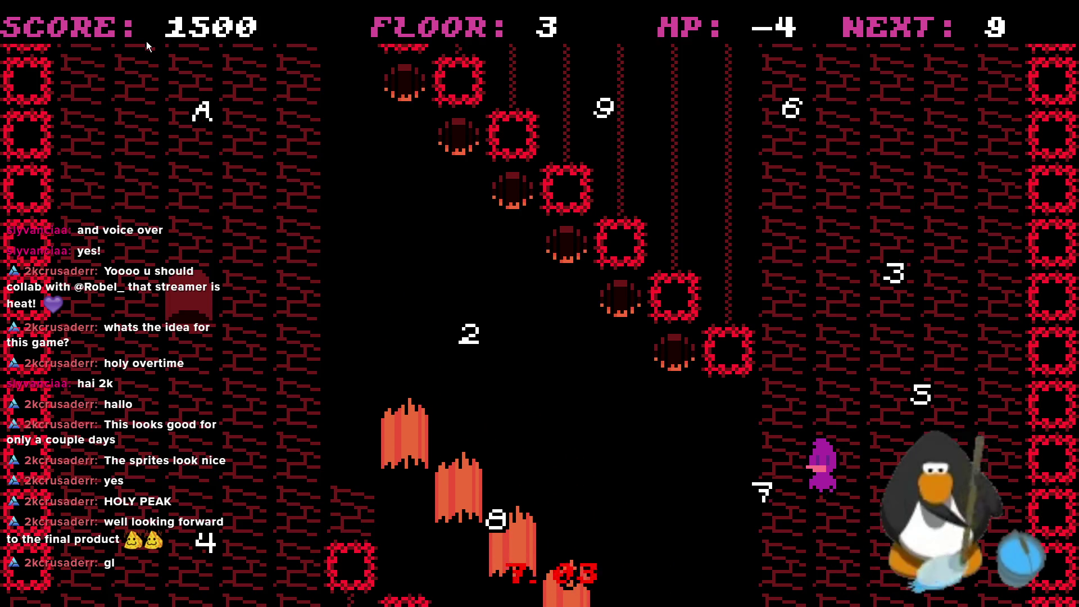
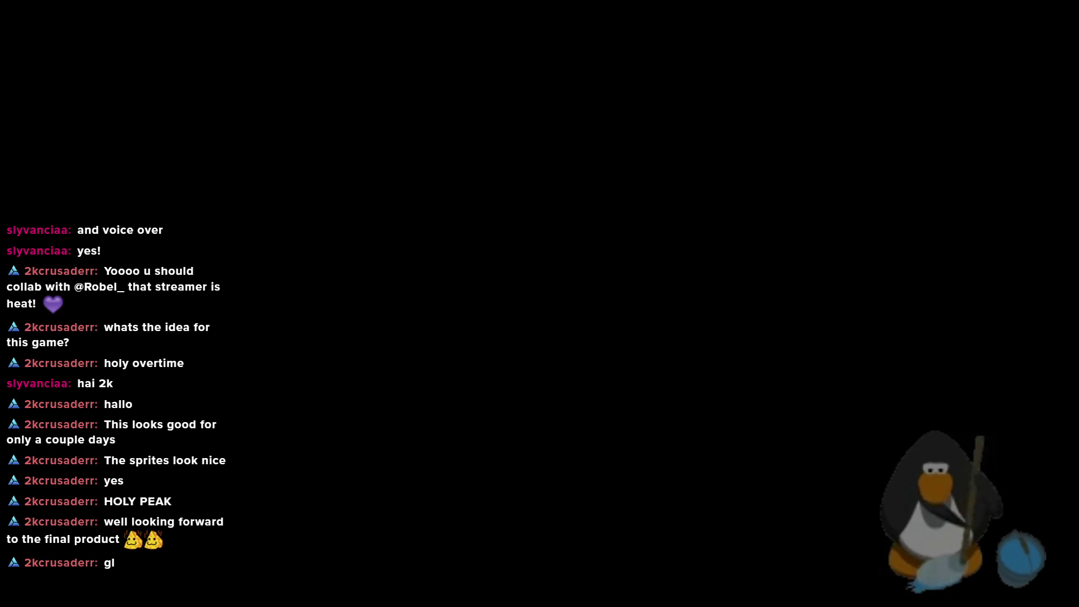
- Steer the player to collect the 10 and then the 9 on floor 1
key("Down")
key("Right")
key("Up")
key("Left")
key("Left")
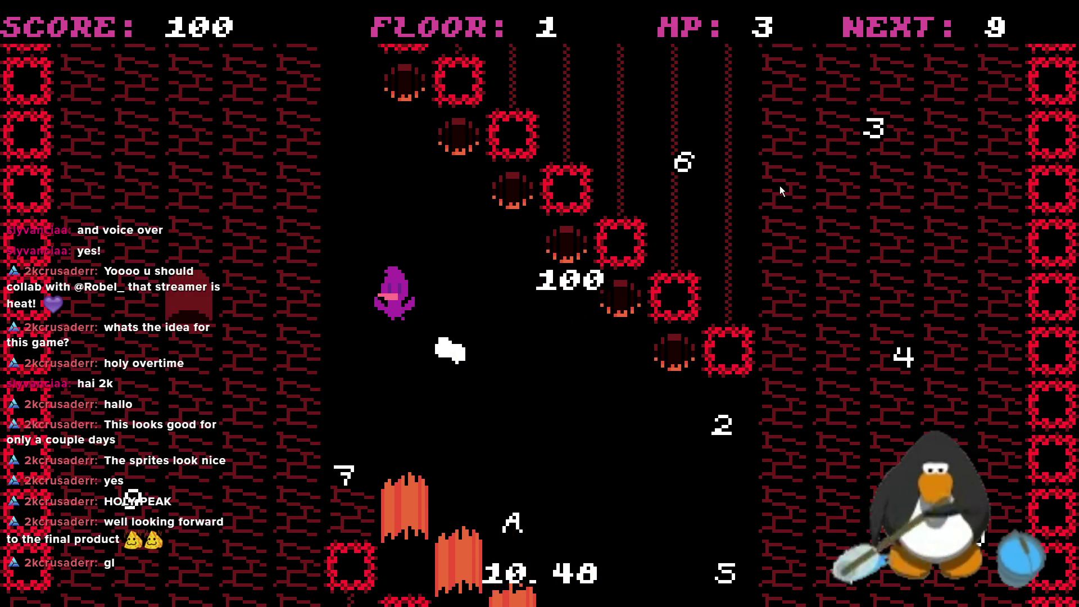
key("Down")
key("Left")
key("Up")
key("Right")
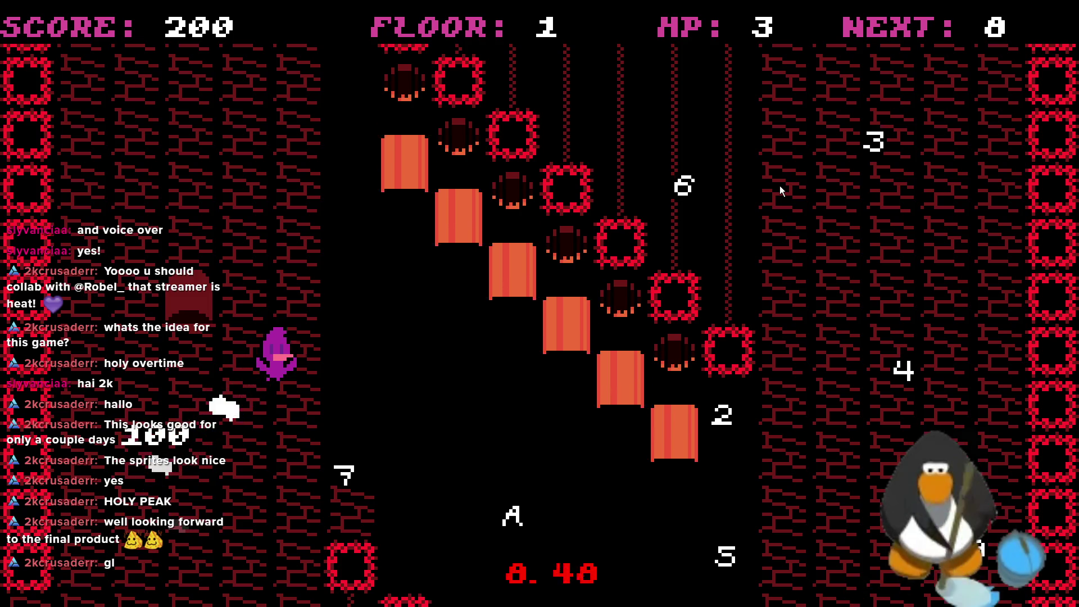
- Move away from the lava blocks to the right side and collect the 8
key("Up")
key("Right")
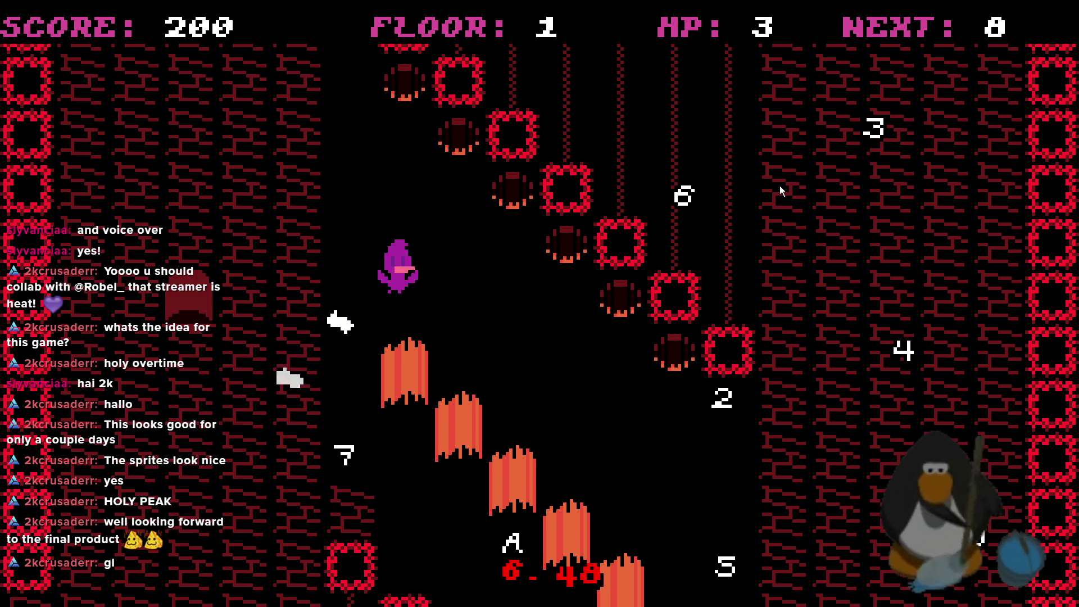
key("Right")
key("Down")
key("Right")
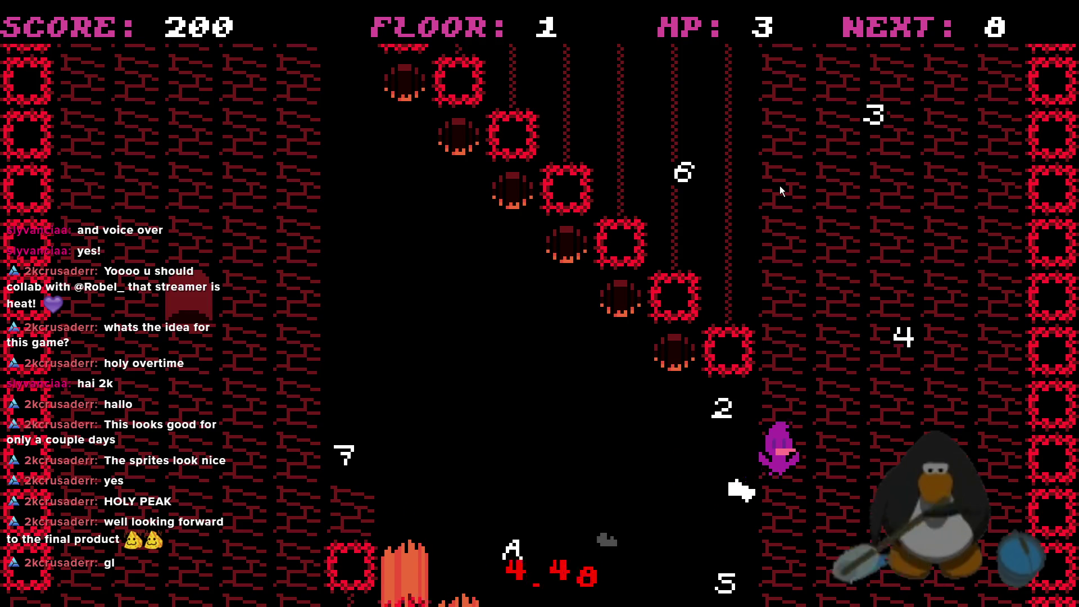
key("Up")
key("Right")
key("Down")
key("Down")
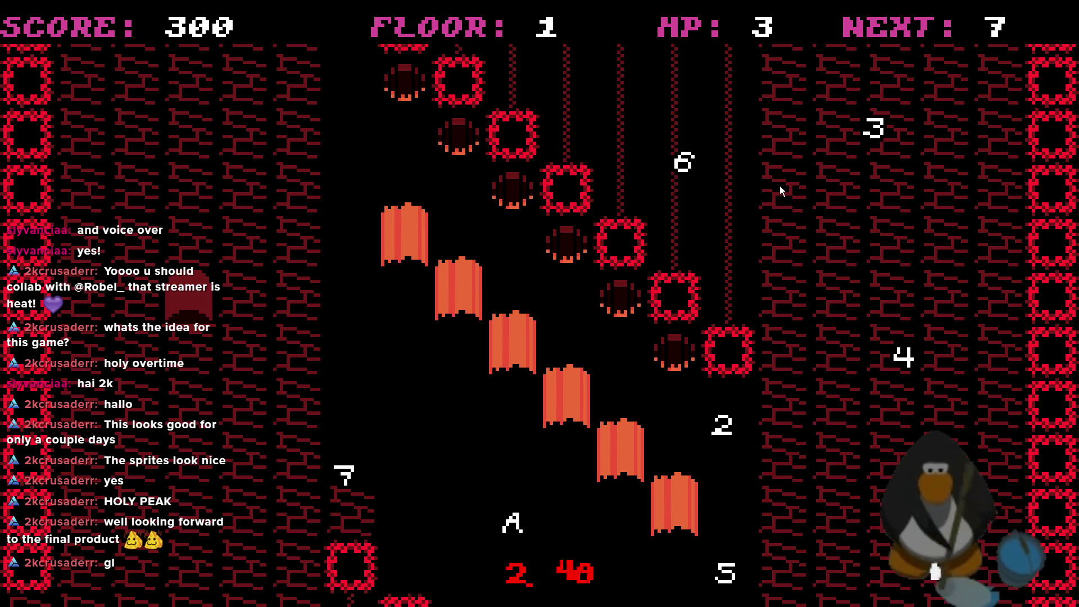
- Cross the bottom to collect the 7, hopping over lava up the left side
key("Left")
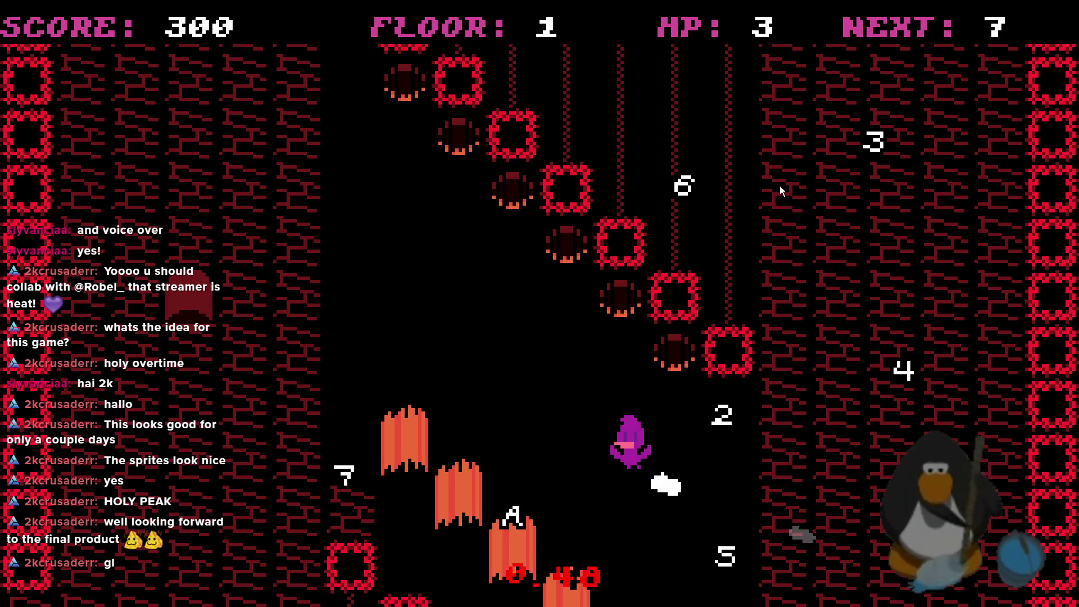
key("Up")
key("Down")
key("Right")
key("Up")
key("Left")
key("Up")
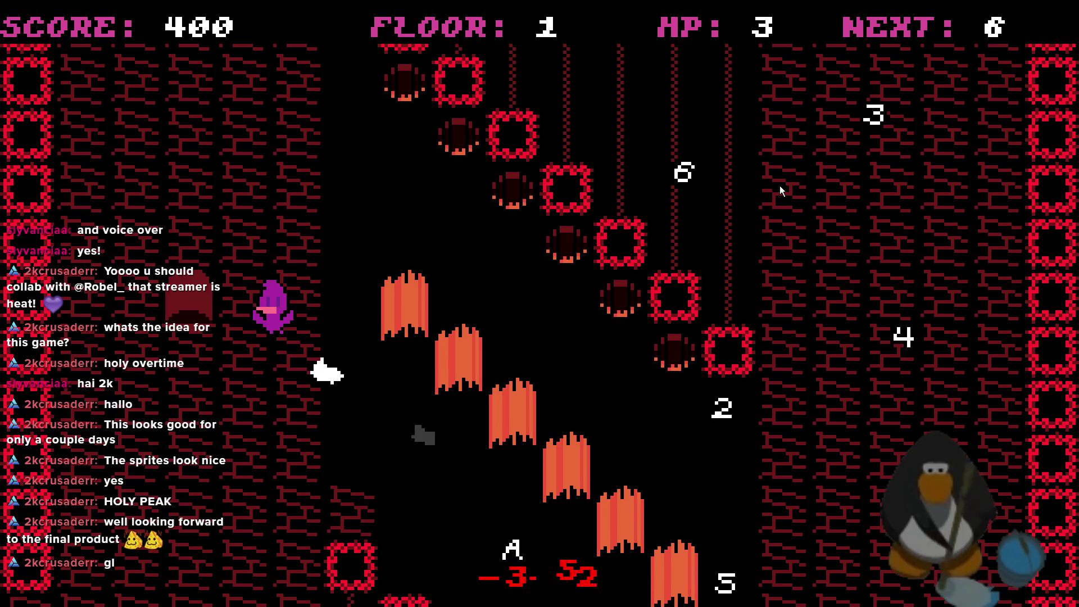
- Jump across the stage to collect the 6, then drop down for the 5
key("Up")
key("Right")
key("Down")
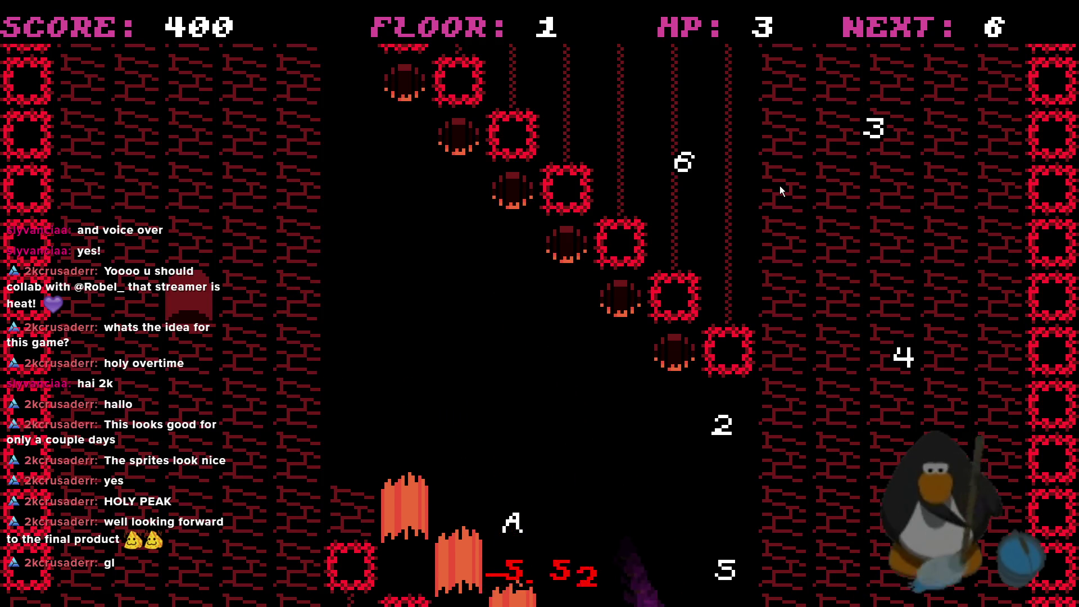
key("Up")
key("Left")
key("Right")
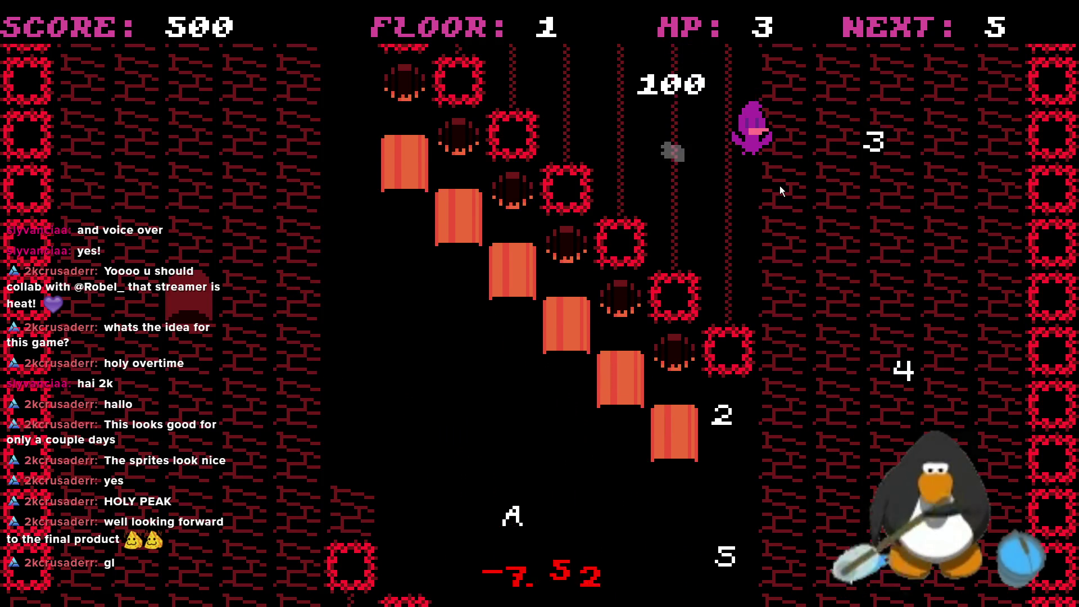
key("Down")
key("Left")
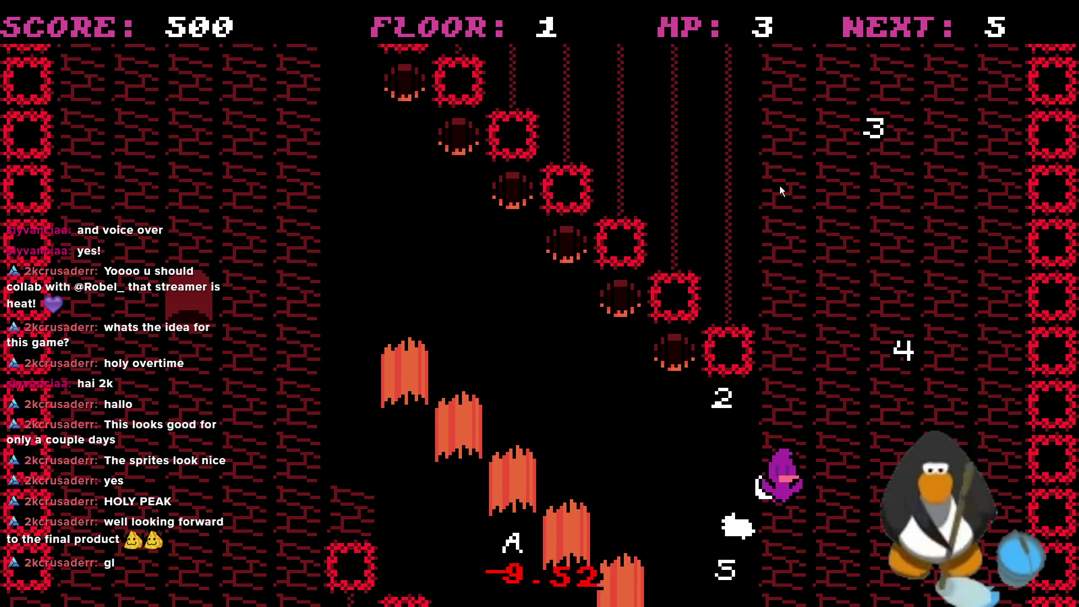
key("Down")
- Collect the 4, 3 and 2 in turn, reaching a score of 900
key("Up")
key("Right")
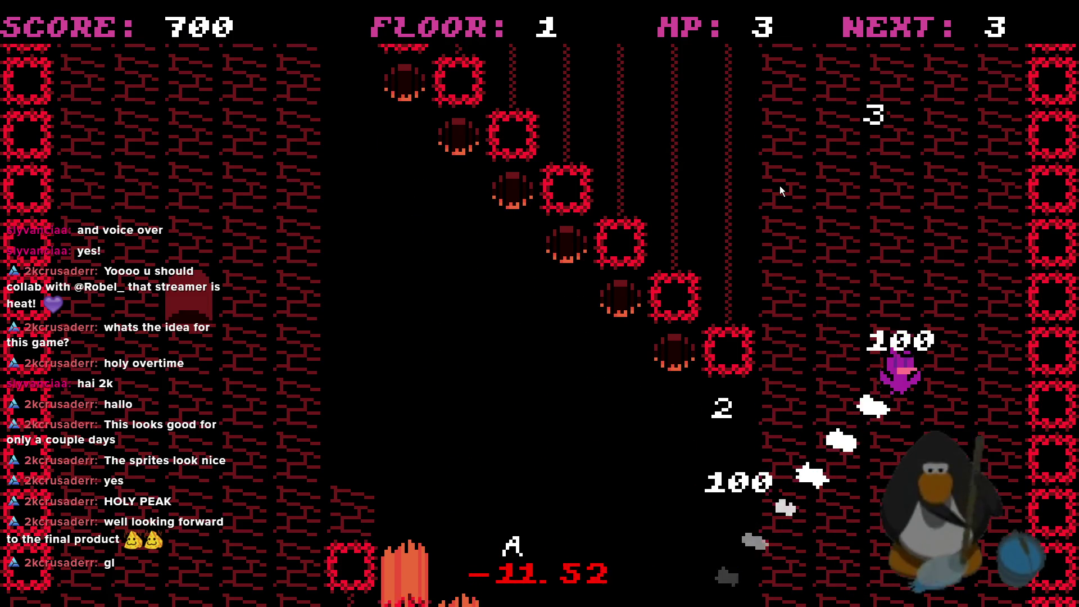
key("Up")
key("Left")
key("Down")
key("Down")
key("Left")
key("Up")
key("Down")
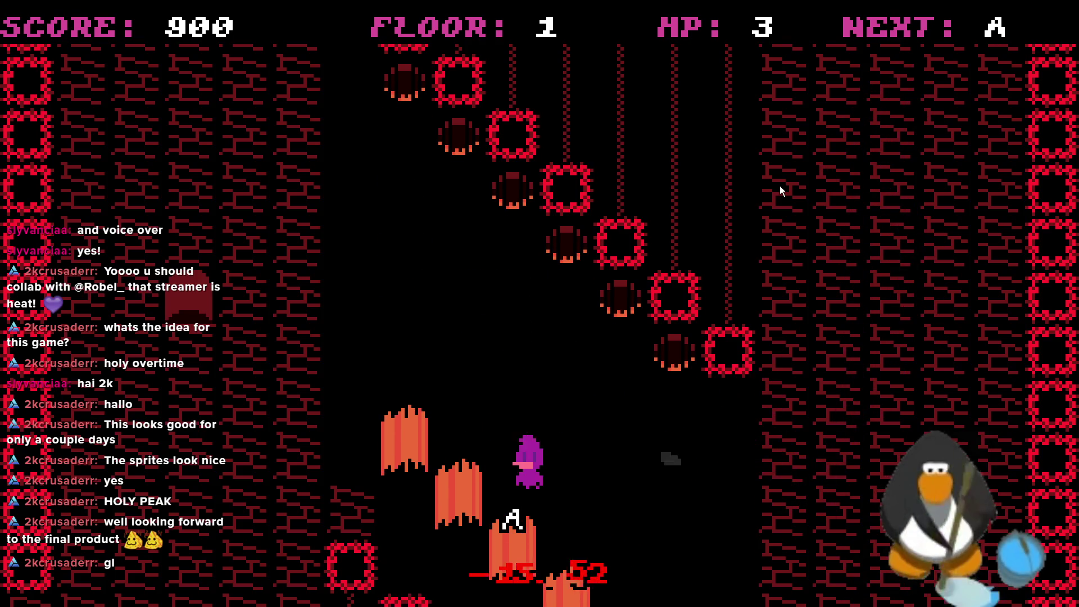
key("Down")
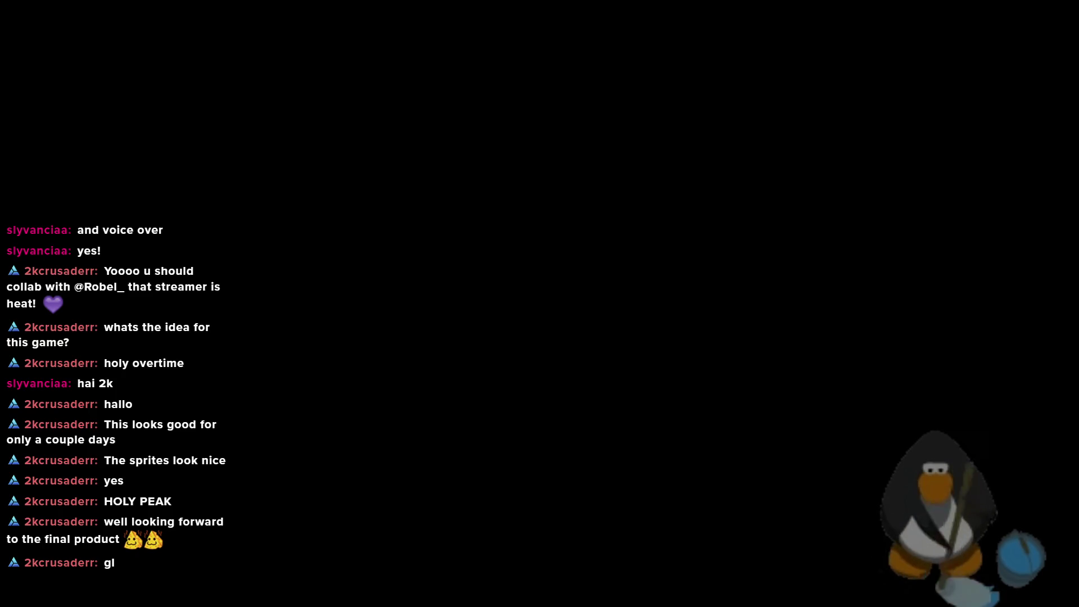
- Restart the game and collect the 10, 9 and 8 on floor 2
key("Escape")
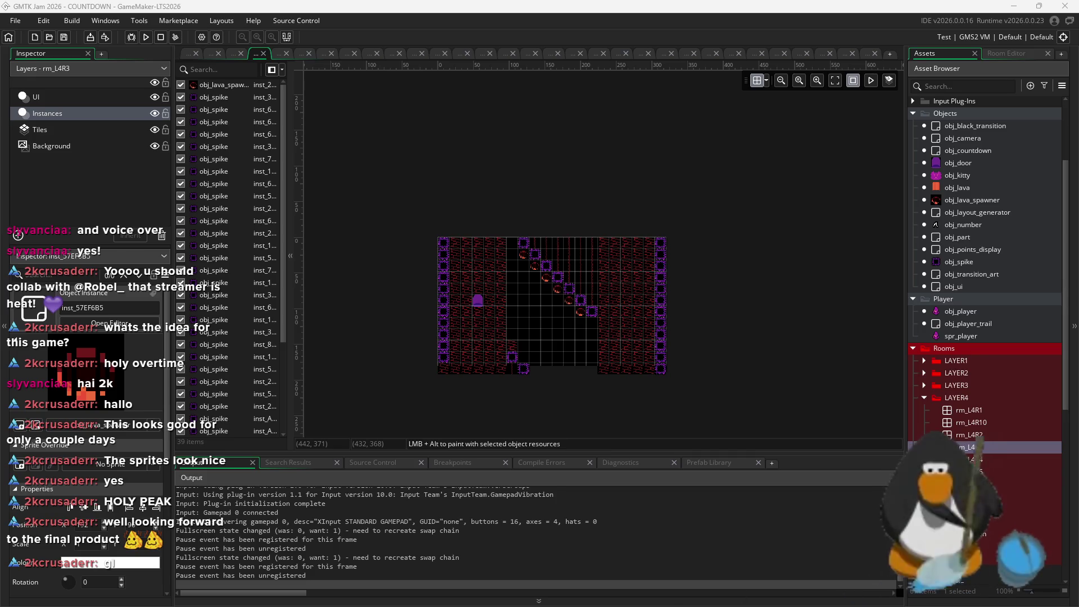
key("super")
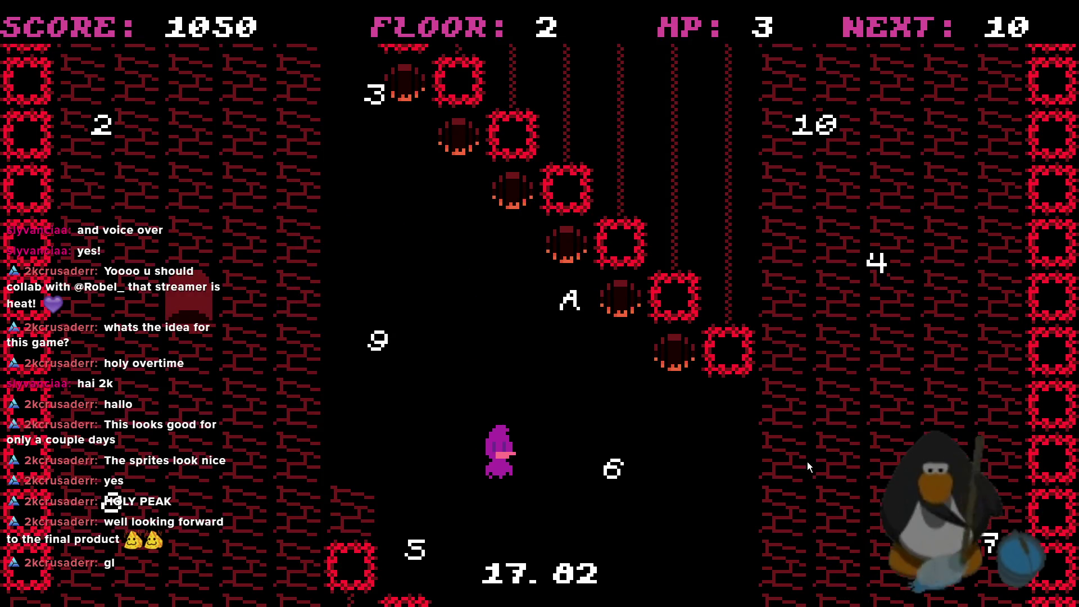
left_click(807, 462)
left_click(808, 461)
key("Left")
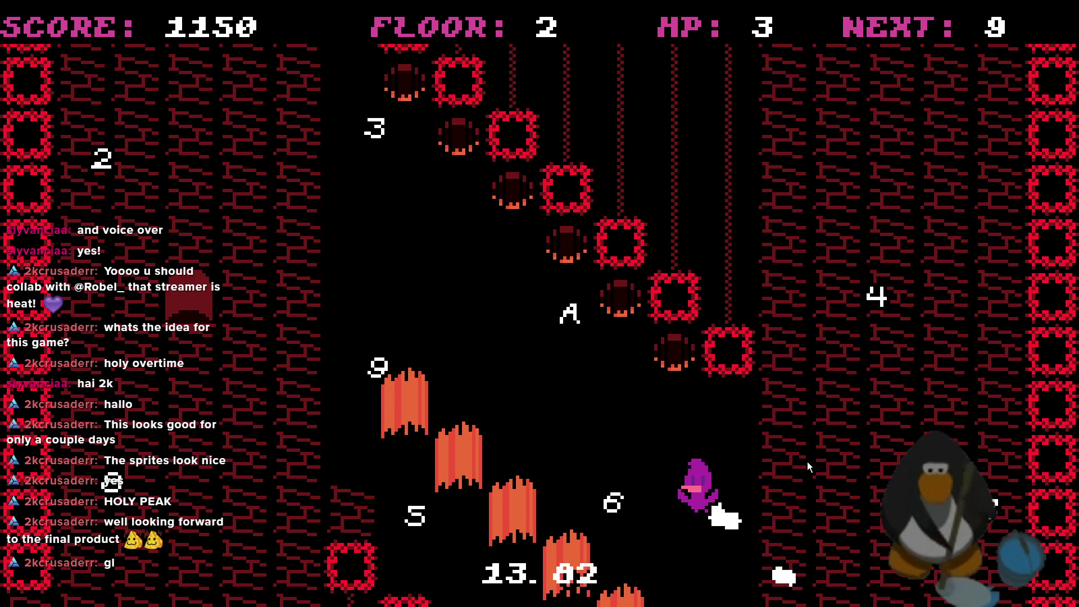
key("Left")
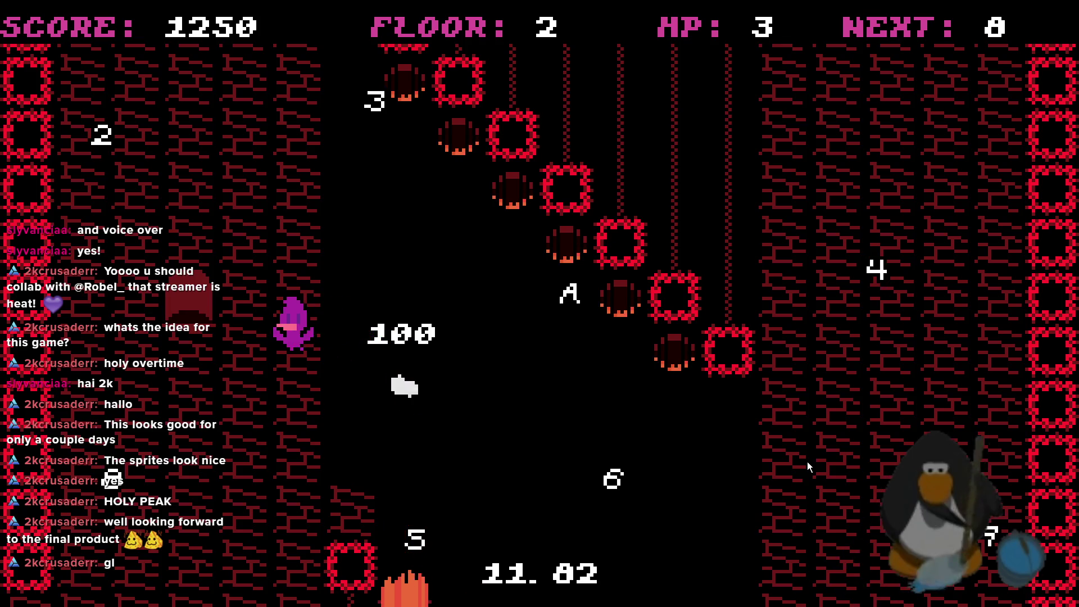
- Collect the 7, 6 and 5, swinging back toward the right side
key("Right")
key("Right")
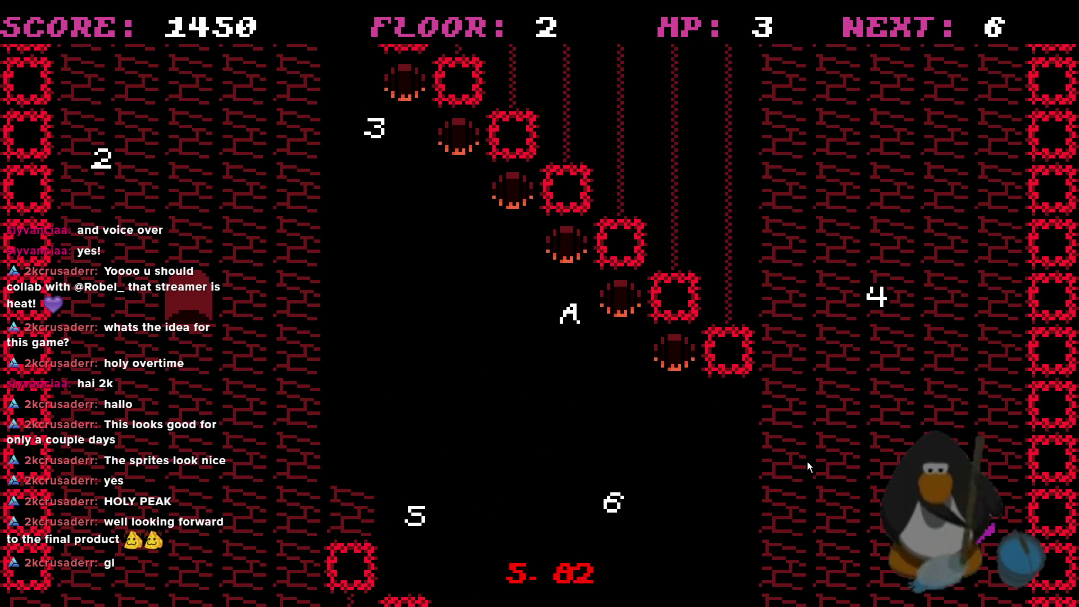
key("Left")
key("Left")
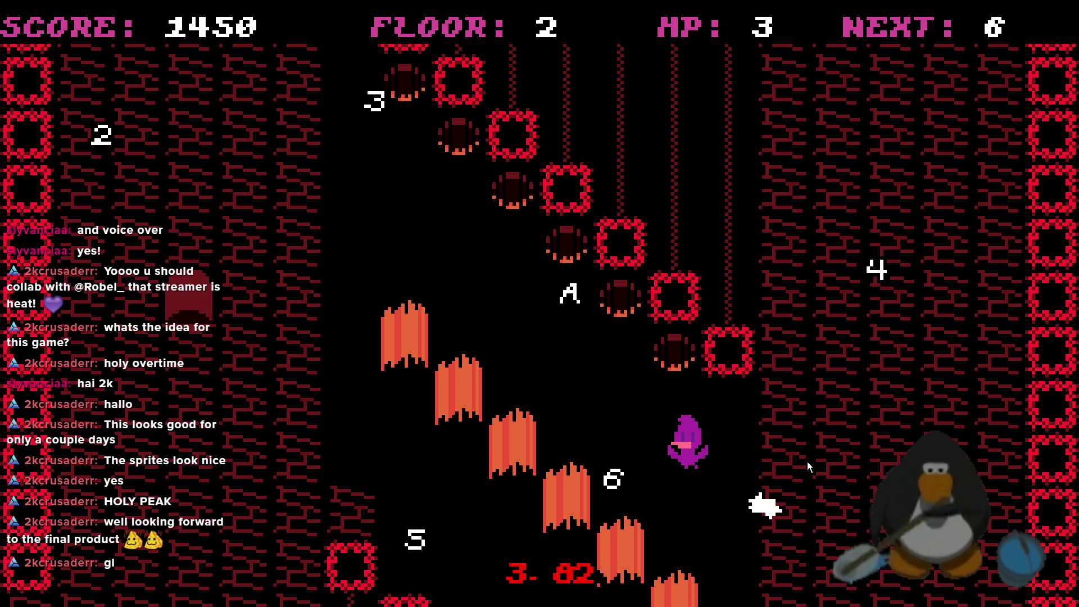
key("Left")
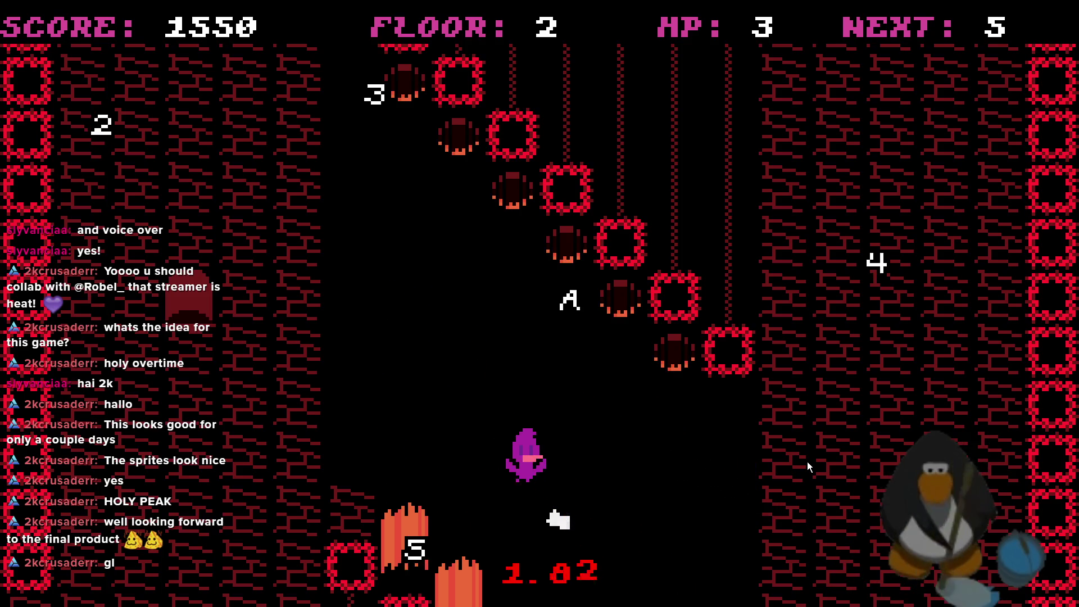
key("Up")
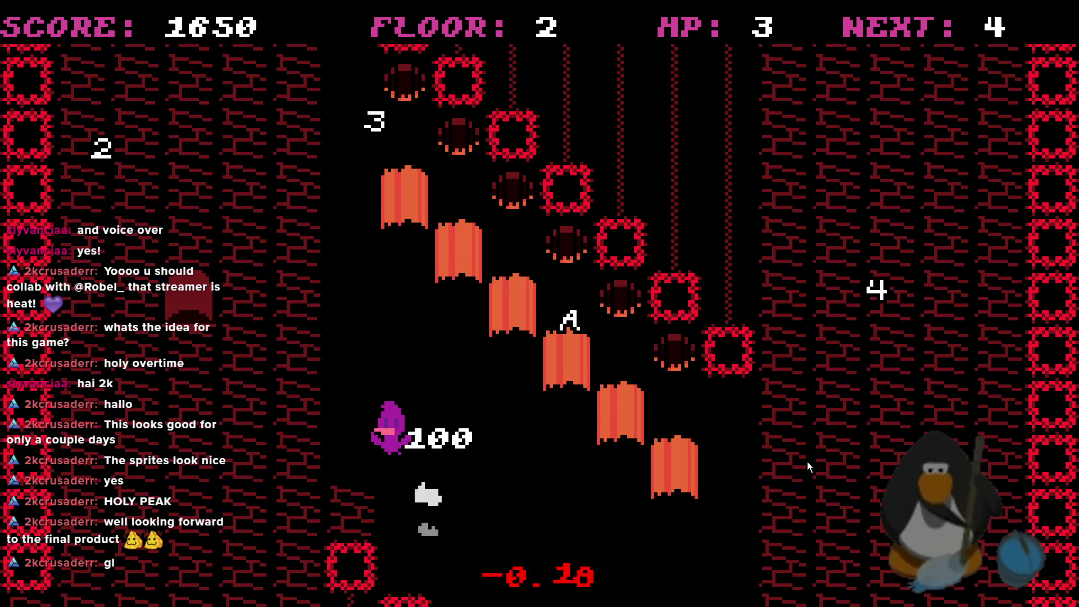
key("Right")
key("Down")
key("Right")
- Collect the 4, then the 3 and the 2 on the left
key("Up")
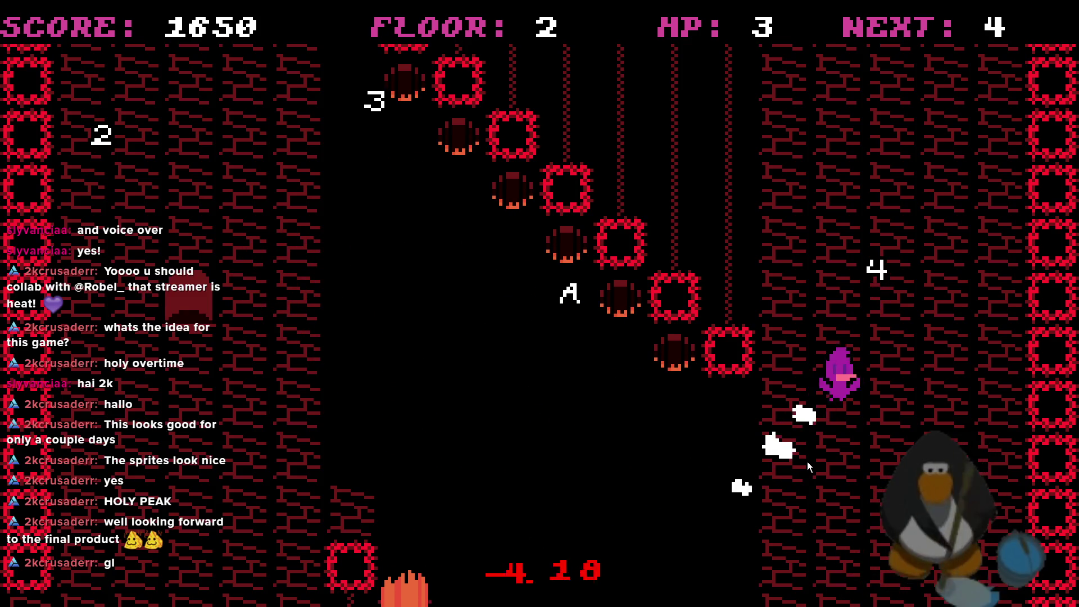
key("Down")
key("Left")
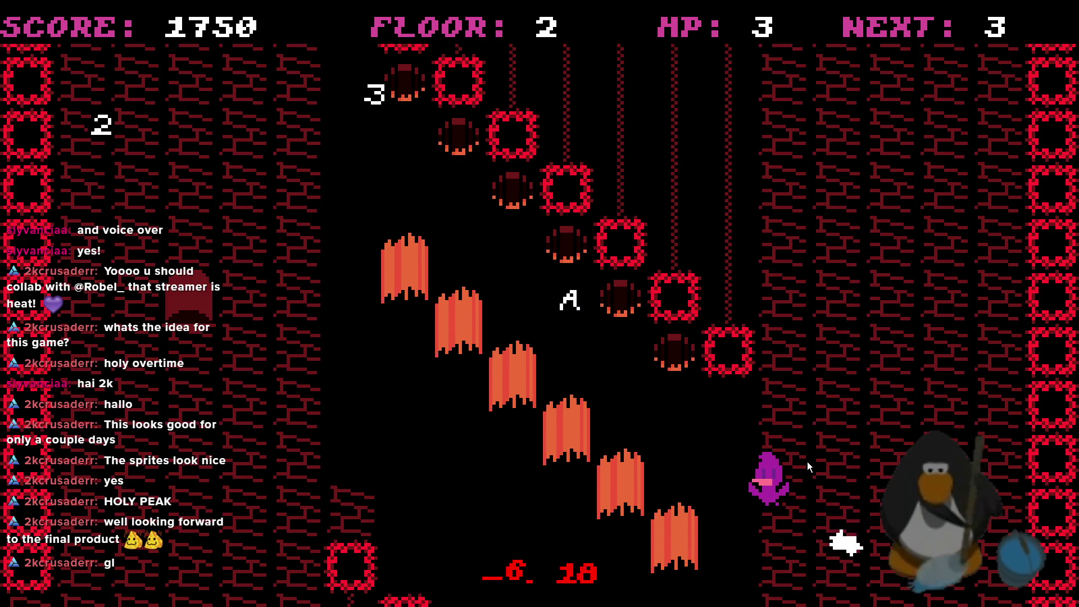
key("Up")
key("Up")
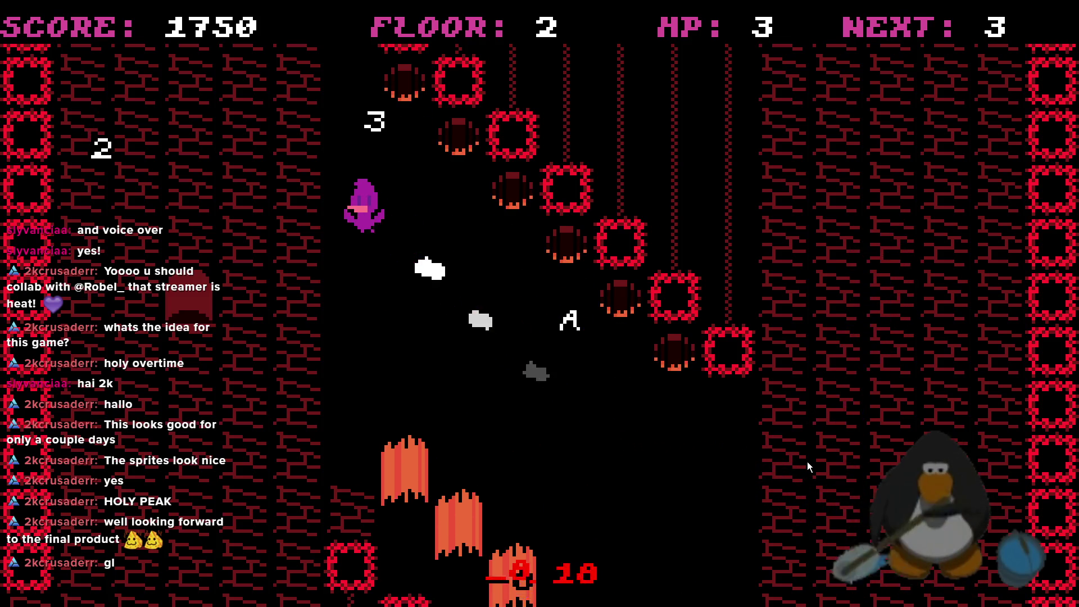
key("Left")
key("Down")
key("Left")
key("Right")
- Grab the A to reach ROOM CLEAR at 2100 points with HP 3
key("Up")
key("Right")
key("Down")
key("Up")
key("Left")
key("Left")
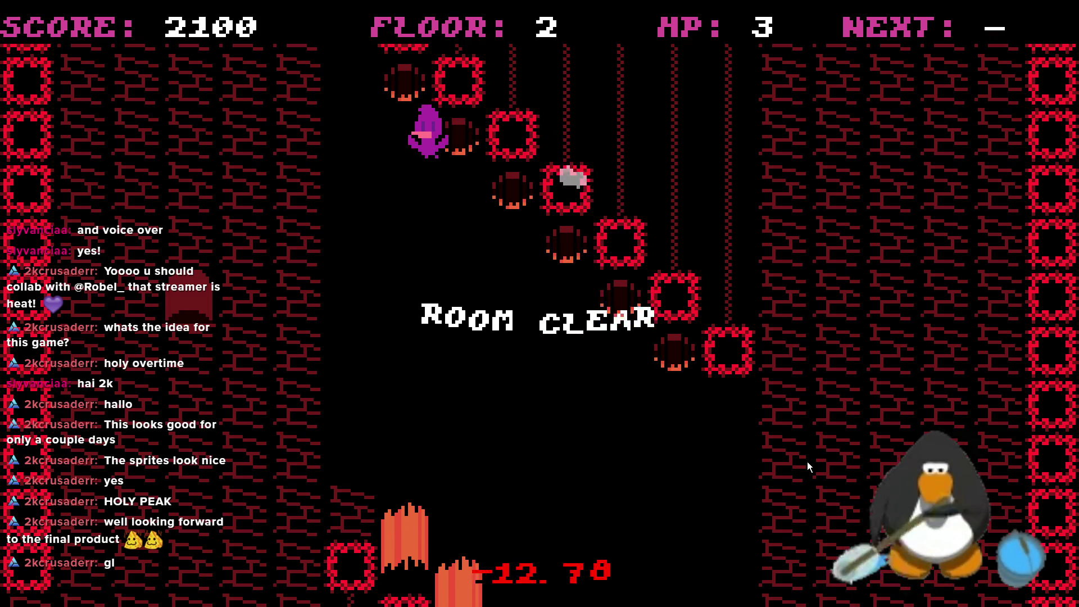
key("Up")
key("Down")
key("Right")
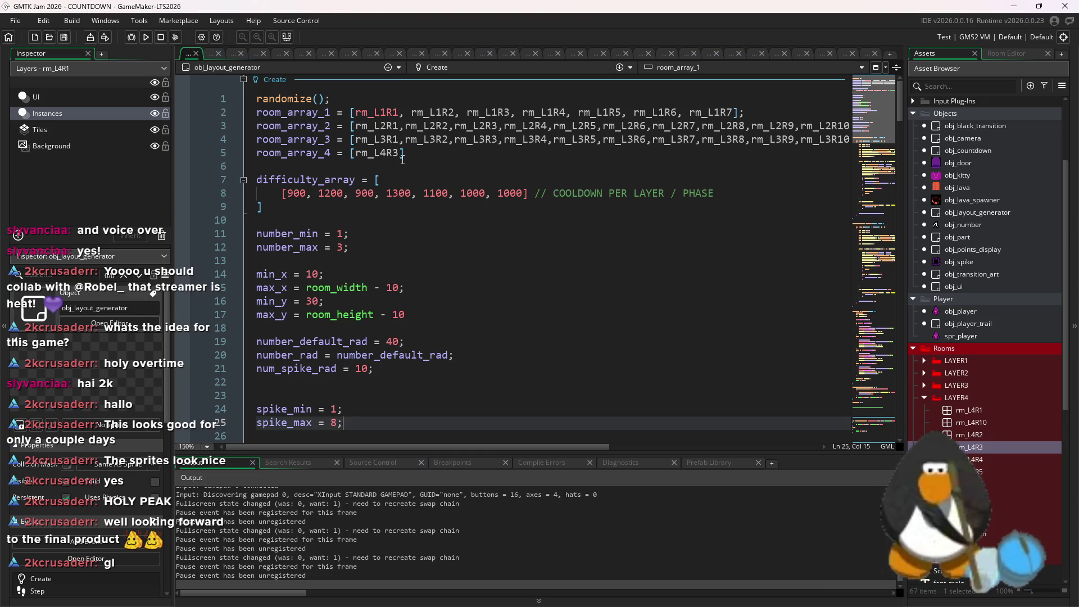
- Set room_array_4 to rm_L4R4 and relaunch the game, stopping the running copy
left_click(402, 158)
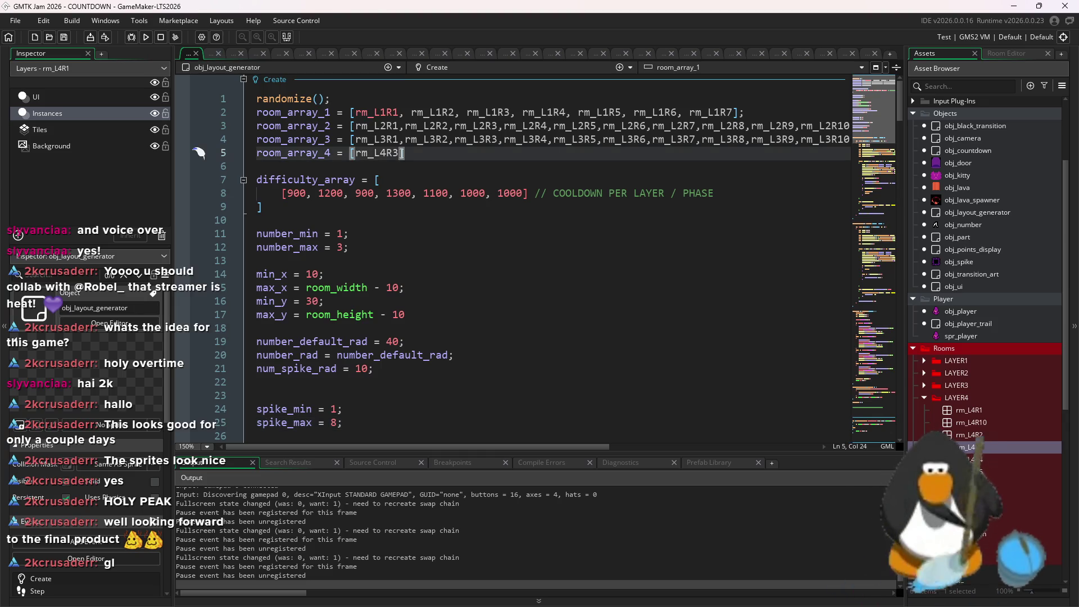
type("4")
left_click(145, 37)
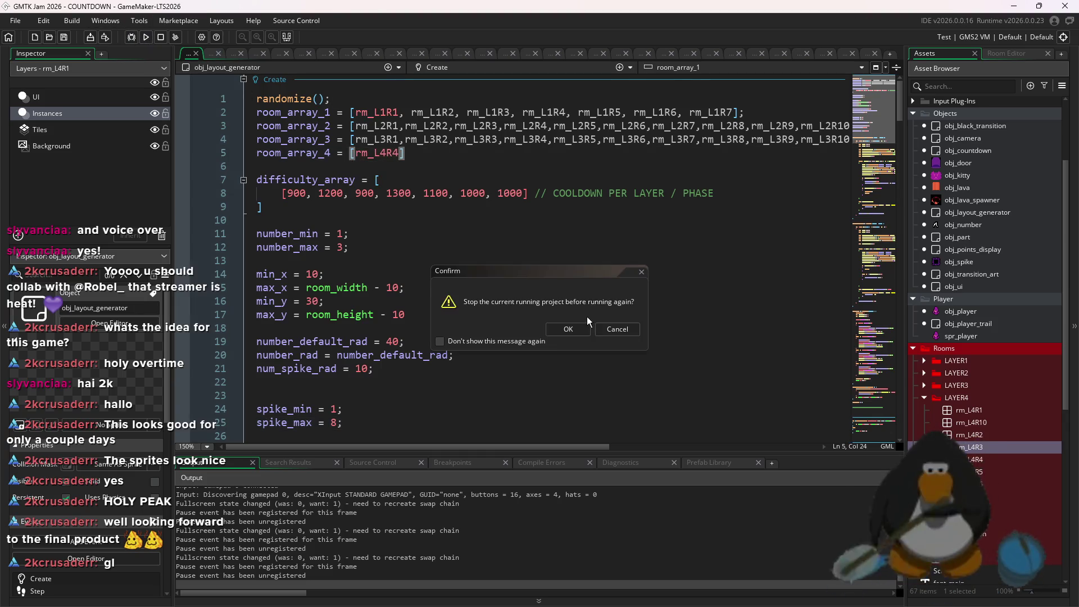
key("Return")
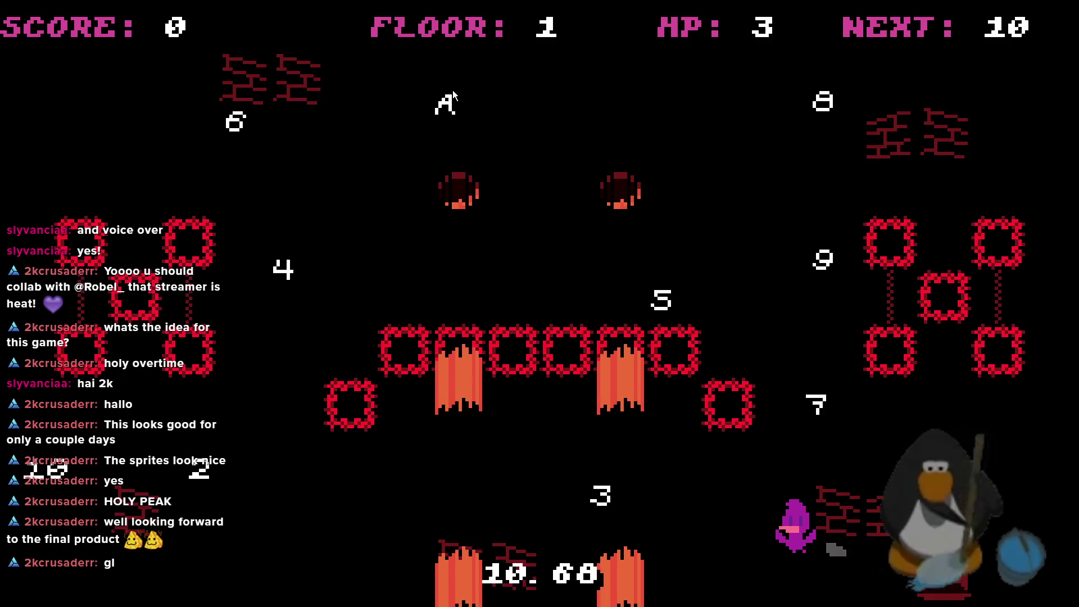
- Collect the 10, then the 9, 8 and 7 on floor 1
key("Right")
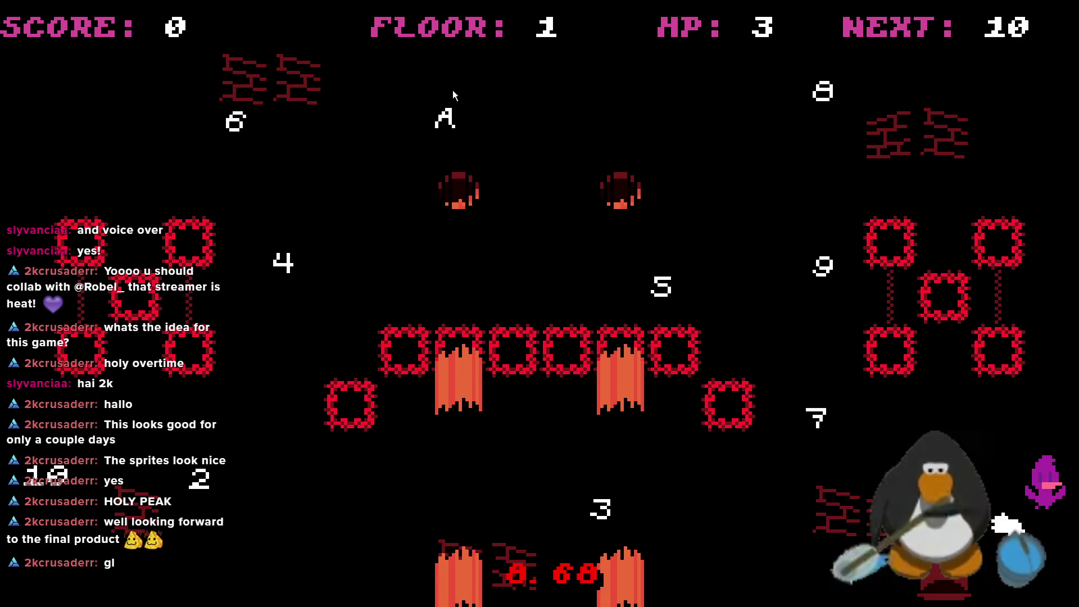
key("Left")
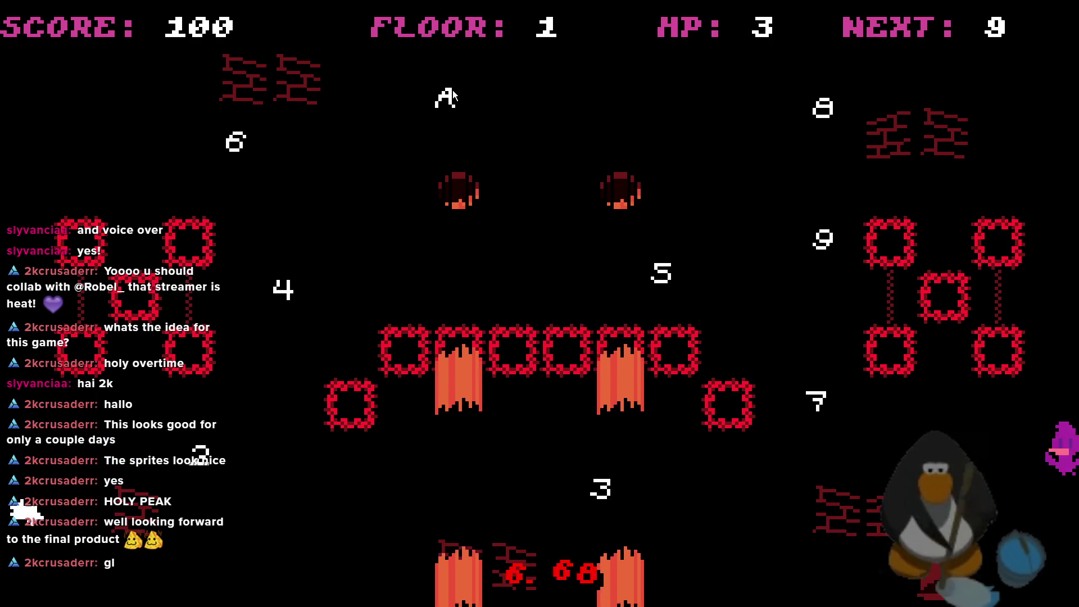
key("Up")
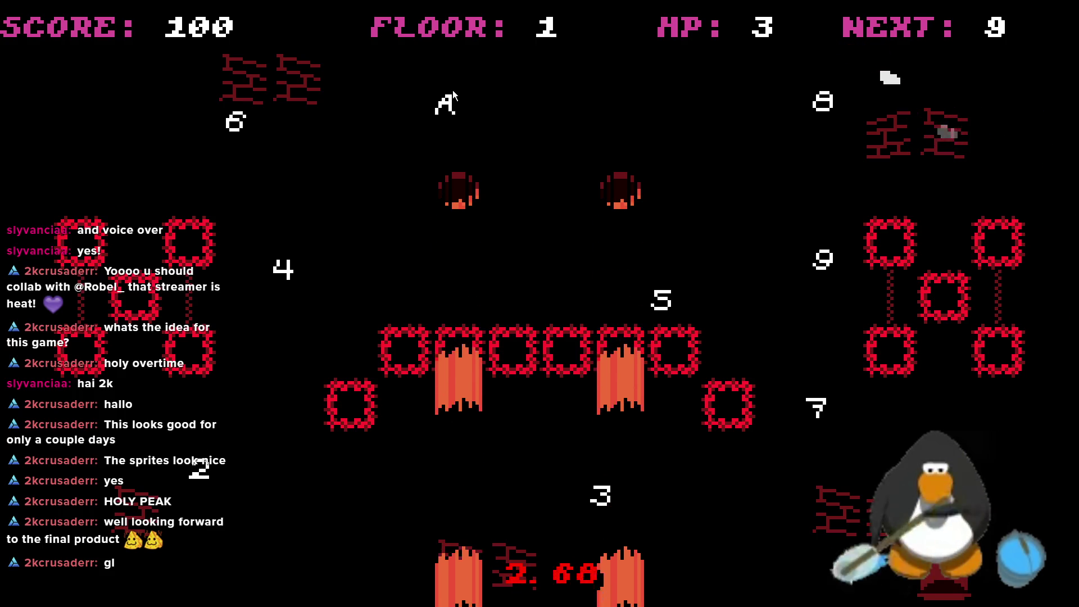
key("Down")
key("Right")
key("Up")
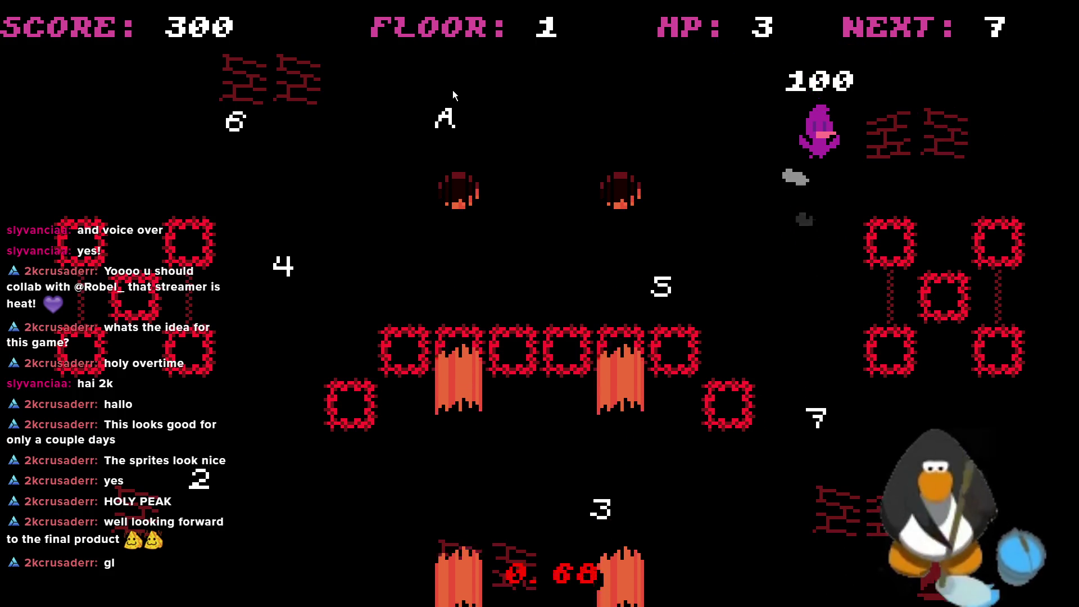
key("Down")
key("Up")
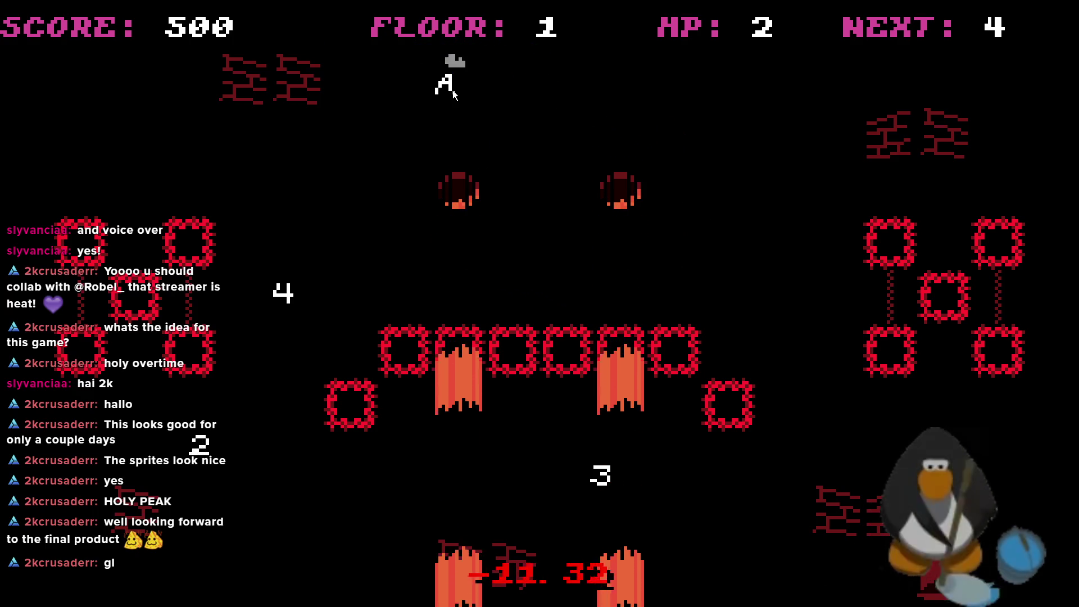
- Collect the 4, 2 and A, clearing floor 1 at 850 points
key("Down")
key("Up")
key("Right")
key("Right")
key("Up")
key("Up")
key("Up")
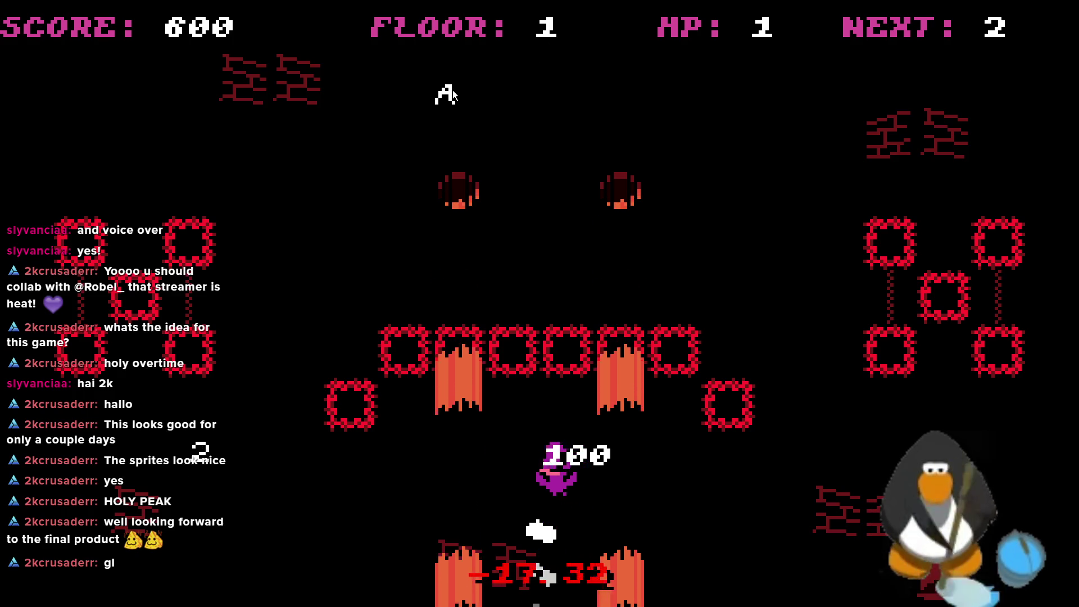
key("Down")
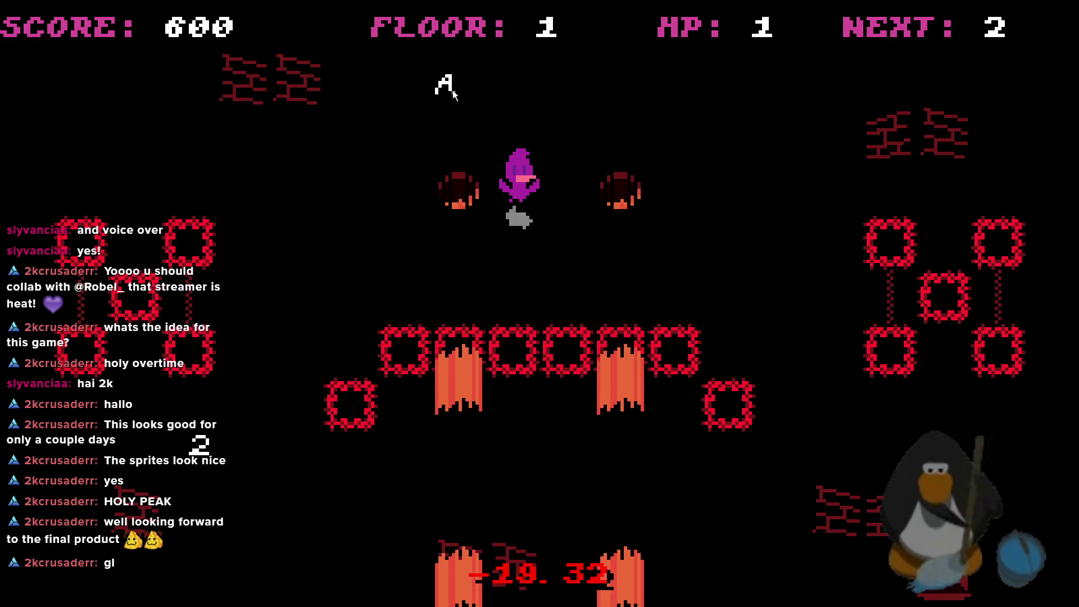
key("Left")
key("Down")
key("Down")
key("Left")
key("Up")
key("Up")
key("Right")
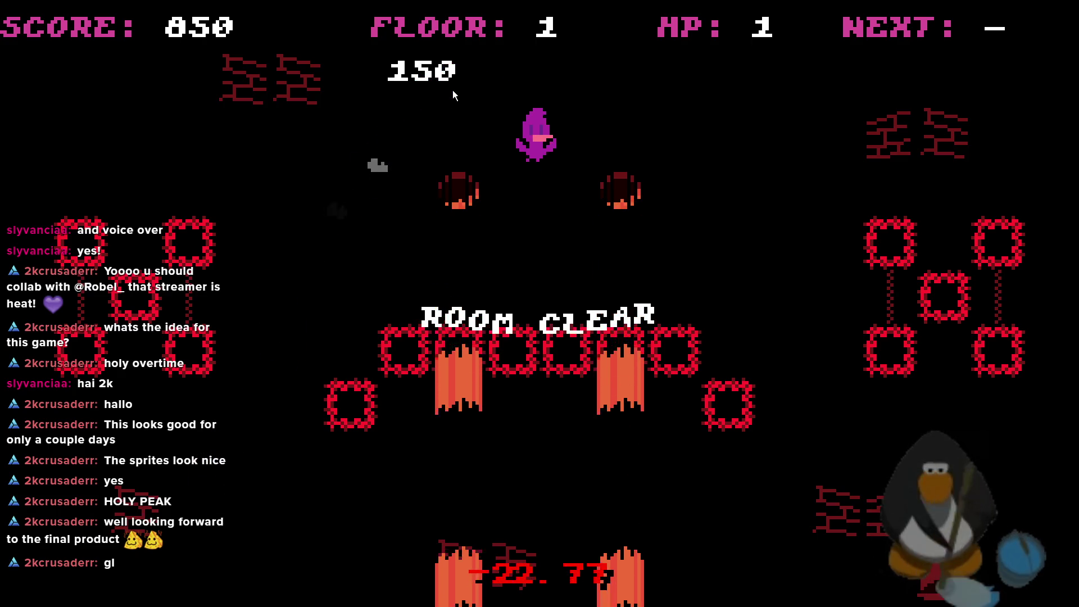
key("Down")
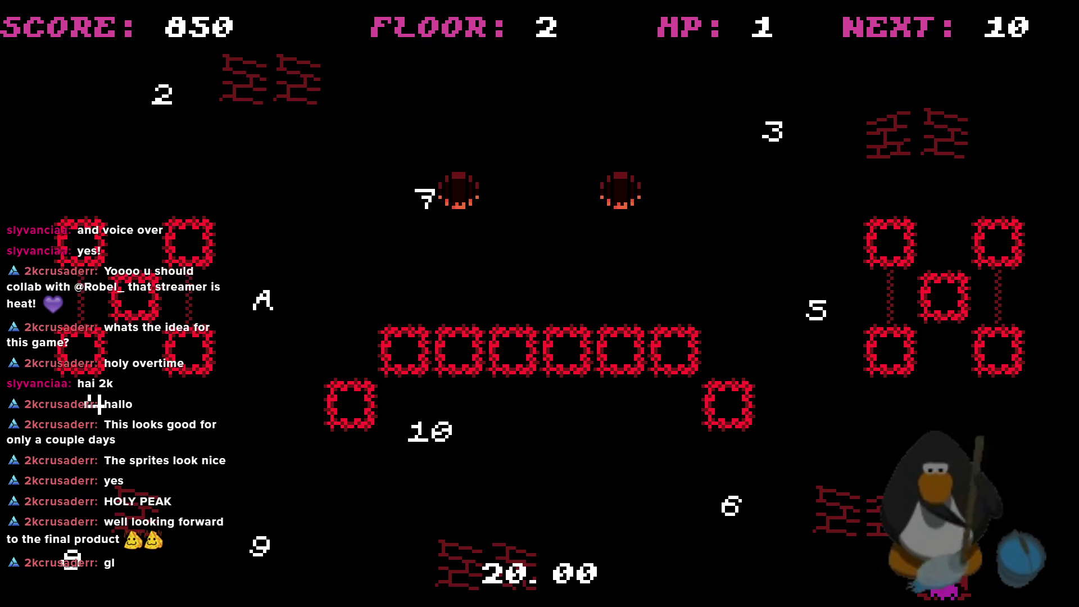
- Move from the bottom right up to the top centre and collect the 10
key("Left")
key("Up")
key("Down")
key("Up")
key("Up")
key("Left")
- Collect the 9 and 8 down-left, then the 7 up-right
key("Up")
key("Left")
key("Down")
key("Left")
key("Down")
key("Left")
key("Down")
key("Up")
key("Right")
key("Up")
key("Right")
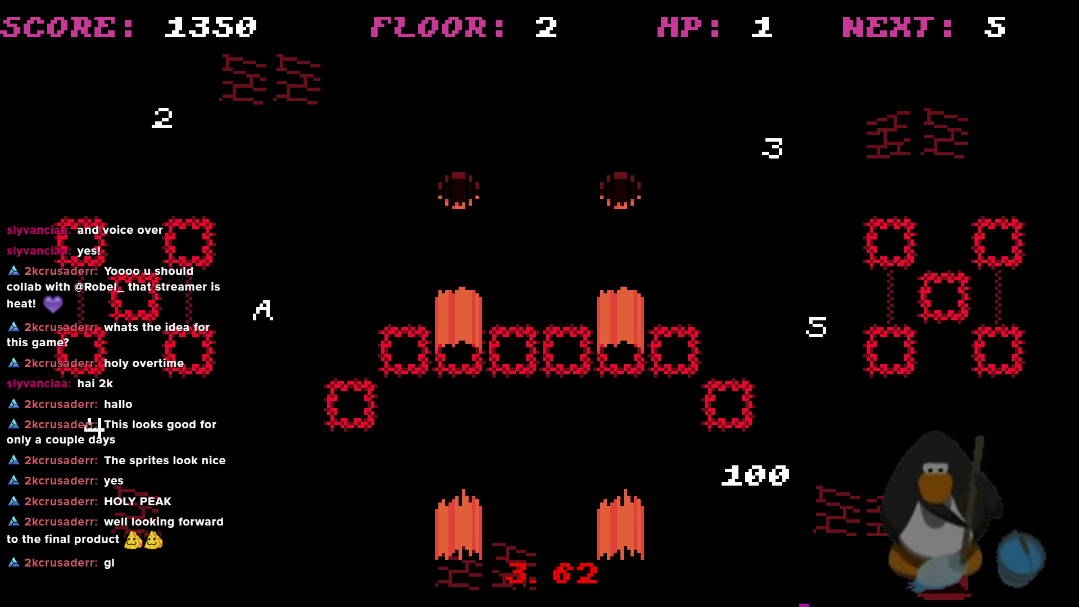
- Collect the 4 and the 3 across the top of floor 2
key("Left")
key("Up")
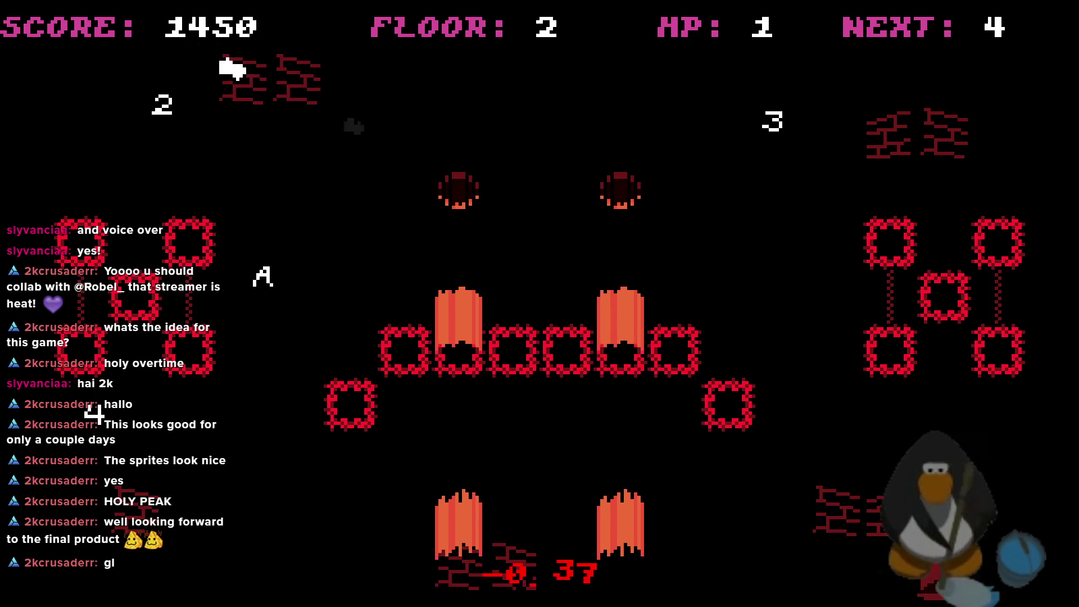
key("Down")
key("Right")
key("Right")
key("Right")
key("Down")
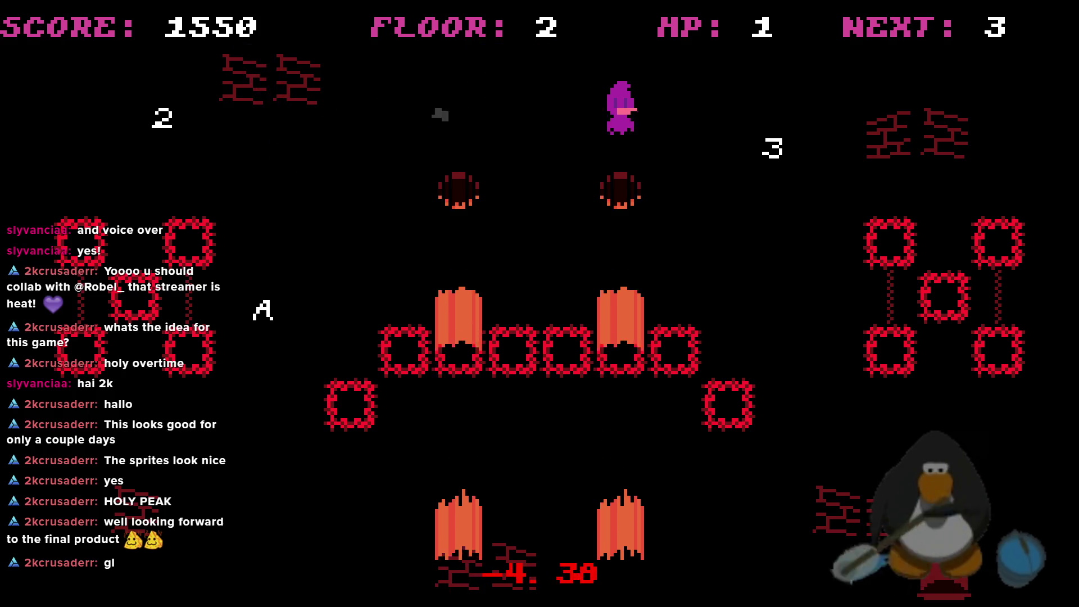
key("Up")
key("Left")
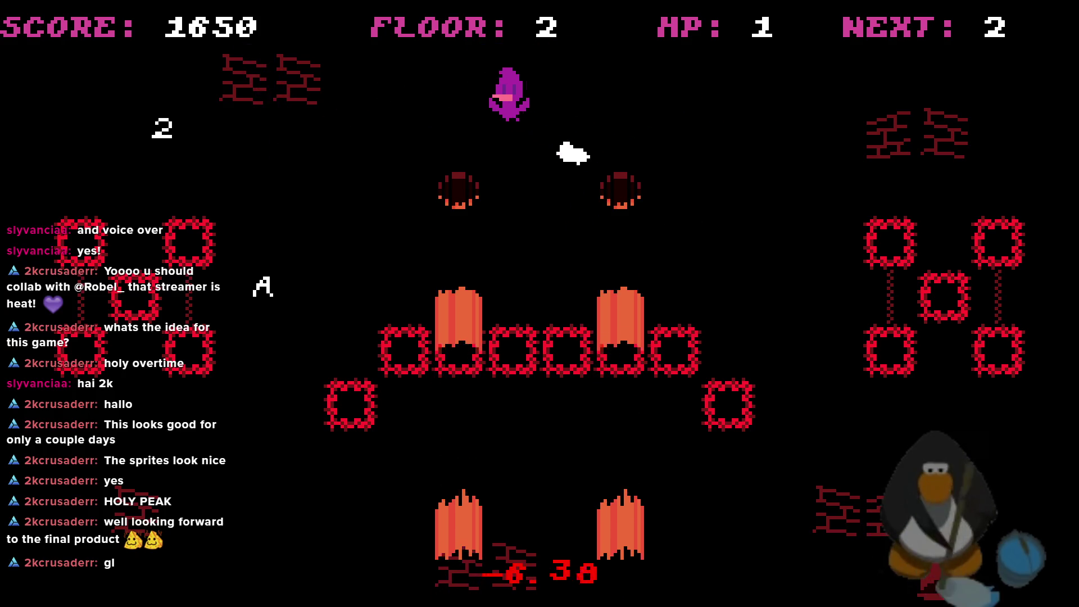
- Collect the 2 and the A, clearing floor 2 at 1900 points
key("Down")
key("Up")
key("Right")
key("Down")
key("Up")
key("Left")
key("Up")
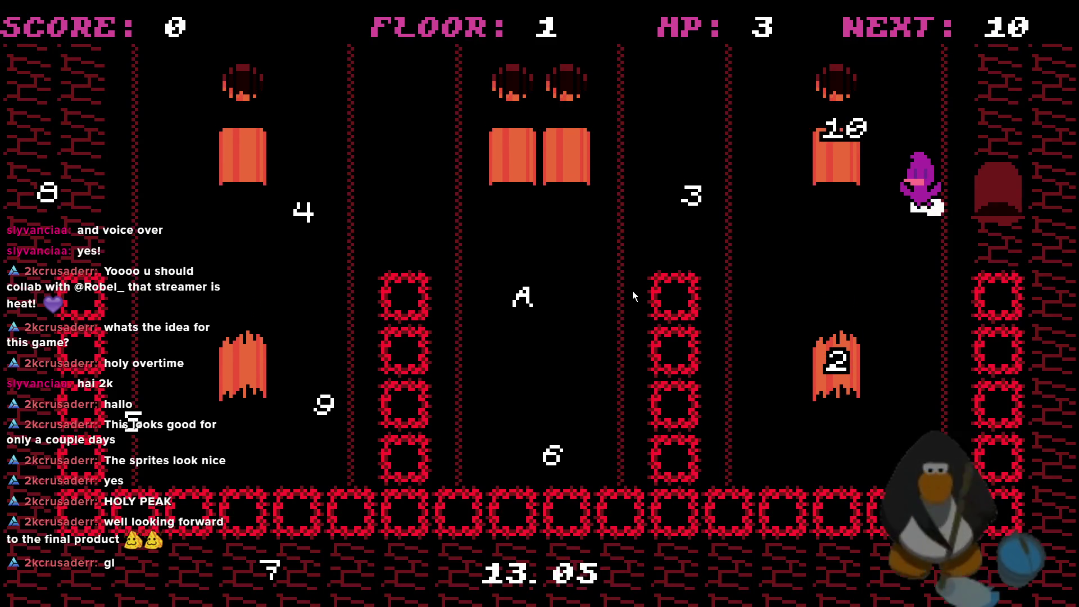
- Move the player around floor 1 to collect the 10, 9, 8 and 7 tiles
key("Left")
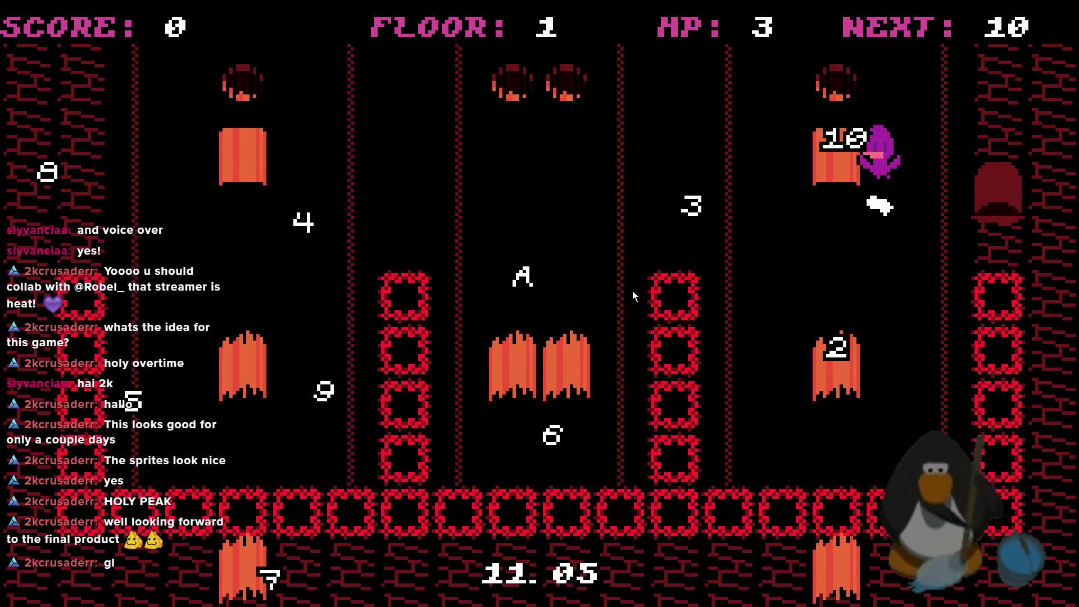
key("Right")
key("Left")
key("Left")
key("Left")
key("Left")
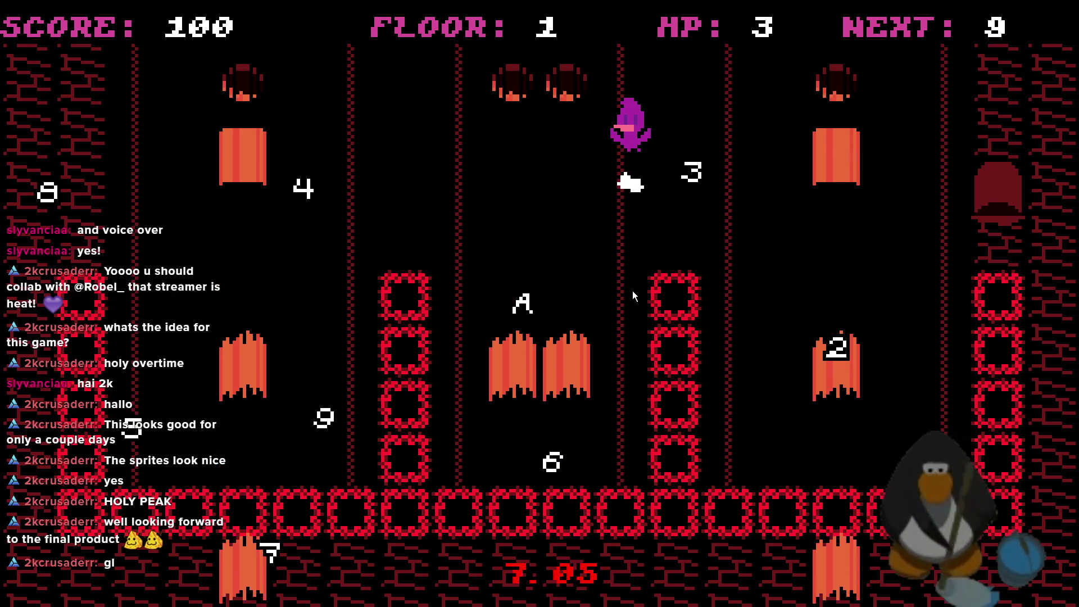
key("Left")
key("Left")
key("Left")
key("Left")
key("Left")
key("Left")
key("Down")
key("Up")
key("Right")
key("Up")
key("Left")
key("Left")
key("Left")
key("Left")
key("Left")
key("Right")
key("Right")
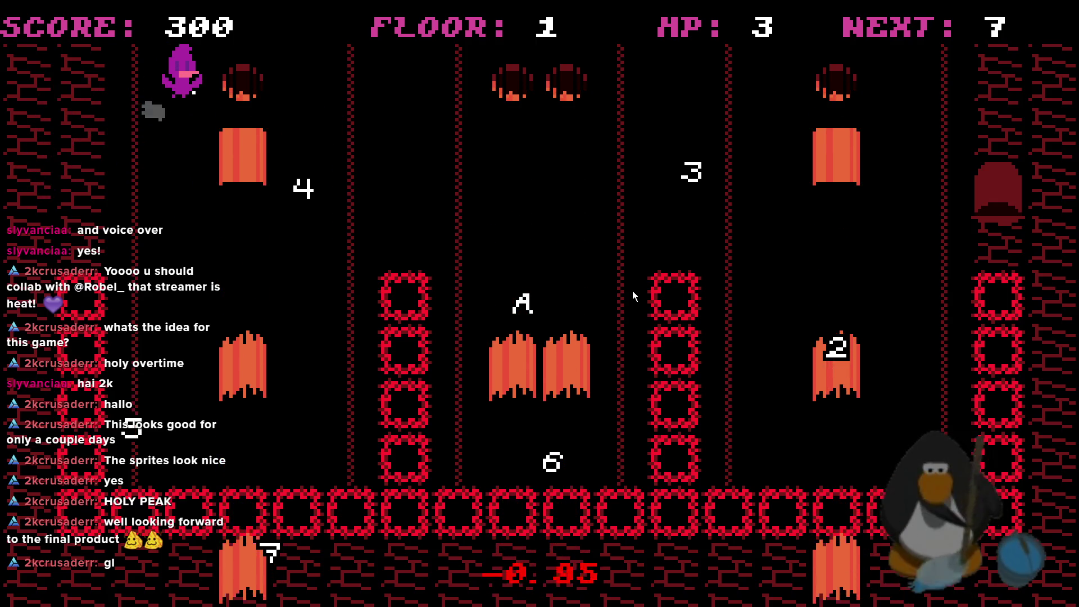
key("Left")
key("Left")
key("Right")
key("Right")
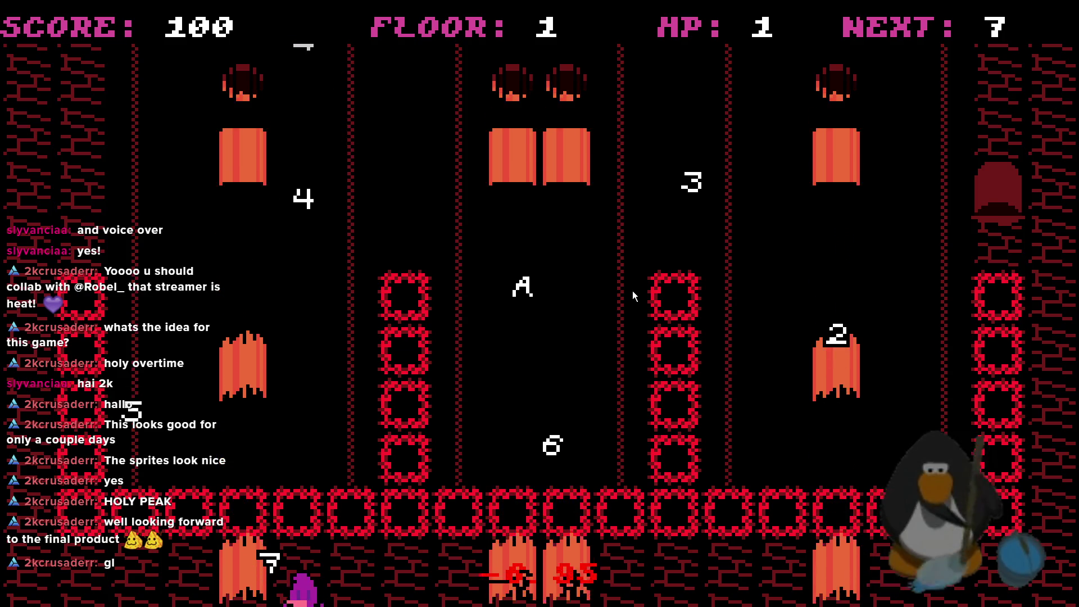
key("Left")
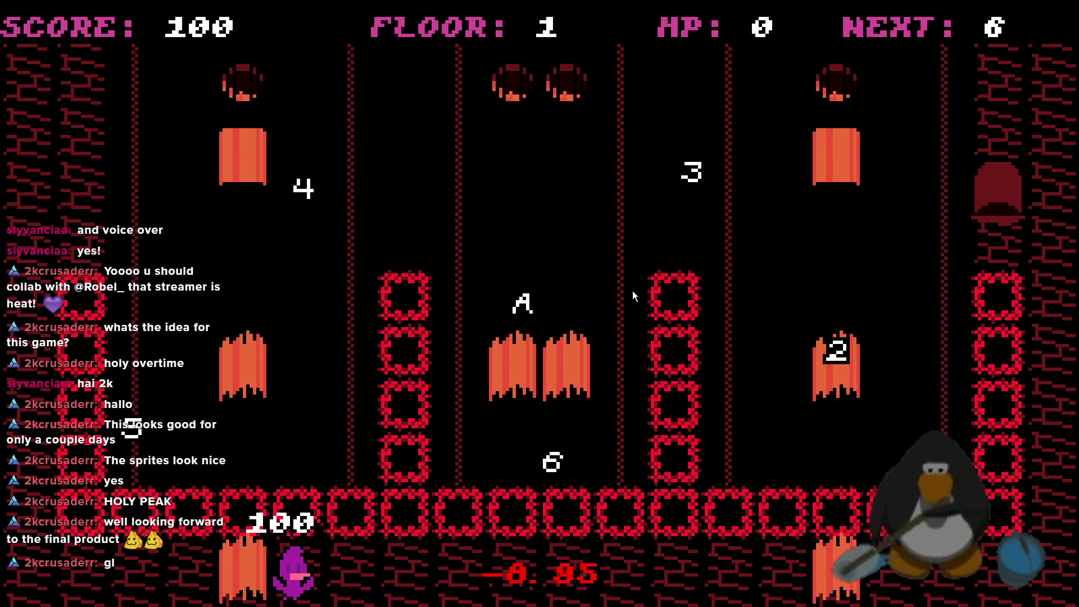
key("Right")
- Jump up and across floor 1 to collect the next numbers in the countdown
key("Right")
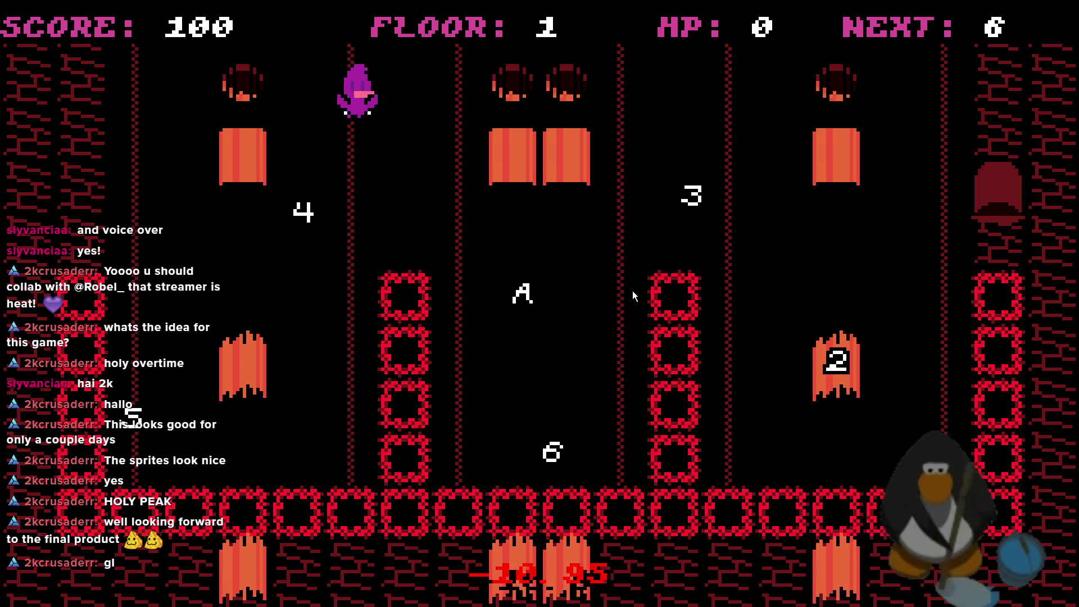
key("Right")
key("Left")
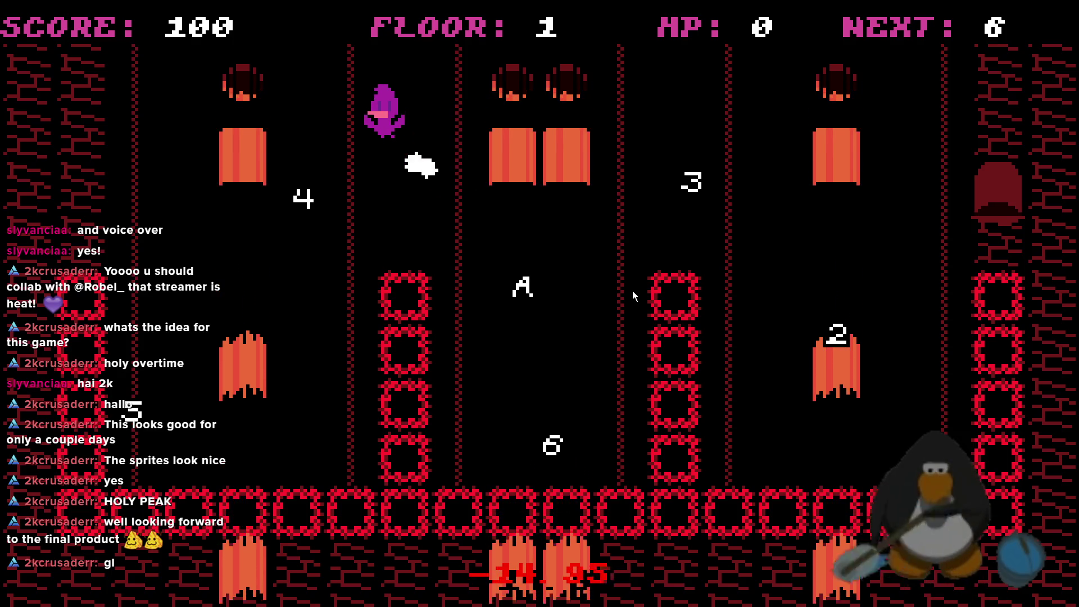
key("Right")
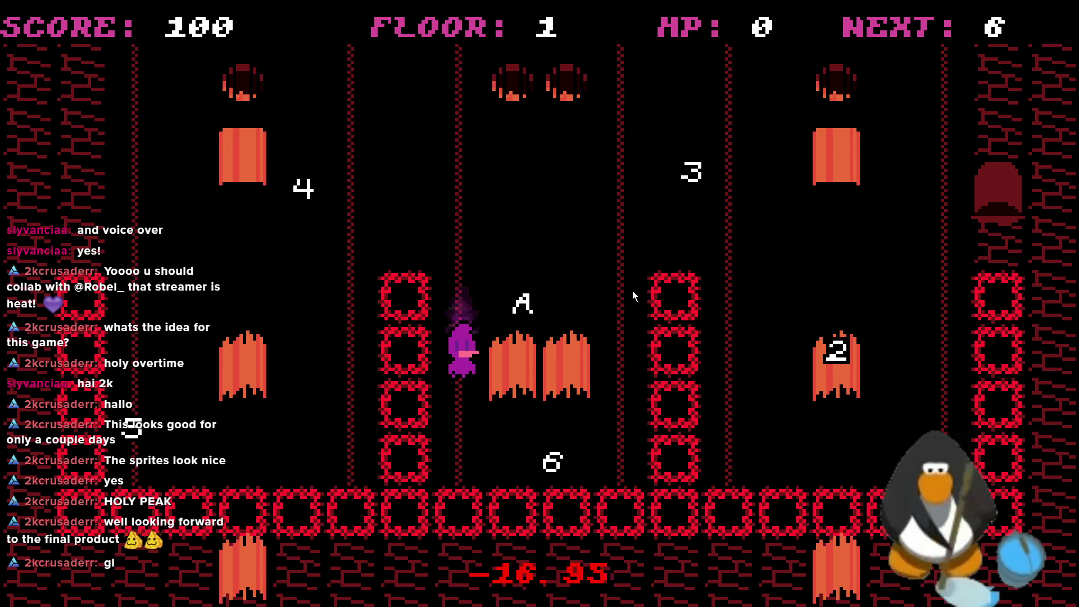
key("Right")
key("Right")
key("Right")
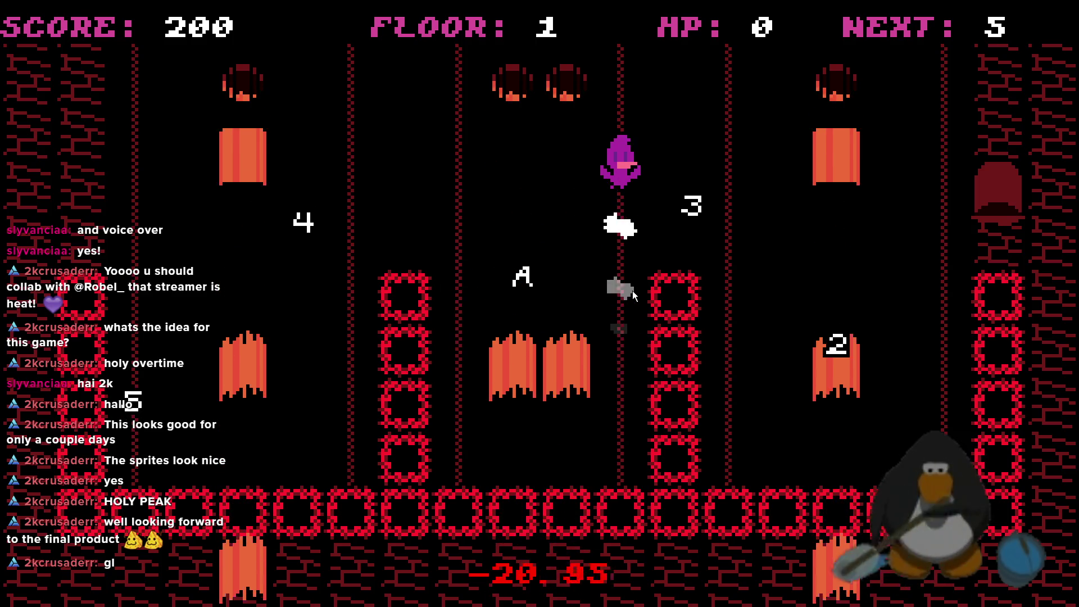
key("Up")
key("Left")
key("Left")
key("Left")
key("Left")
key("Left")
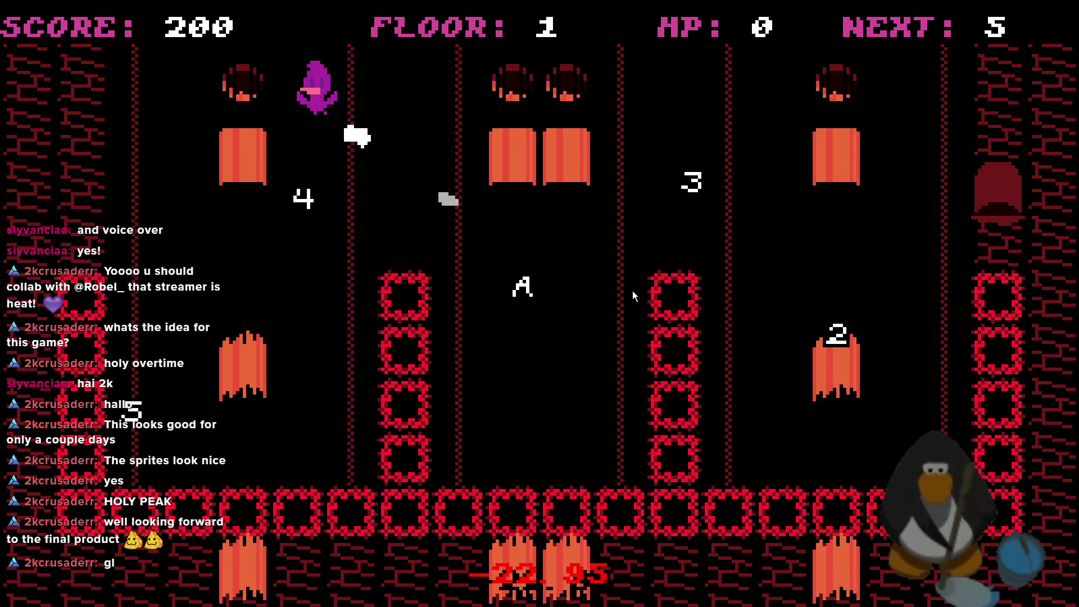
key("Up")
key("Right")
key("Right")
key("Right")
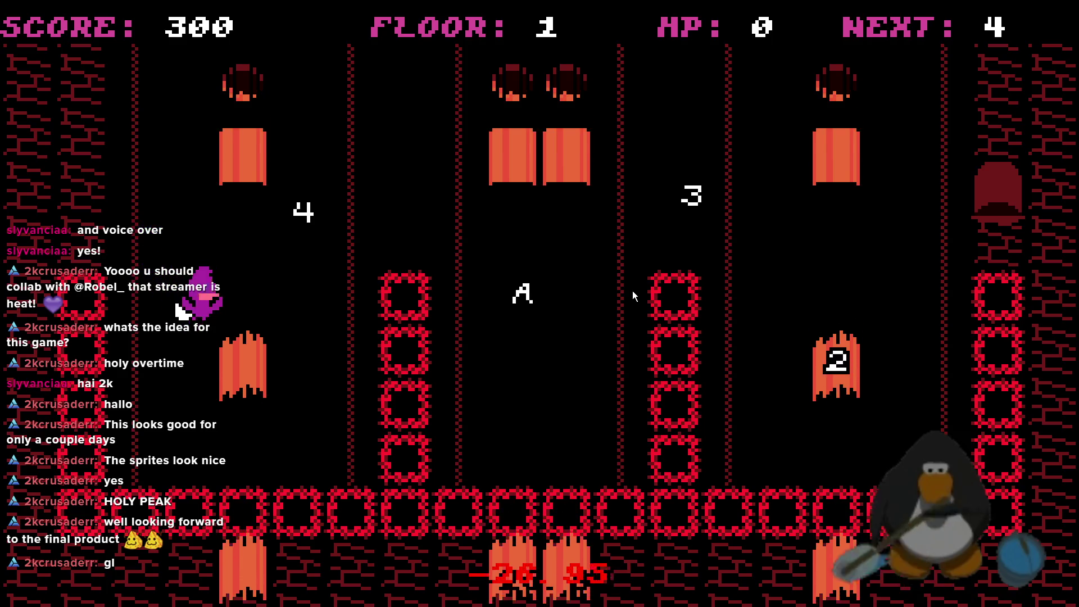
key("Up")
key("Right")
key("Right")
key("Right")
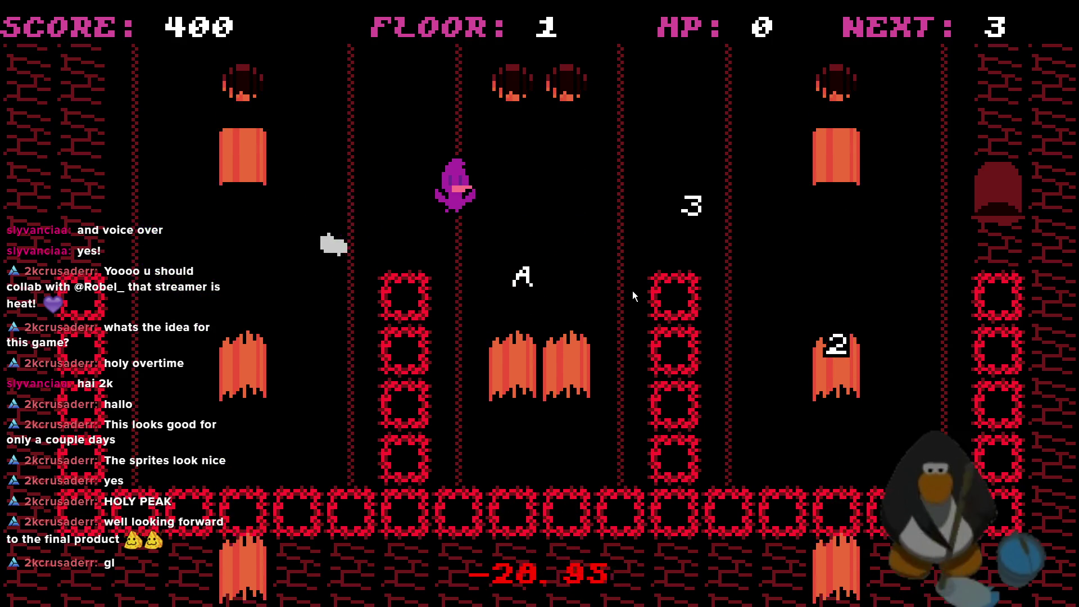
key("Up")
key("Right")
key("Right")
key("Right")
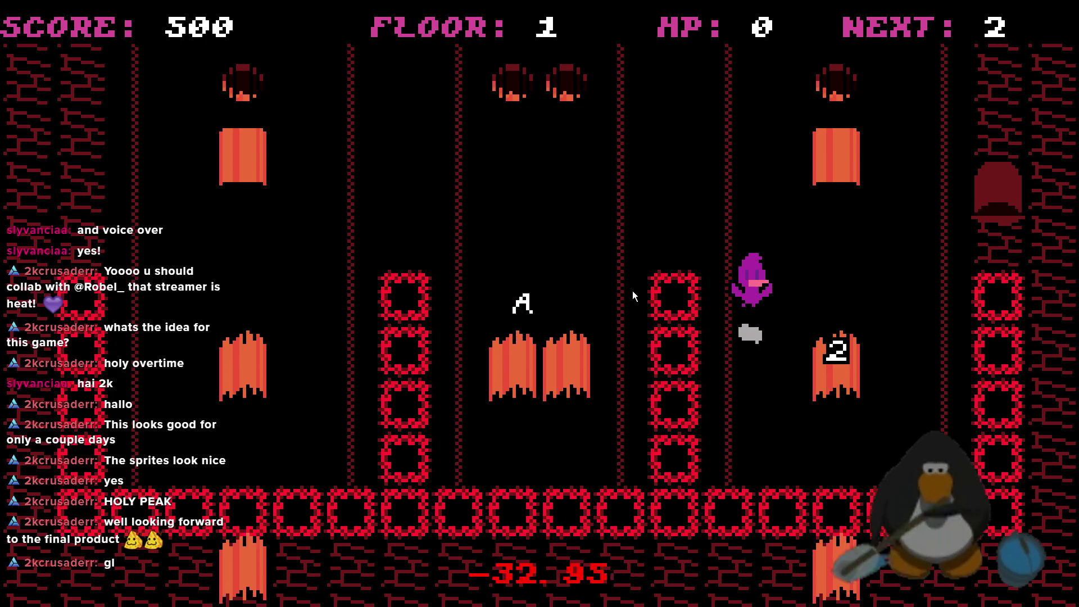
- Grab the 2 and A tiles to clear floor 1 at 750 points
key("Up")
key("Right")
key("Right")
key("Up")
key("Left")
key("Left")
key("Left")
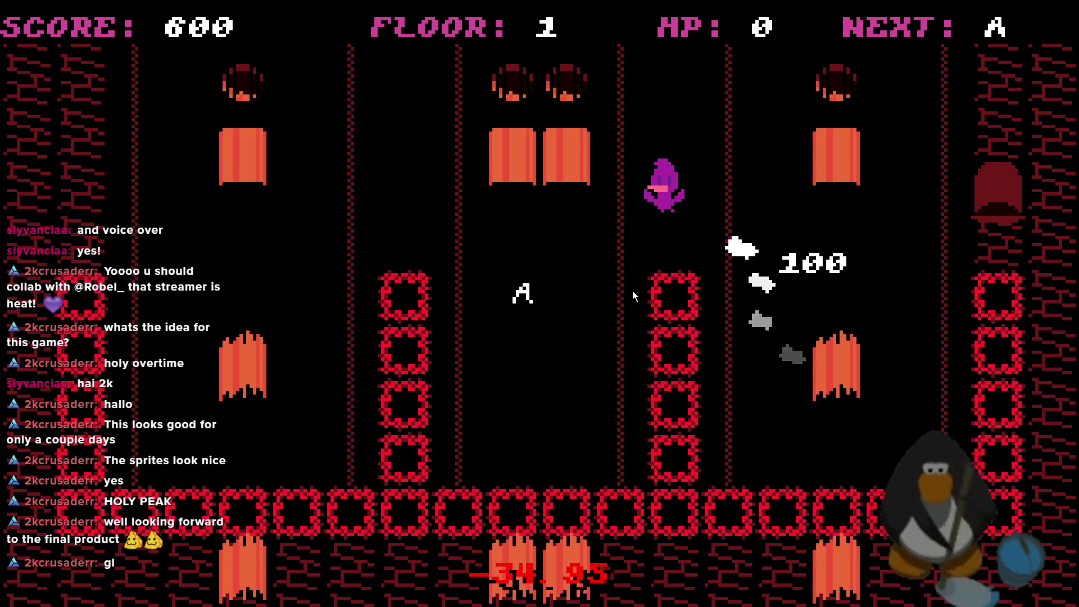
key("Up")
key("Left")
key("Left")
key("Left")
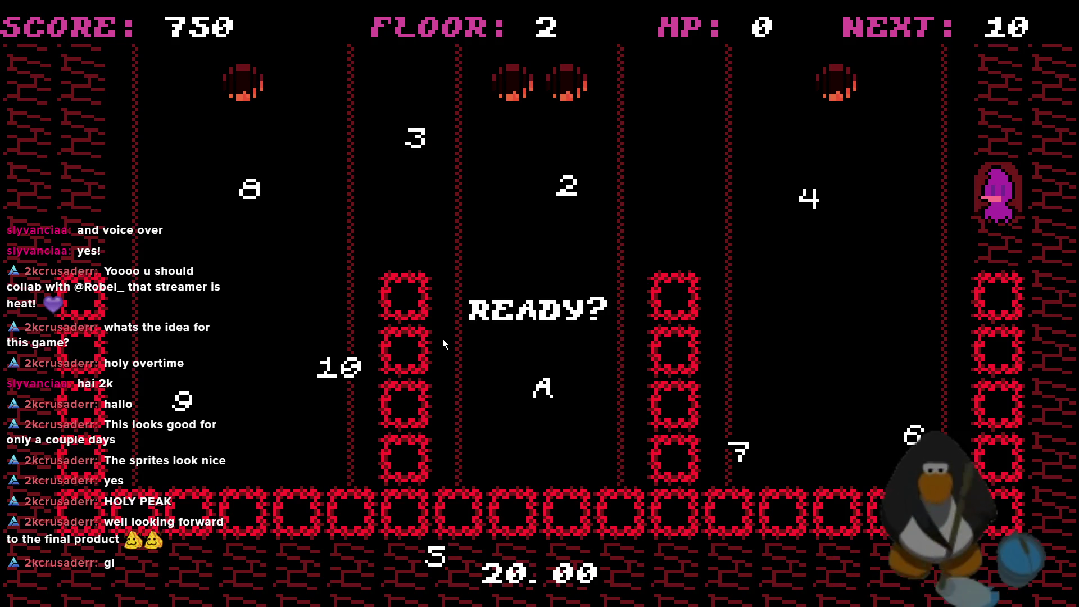
- Start the floor 2 round and collect the 10, 9 and 8 tiles
key("Left")
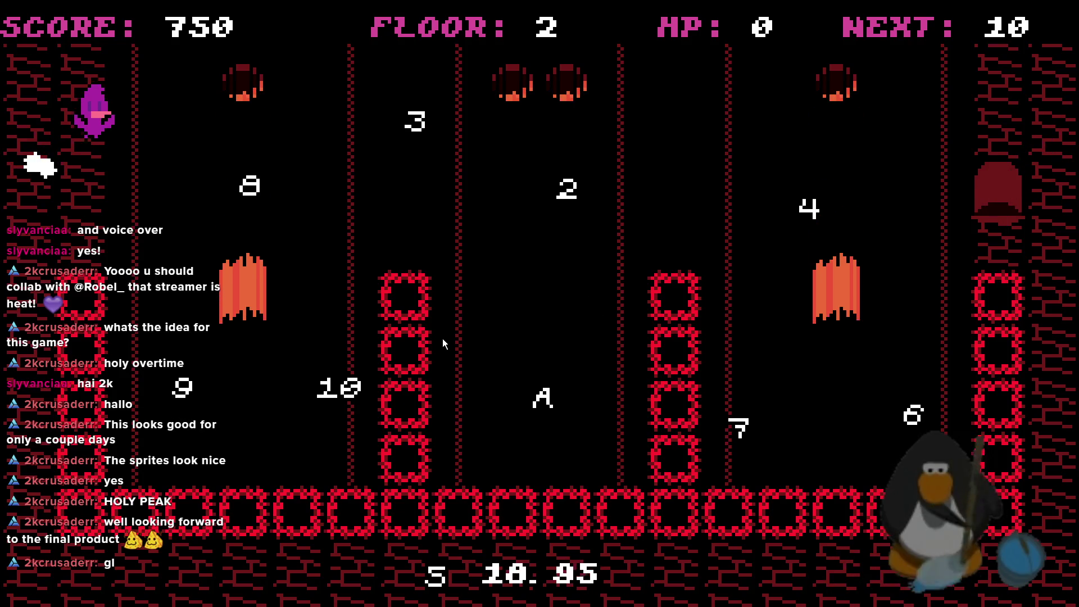
key("Right")
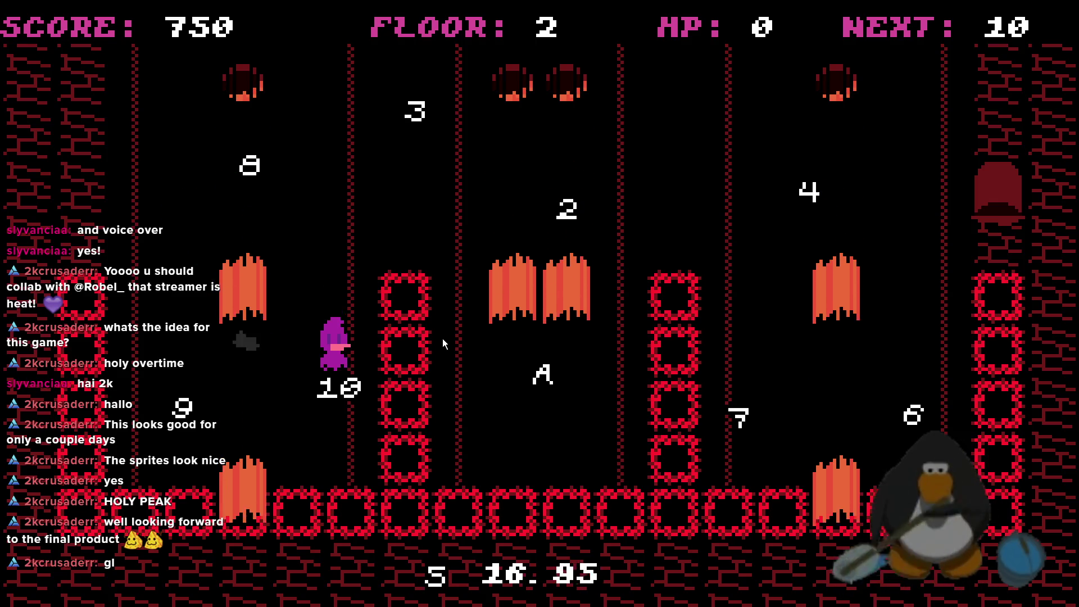
key("Down")
key("Left")
key("Up")
key("Down")
key("Right")
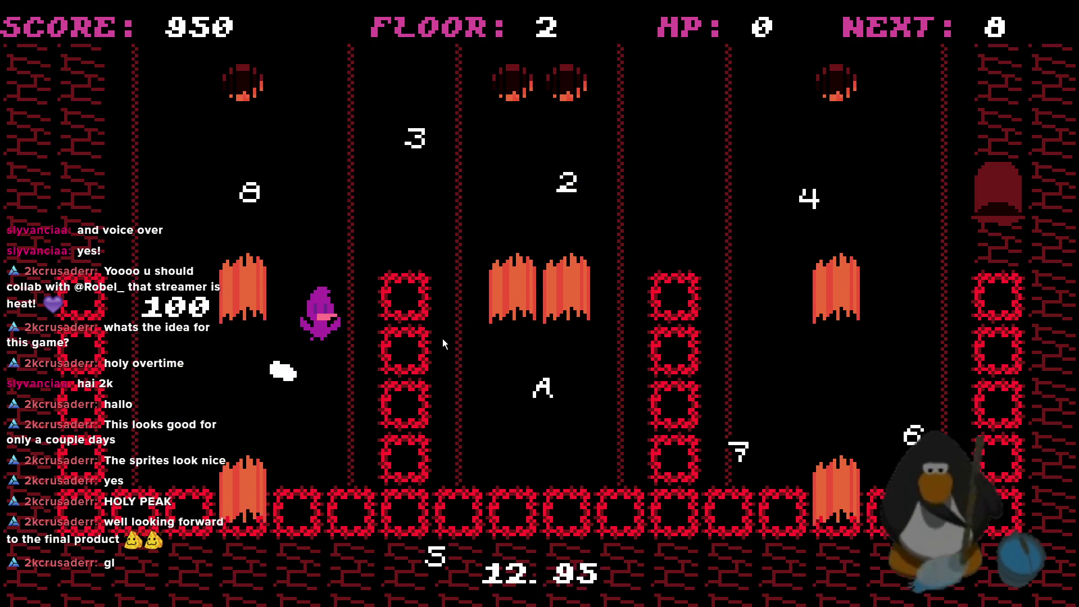
key("Left")
key("Up")
key("Right")
- Hop into the next column and collect the 7 and 6 tiles
key("Down")
key("Up")
key("Right")
key("Up")
key("Down")
key("Right")
key("Down")
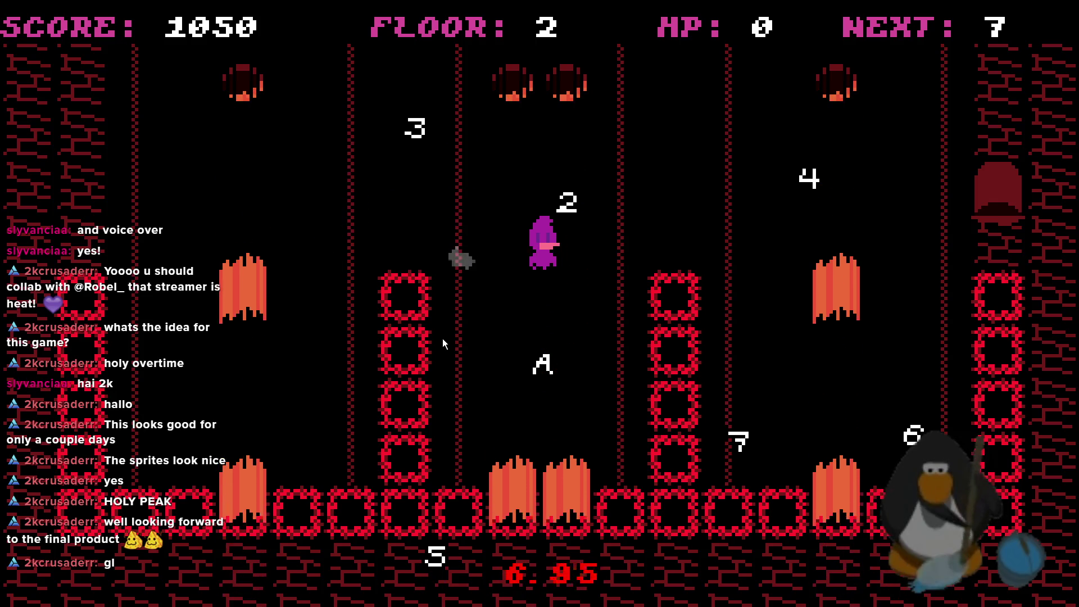
key("Right")
key("Up")
key("Down")
key("Up")
key("Right")
key("Right")
key("Down")
key("Up")
- Climb left and wrap through the top edge to head toward the 4 tile
key("Up")
key("Left")
key("Up")
key("Left")
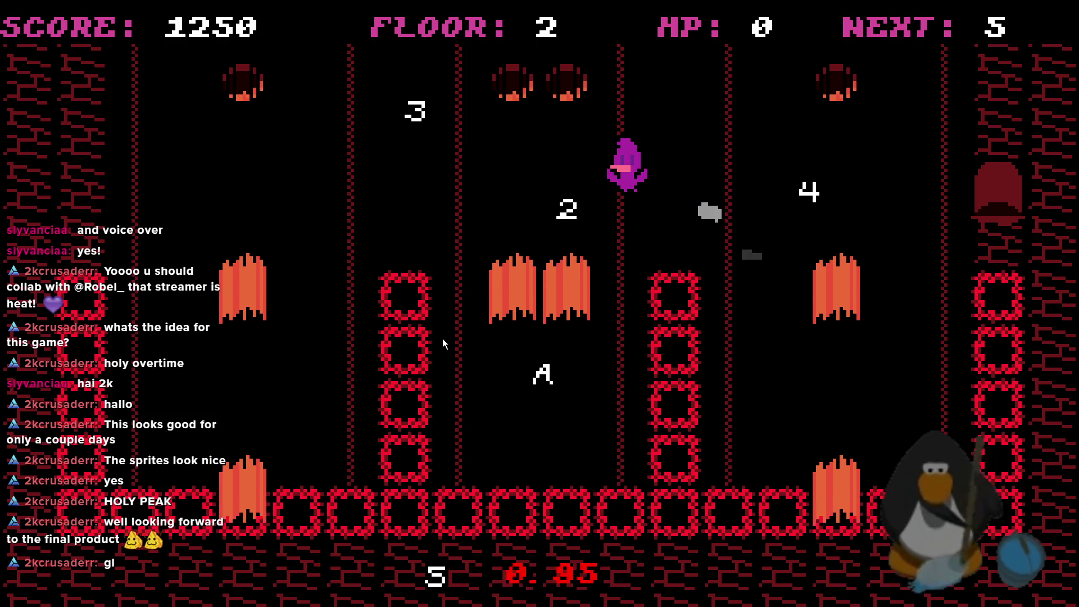
key("Down")
key("Left")
key("Left")
key("Left")
key("Up")
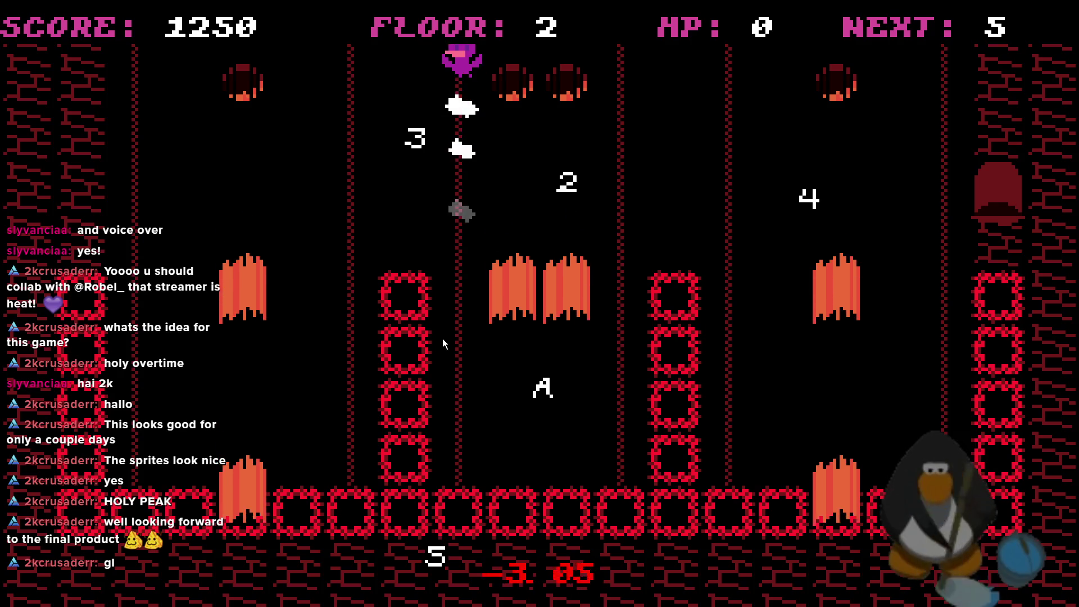
key("Down")
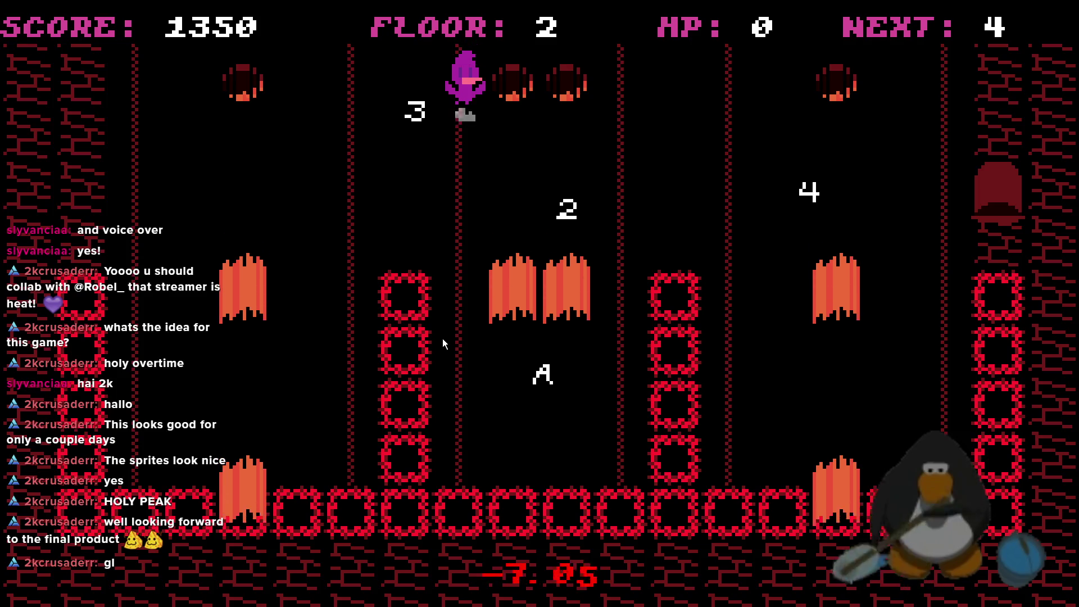
key("Up")
key("Right")
key("Right")
key("Right")
key("Right")
- Collect the 4, 3, 2 and A tiles to clear floor 2 at 1700 points
key("Left")
key("Left")
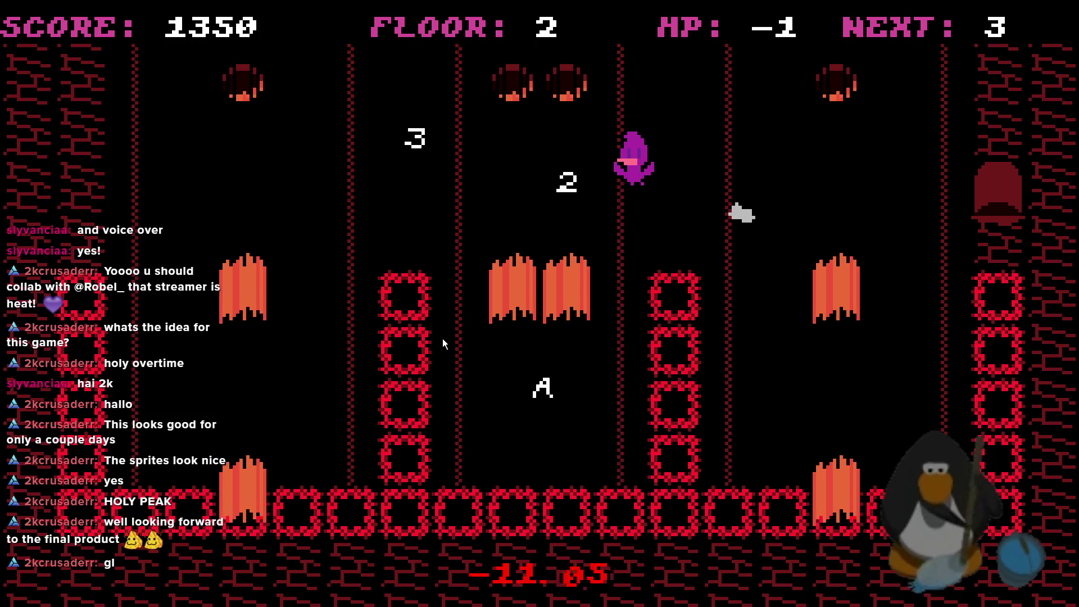
key("Left")
key("Left")
key("Left")
key("Left")
key("Right")
key("Right")
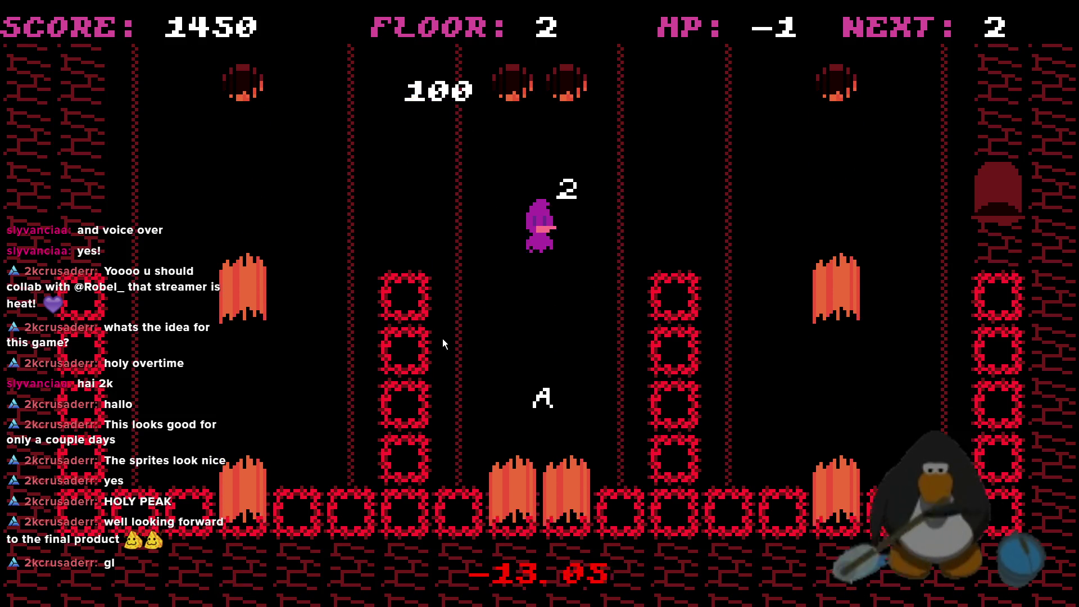
key("Right")
key("Left")
key("Down")
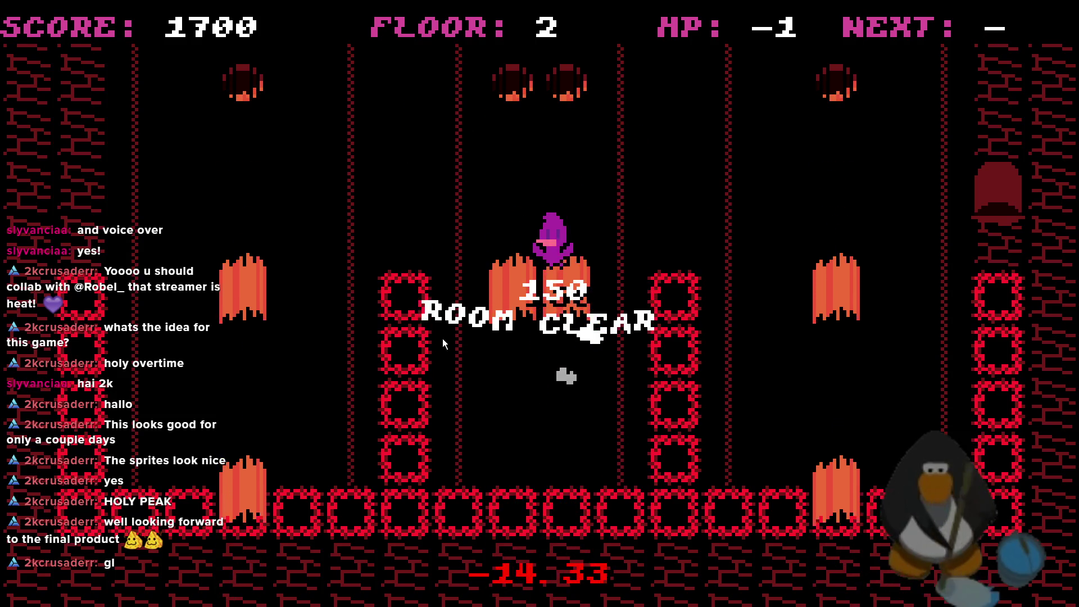
key("Left")
key("Left")
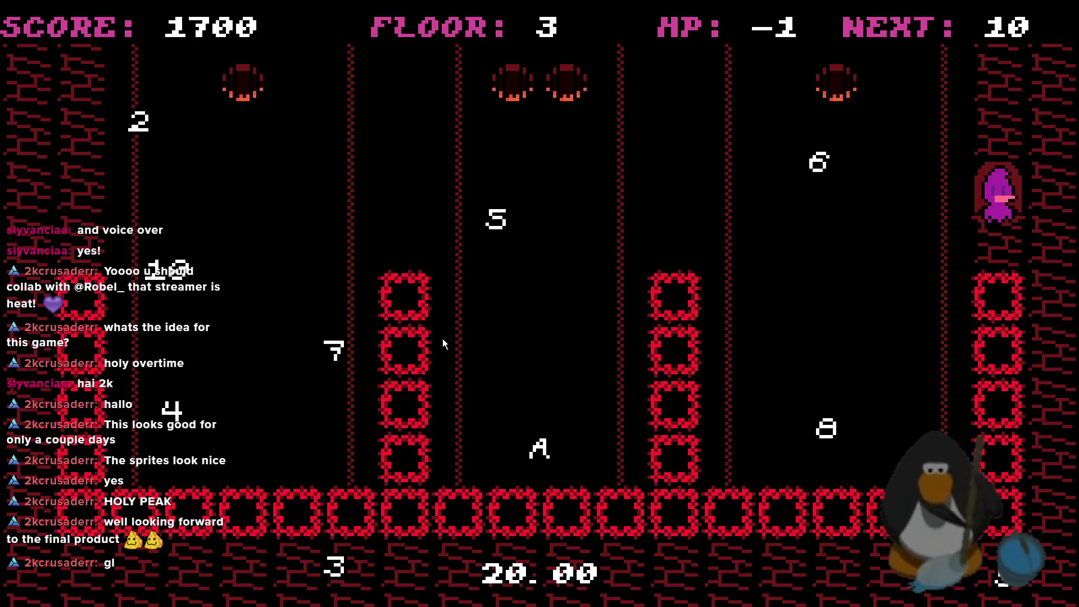
- Move left across floor 3, then hop up the left side toward the middle
key("Left")
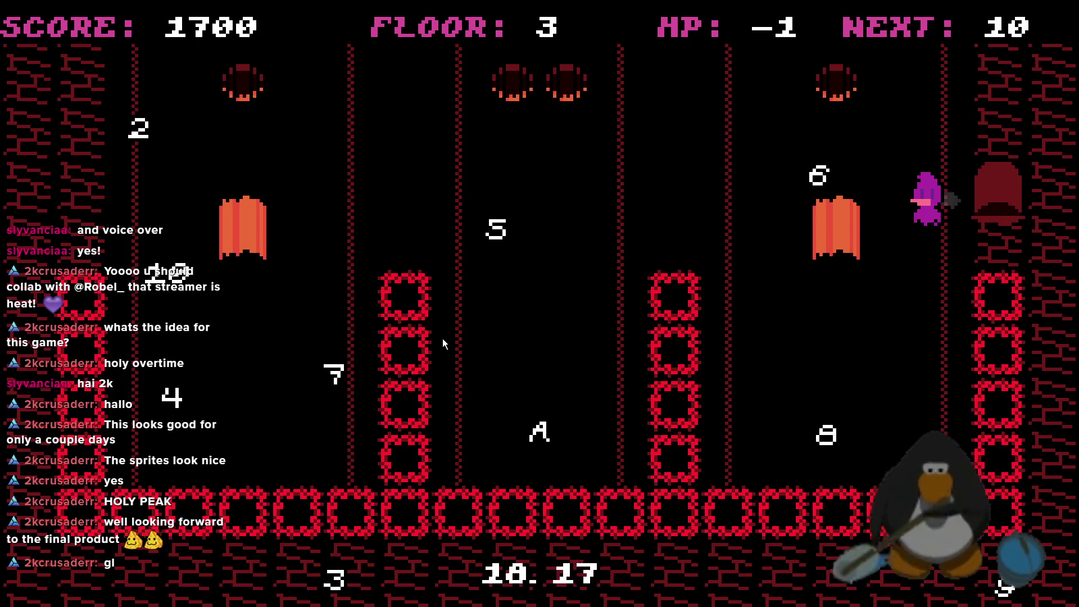
key("Left")
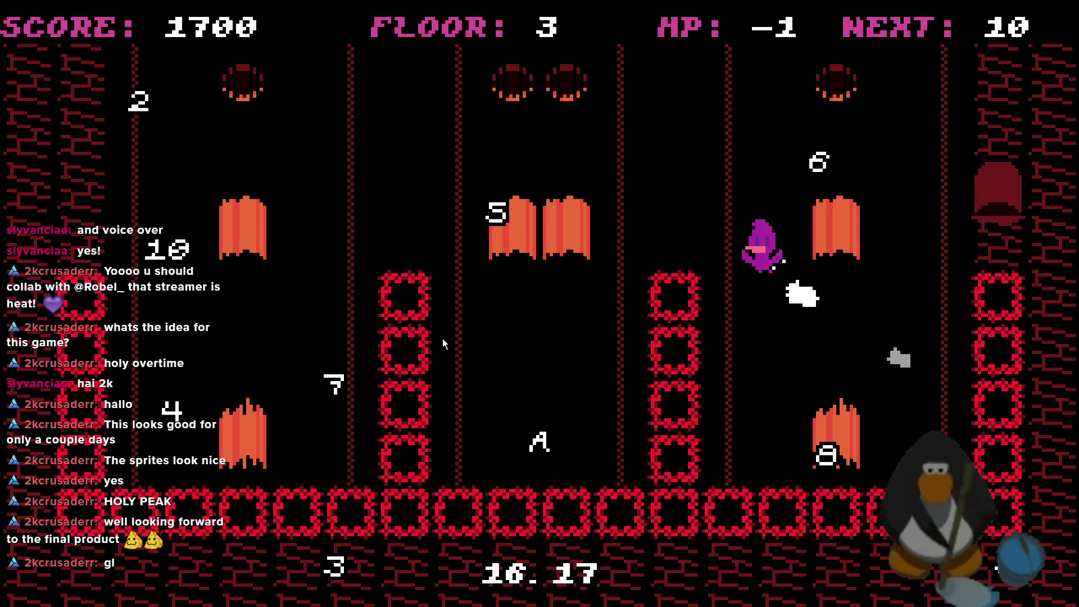
key("Left")
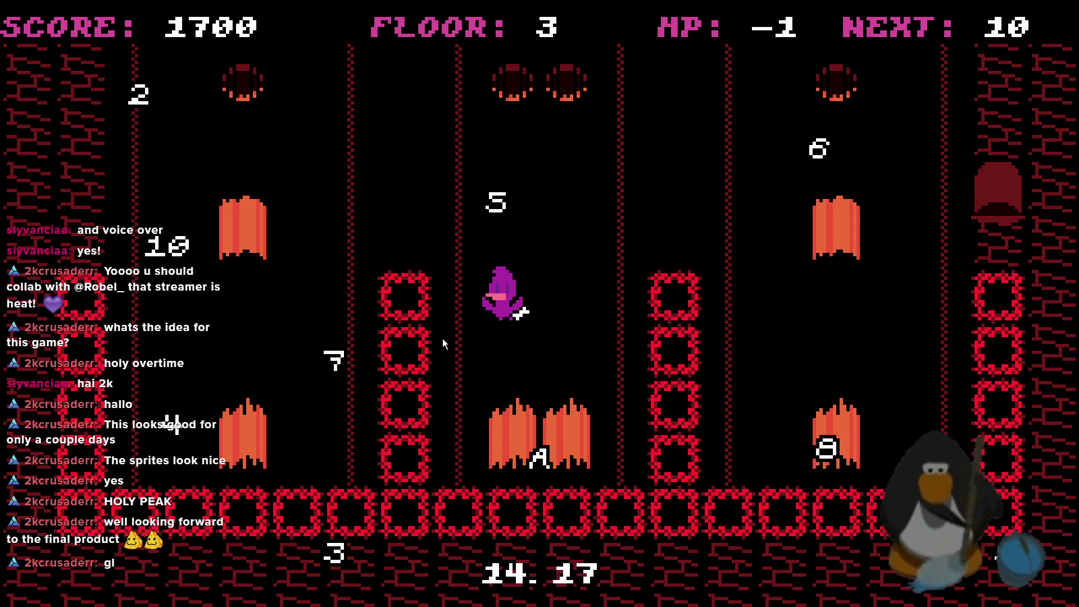
key("Left")
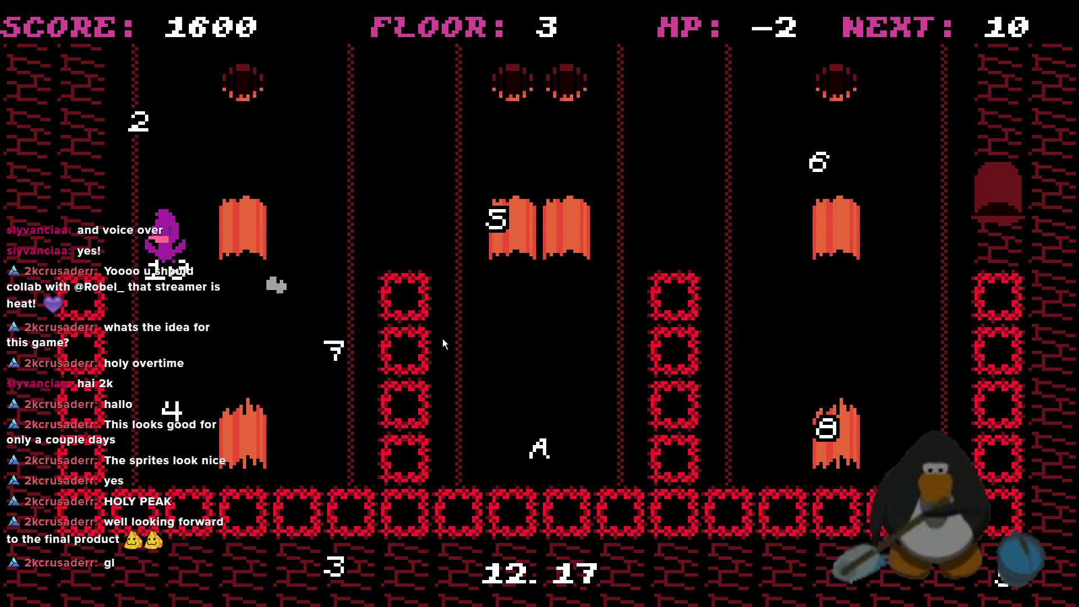
key("Up")
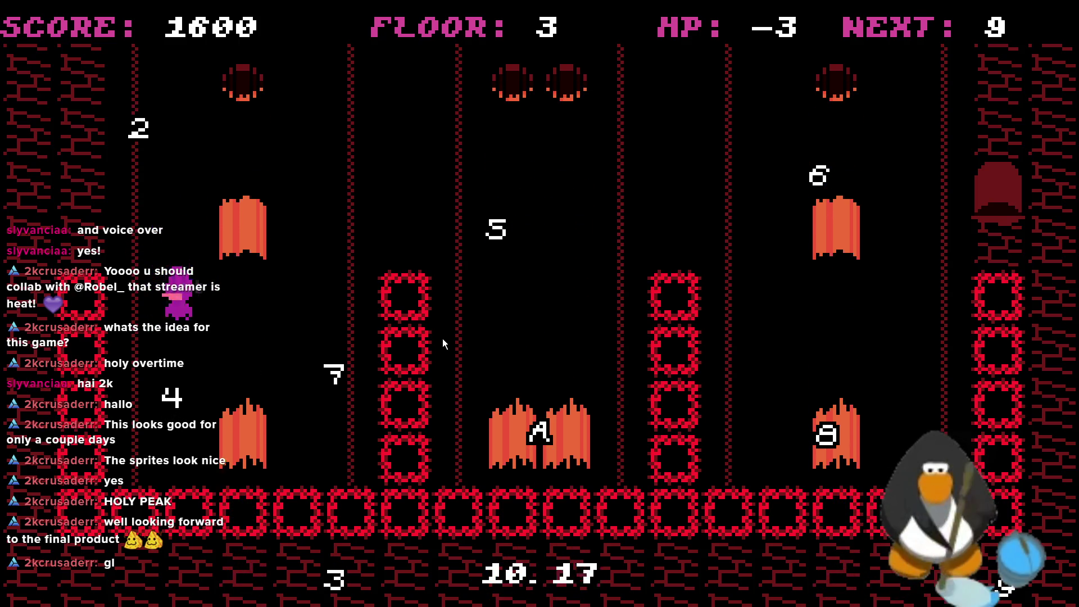
key("Up")
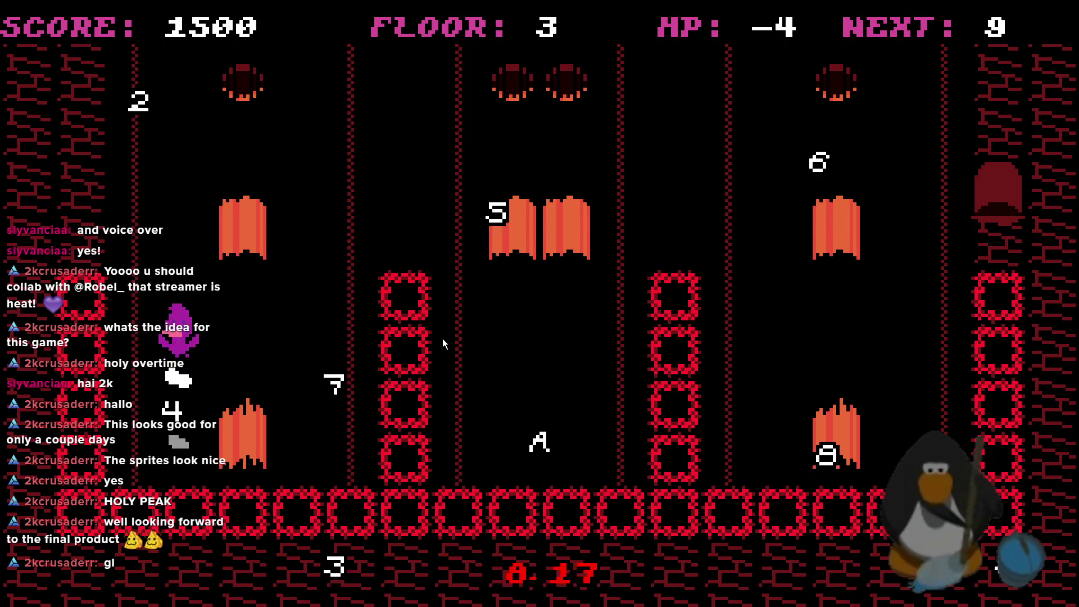
key("Up")
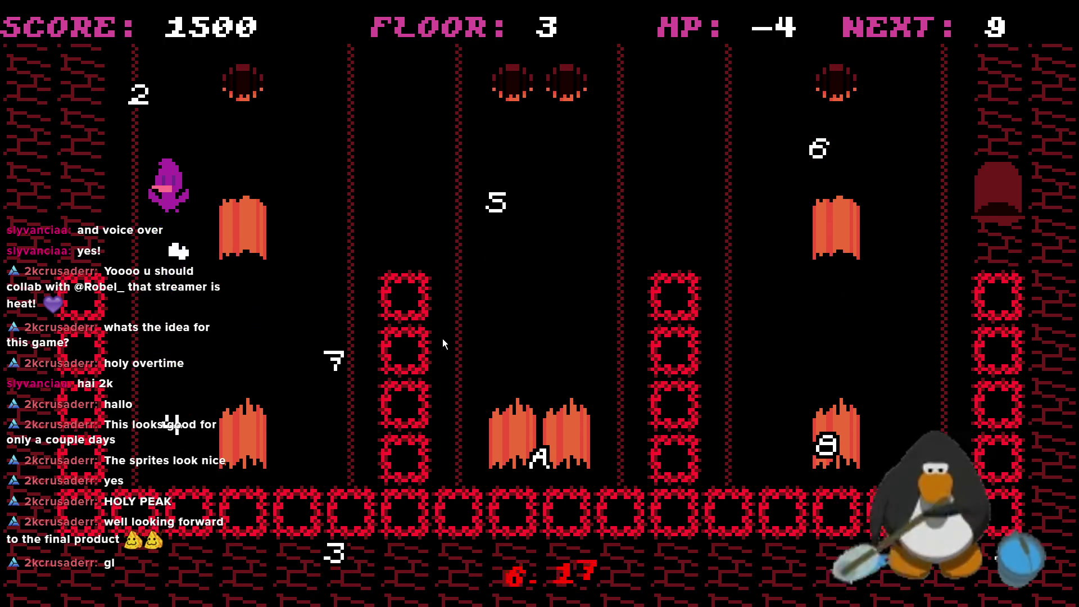
key("Up")
key("Right")
key("Up")
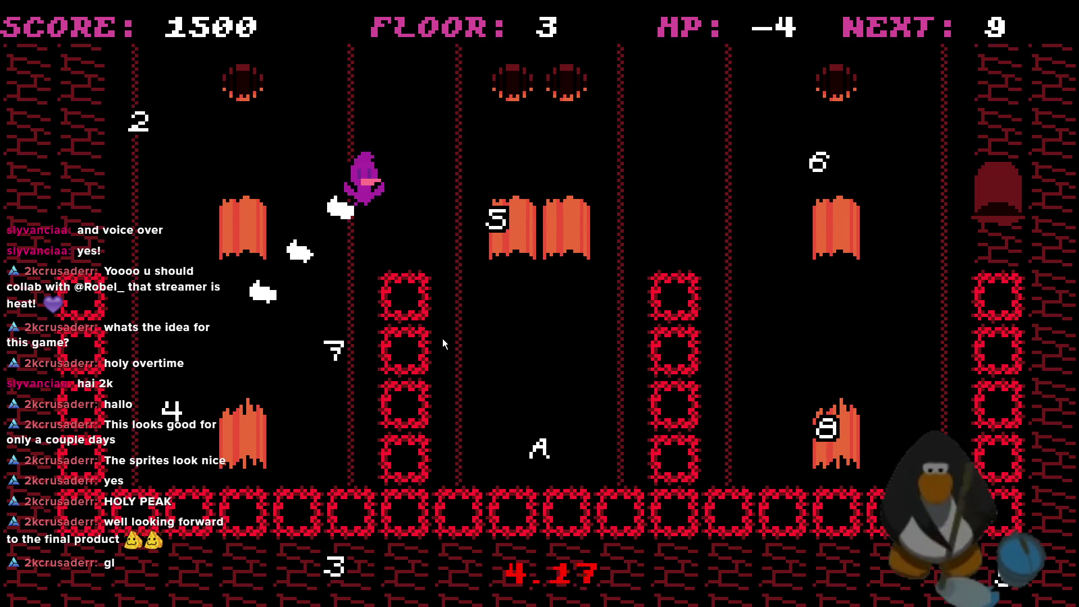
key("Up")
key("Up")
key("Up")
key("Up")
key("Up")
- Wrap from the left edge to the right wall and hop along it while lava falls
key("Left")
key("Left")
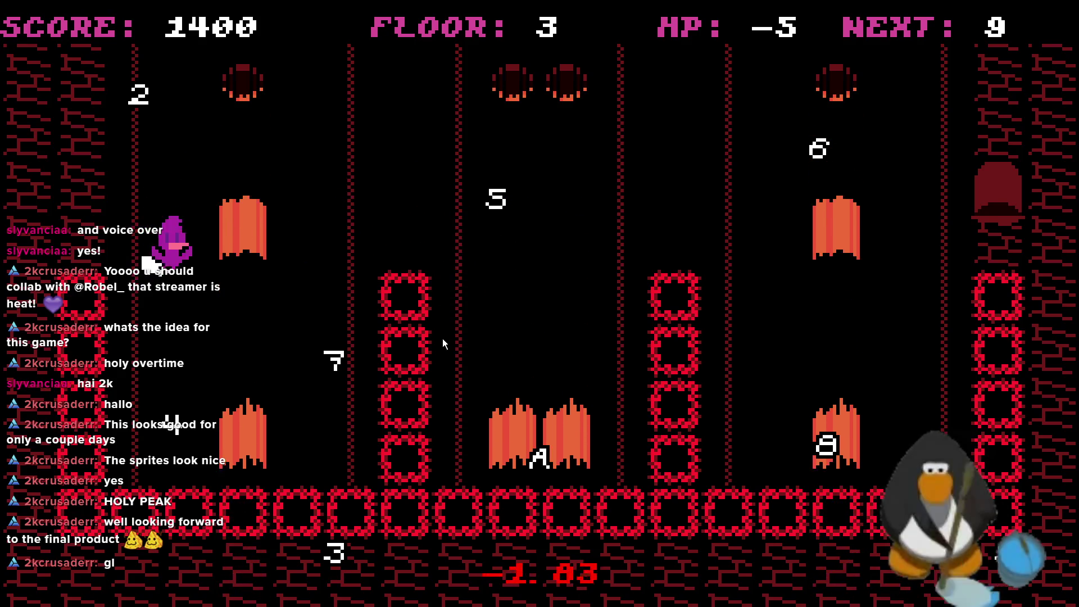
key("Up")
key("Up")
key("Left")
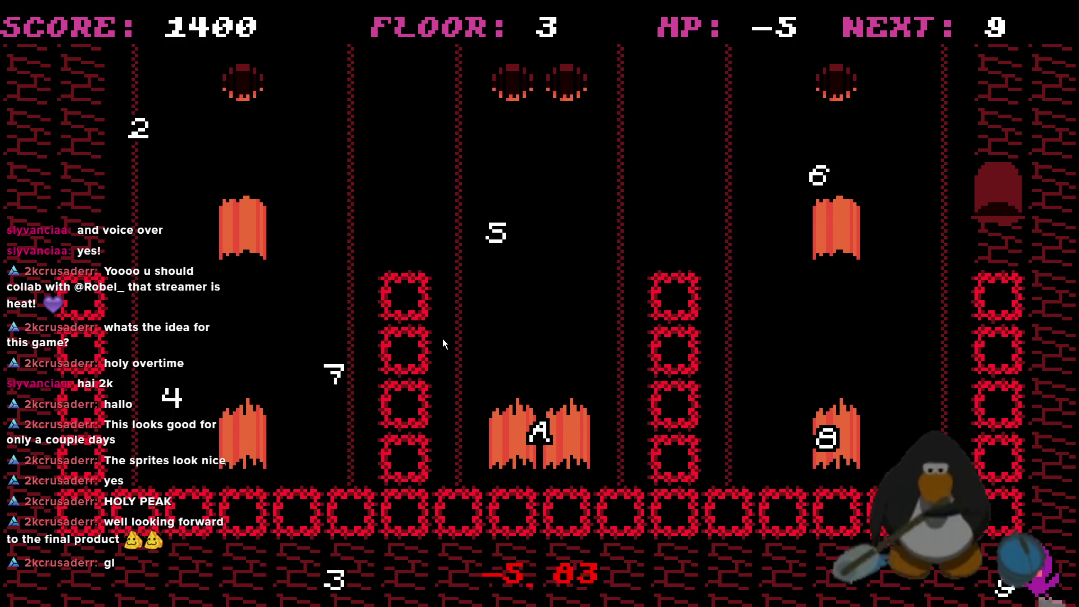
key("Up")
key("Up")
key("Up")
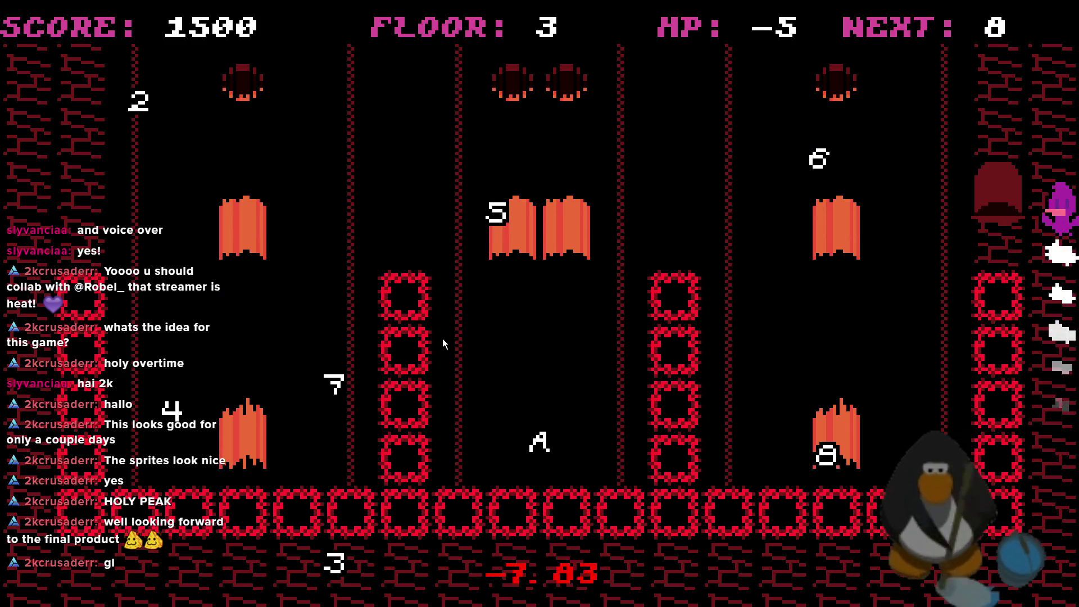
key("Up")
key("Up")
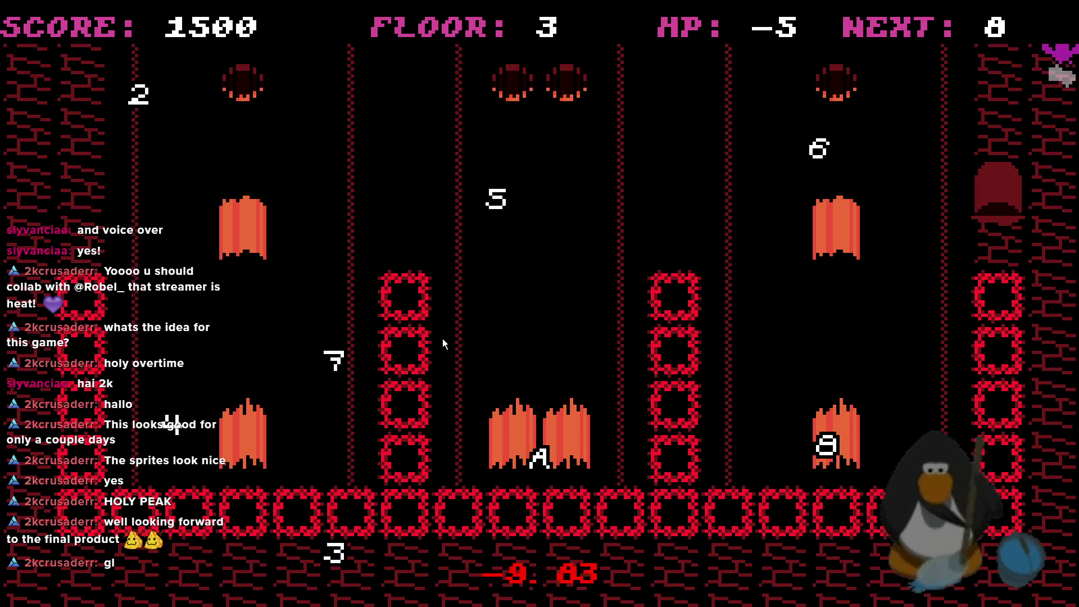
key("Up")
key("Up")
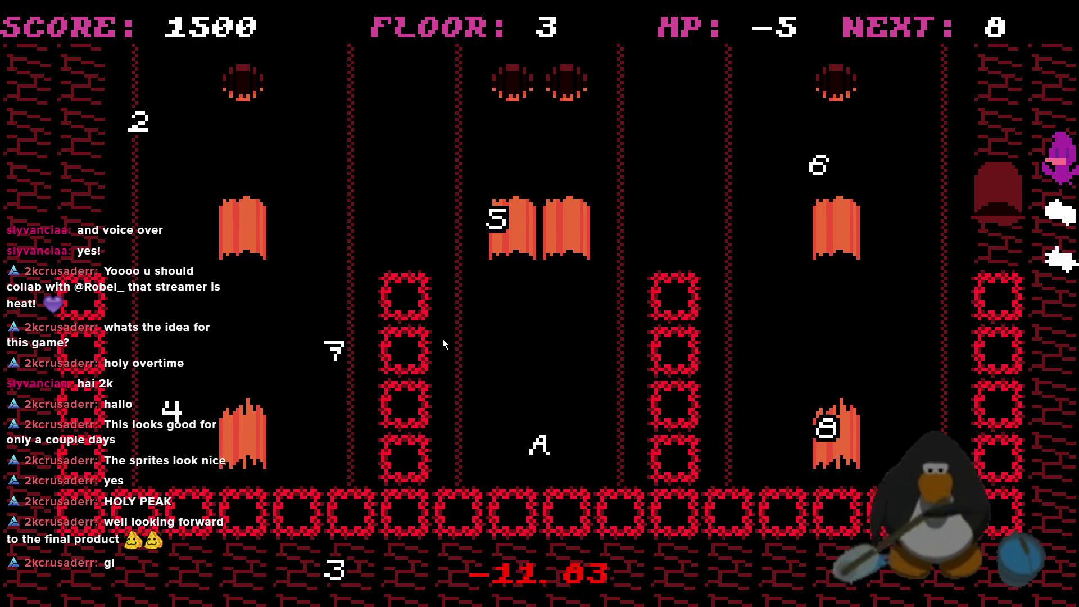
key("Up")
key("Up")
key("Up")
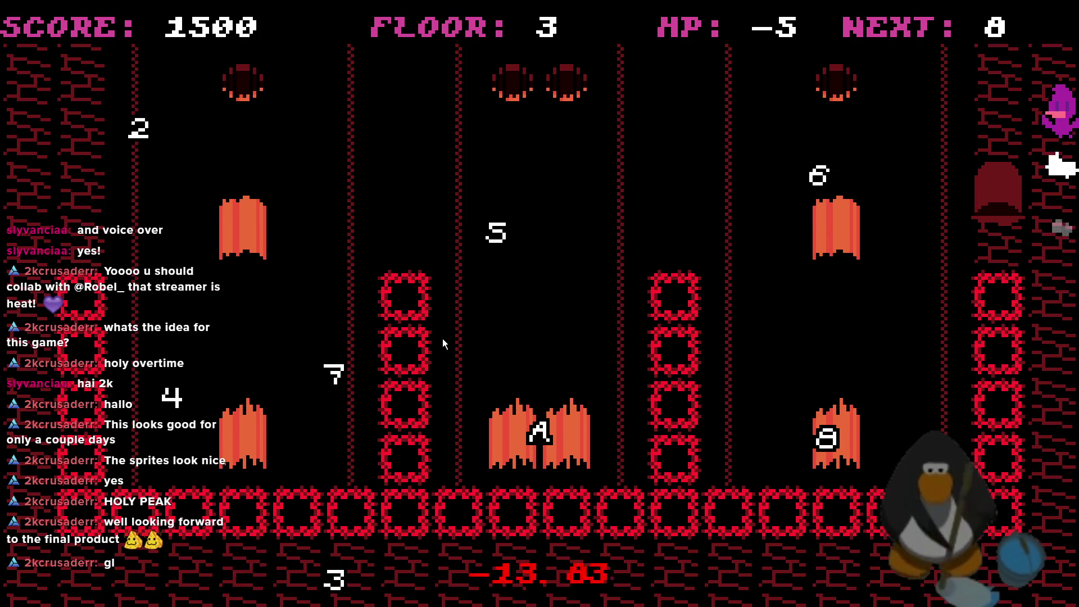
key("Up")
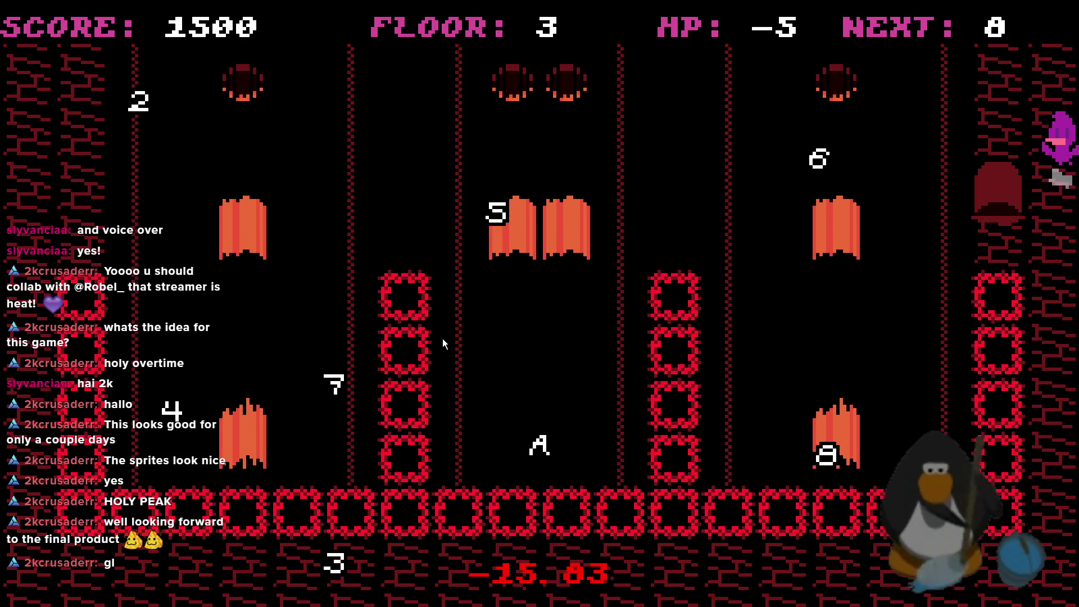
key("Up")
key("Up")
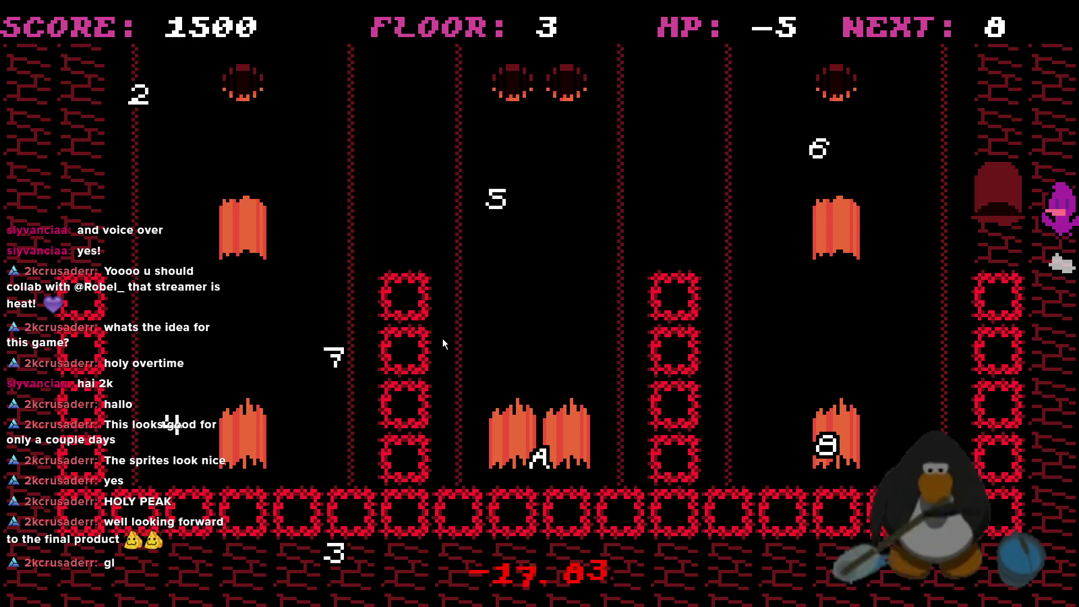
key("Right")
key("Up")
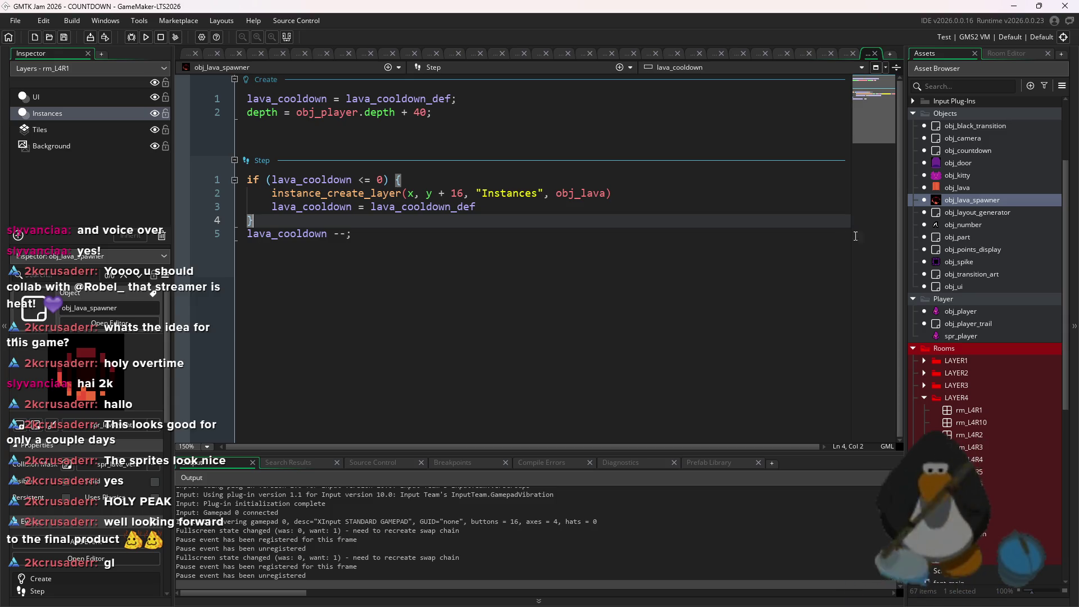
- Add a new blink variable line after the depth line in obj_lava_spawner's Create event
left_click(638, 229)
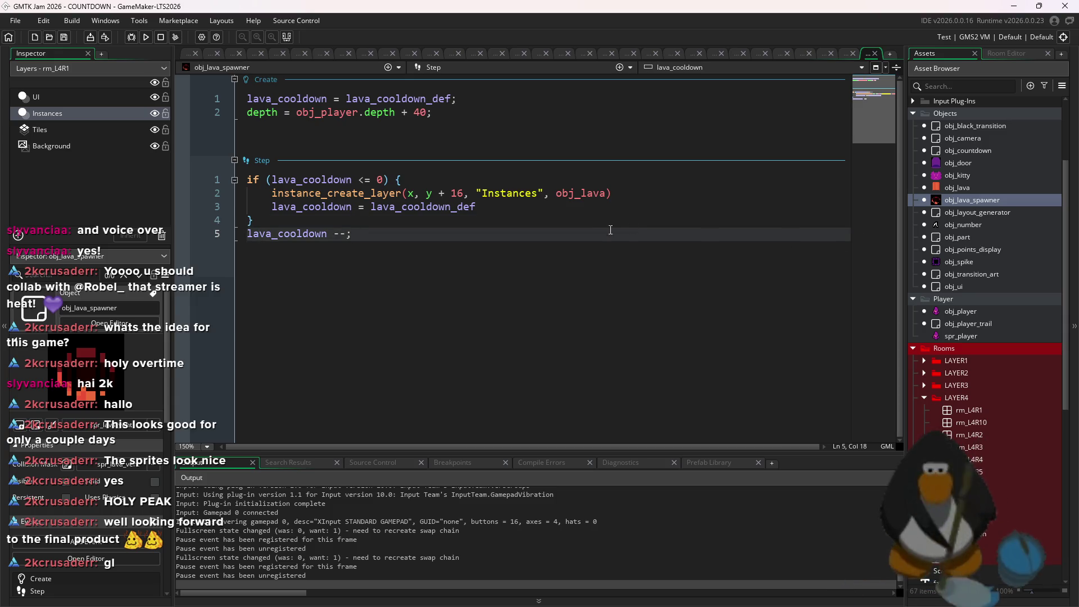
left_click(364, 112)
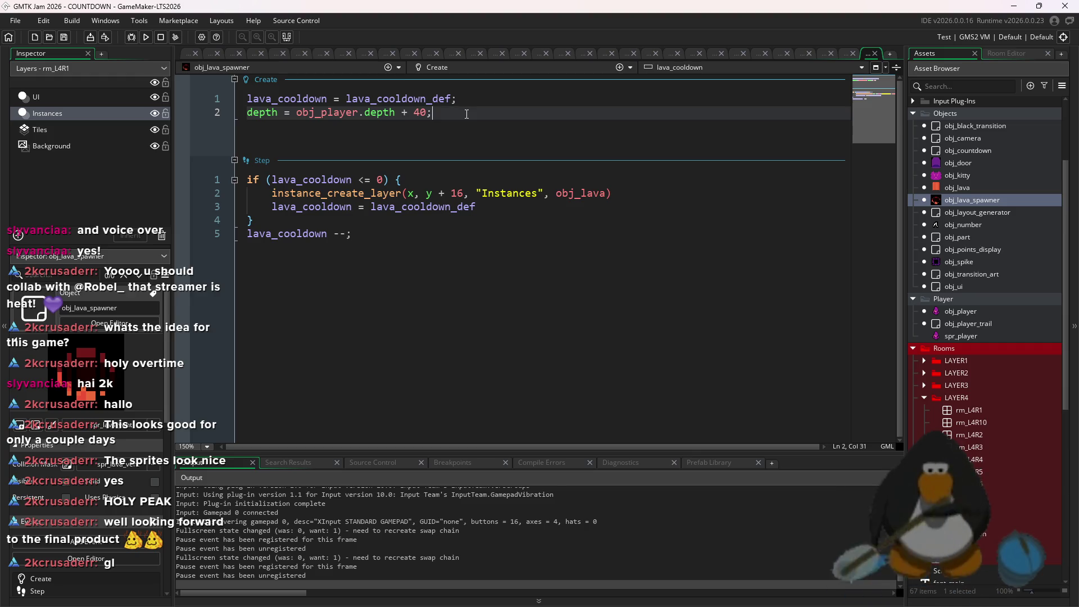
key("Return")
type("blink = 10")
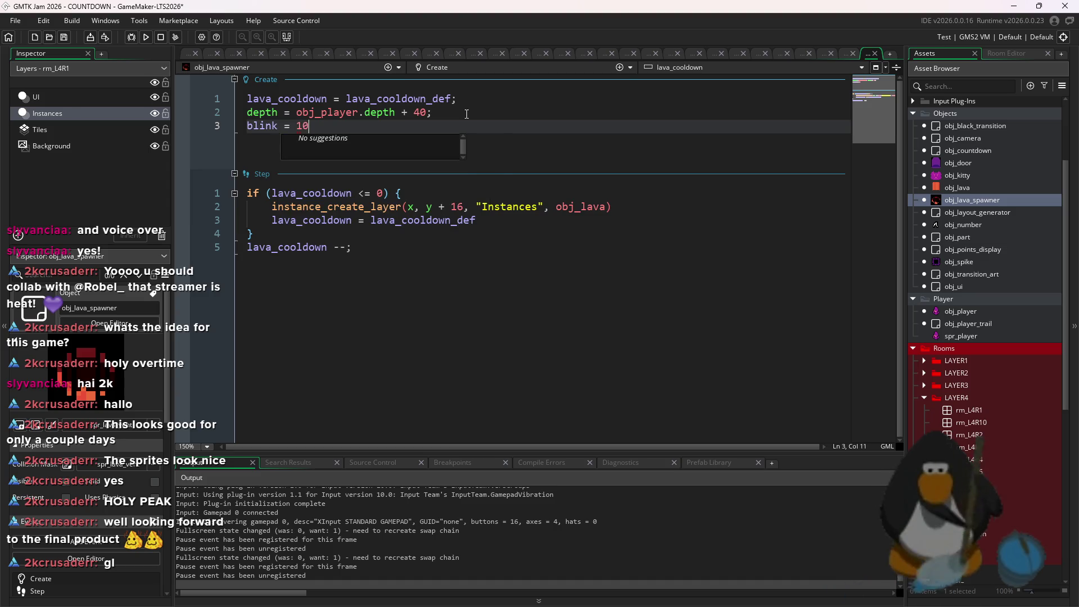
key("BackSpace")
key("BackSpace")
type("2;")
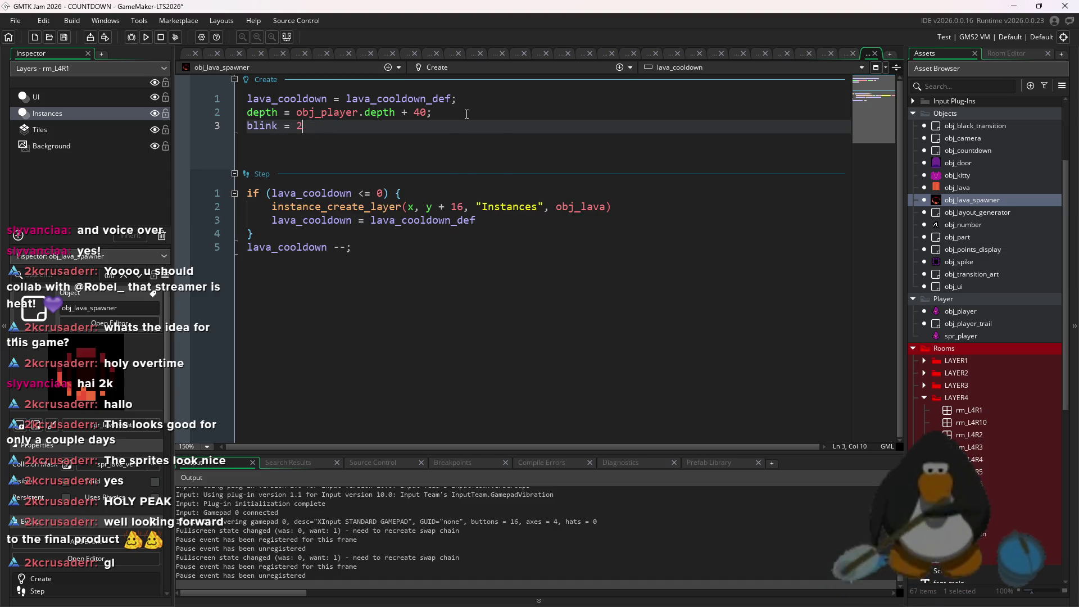
type("5;")
- Start an else-if on lava after the Step event's if block, then delete it
left_click(394, 235)
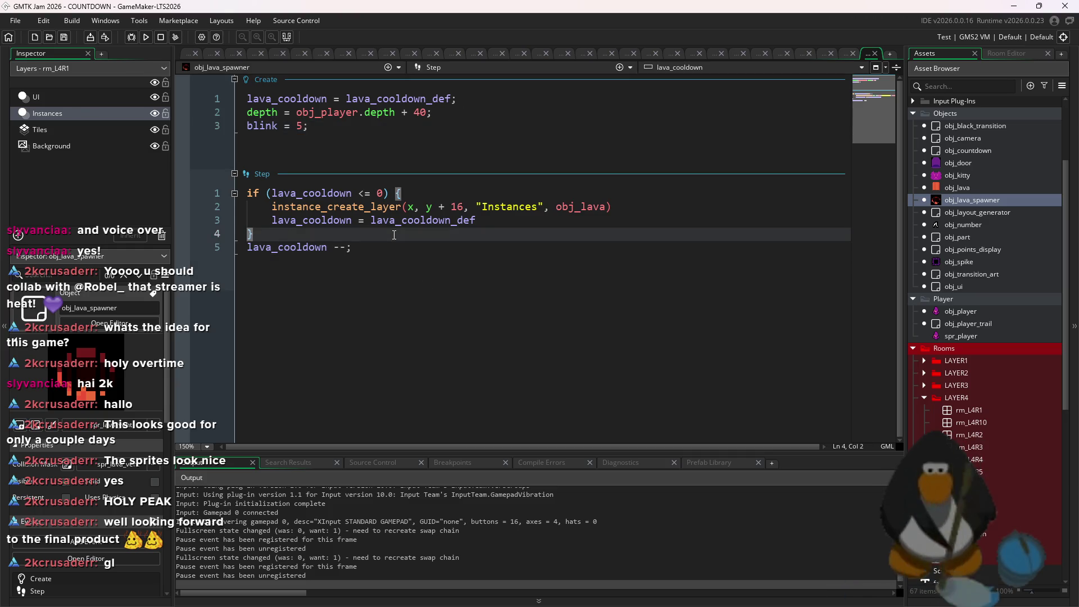
key("Return")
key("Return")
key("Up")
type("e")
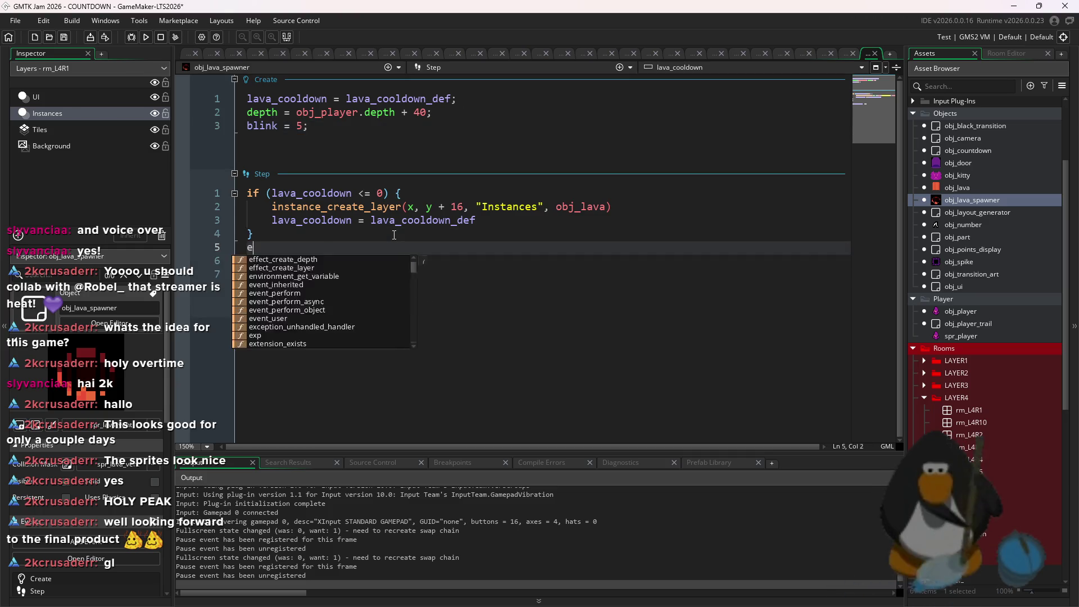
type("lse if (laval_")
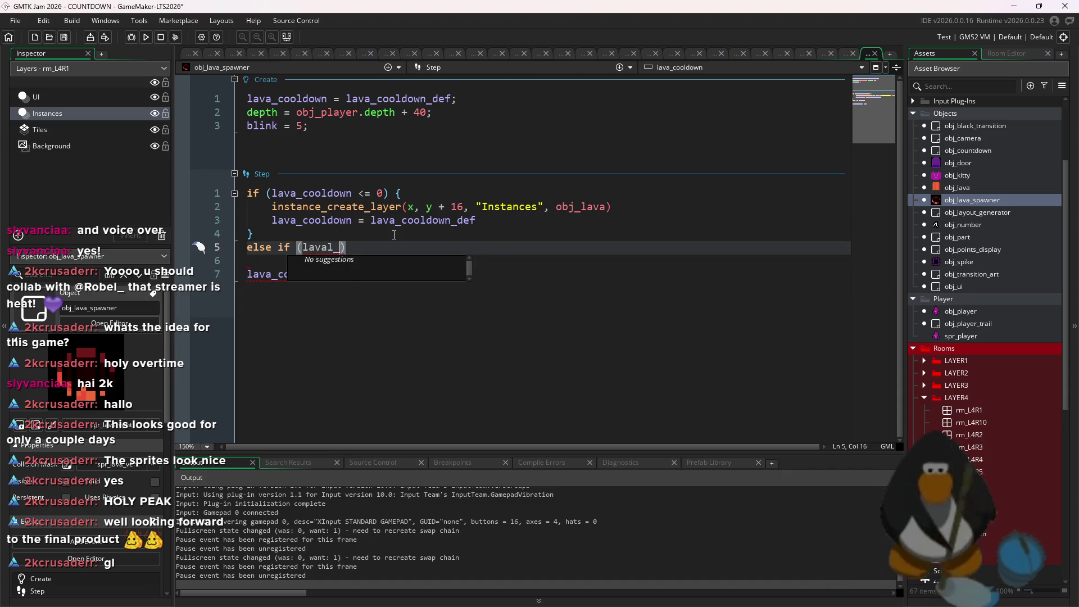
key("BackSpace")
key("BackSpace")
key("BackSpace")
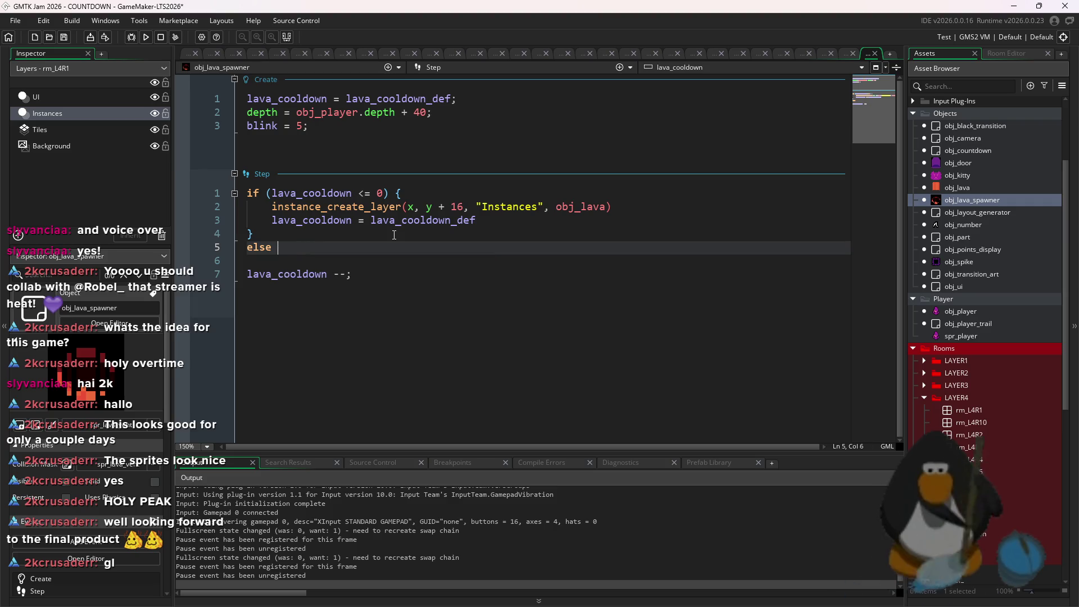
key("BackSpace")
key("BackSpace")
key("BackSpace")
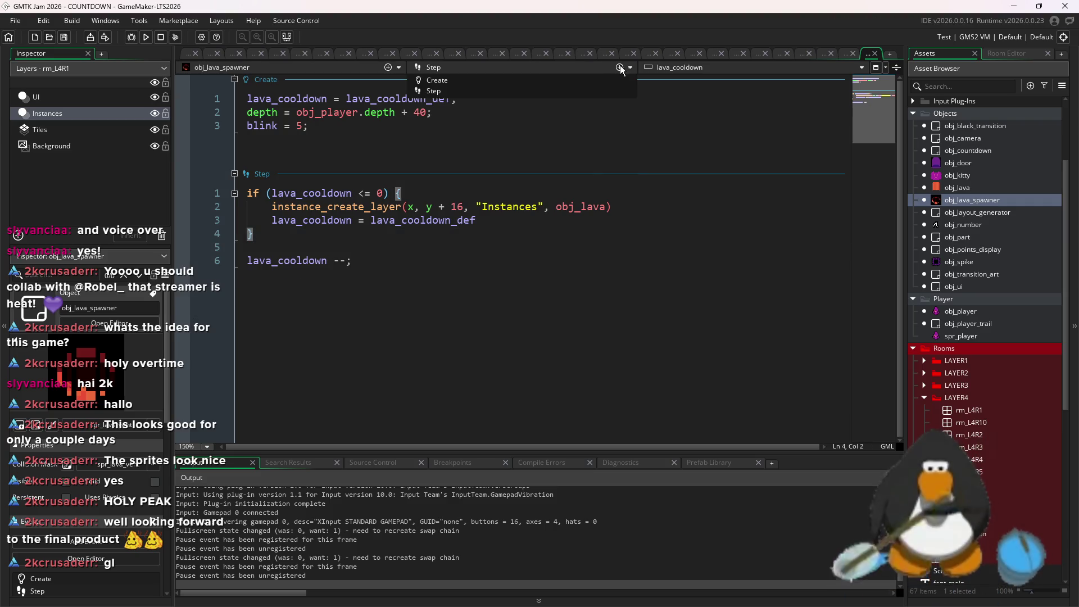
- Add a Draw event to obj_lava_spawner with the condition if lava_cooldown < 45
left_click(619, 67)
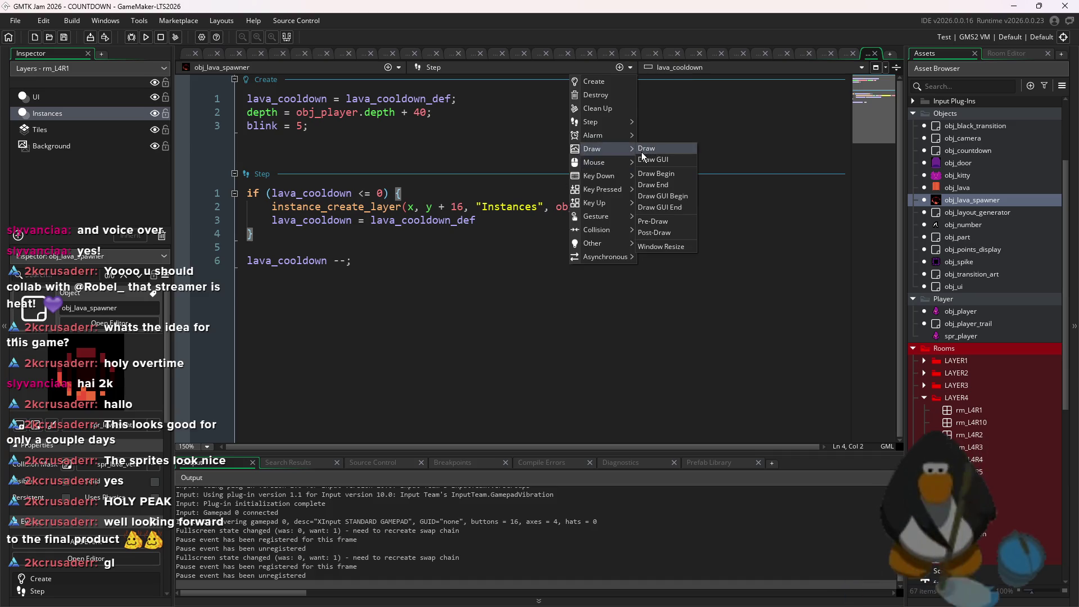
left_click(646, 149)
type("if lava")
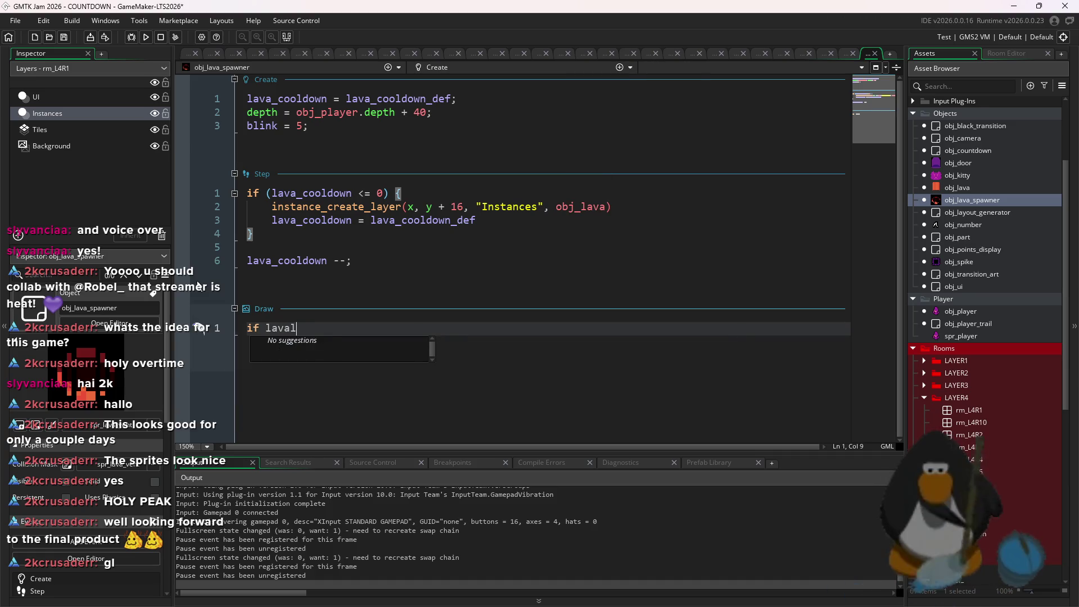
type("_cooldown < 60")
key("Return")
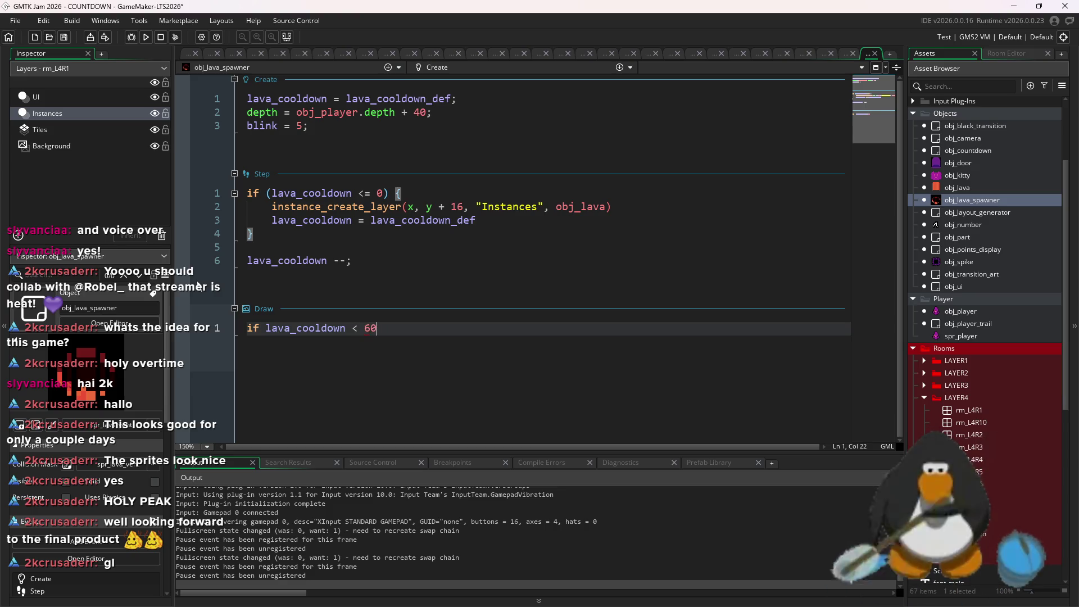
key("Return")
type("{}")
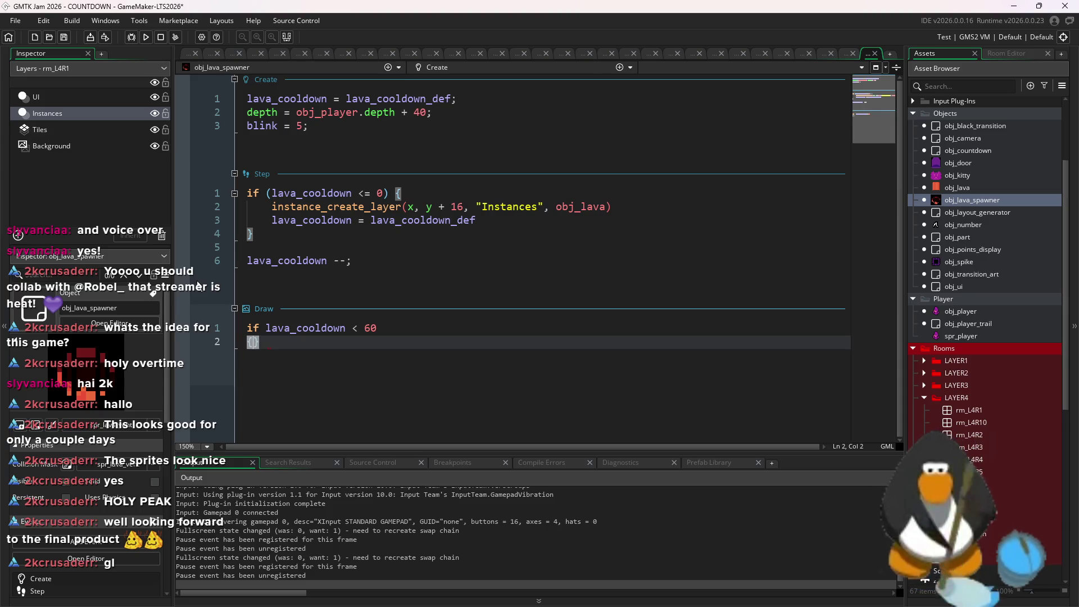
key("Return")
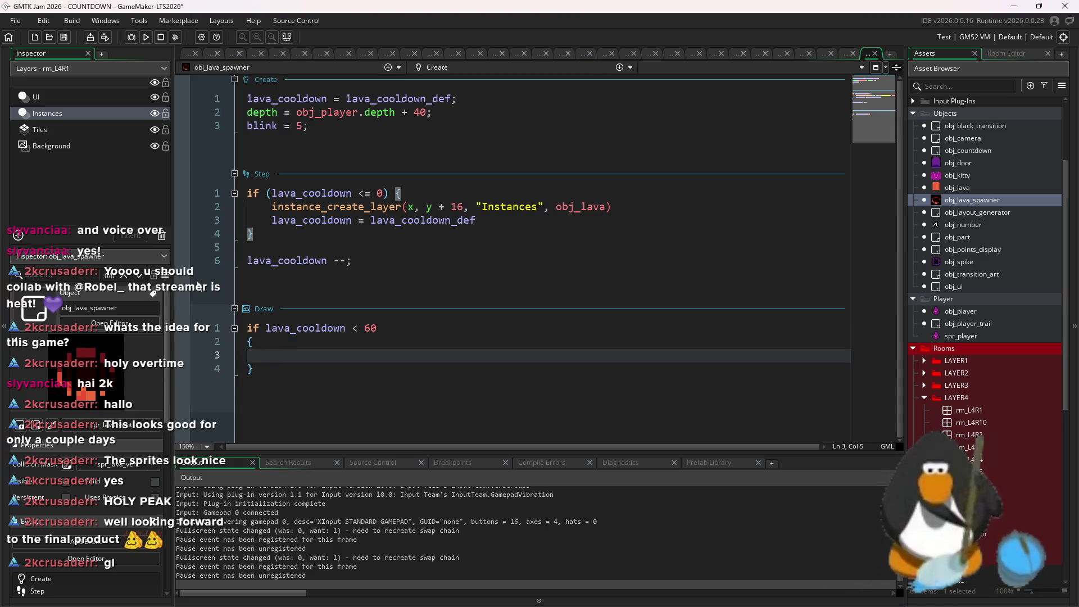
left_click(396, 328)
key("BackSpace")
key("BackSpace")
type("45")
- Inside that block, set alarm[0] = blink whenever alarm[0] == -1
left_click(353, 351)
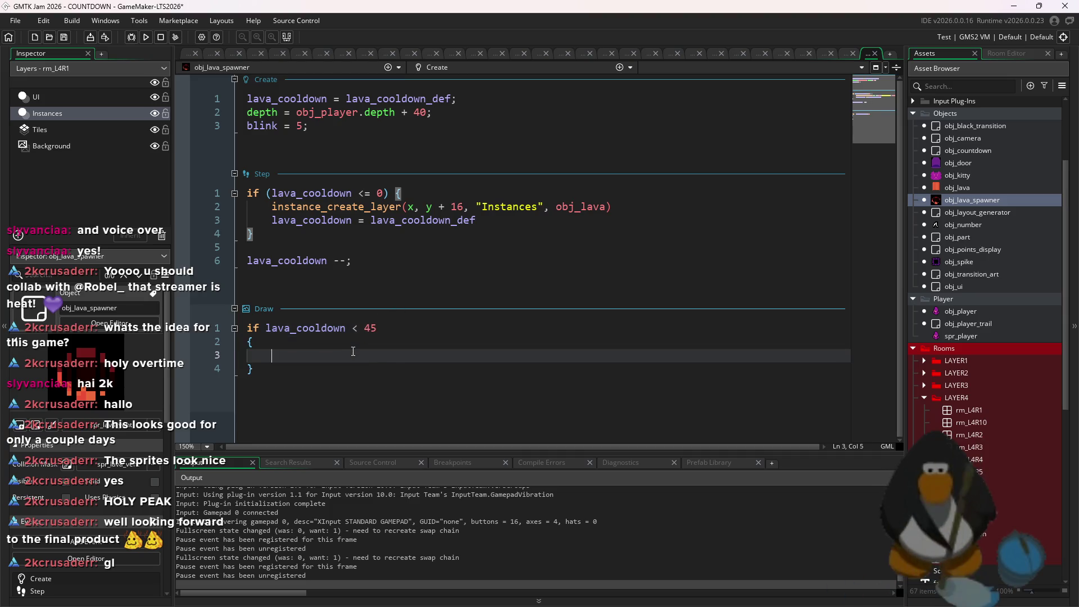
type("bli")
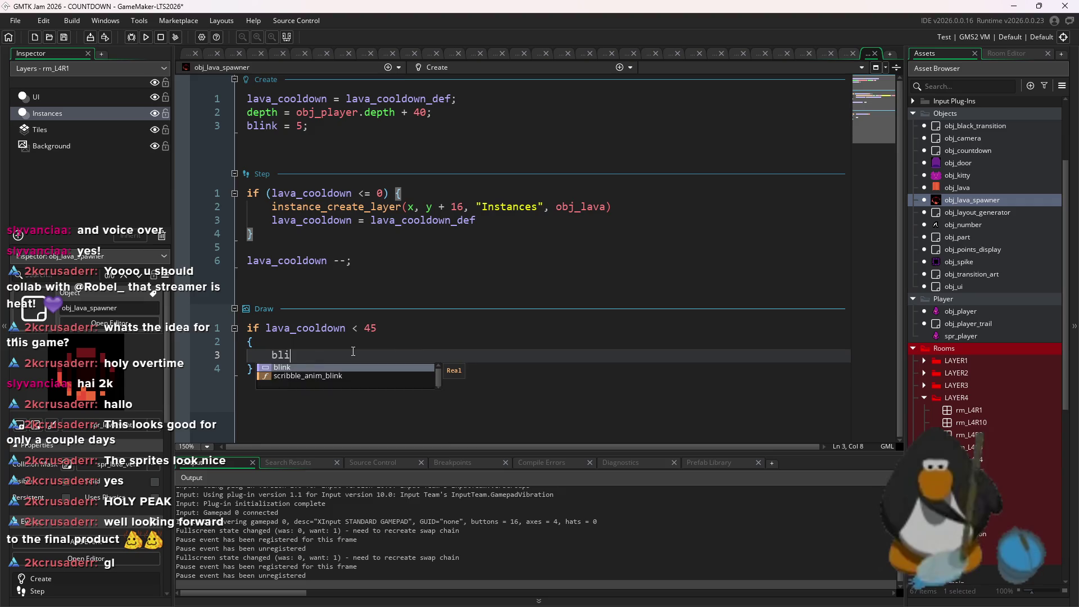
type("f alarm[0] == ")
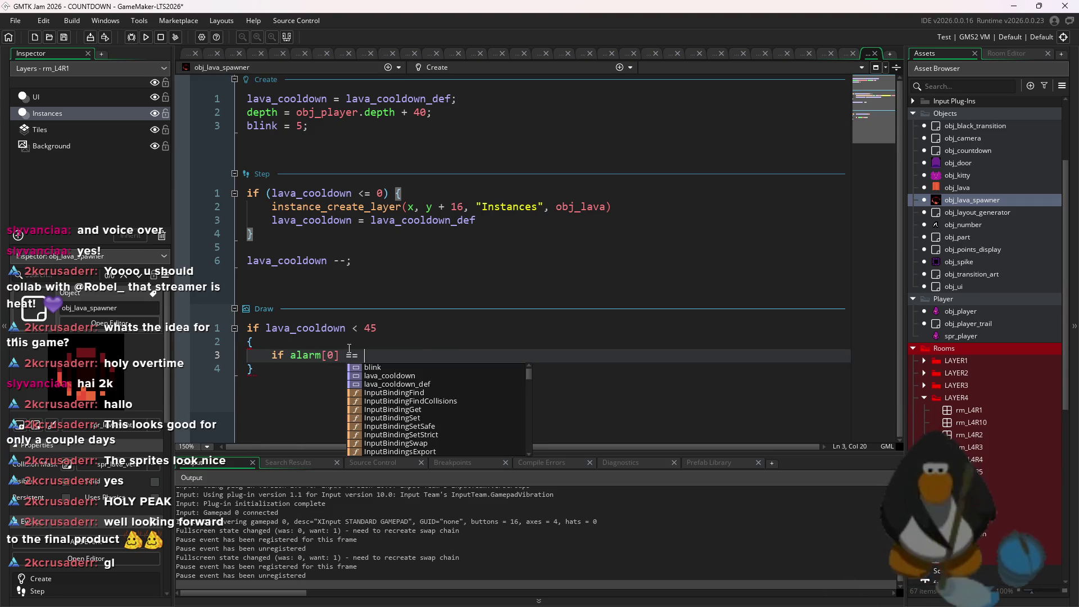
type("-1 {alarm[0] = ")
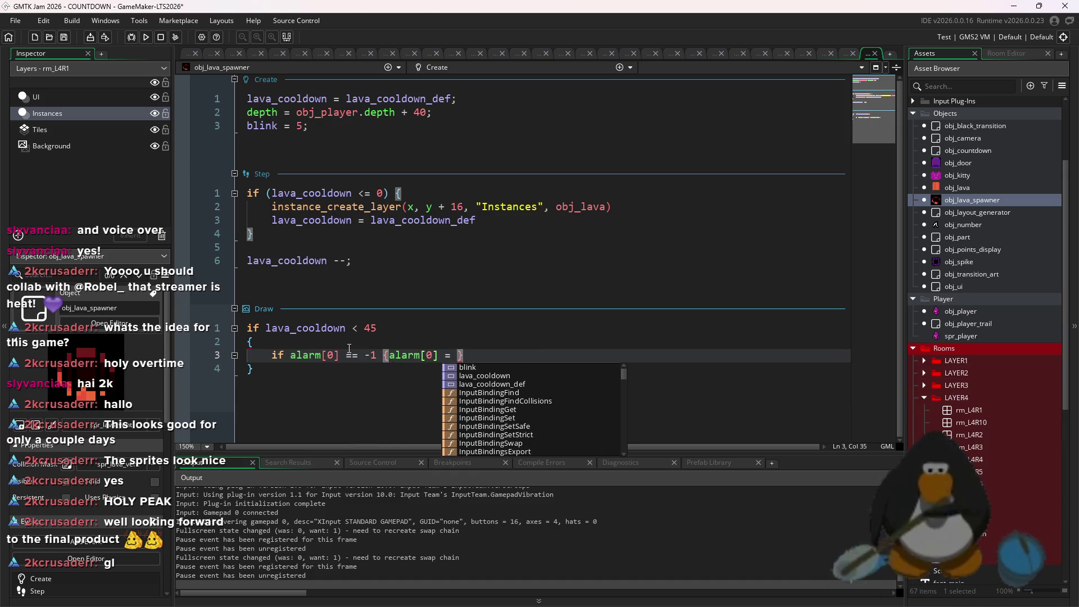
type("blink")
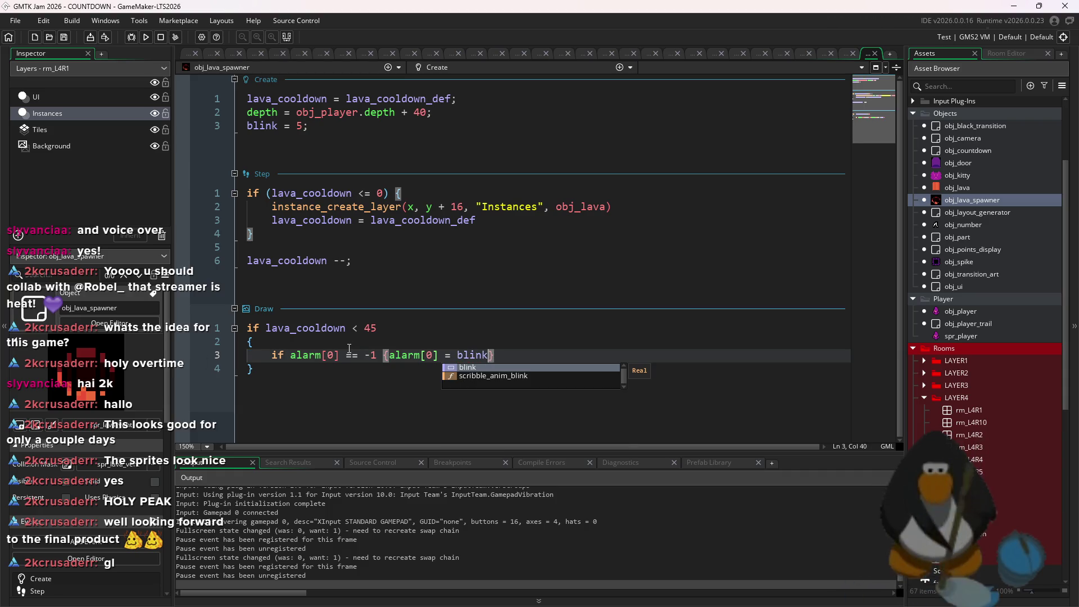
left_click(339, 373)
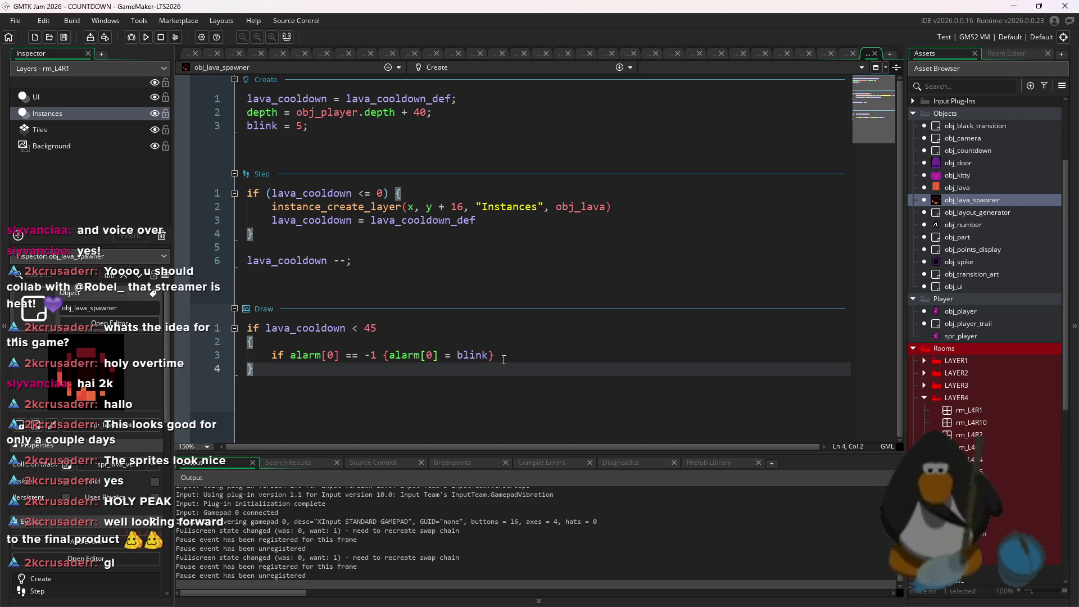
left_click(328, 123)
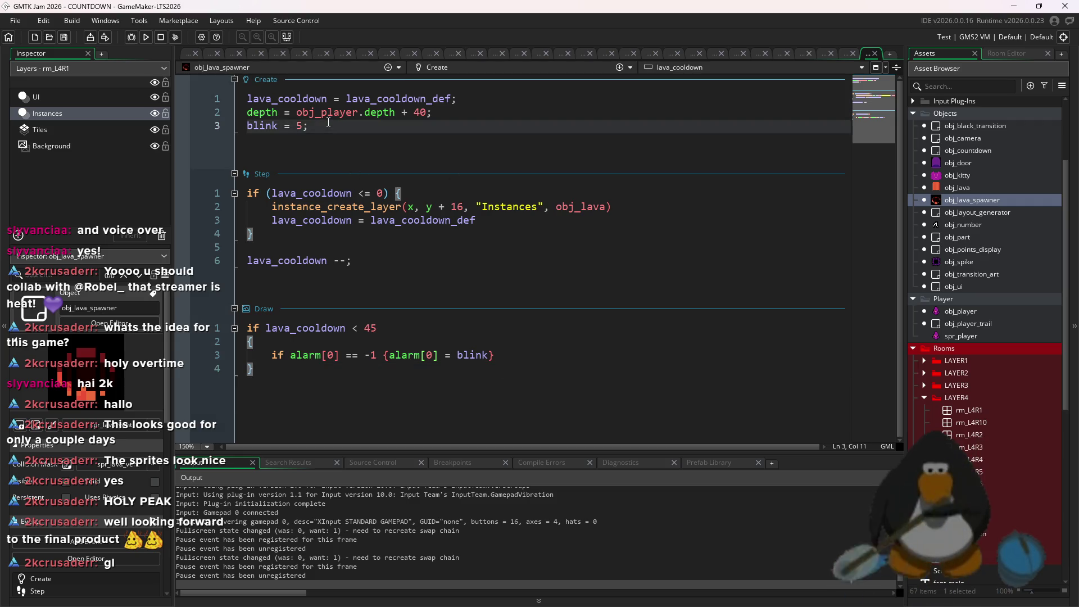
- Add a drawing variable to the spawner's Create code with a starting value of 1
key("Return")
type("draw")
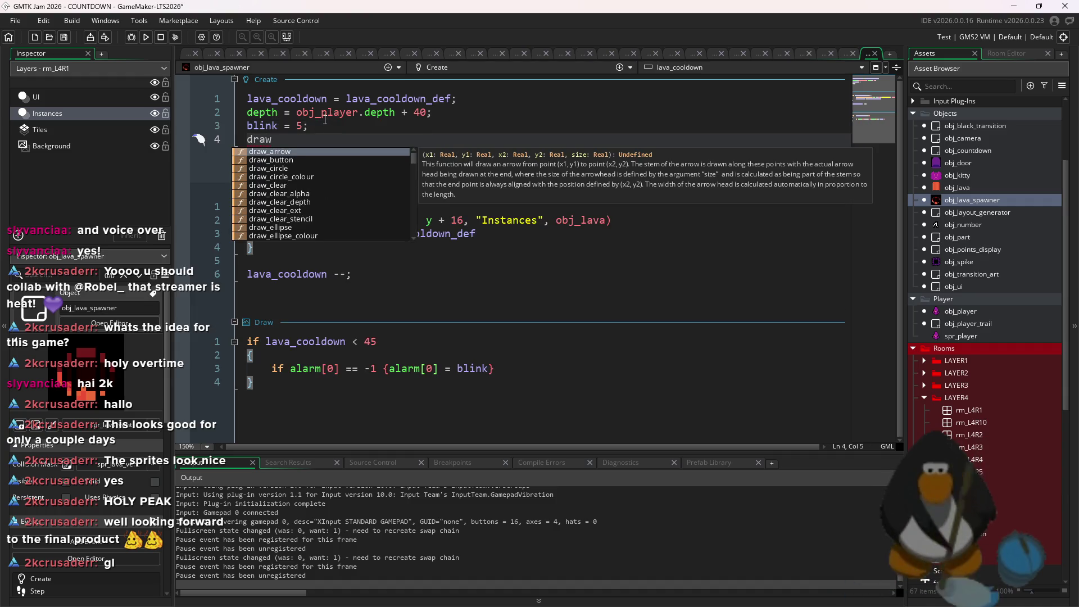
type("ing = false;")
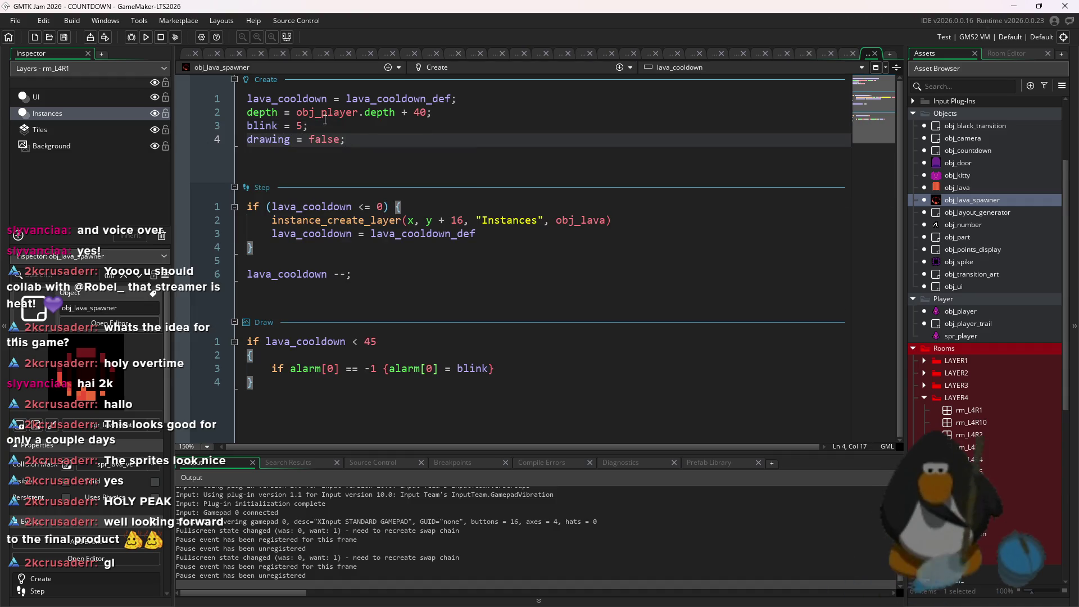
double_click(326, 144)
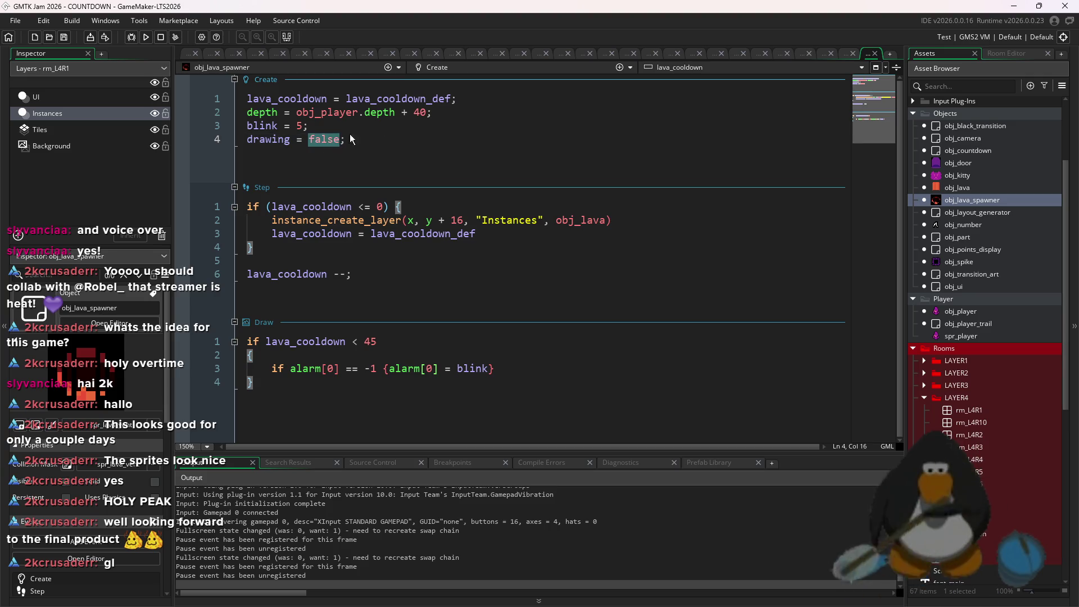
left_click(511, 111)
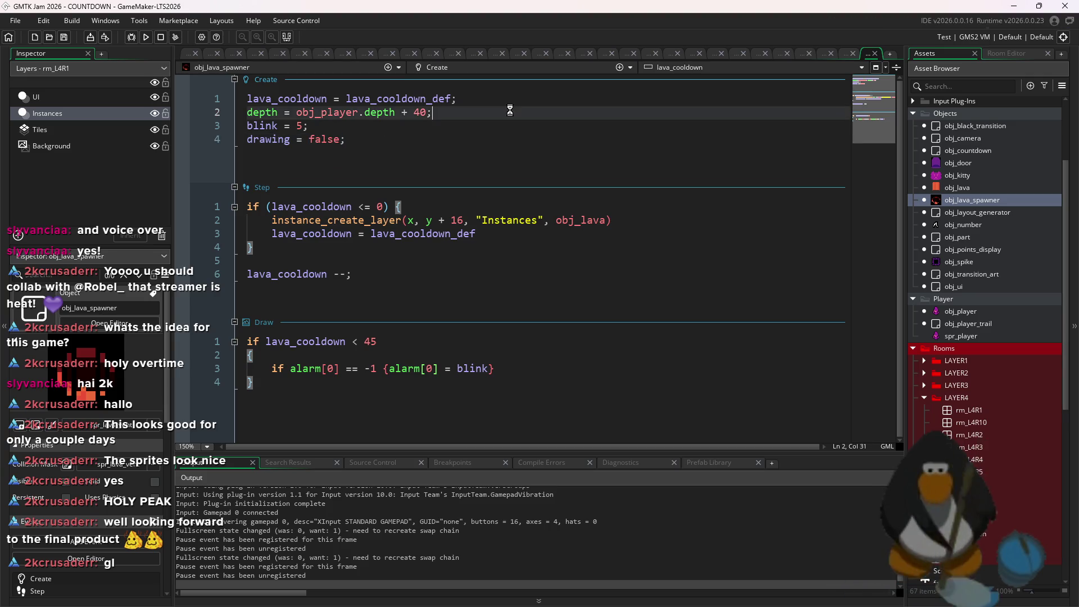
double_click(343, 144)
type("`")
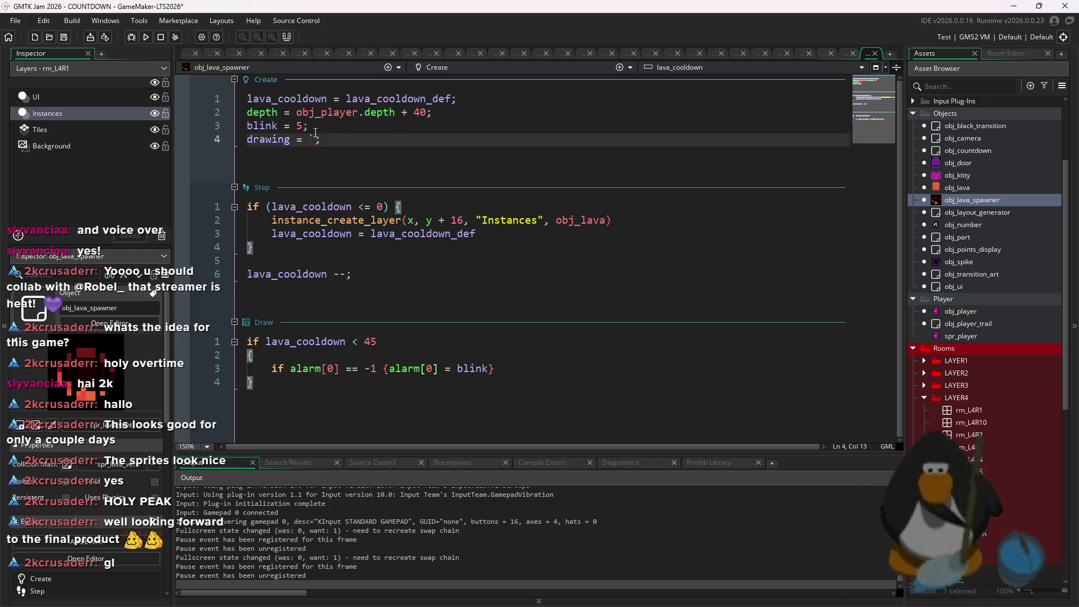
left_click(315, 132)
key("Down")
key("Delete")
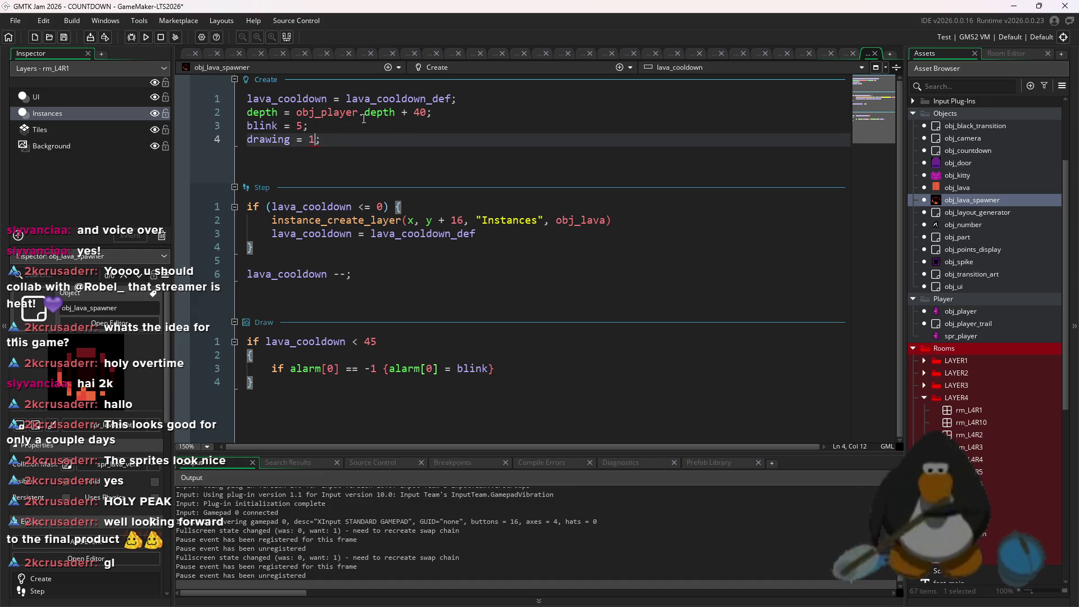
- Add an Alarm 0 event that flips drawing with -1 and save the code
left_click(619, 68)
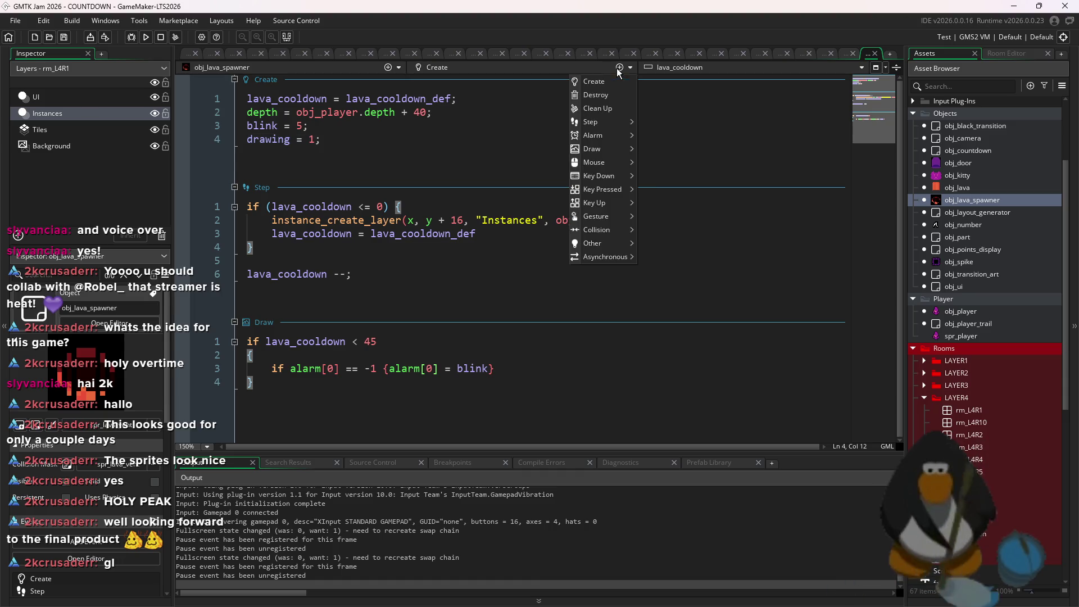
mouse_move(612, 121)
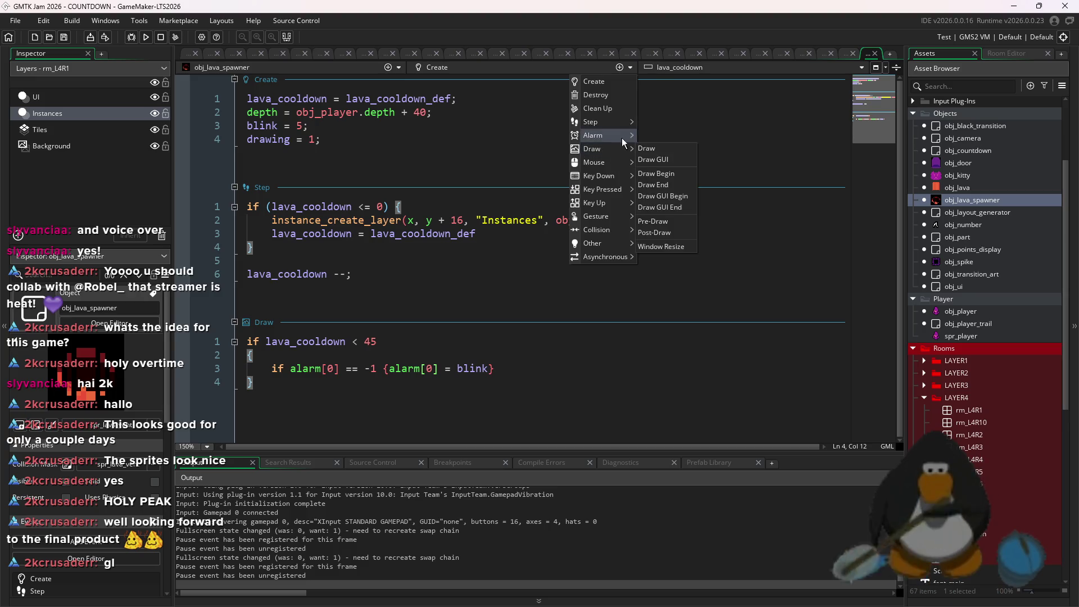
left_click(651, 136)
type("drawing (")
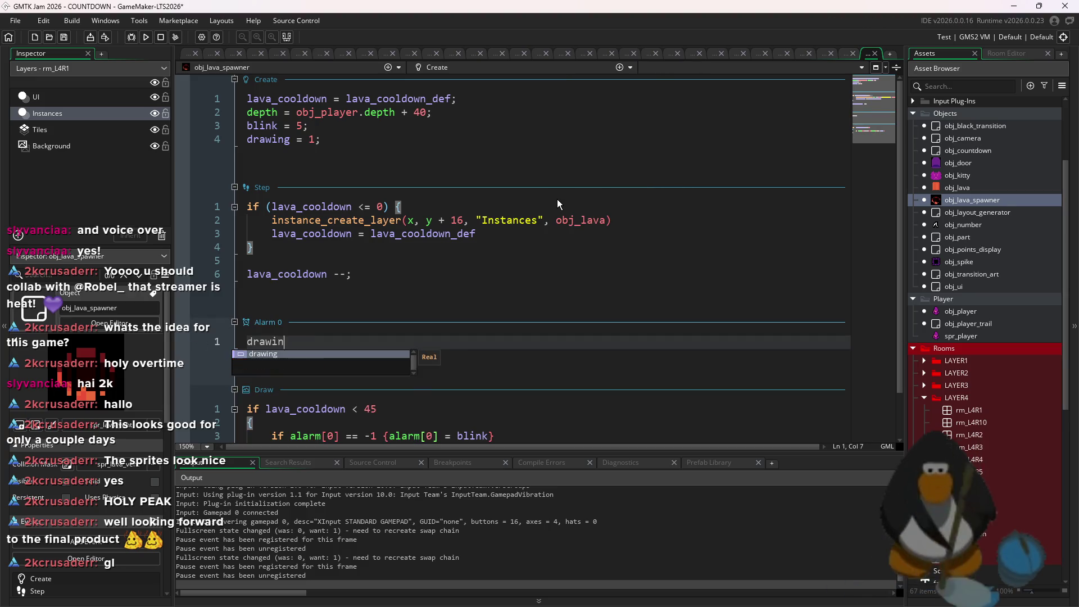
key("BackSpace")
type("= 0")
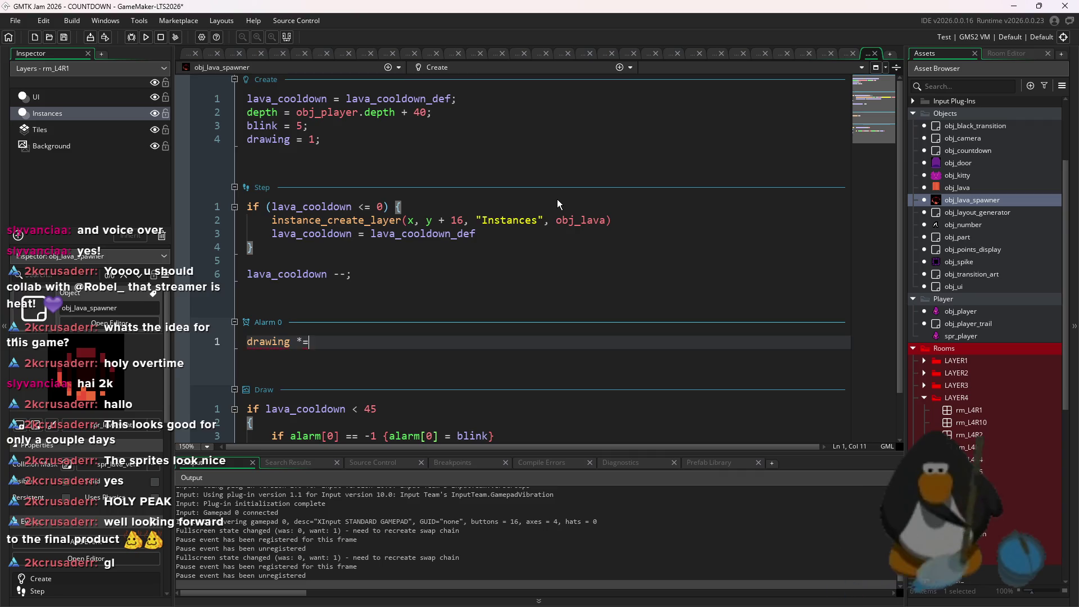
key("BackSpace")
type("-1")
key("ctrl+s")
- At the end of the Draw code, add an else block setting drawing = true
scroll(445, 431, "down", 2)
left_click(445, 431)
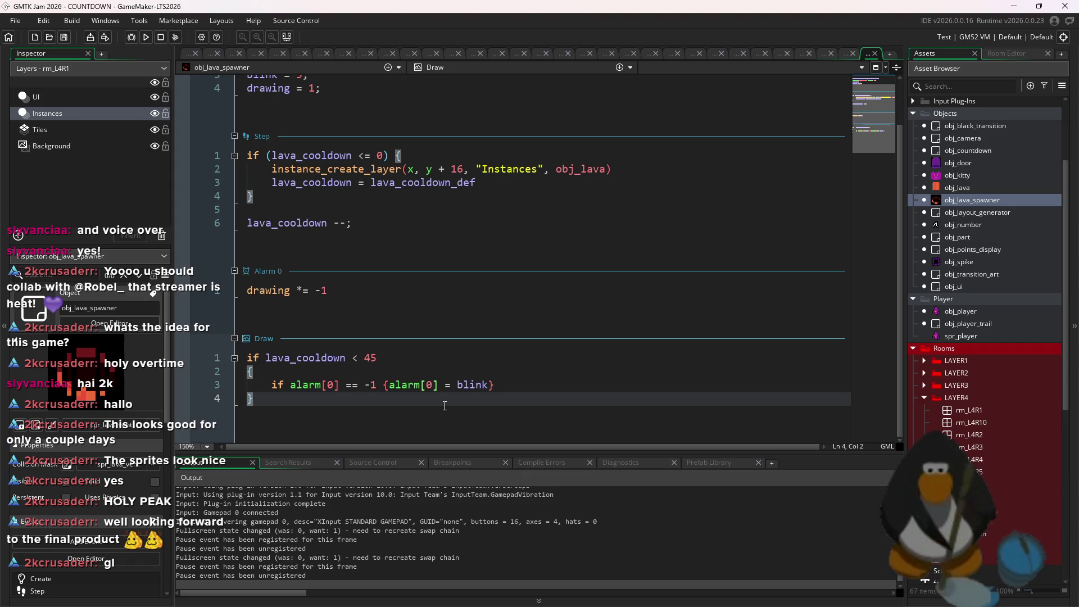
key("Return")
type("else {")
key("Return")
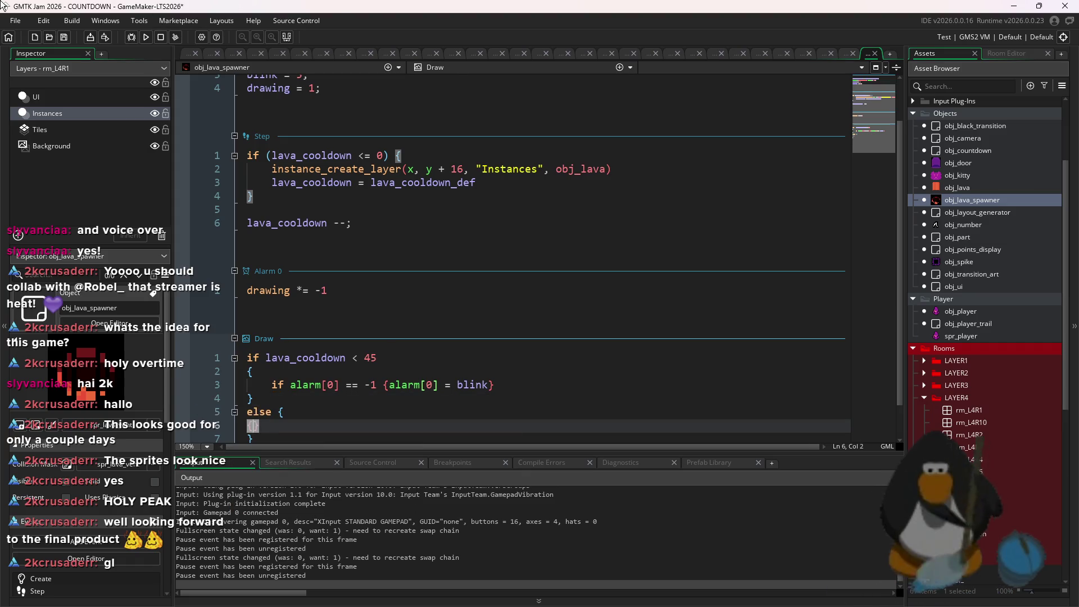
type("d")
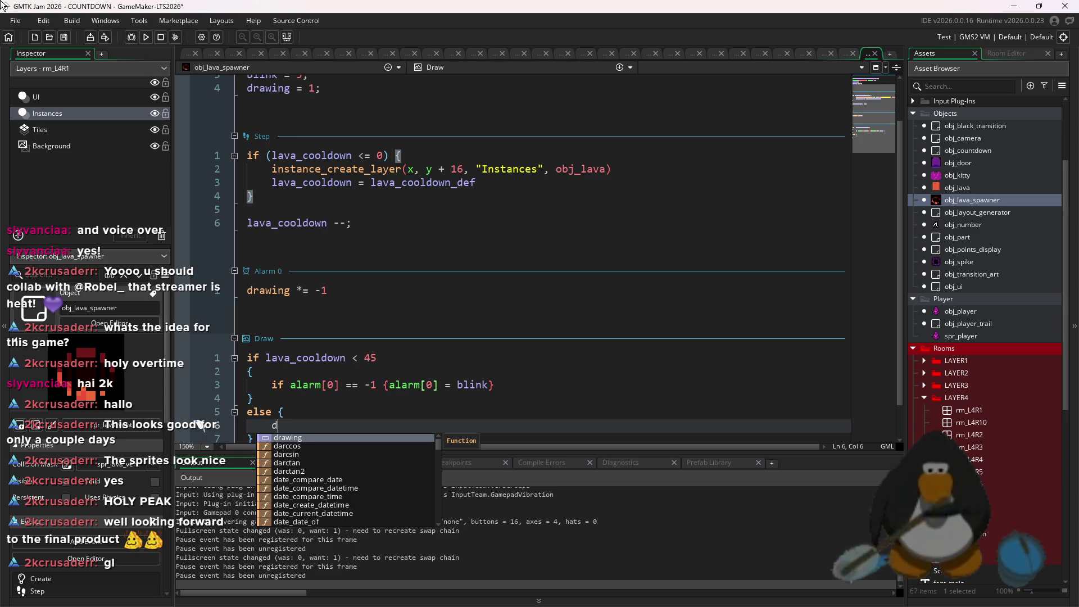
key("BackSpace")
key("BackSpace")
key("BackSpace")
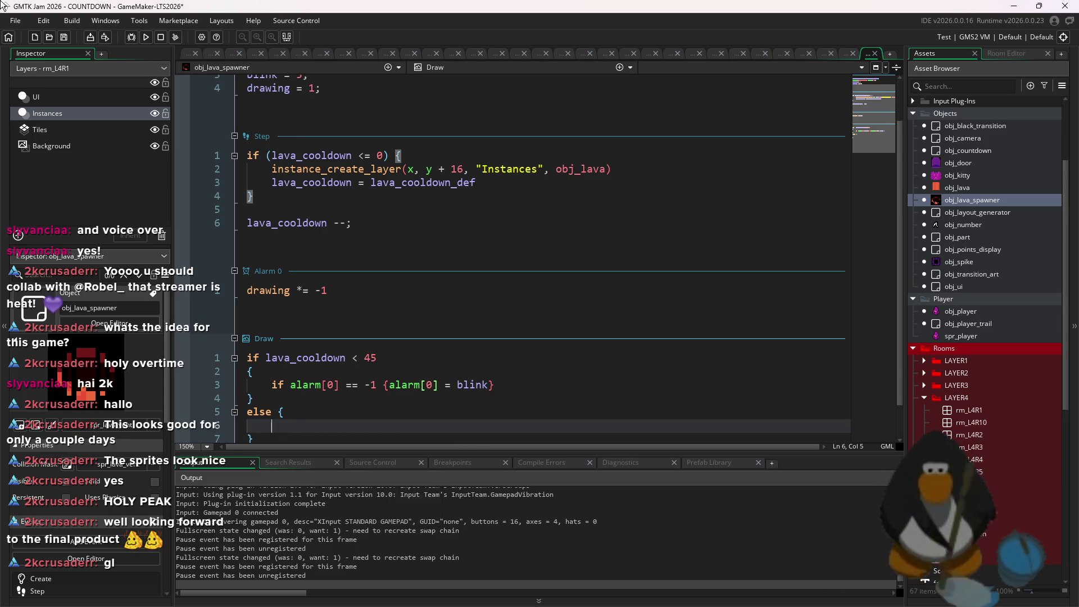
type("drawing = true;")
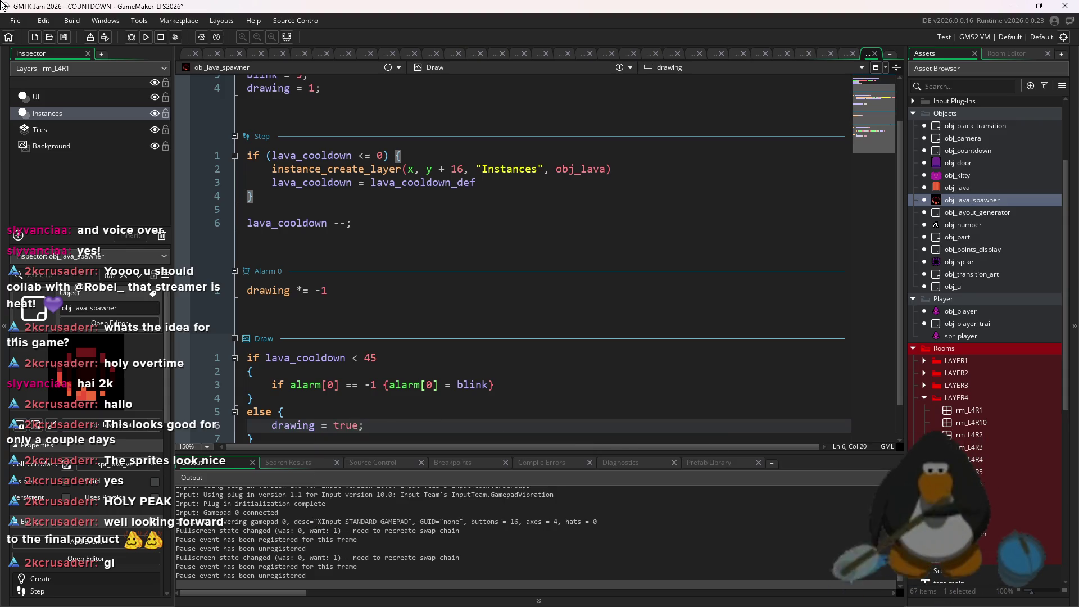
key("BackSpace")
key("BackSpace")
key("BackSpace")
key("BackSpace")
key("BackSpace")
type("1;")
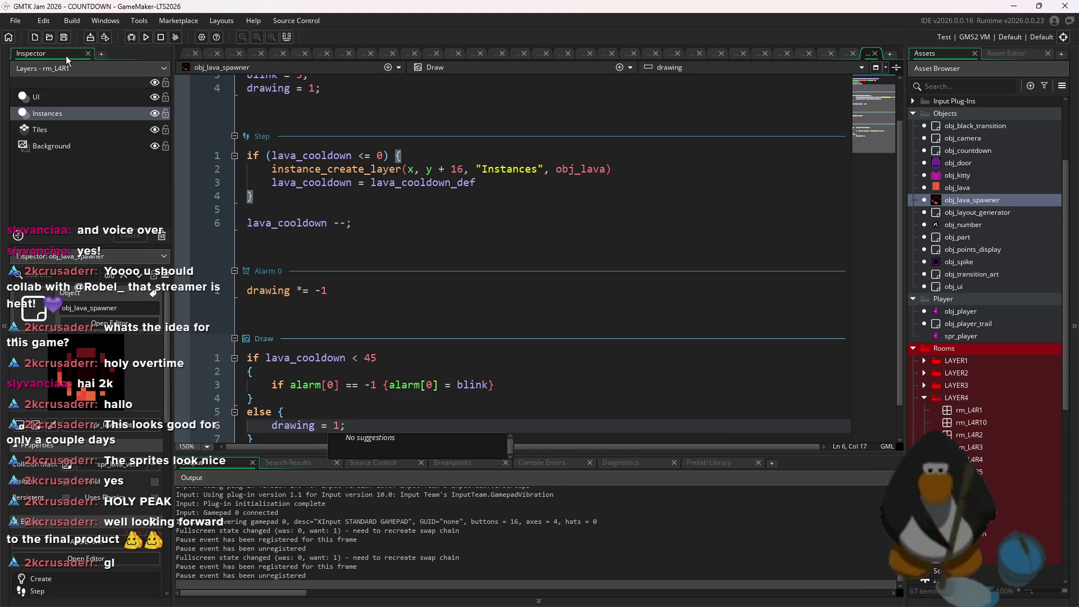
- Add if (drawing == 1) { draw_self() } so the spawner draws only when drawing is 1
scroll(269, 281, "down", 1)
left_click(271, 408)
key("Return")
key("Return")
type("if (draw")
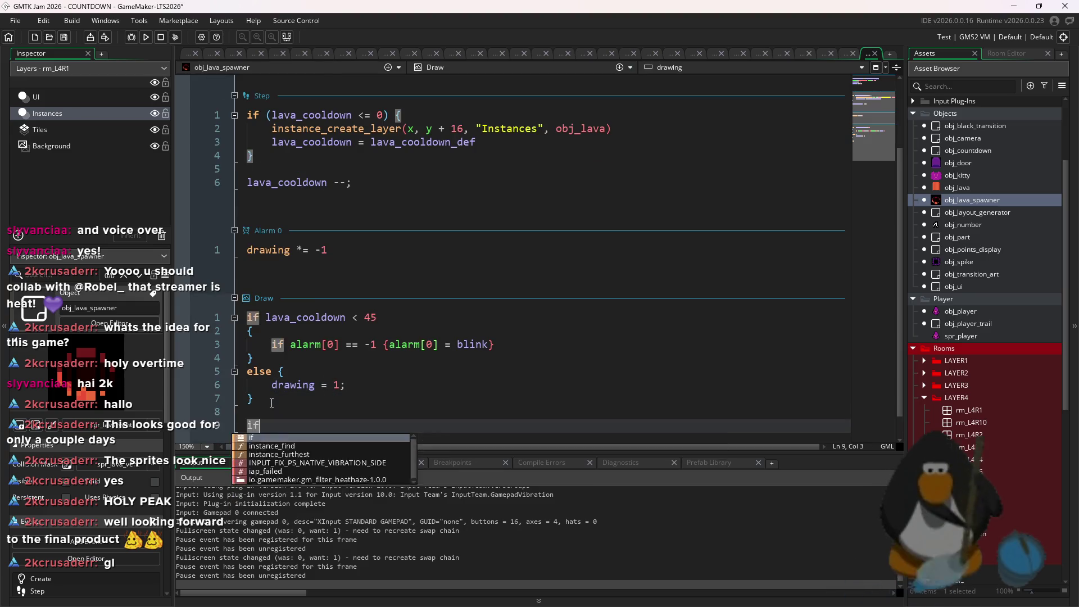
type("1")
key("End")
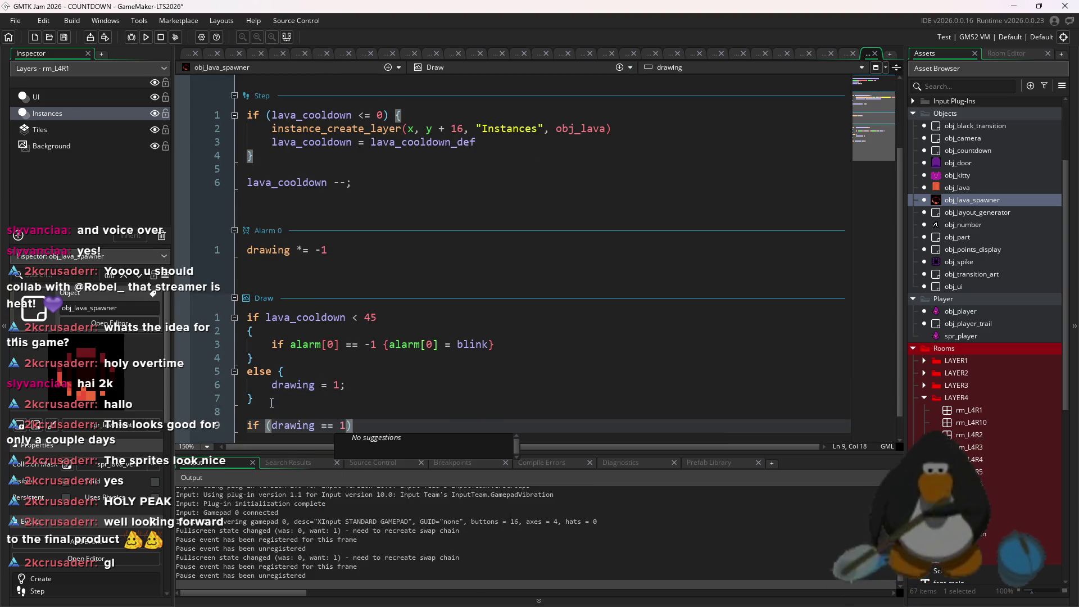
key("Return")
type("{")
key("Return")
type("draw_self(")
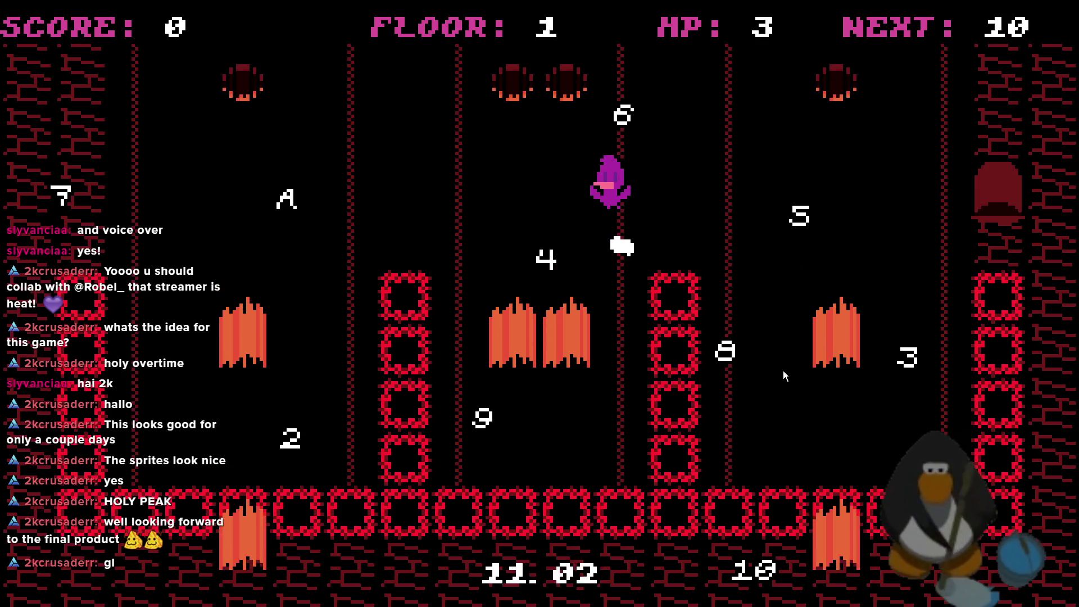
- Play floor 1, destroying the purple creatures with keys 5, 9 and 8, then quit the game
key("5")
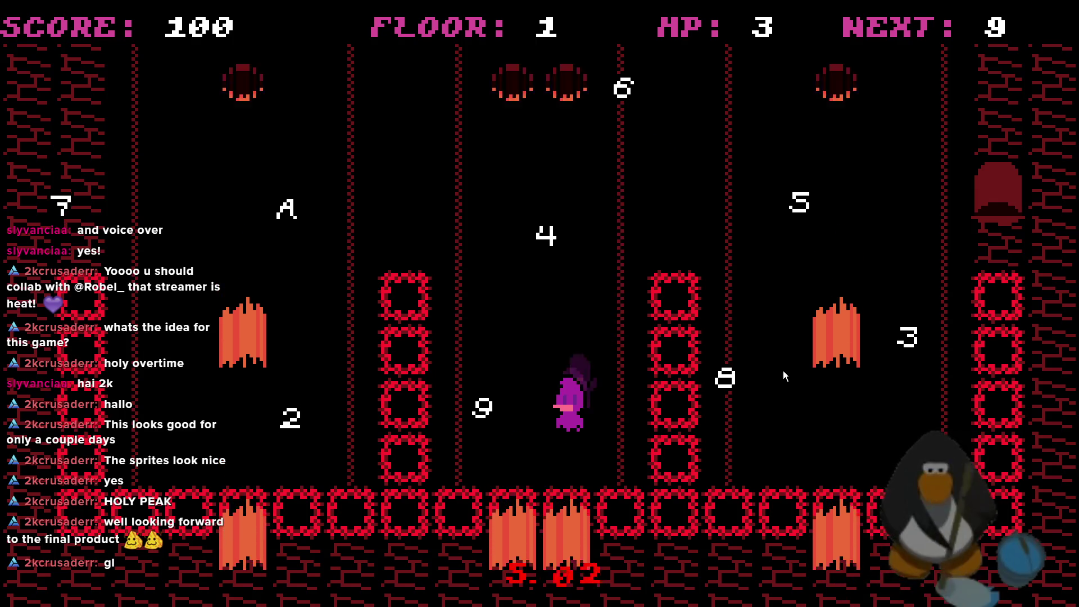
key("9")
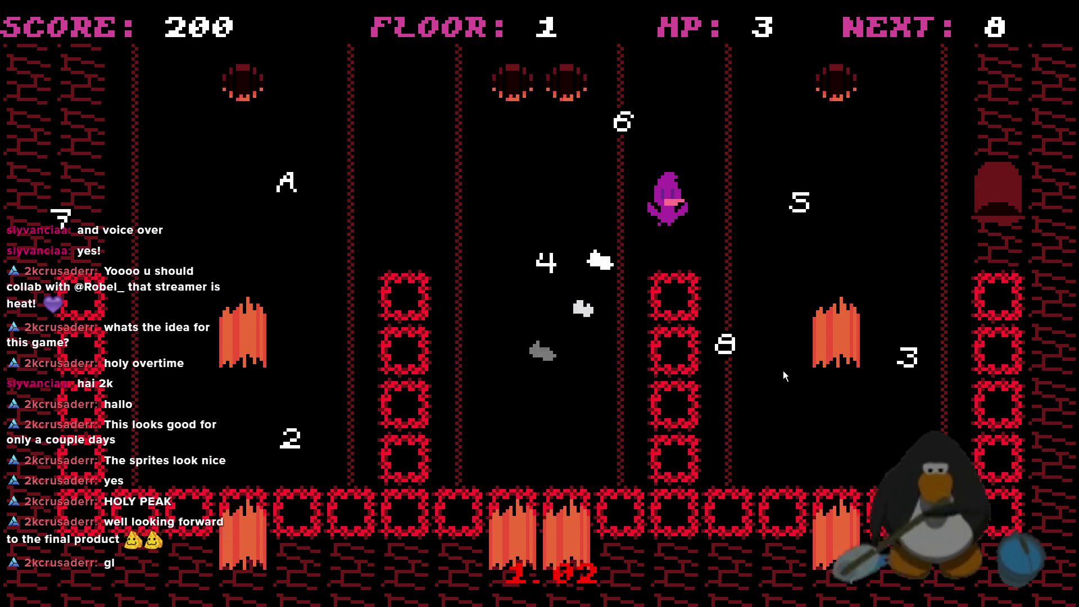
key("8")
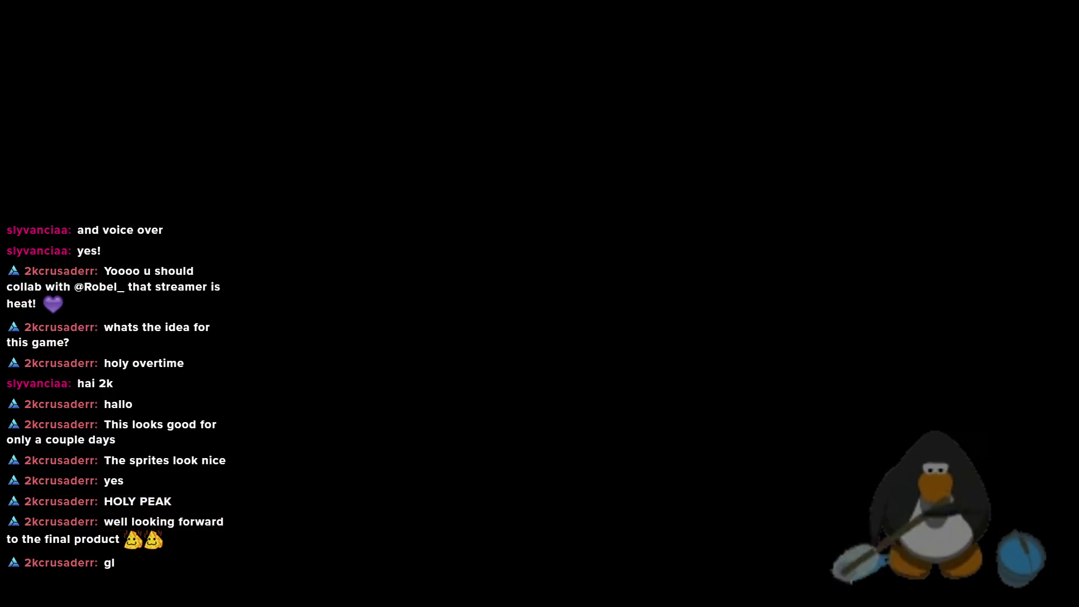
key("Escape")
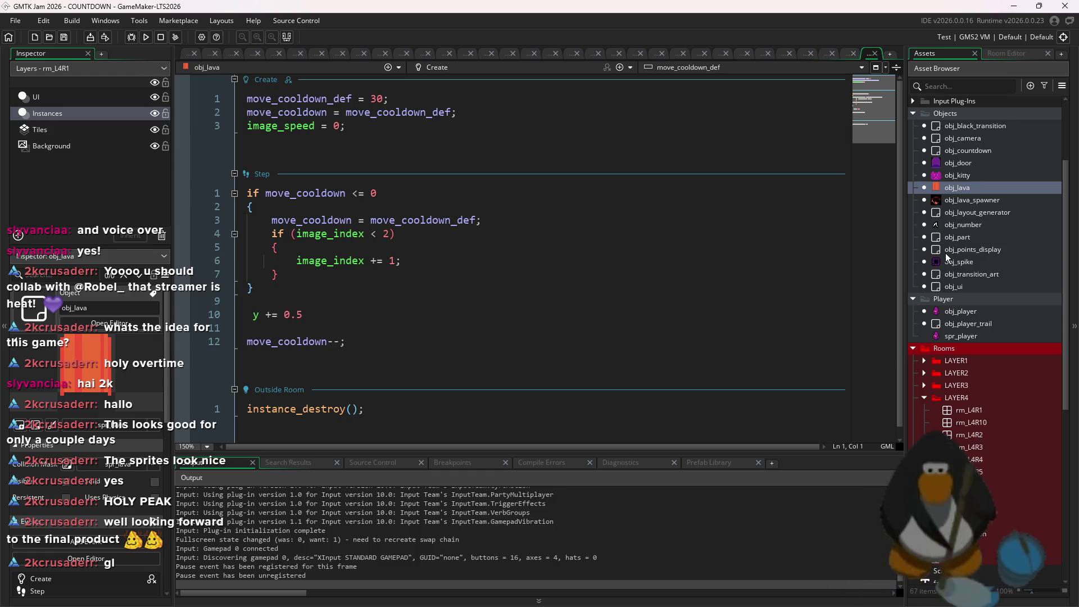
- Create a blank 64×64 sprite, Sprite20, from spr_number's asset menu in the Asset Browser
scroll(980, 379, "down", 9)
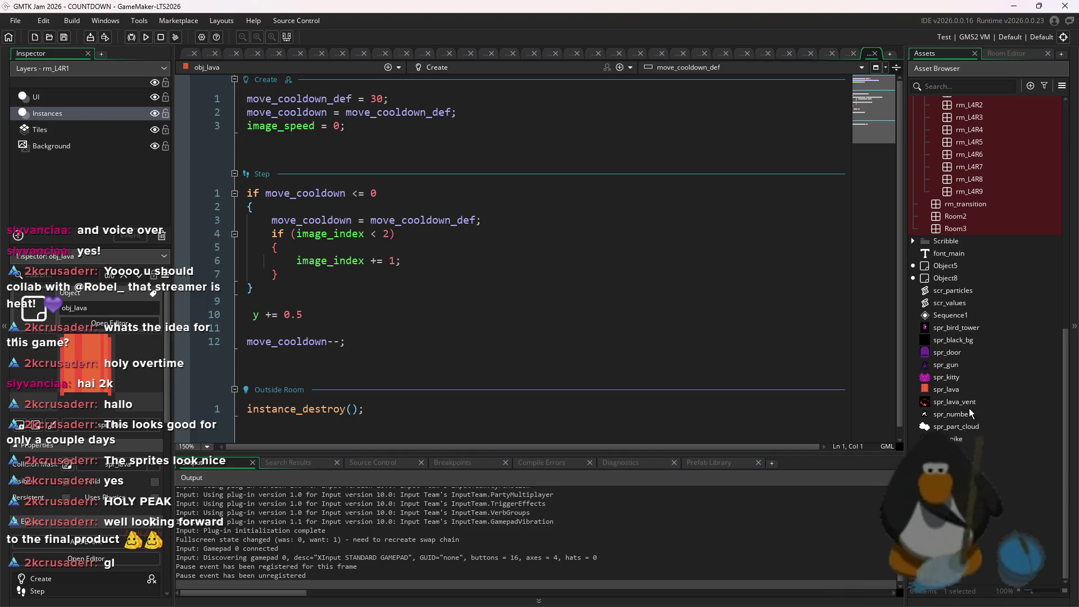
double_click(970, 410)
left_click(832, 400)
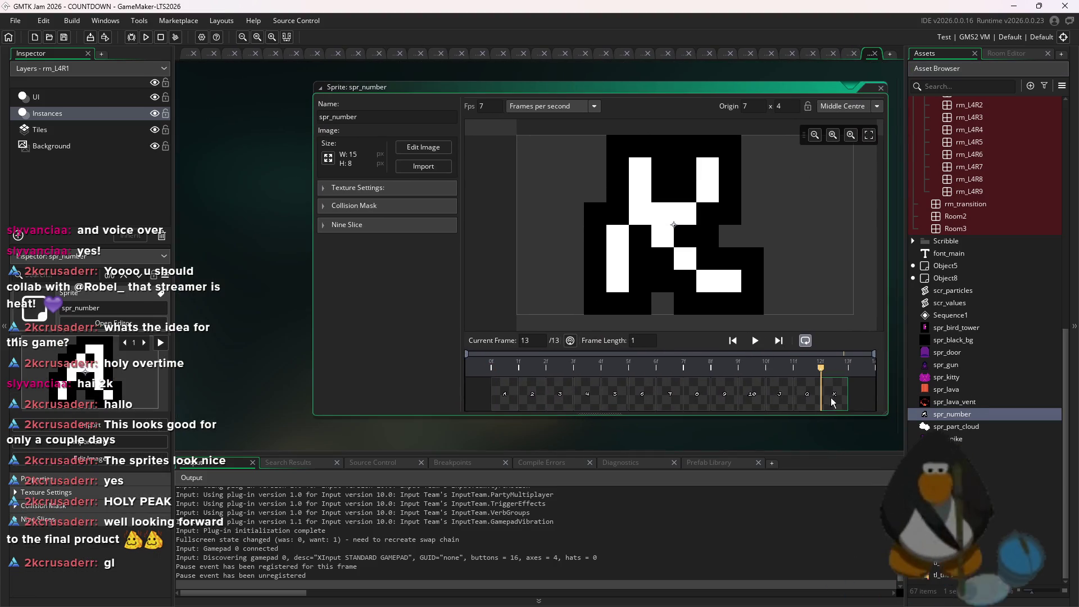
right_click(950, 415)
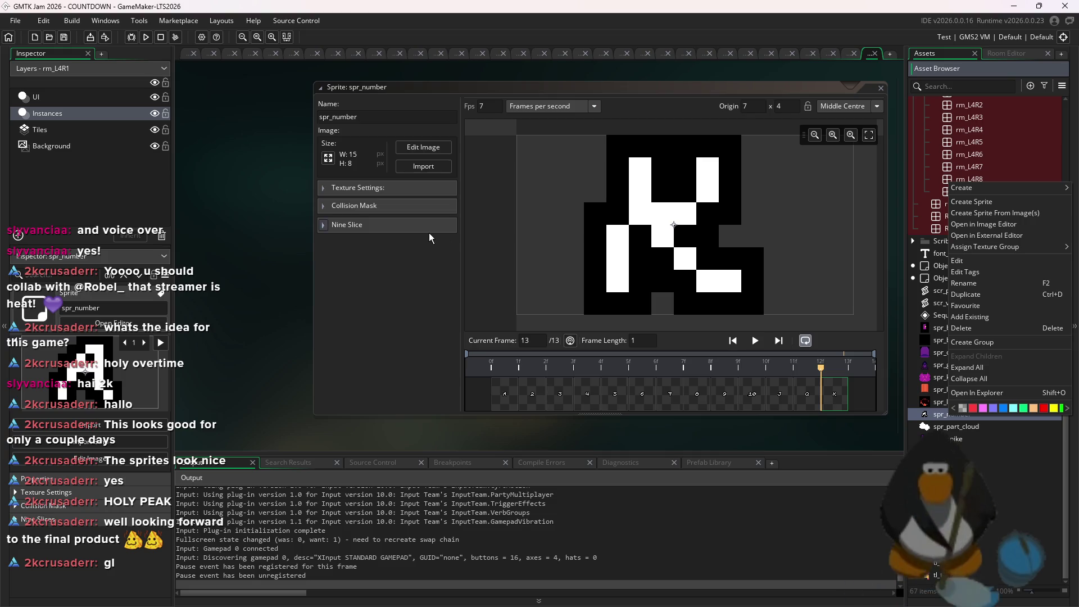
left_click(989, 491)
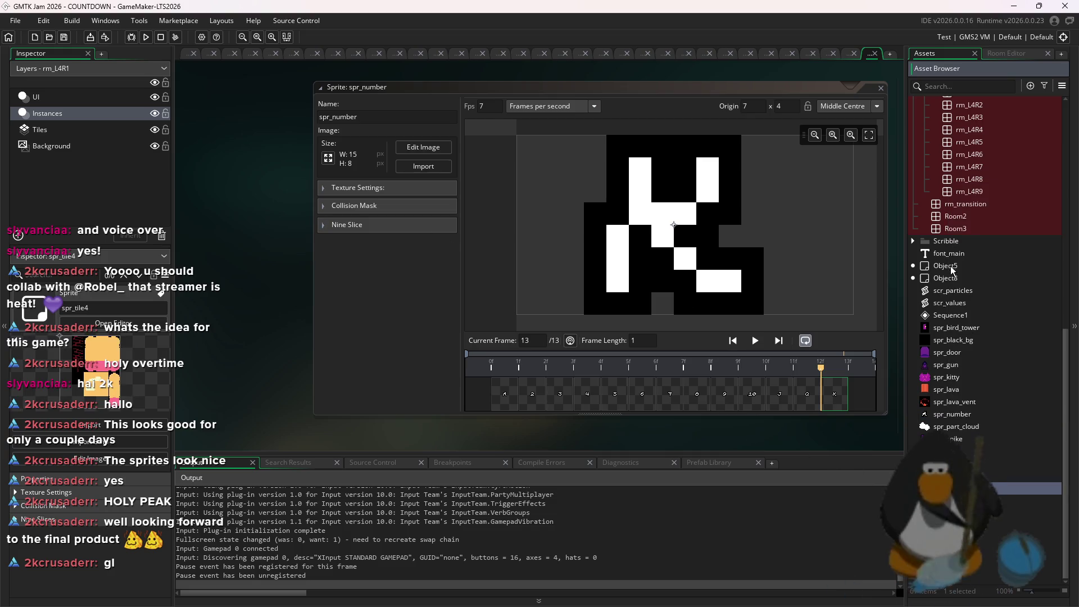
left_click(950, 426)
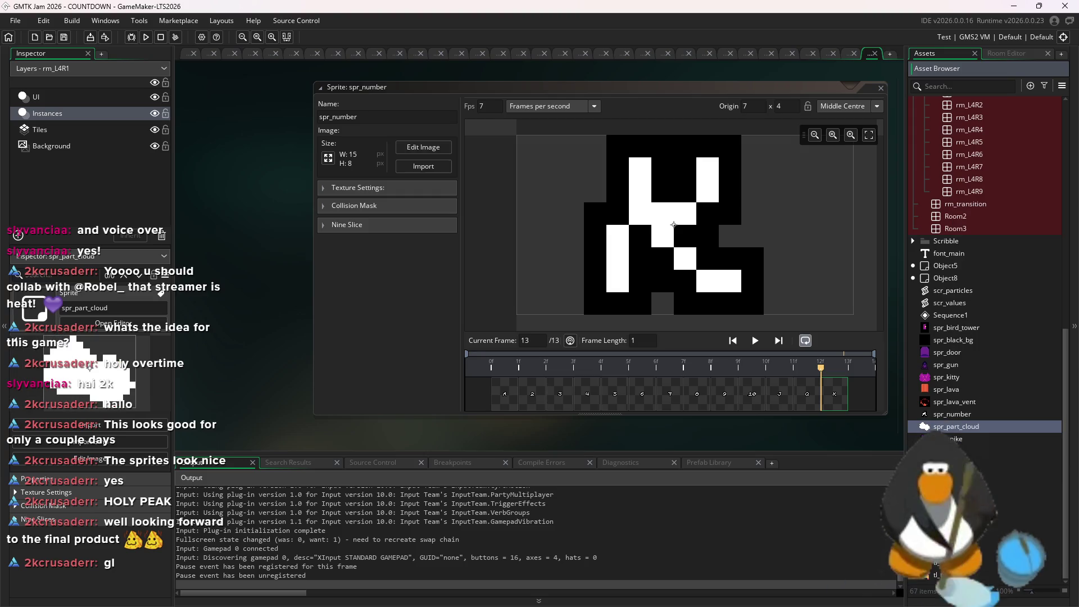
left_click(959, 416)
right_click(962, 417)
mouse_move(890, 196)
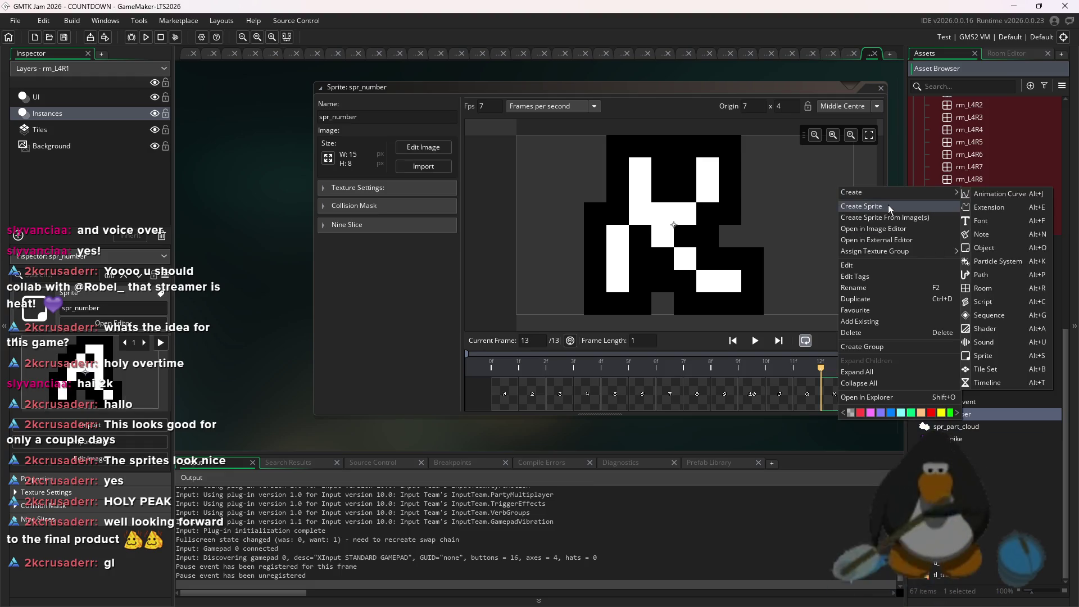
left_click(984, 356)
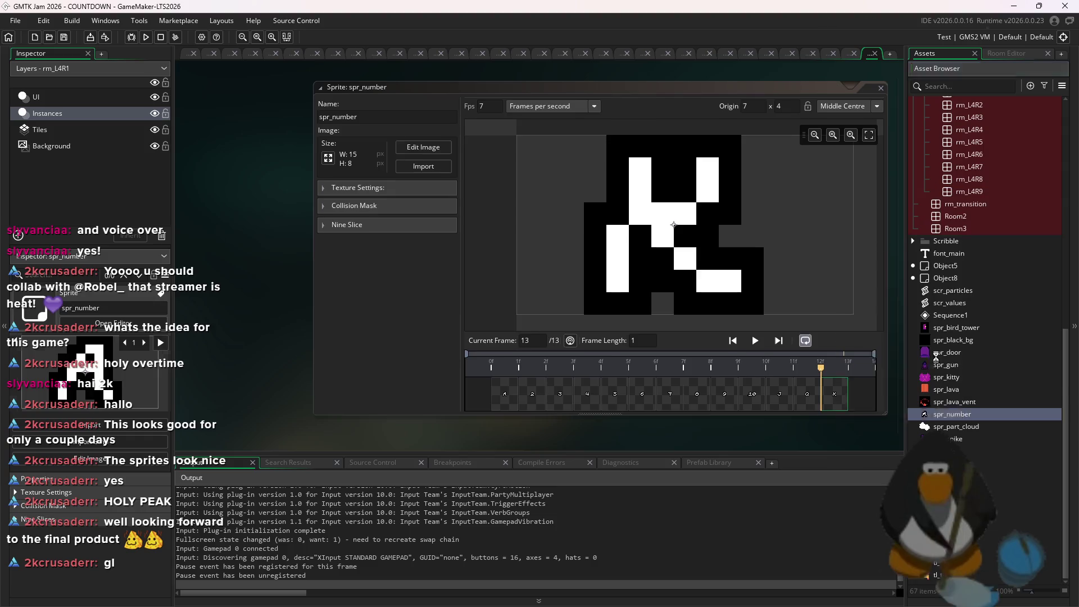
- Name the sprite spr_pointer, resize its canvas to 15x8, and open its image for editing
type("spr_pointer")
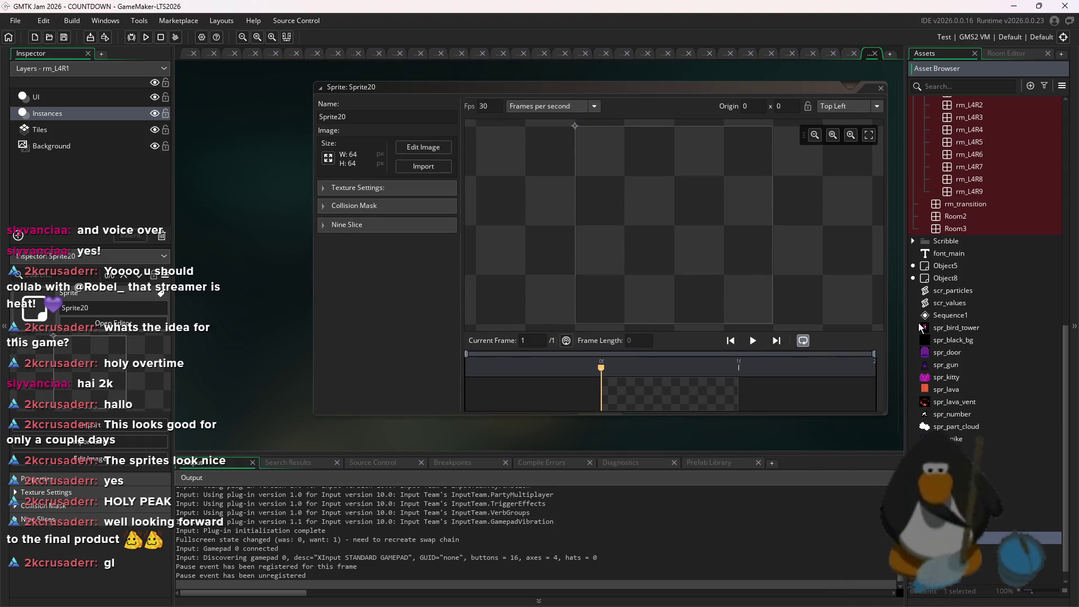
left_click(332, 160)
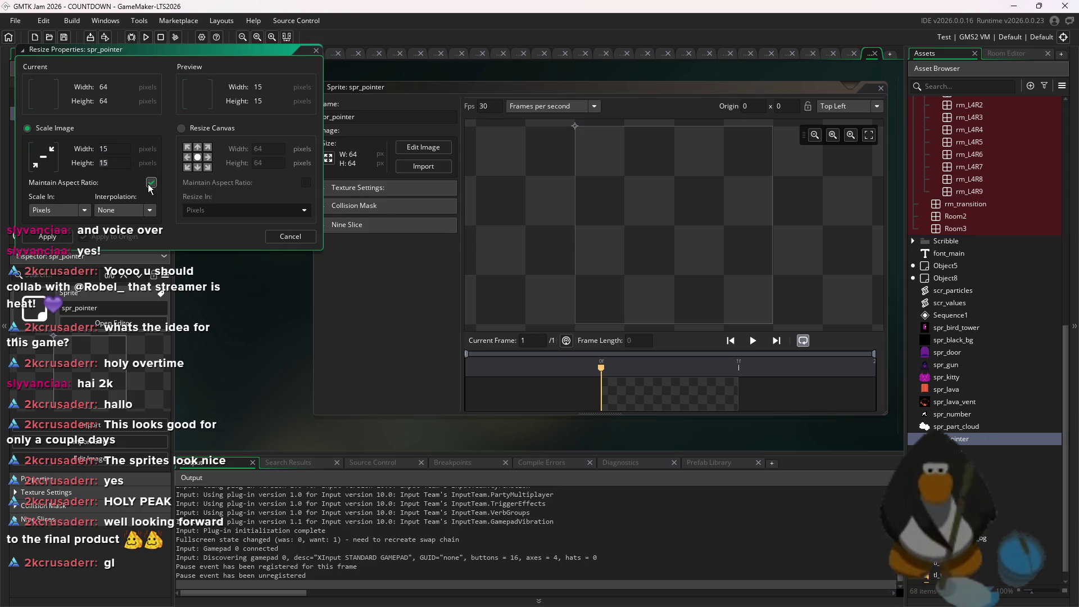
left_click(48, 236)
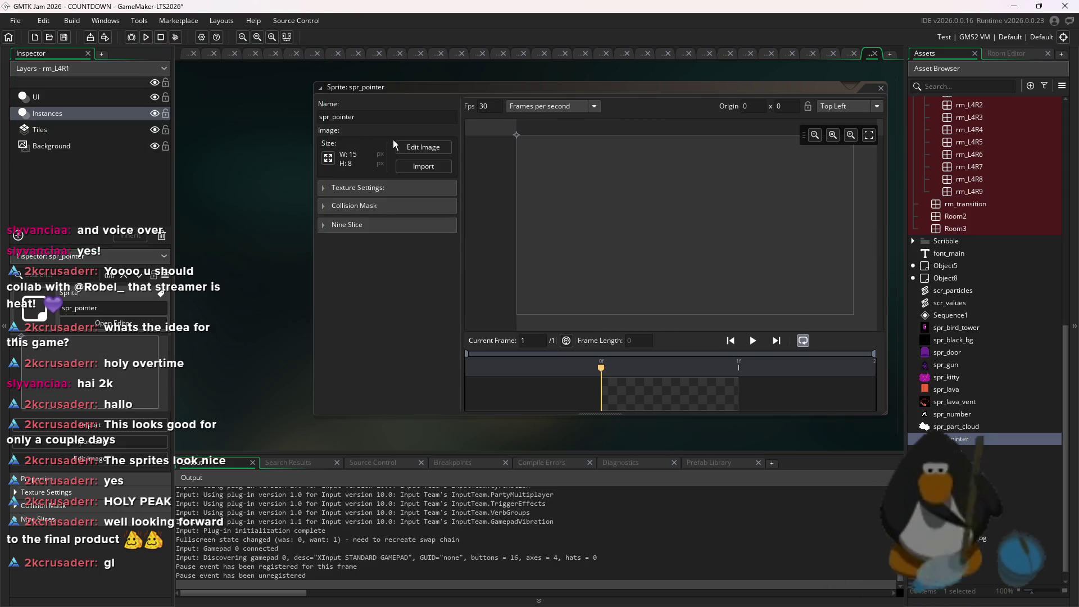
left_click(424, 147)
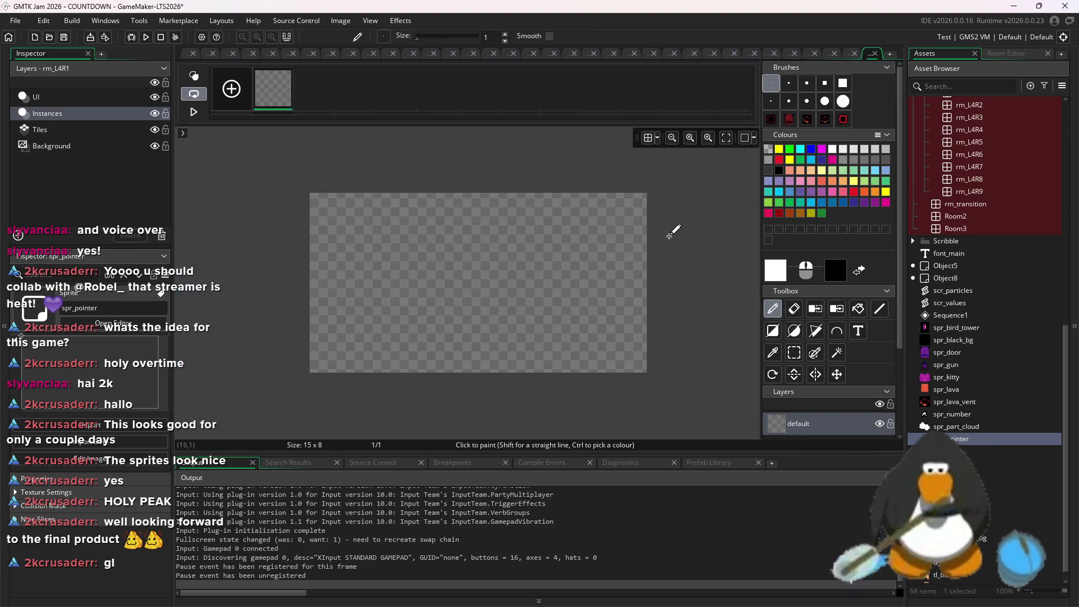
- Draw the arrow's black V with two lines and delete the stray bottom-row pixels
key("l")
left_click_drag(343, 203, 475, 350)
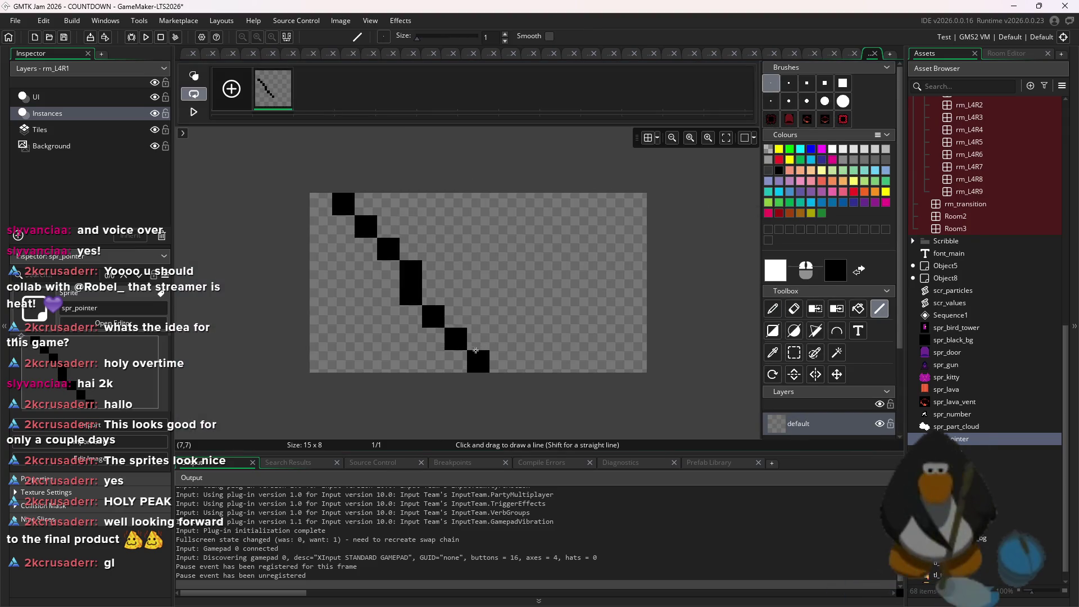
key("ctrl+z")
mouse_move(613, 204)
left_mouse_down()
mouse_move(521, 317)
mouse_move(452, 369)
left_mouse_up()
left_click_drag(355, 204, 507, 372)
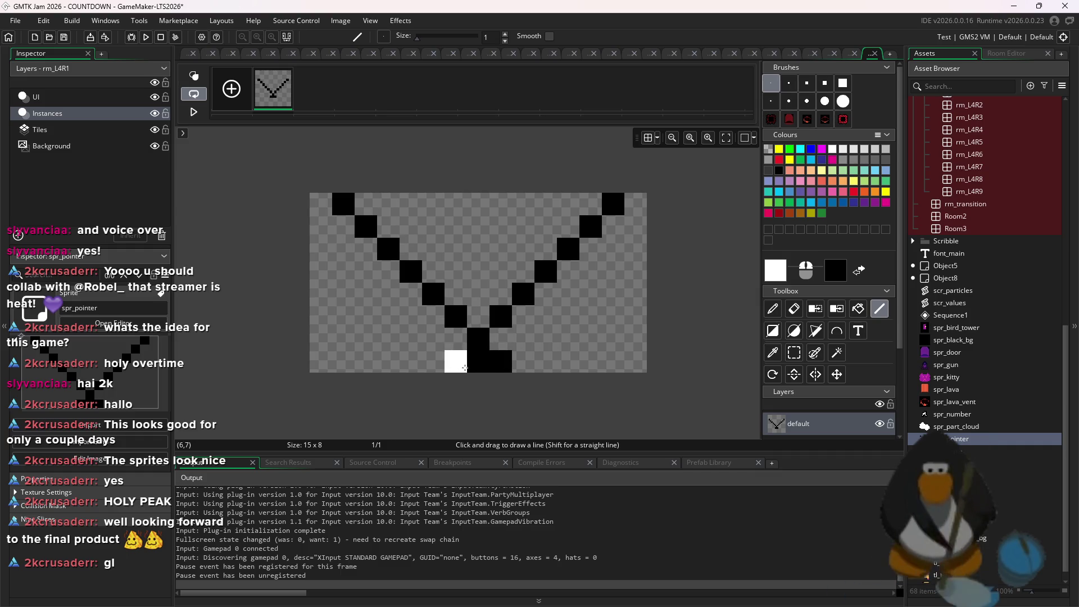
left_click(795, 352)
left_click_drag(499, 357, 422, 375)
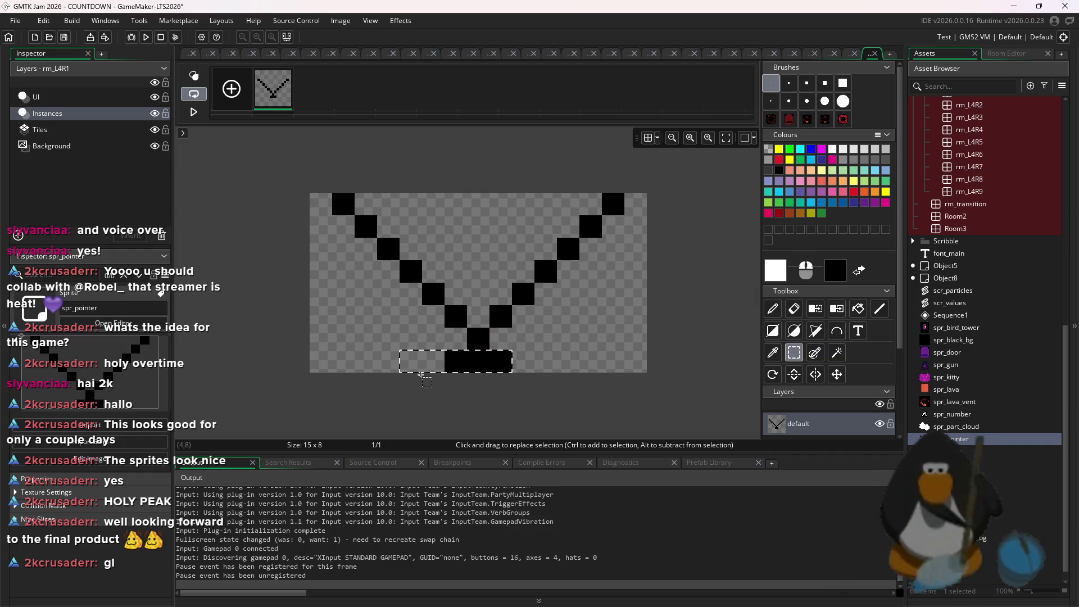
key("Delete")
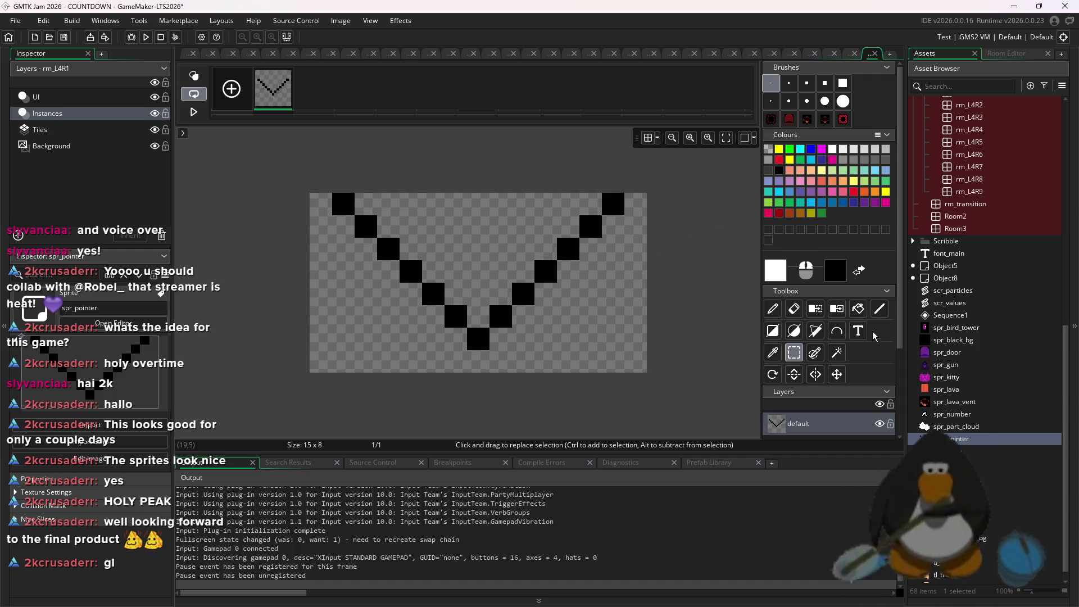
- Add a black top edge, fill the arrow white, and add an empty second frame
key("l")
left_click_drag(613, 205, 344, 205)
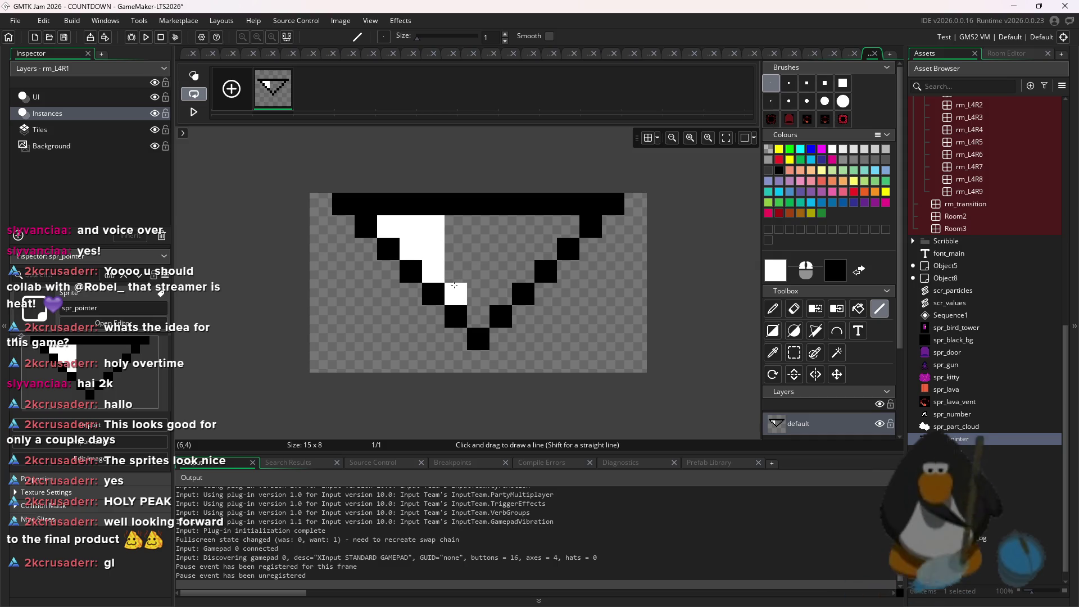
mouse_move(461, 238)
left_mouse_down()
mouse_move(534, 231)
mouse_move(474, 318)
left_mouse_up()
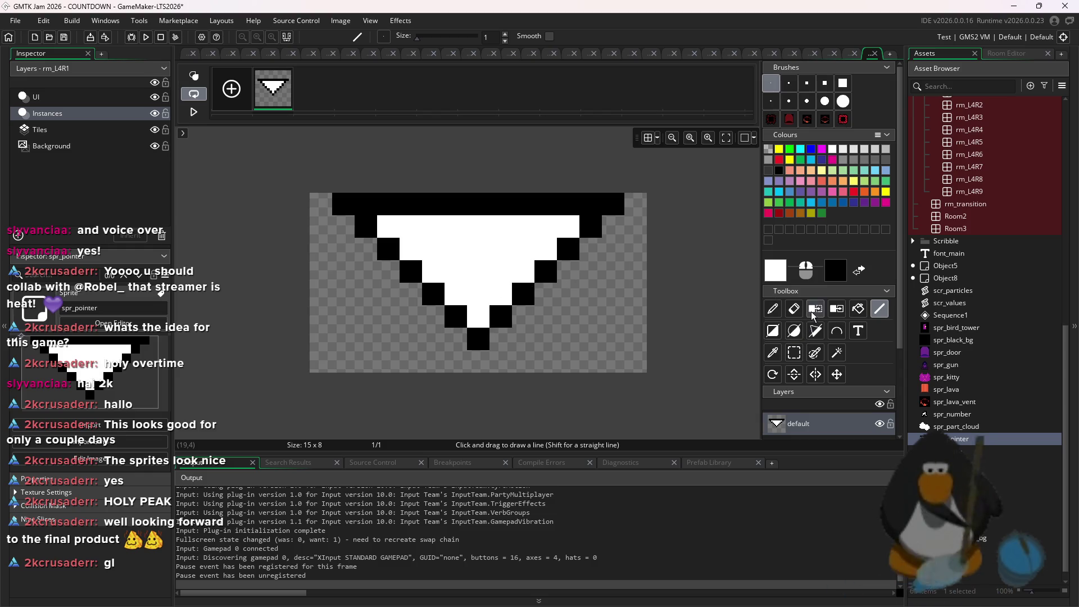
left_click(794, 310)
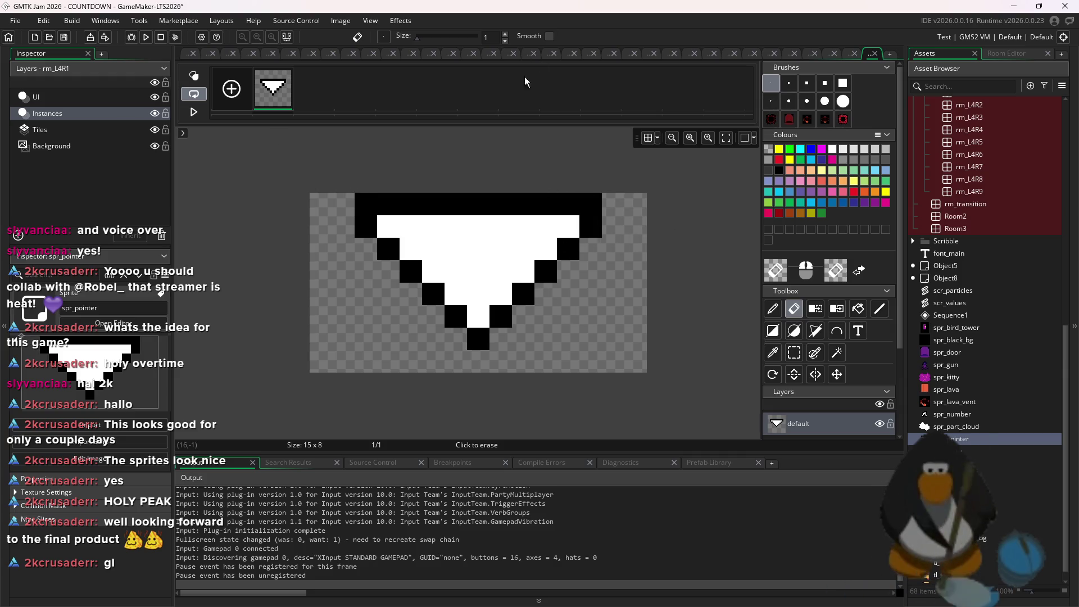
left_click(230, 89)
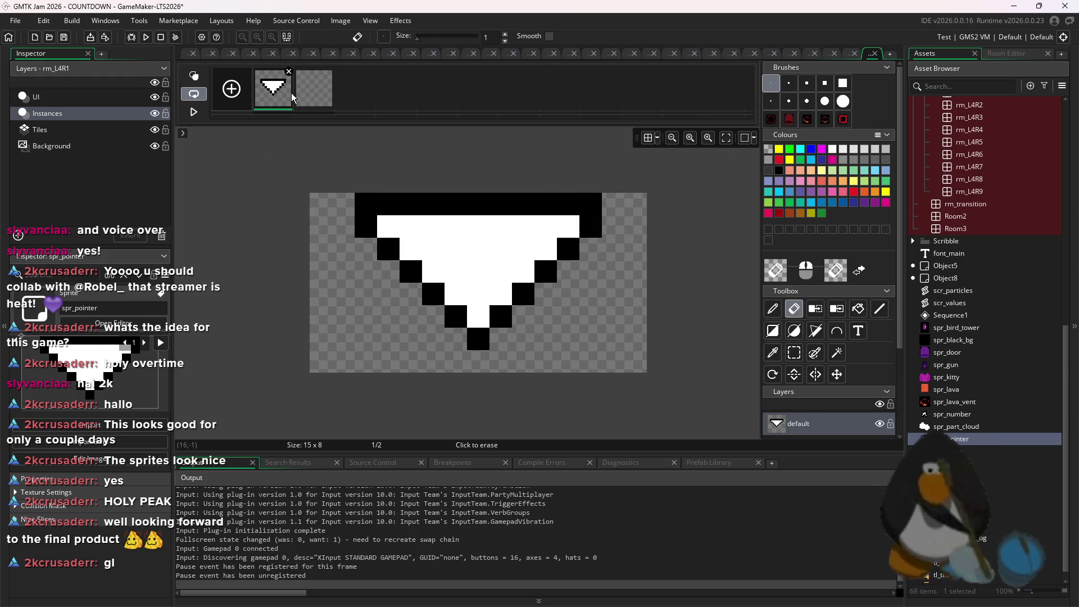
- Paste the arrow into the second frame and nudge it one pixel
left_click(320, 99)
key("ctrl+v")
key("Up")
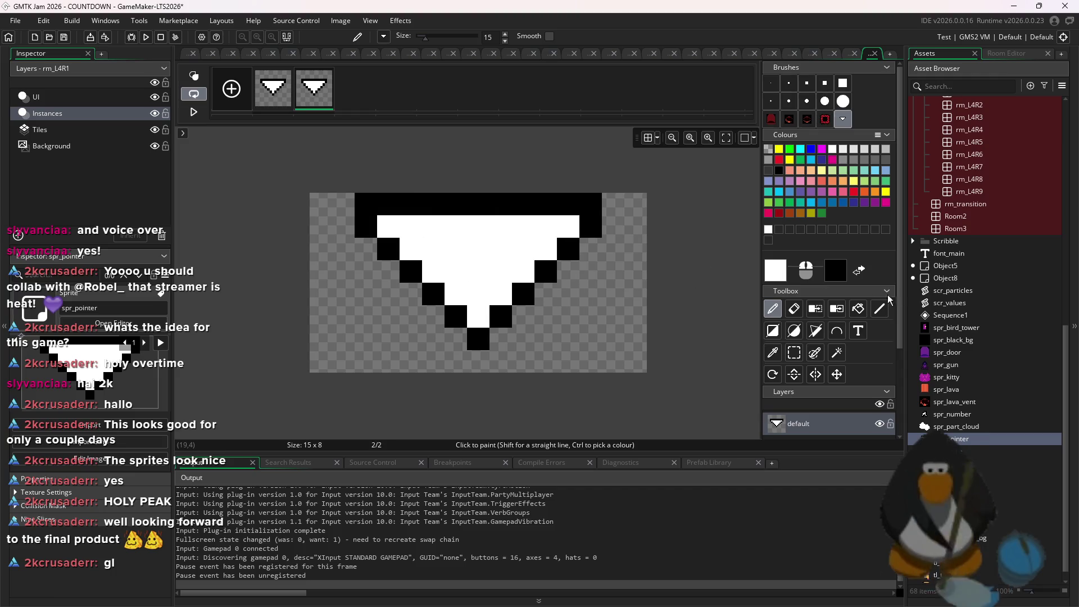
scroll(996, 312, "up", 5)
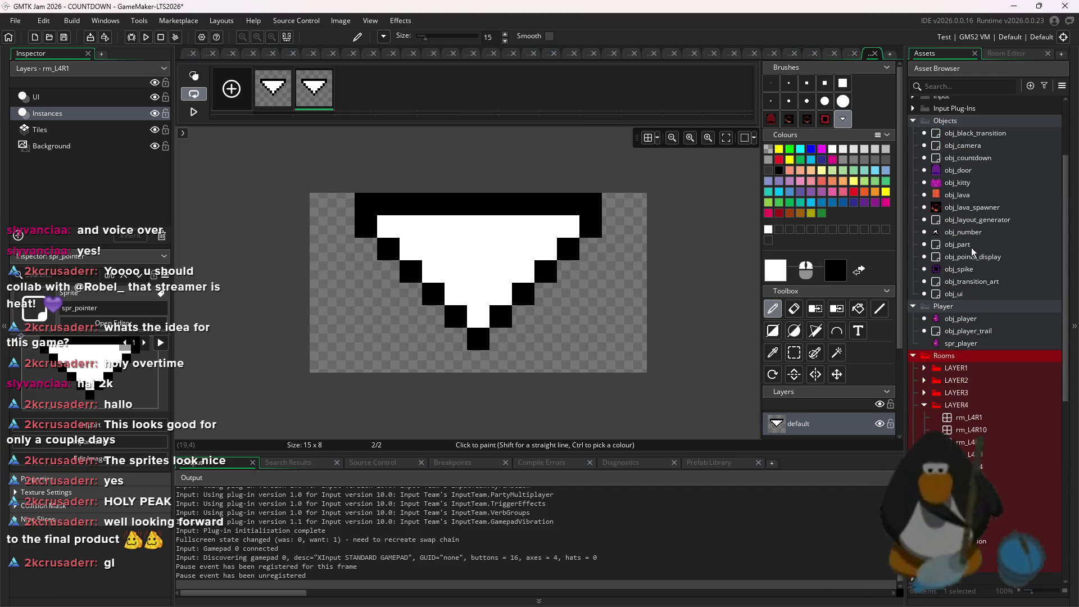
scroll(969, 308, "down", 9)
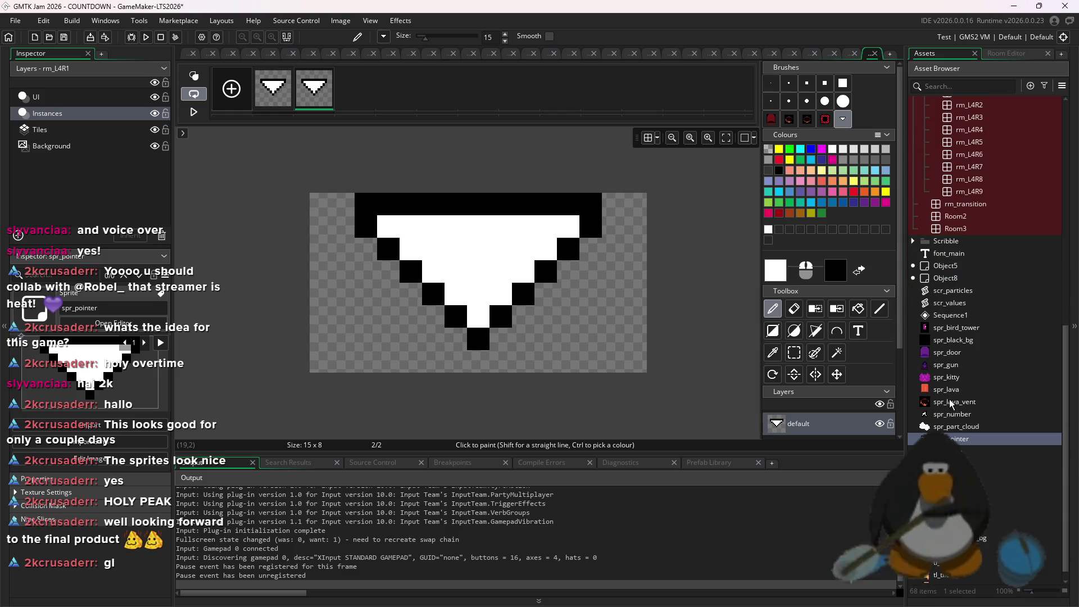
left_click(794, 353)
key("ctrl+a")
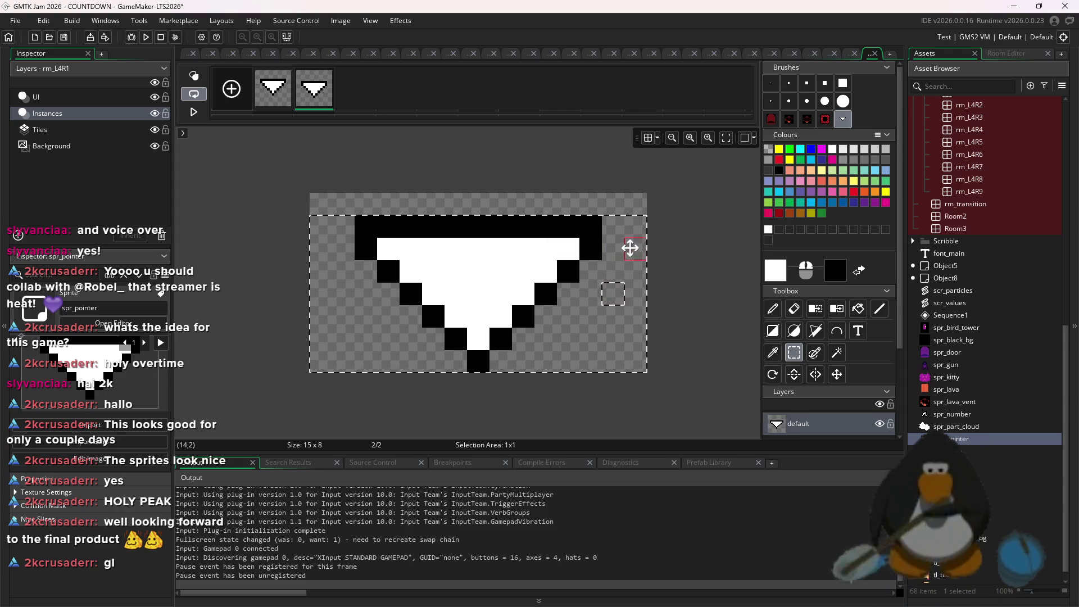
left_click(773, 311)
left_click(794, 354)
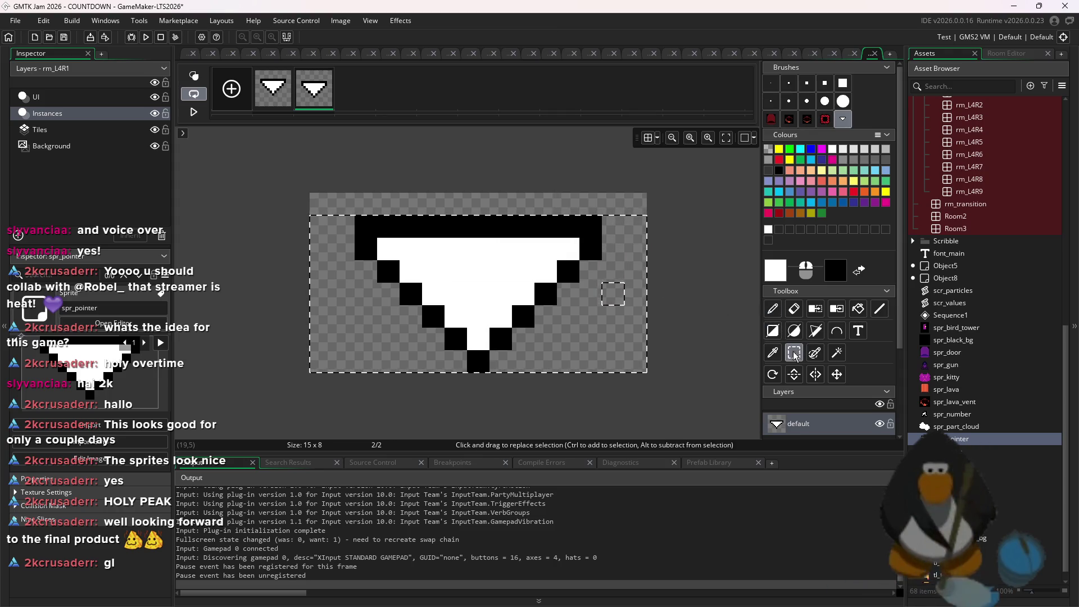
left_click(603, 297)
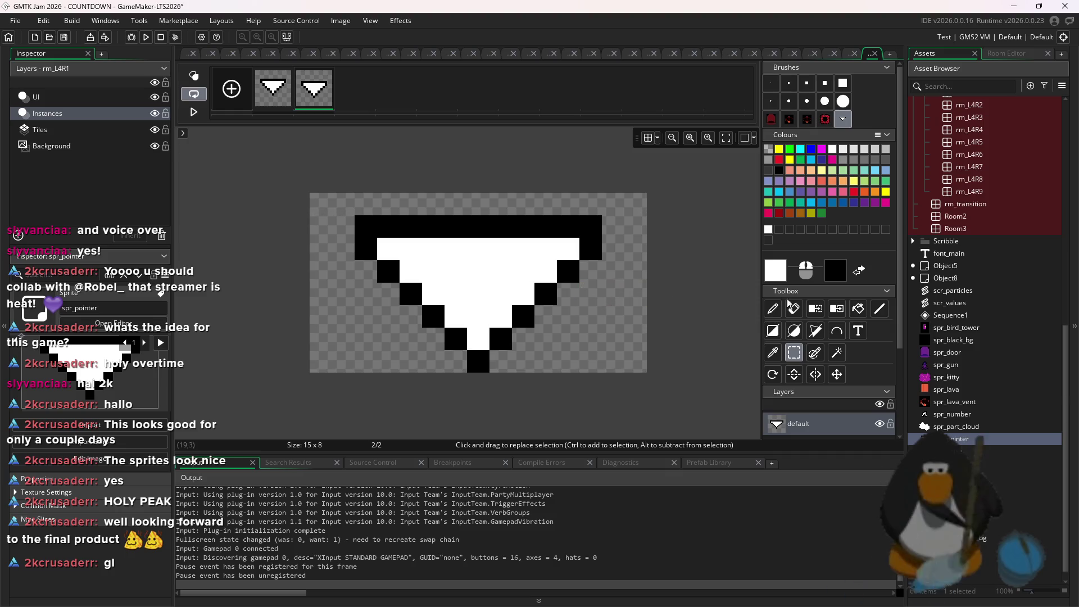
- Erase the copy's top-right black column and a left-edge pixel, restoring frame 1 with undo
left_click(772, 311)
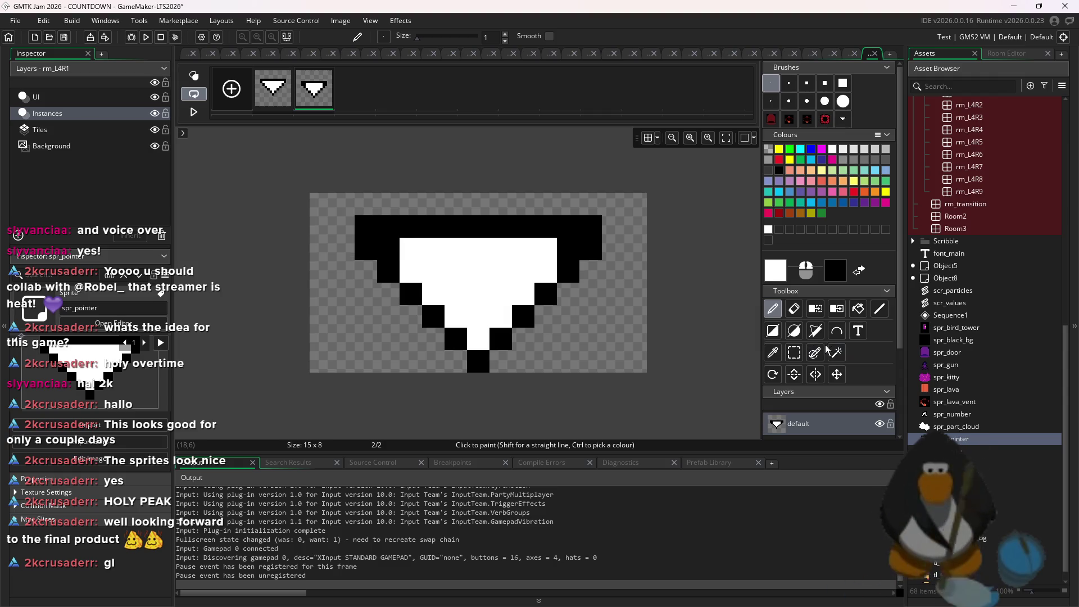
left_click(795, 309)
left_click_drag(591, 249, 583, 167)
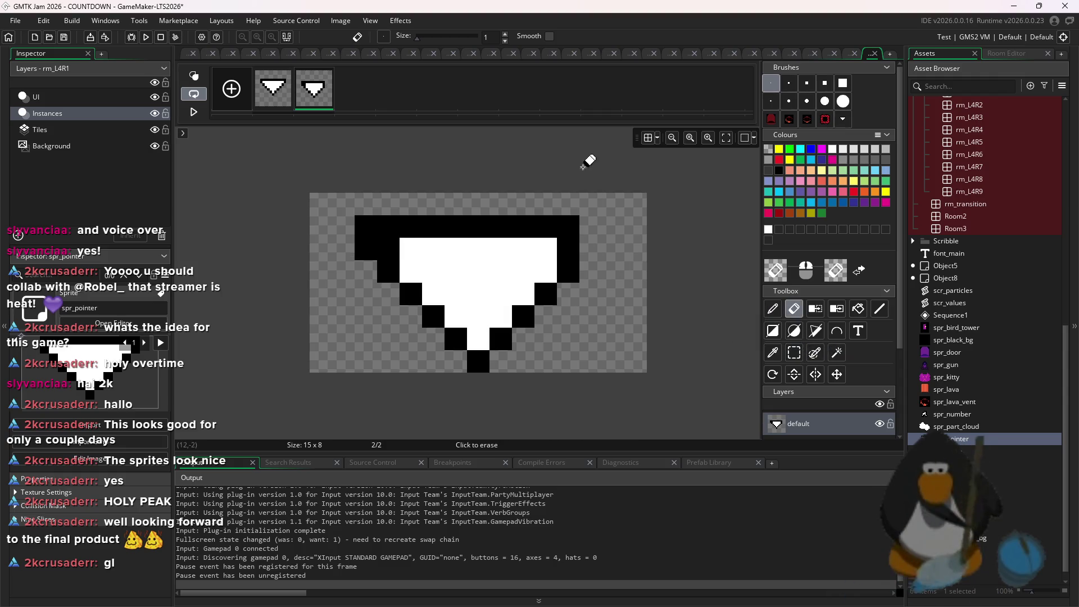
left_click(365, 250)
left_click(292, 96)
key("p")
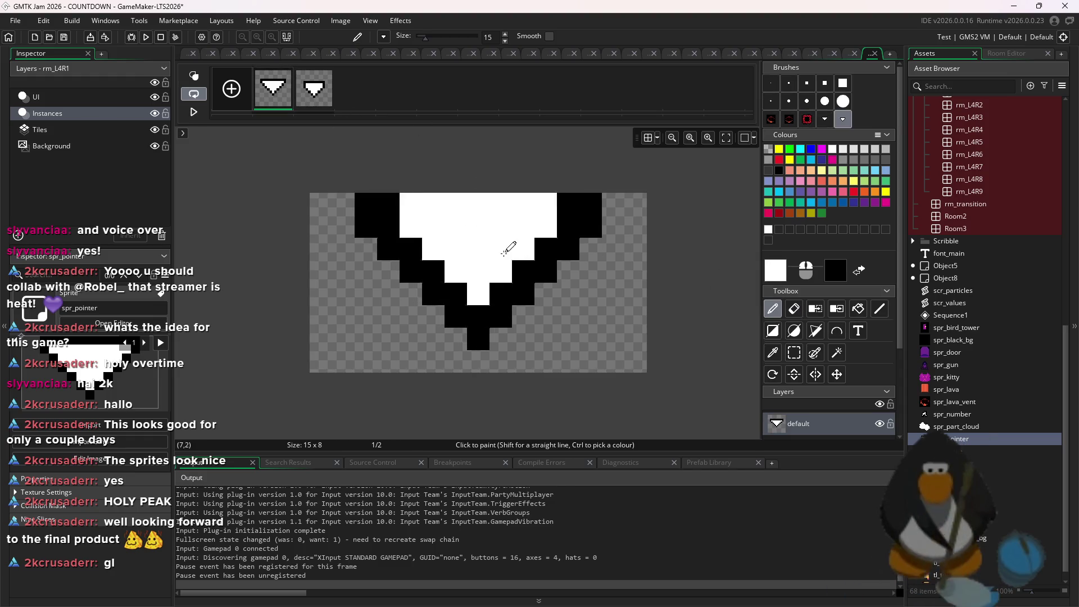
key("ctrl+z")
key("ctrl+z")
key("ctrl+z")
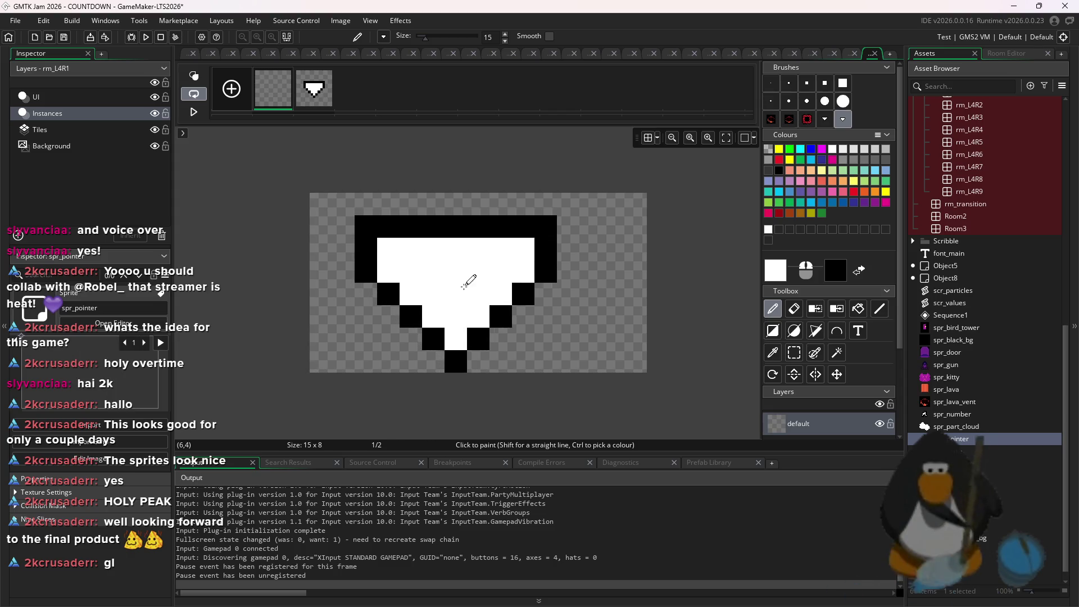
key("ctrl+z")
key("ctrl+z")
left_click(1007, 441)
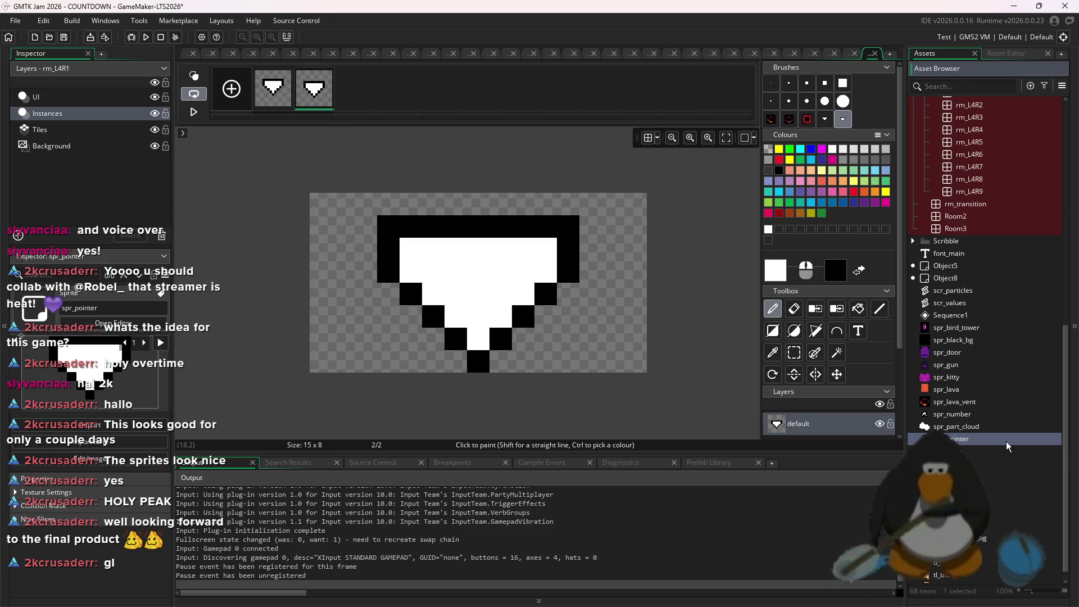
- Preview spr_pointer's animation, set playback to 1 fps, and place the origin at 3,4
double_click(1006, 441)
key("space")
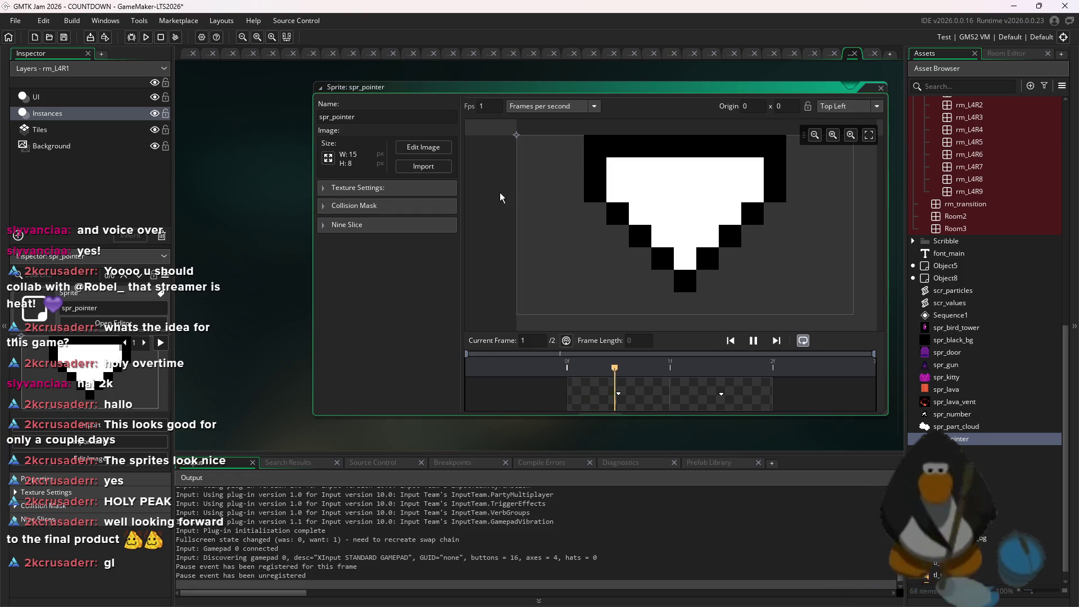
type("3")
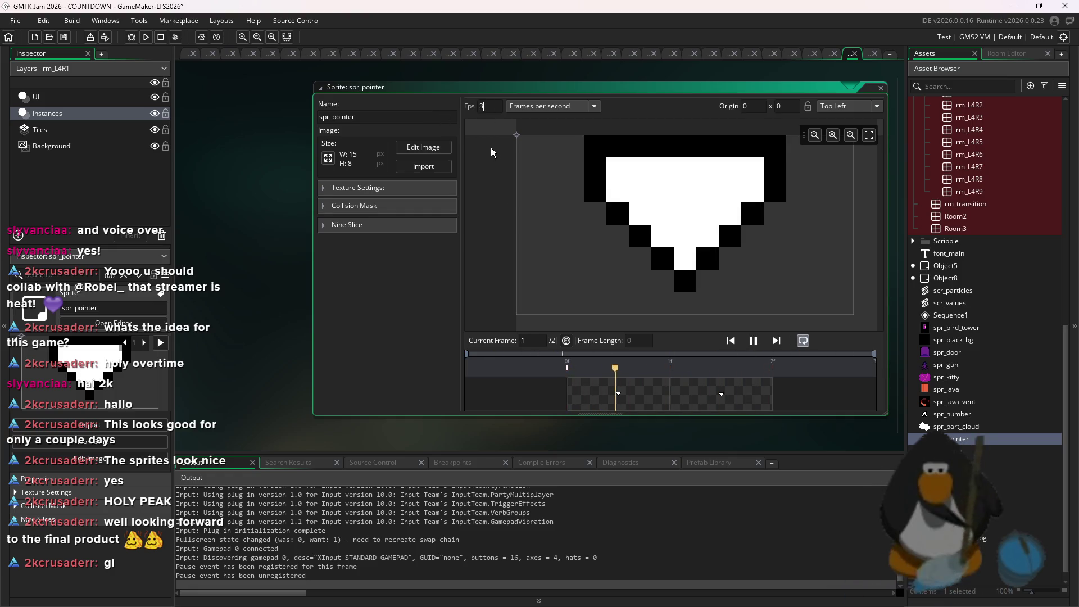
key("BackSpace")
type("2")
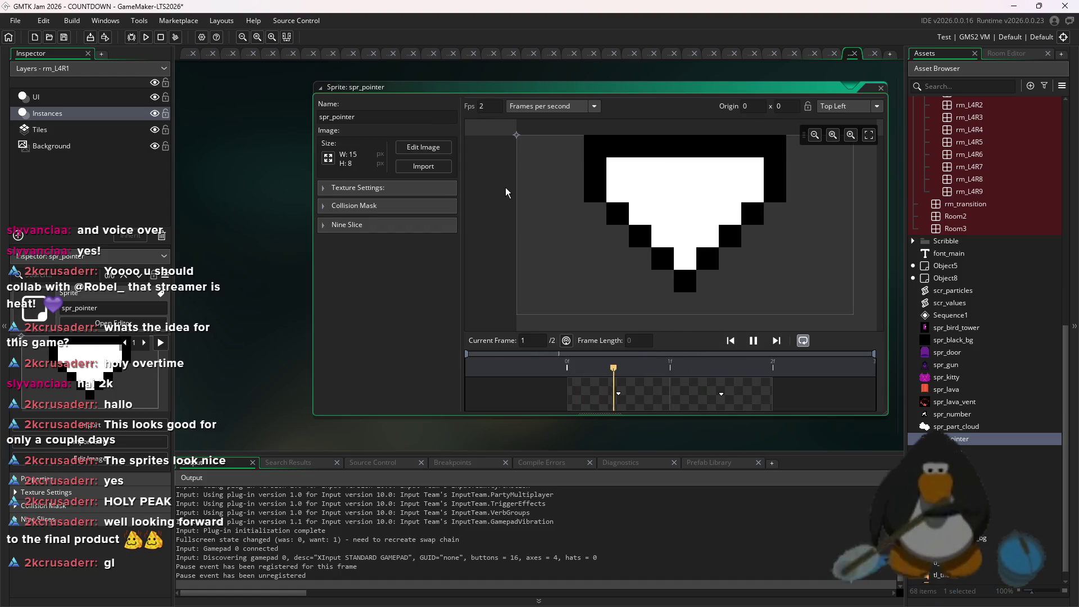
key("BackSpace")
type("1")
key("space")
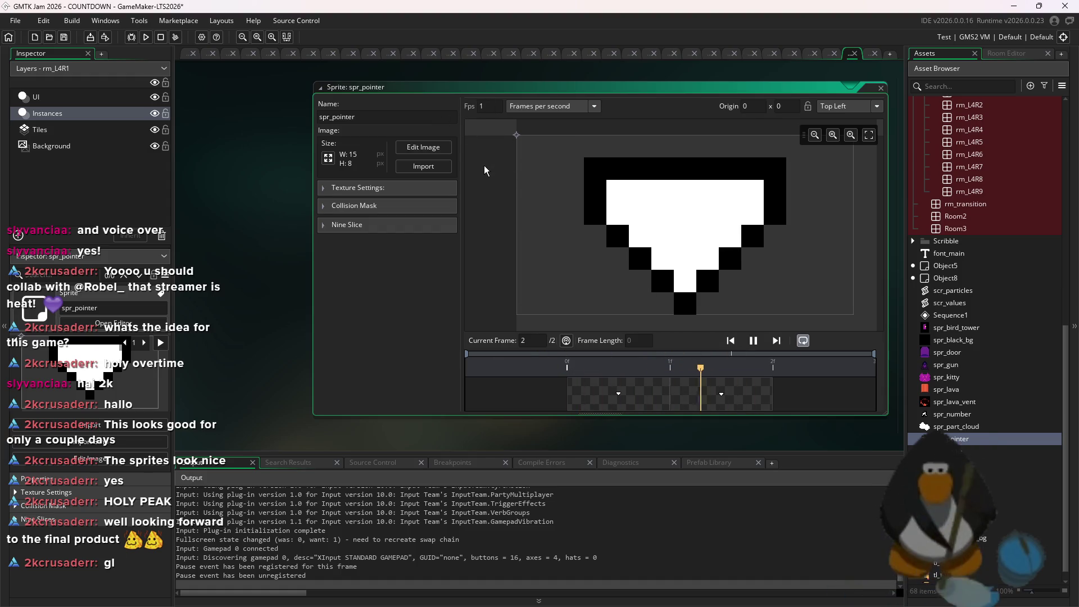
left_click(594, 234)
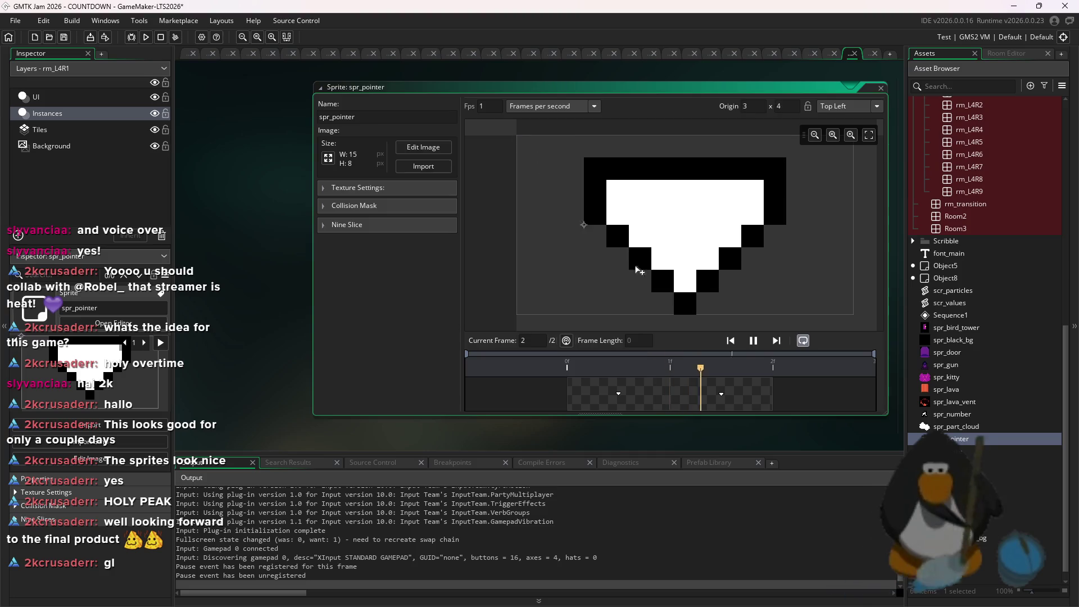